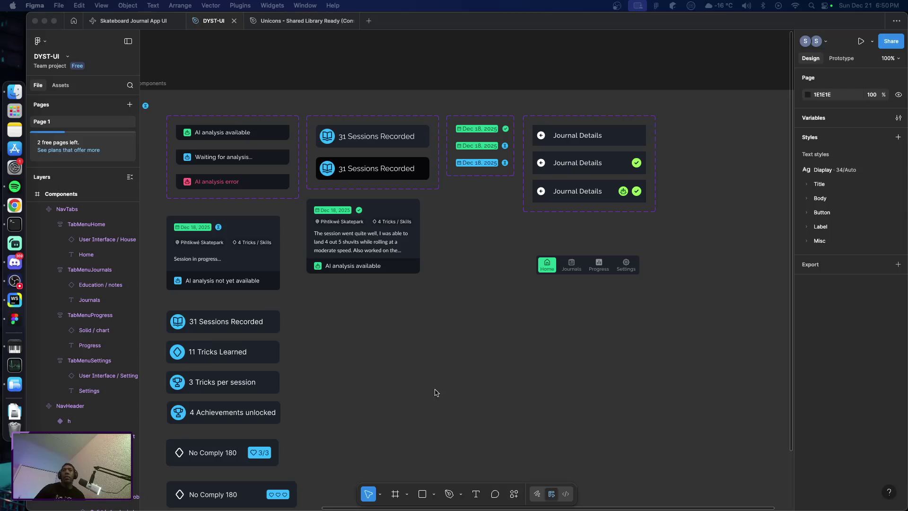
Zoom in and nudge the NavTabs tab bar up and left to X 843, Y 343
{"action": "left_click", "coordinate": [366, 359]}
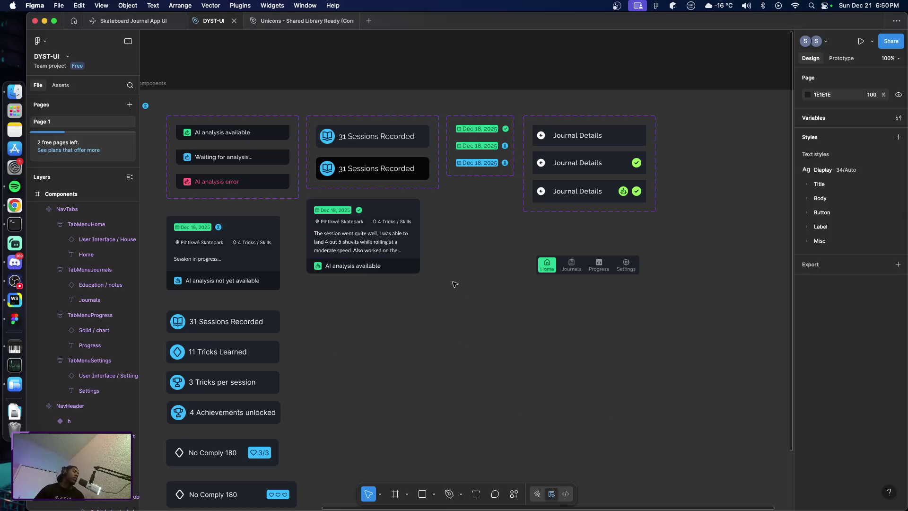
{"action": "scroll", "coordinate": [610, 303], "scroll_direction": "right", "scroll_amount": 2}
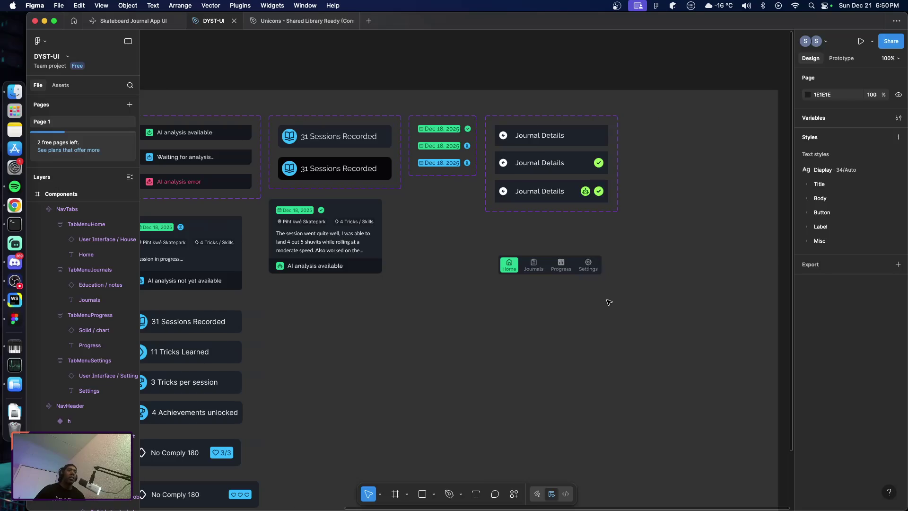
{"action": "scroll", "coordinate": [541, 309], "scroll_direction": "right", "scroll_amount": 2}
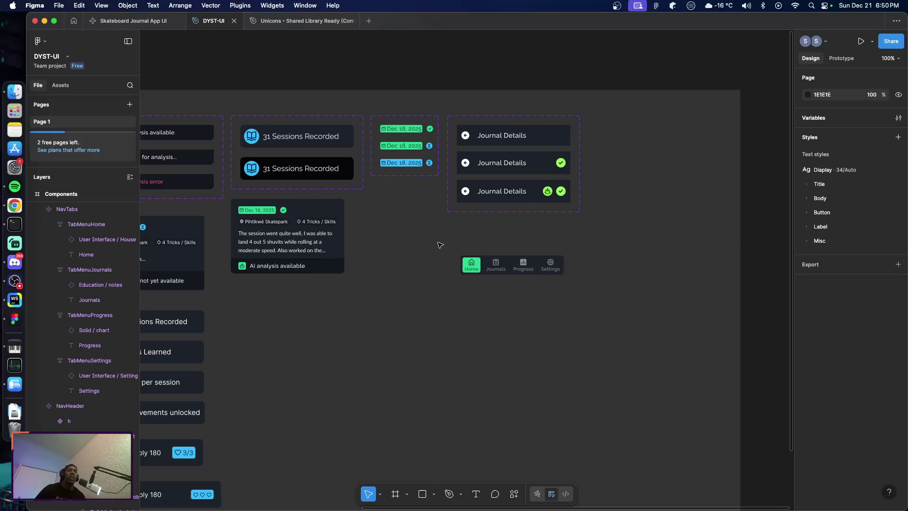
{"action": "scroll", "coordinate": [483, 270], "scroll_direction": "up", "scroll_amount": 3}
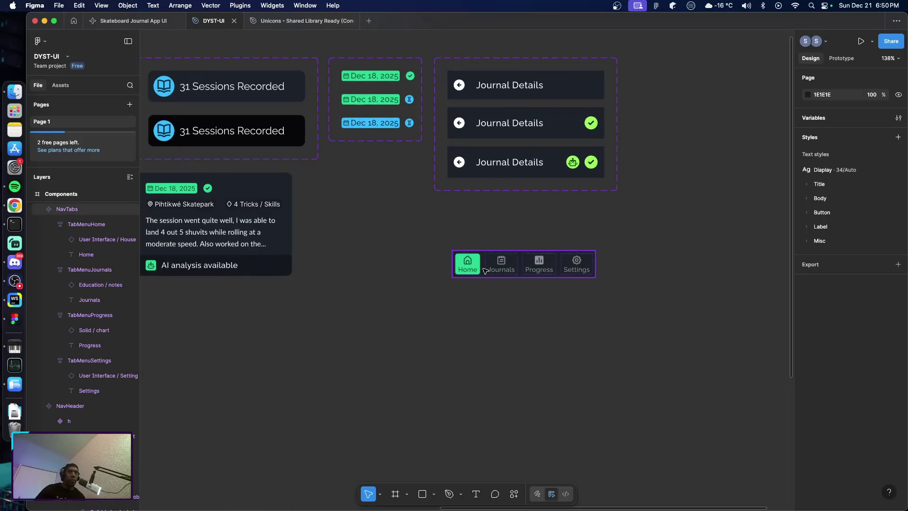
{"action": "scroll", "coordinate": [505, 285], "scroll_direction": "up", "scroll_amount": 2}
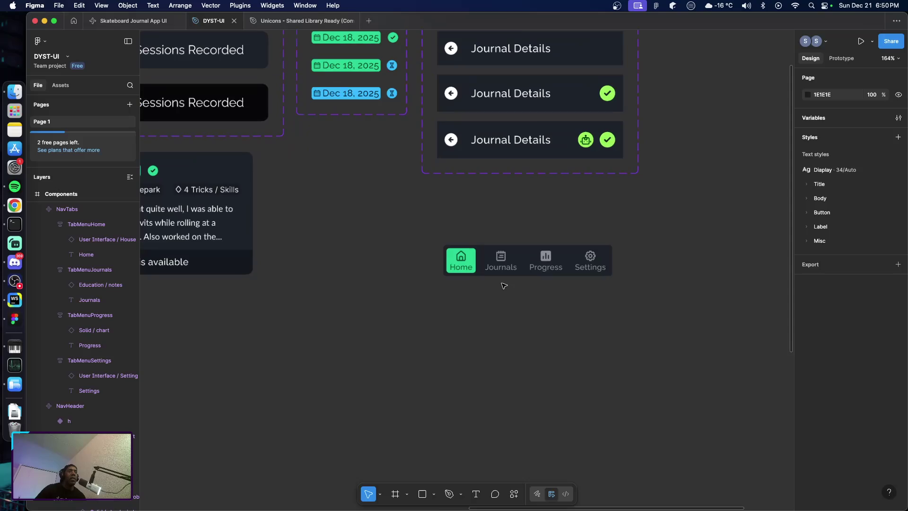
{"action": "scroll", "coordinate": [504, 285], "scroll_direction": "up", "scroll_amount": 2}
{"action": "scroll", "coordinate": [504, 285], "scroll_direction": "up", "scroll_amount": 2}
{"action": "scroll", "coordinate": [504, 285], "scroll_direction": "down", "scroll_amount": 5}
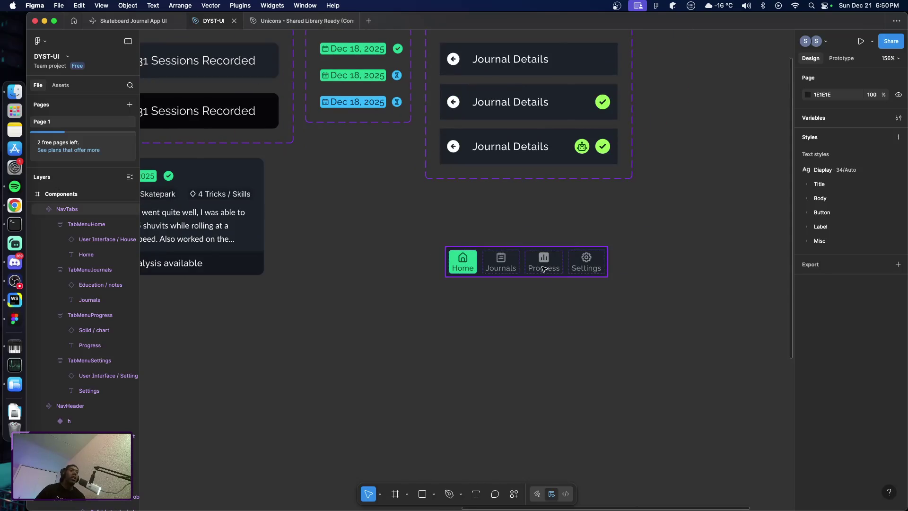
{"action": "mouse_move", "coordinate": [521, 272]}
{"action": "left_mouse_down"}
{"action": "mouse_move", "coordinate": [490, 259]}
{"action": "mouse_move", "coordinate": [512, 274]}
{"action": "left_mouse_up"}
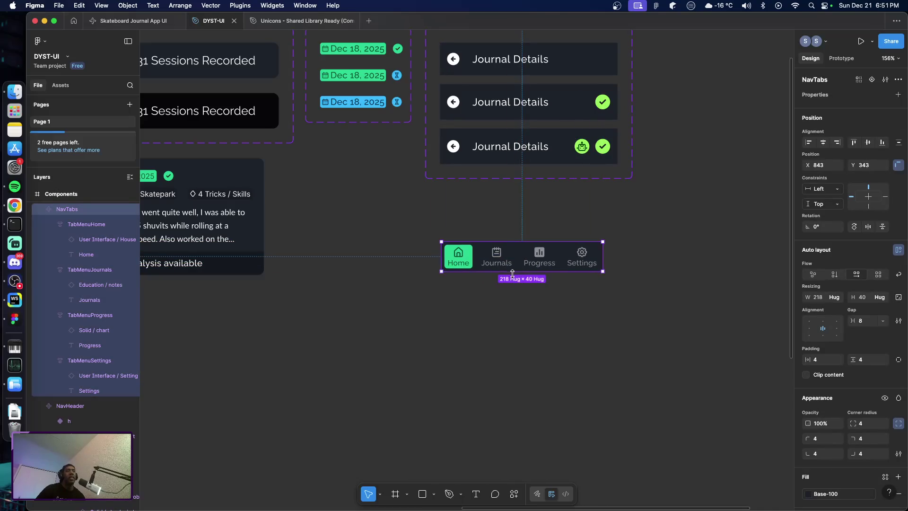
{"action": "scroll", "coordinate": [513, 273], "scroll_direction": "up", "scroll_amount": 3}
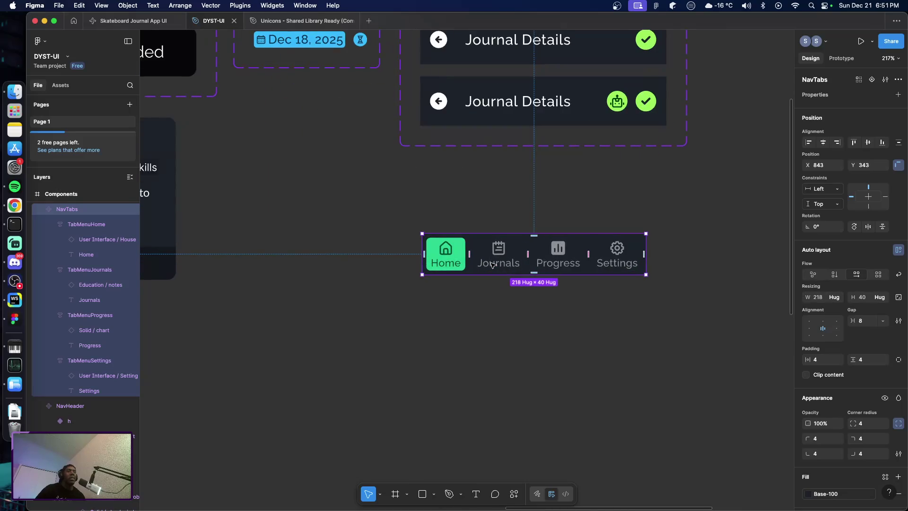
{"action": "scroll", "coordinate": [491, 265], "scroll_direction": "up", "scroll_amount": 3}
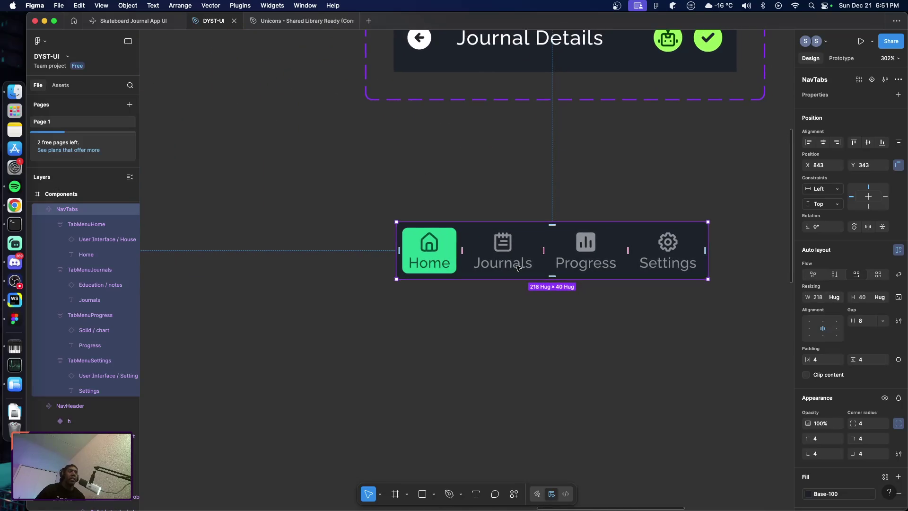
{"action": "scroll", "coordinate": [518, 268], "scroll_direction": "down", "scroll_amount": 1}
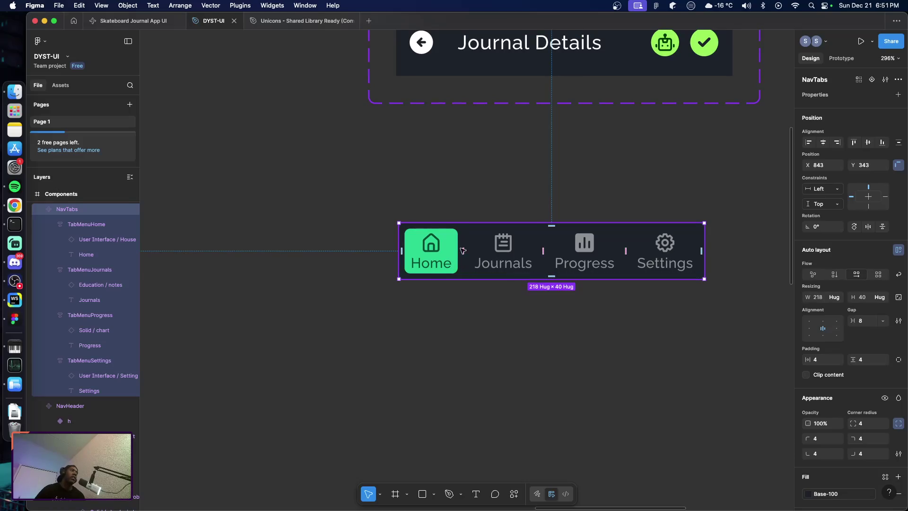
Rename the NavTabs component layer to StandardNav
{"action": "double_click", "coordinate": [67, 209]}
{"action": "type", "text": "Stan"}
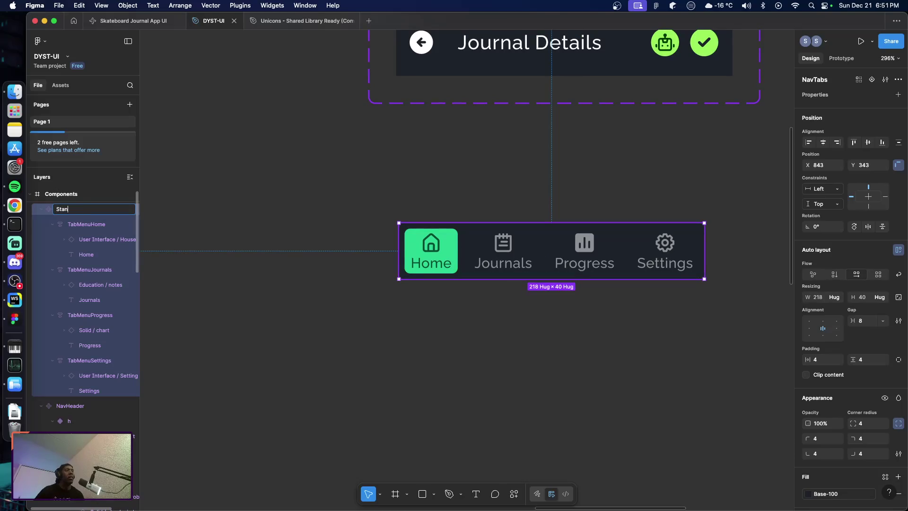
{"action": "type", "text": "dardNav"}
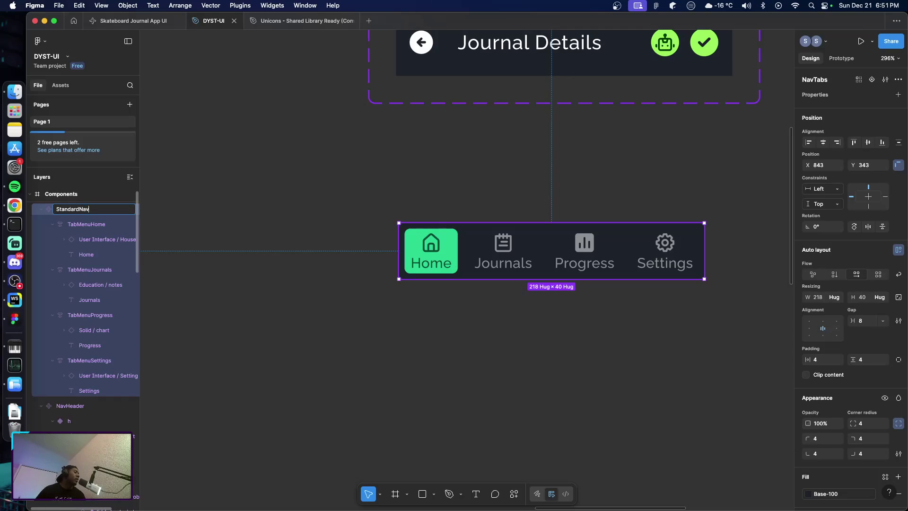
{"action": "key", "text": "Return"}
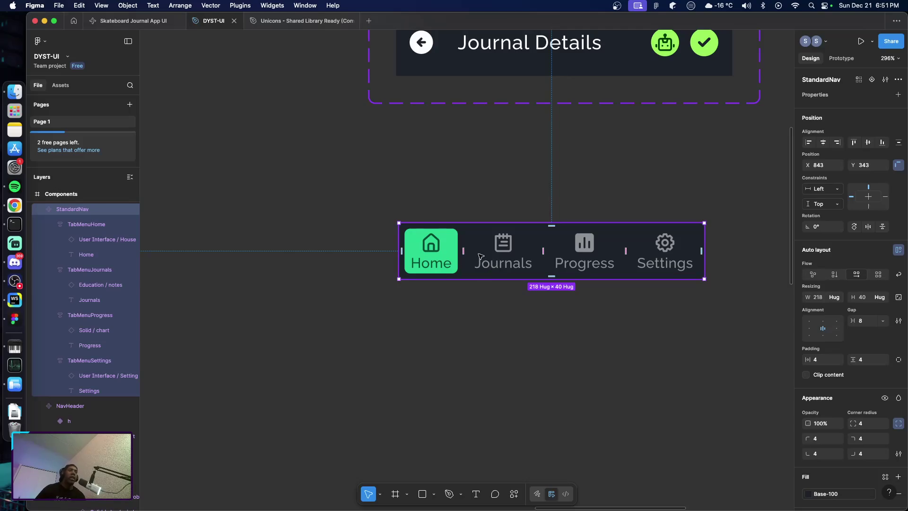
Drag the StandardNav tab bar up to X 841, Y 324 and reselect it
{"action": "left_click_drag", "start_coordinate": [481, 257], "coordinate": [476, 227]}
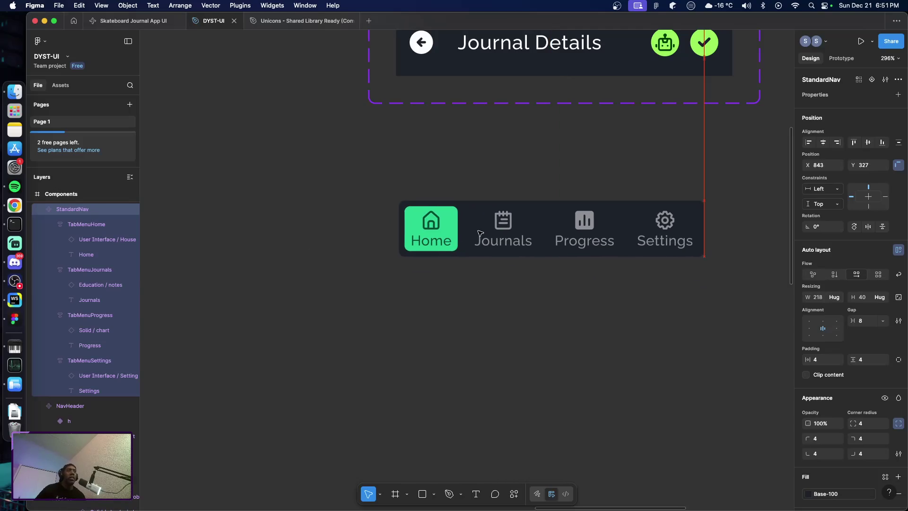
{"action": "left_click", "coordinate": [472, 330]}
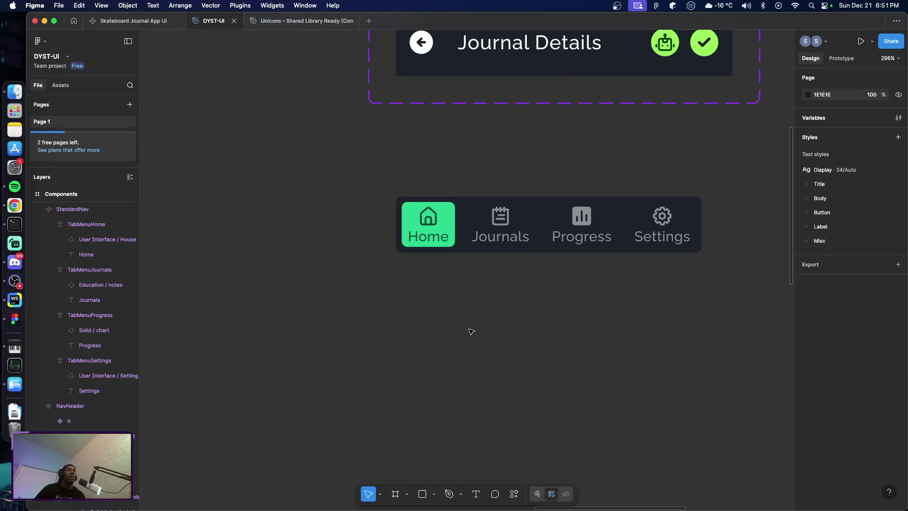
{"action": "left_click", "coordinate": [454, 246]}
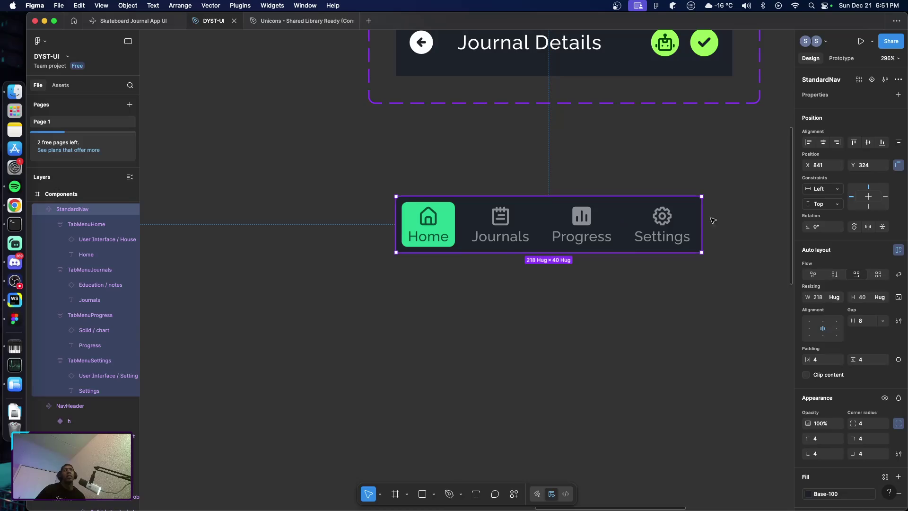
Add a second StandardNav variant with Property 1 set to Stylish, then reselect the component set
{"action": "left_click", "coordinate": [872, 79]}
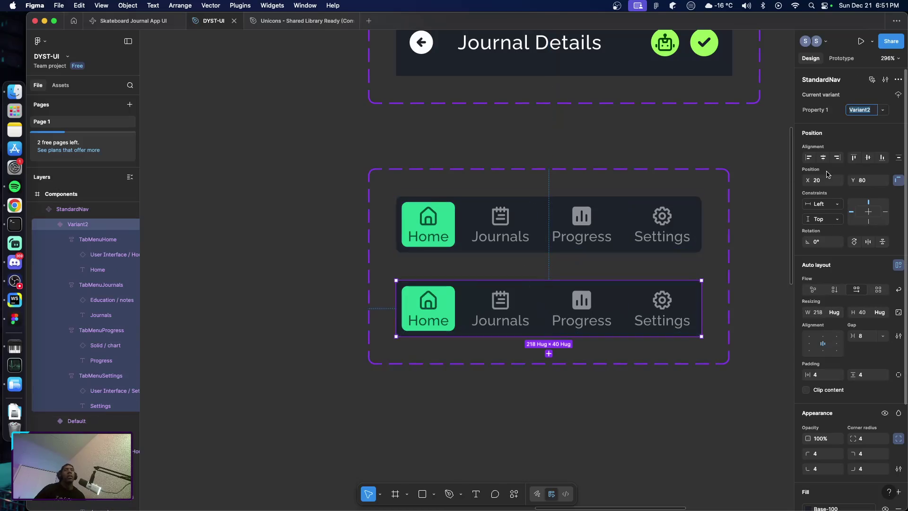
{"action": "type", "text": "Sty"}
{"action": "type", "text": "lish"}
{"action": "key", "text": "Return"}
{"action": "left_click", "coordinate": [818, 110]}
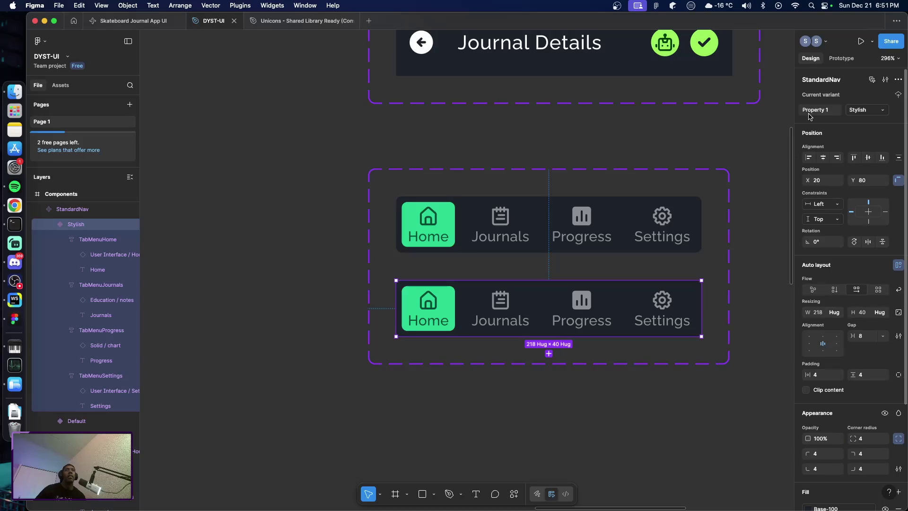
{"action": "left_click", "coordinate": [647, 375]}
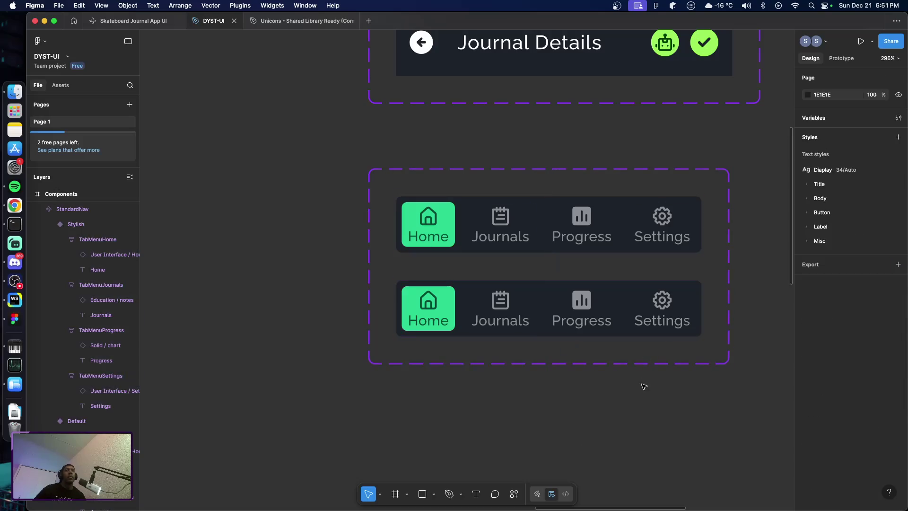
{"action": "scroll", "coordinate": [603, 366], "scroll_direction": "right", "scroll_amount": 3}
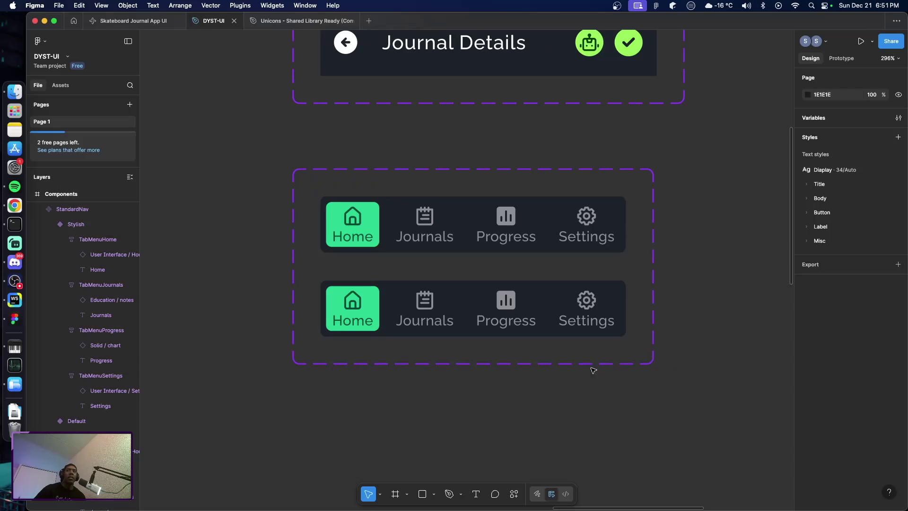
{"action": "scroll", "coordinate": [579, 371], "scroll_direction": "down", "scroll_amount": 2}
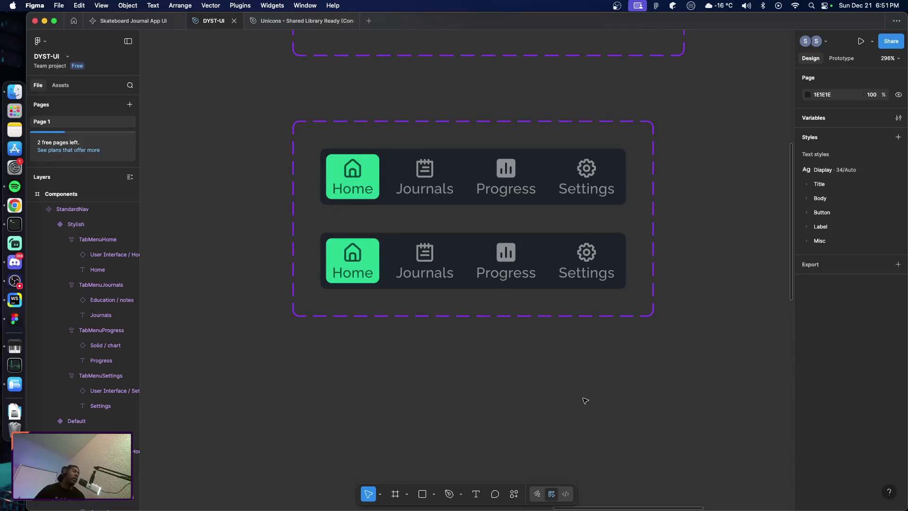
{"action": "scroll", "coordinate": [454, 339], "scroll_direction": "down", "scroll_amount": 1}
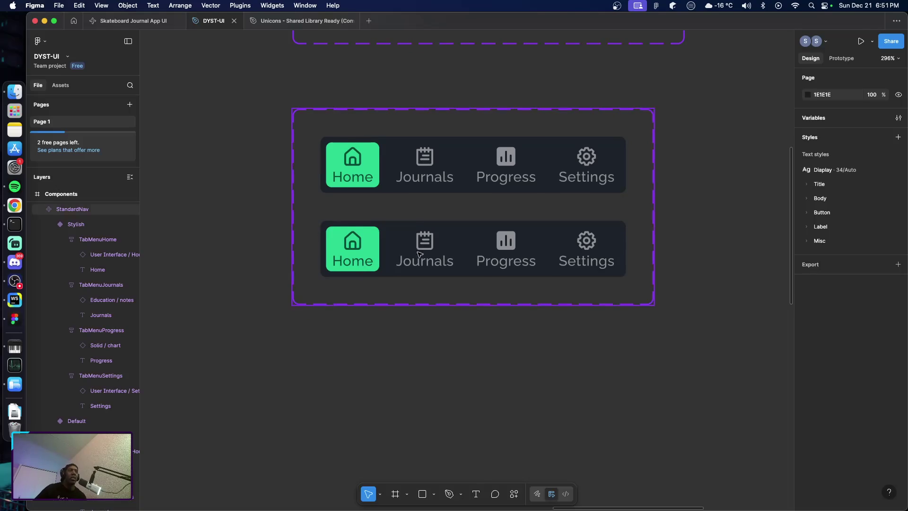
{"action": "left_click", "coordinate": [400, 252]}
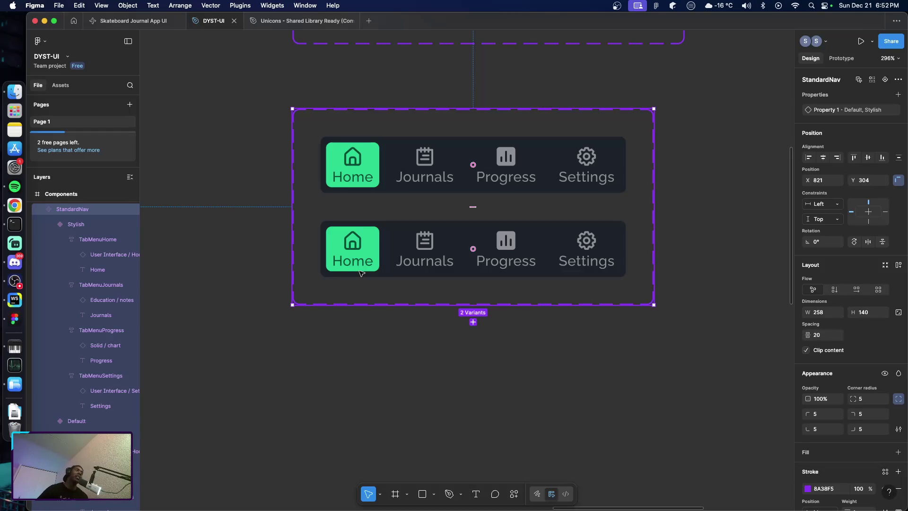
In the Stylish variant, give the Home tab a horizontal layout with icon beside label
{"action": "left_click", "coordinate": [439, 363]}
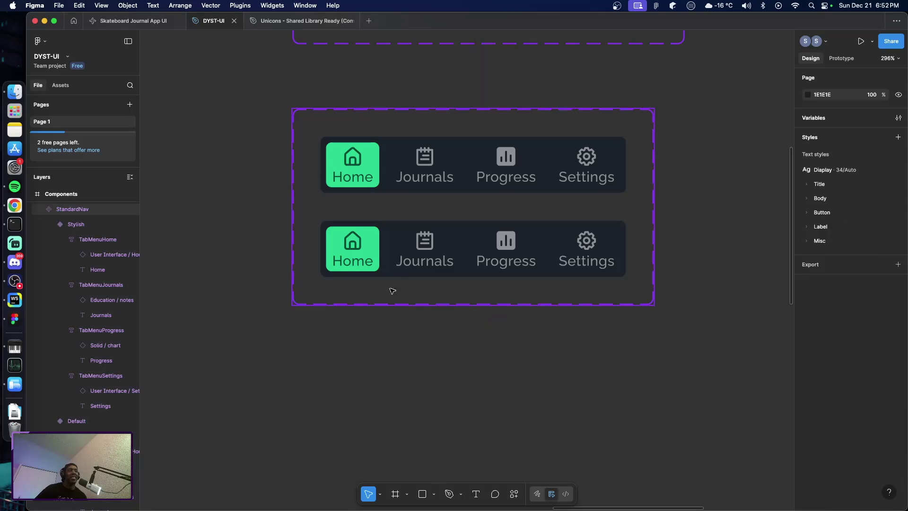
{"action": "left_click", "coordinate": [382, 254]}
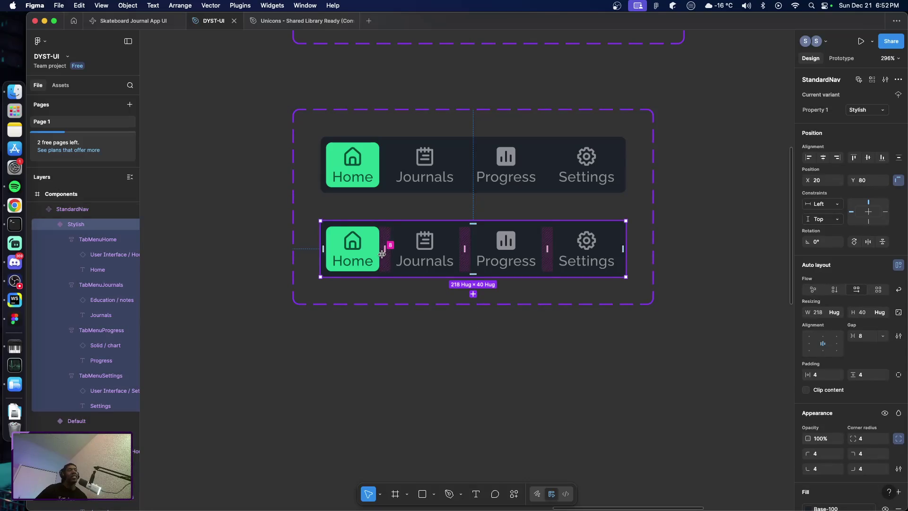
{"action": "left_click", "coordinate": [352, 249]}
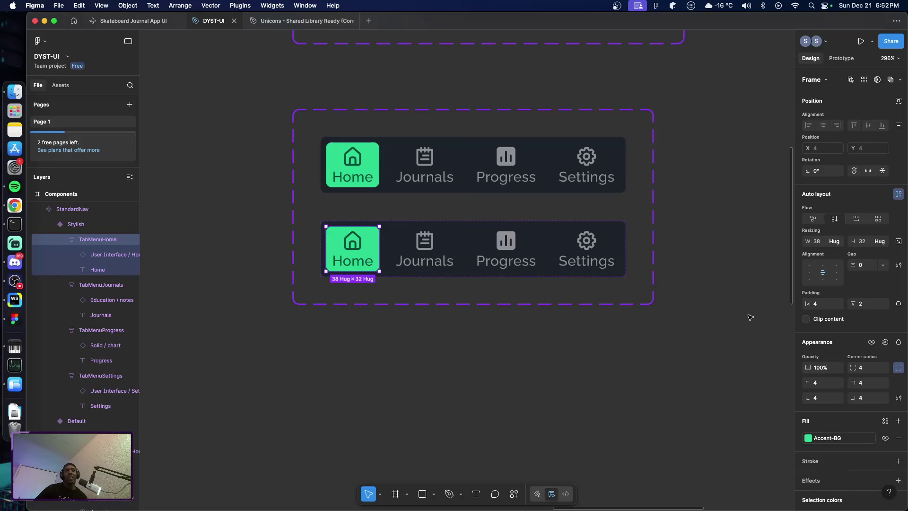
{"action": "key", "text": "shift+h"}
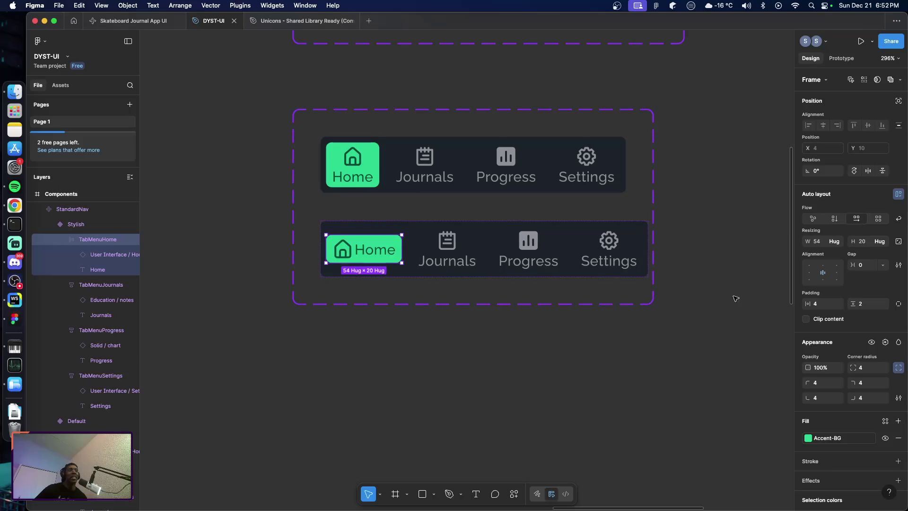
{"action": "left_click", "coordinate": [470, 349]}
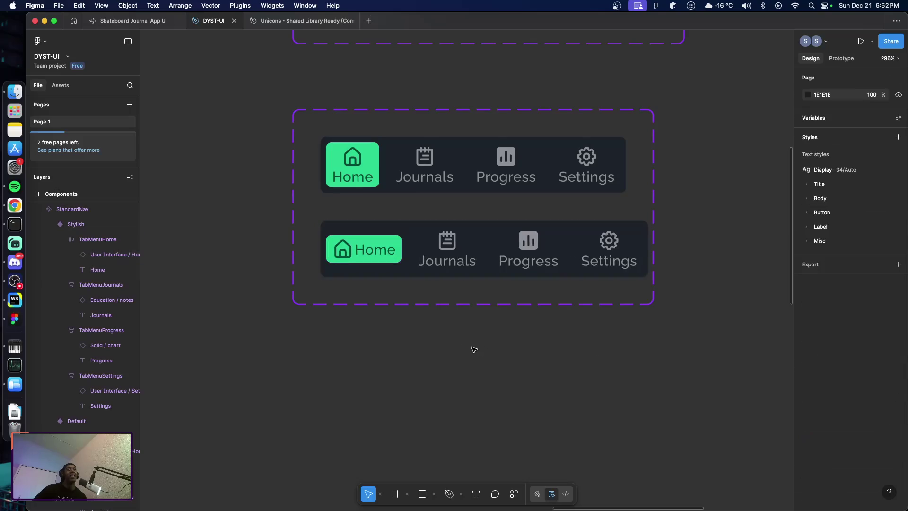
Delete the Journals, Progress and Settings text labels from the Stylish variant's tabs
{"action": "left_click", "coordinate": [443, 249]}
{"action": "double_click", "coordinate": [447, 266]}
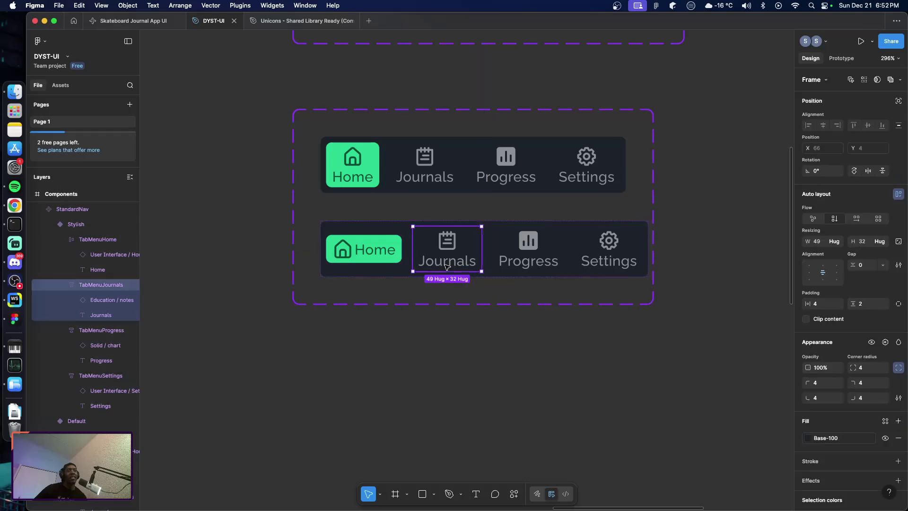
{"action": "left_click", "coordinate": [447, 266]}
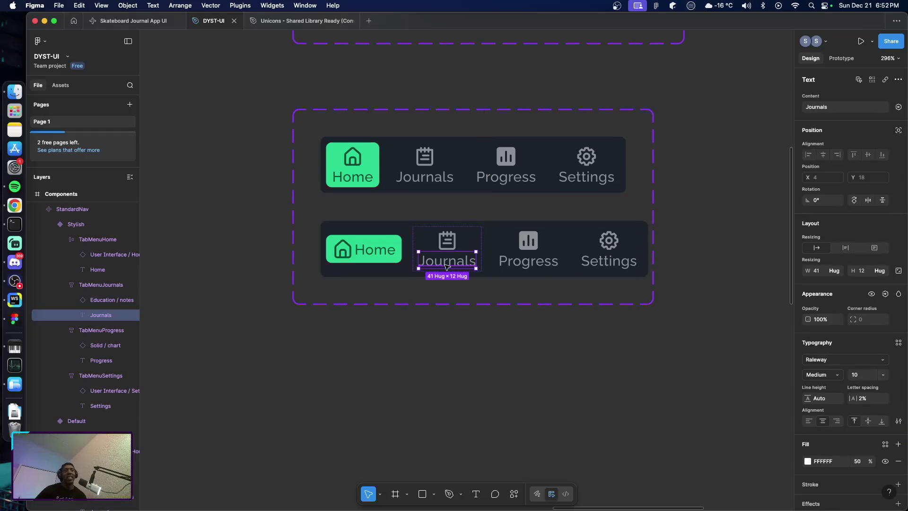
{"action": "key", "text": "Delete"}
{"action": "left_click", "coordinate": [489, 263]}
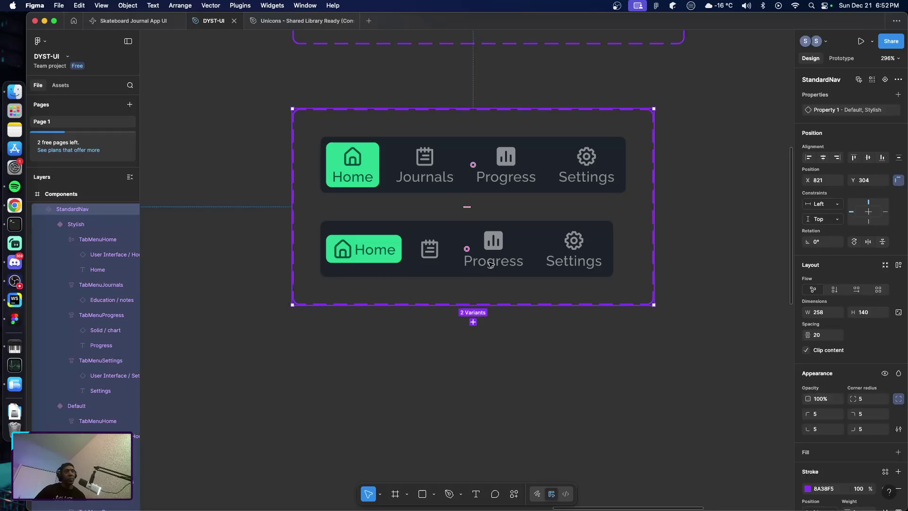
{"action": "double_click", "coordinate": [489, 262]}
{"action": "left_click", "coordinate": [490, 263]}
{"action": "key", "text": "Delete"}
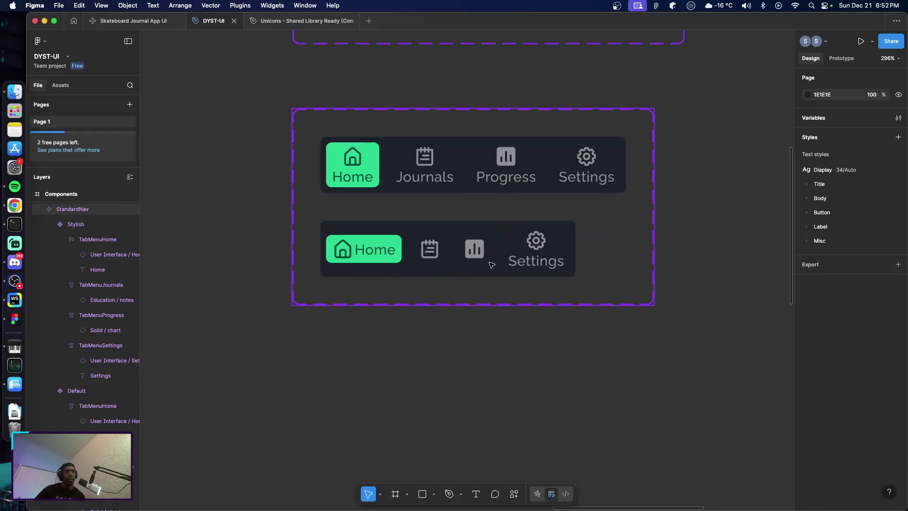
{"action": "left_click", "coordinate": [551, 266]}
{"action": "double_click", "coordinate": [551, 265]}
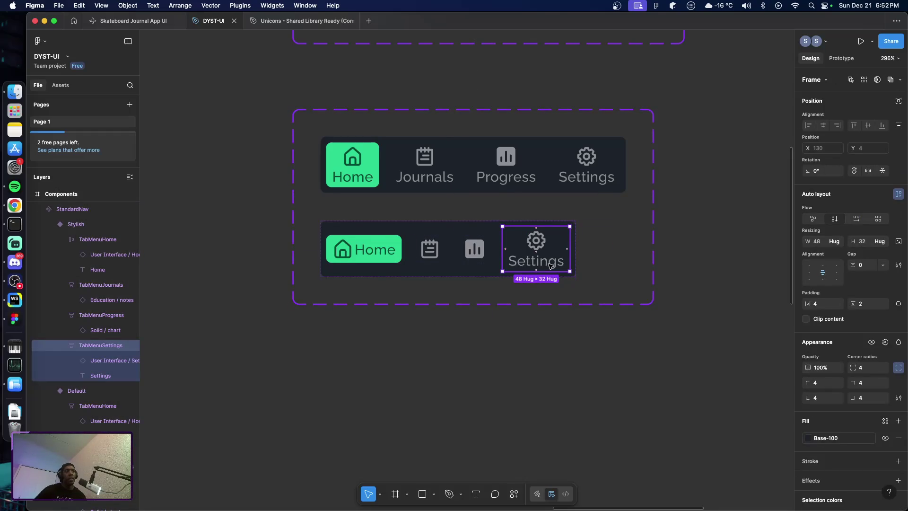
{"action": "left_click", "coordinate": [551, 265]}
{"action": "key", "text": "Delete"}
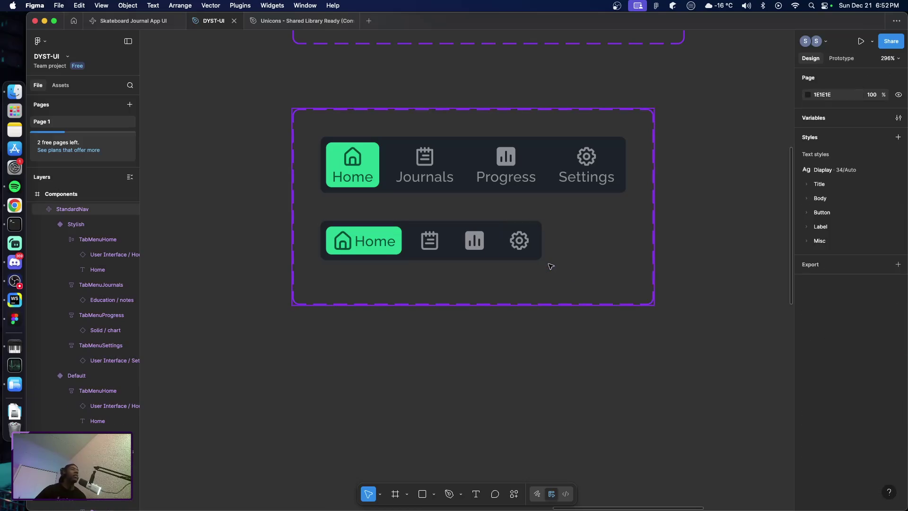
Reselect the StandardNav component set to review the compact Stylish tab bar
{"action": "left_click", "coordinate": [526, 334]}
{"action": "left_click", "coordinate": [393, 251]}
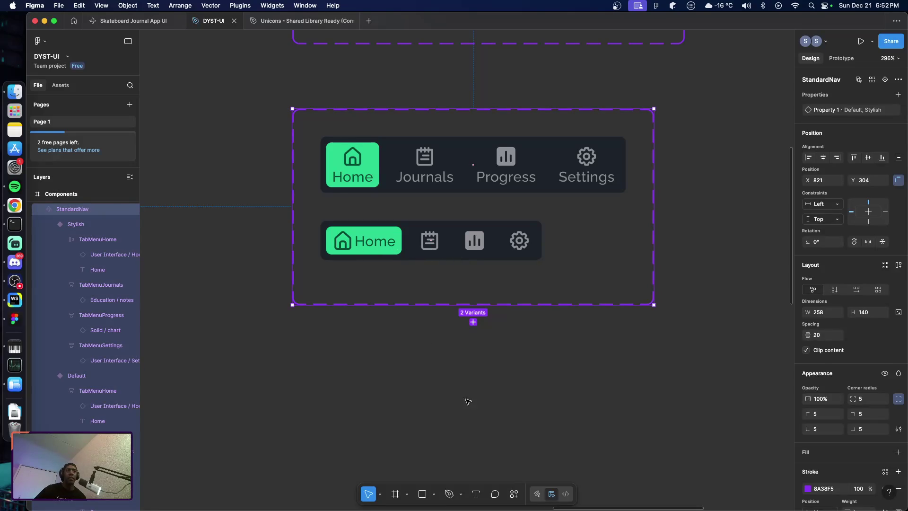
{"action": "left_click", "coordinate": [476, 414]}
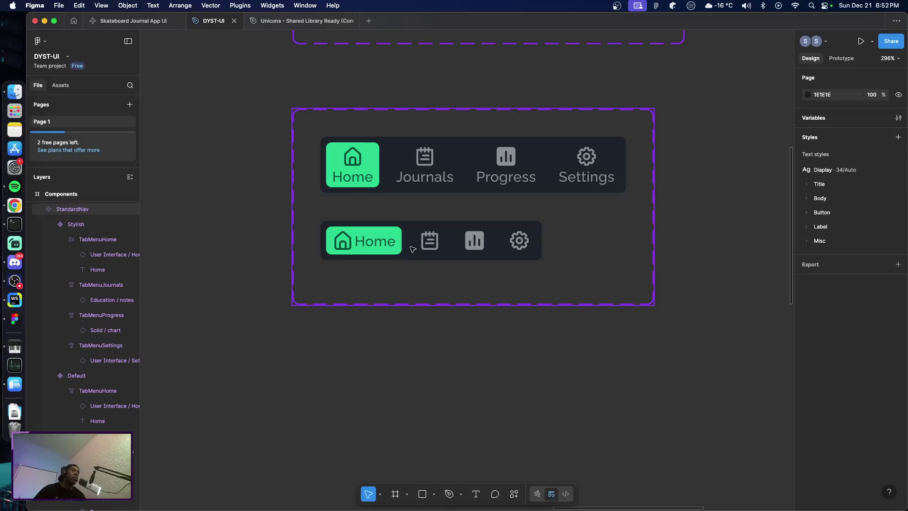
{"action": "scroll", "coordinate": [425, 241], "scroll_direction": "up", "scroll_amount": 3}
{"action": "scroll", "coordinate": [447, 265], "scroll_direction": "down", "scroll_amount": 4}
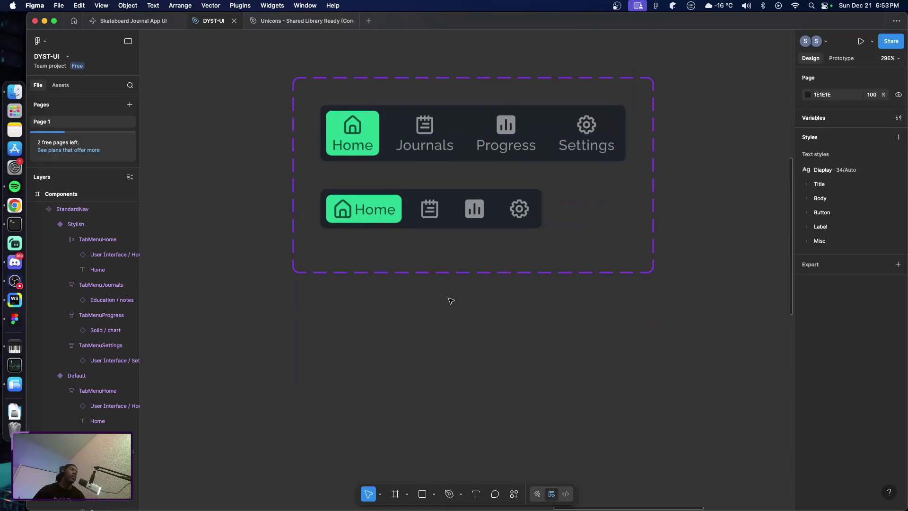
{"action": "key", "text": "super+Tab"}
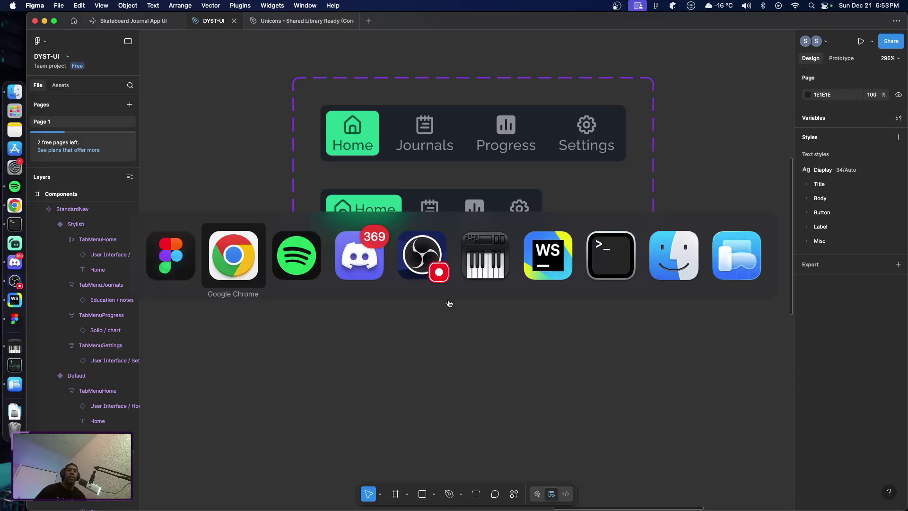
{"action": "key", "text": "Escape"}
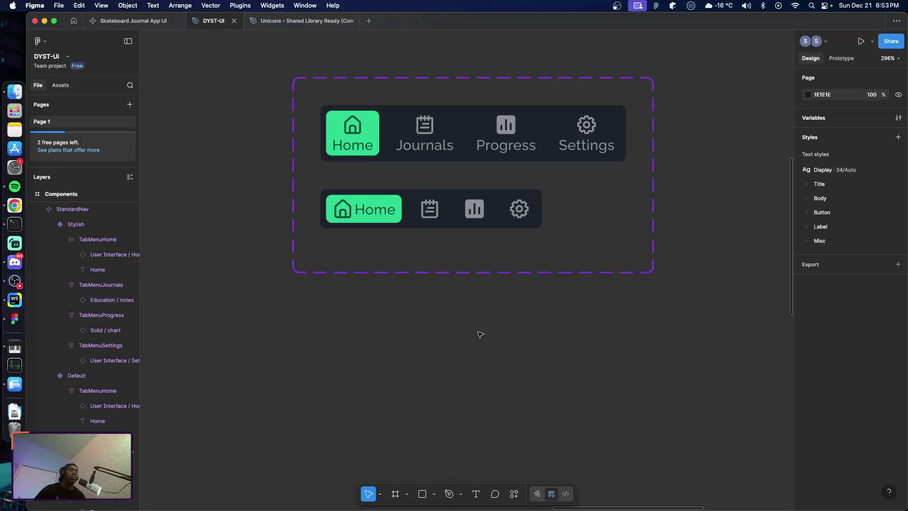
{"action": "left_click", "coordinate": [15, 225]}
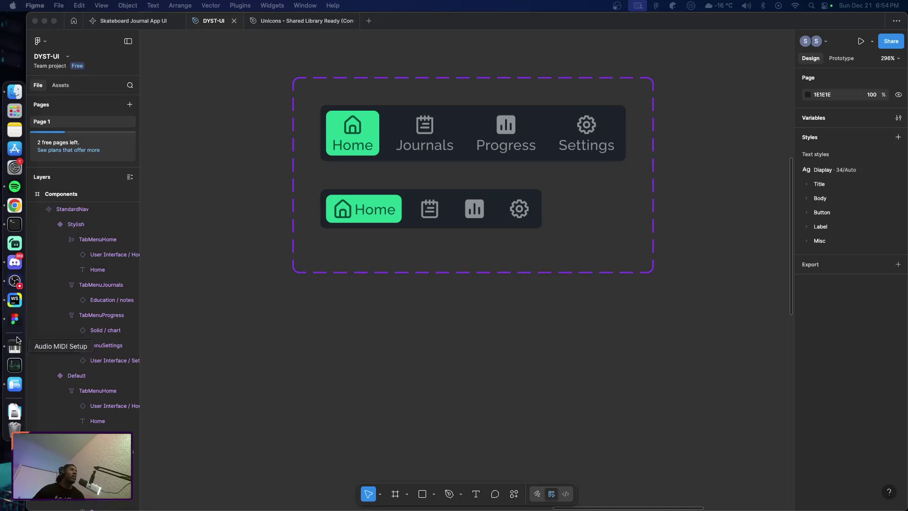
{"action": "left_click", "coordinate": [3, 299]}
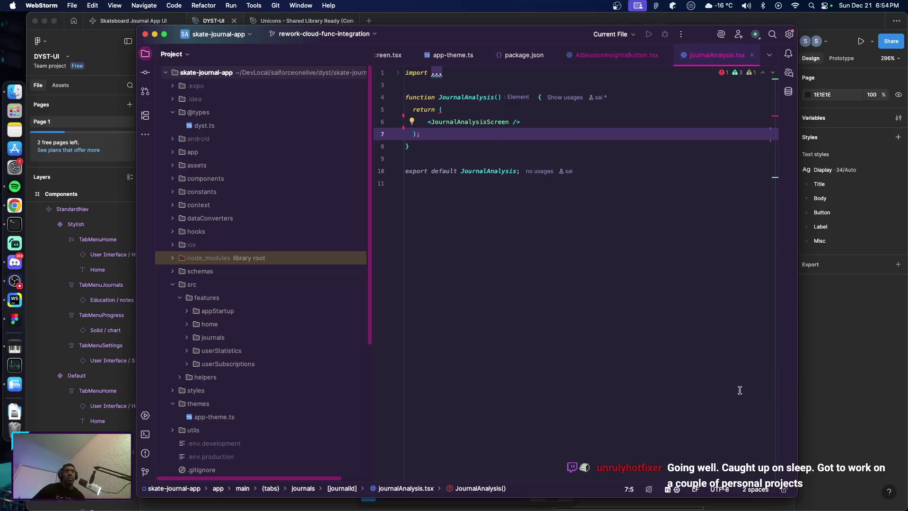
Run npx expo run:android in Terminal to build the app on the emulator
{"action": "left_click", "coordinate": [833, 382]}
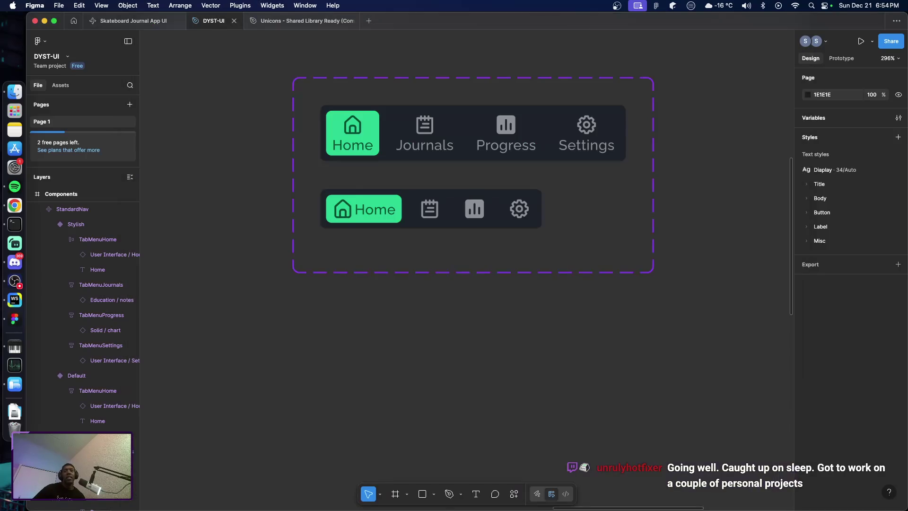
{"action": "key", "text": "super+Tab"}
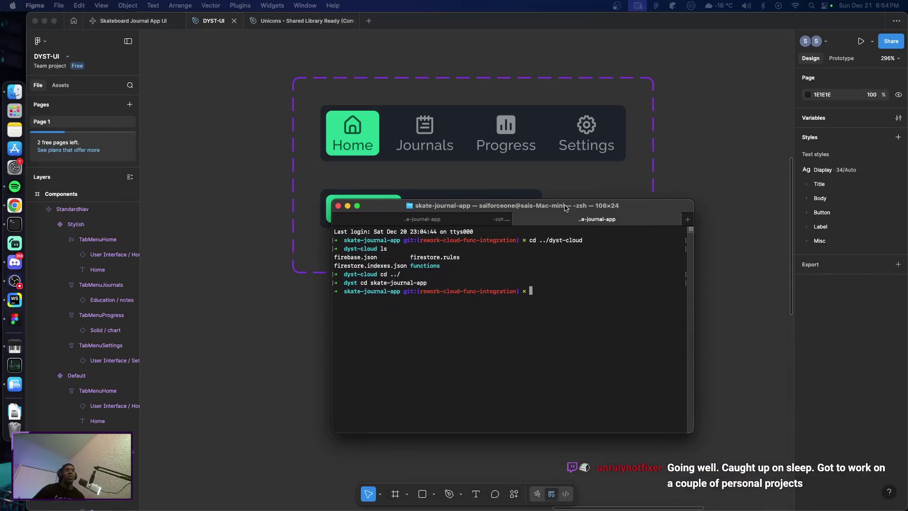
{"action": "type", "text": "npx expo"}
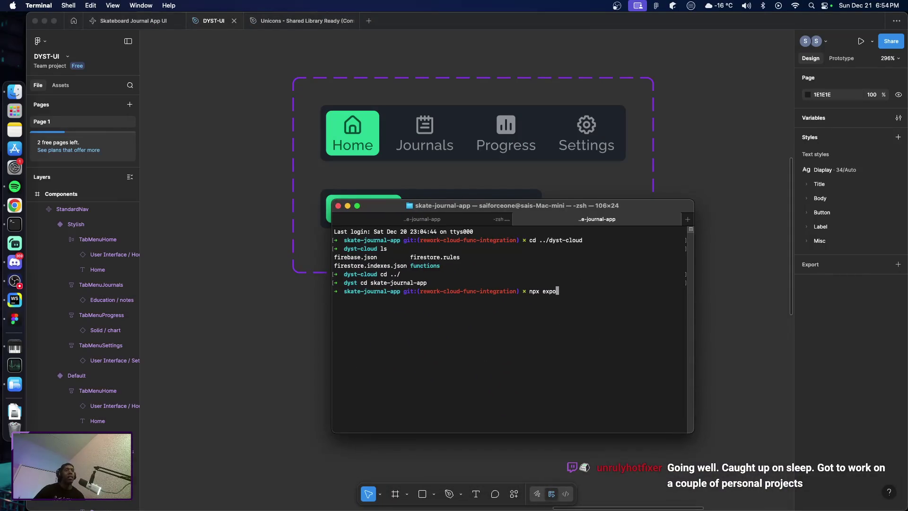
{"action": "type", "text": " run:android"}
{"action": "key", "text": "Return"}
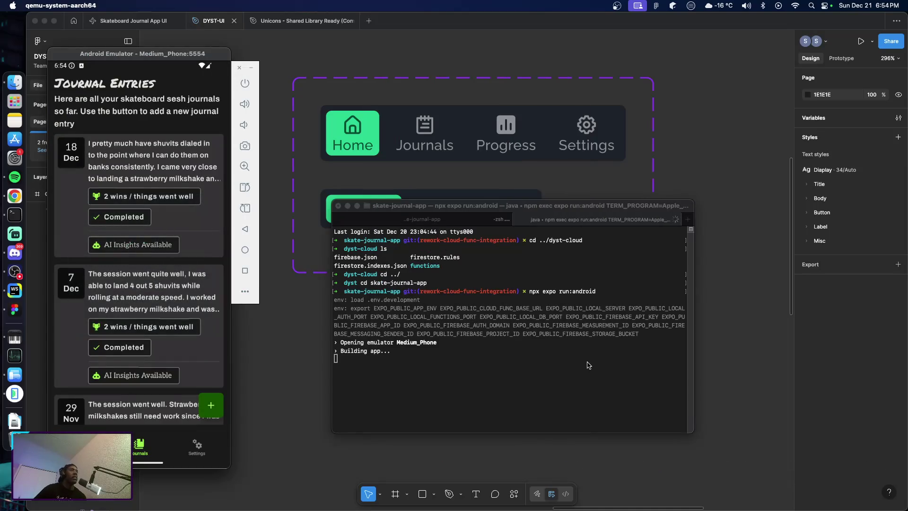
Set the emulator's Snapshots quick-boot save-on-exit option to No and close Extended Controls
{"action": "left_click", "coordinate": [245, 291]}
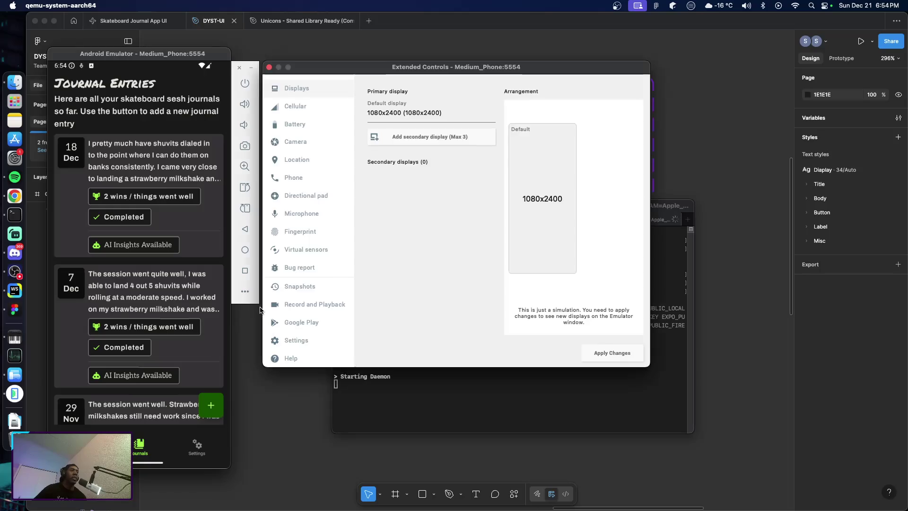
{"action": "left_click", "coordinate": [293, 340]}
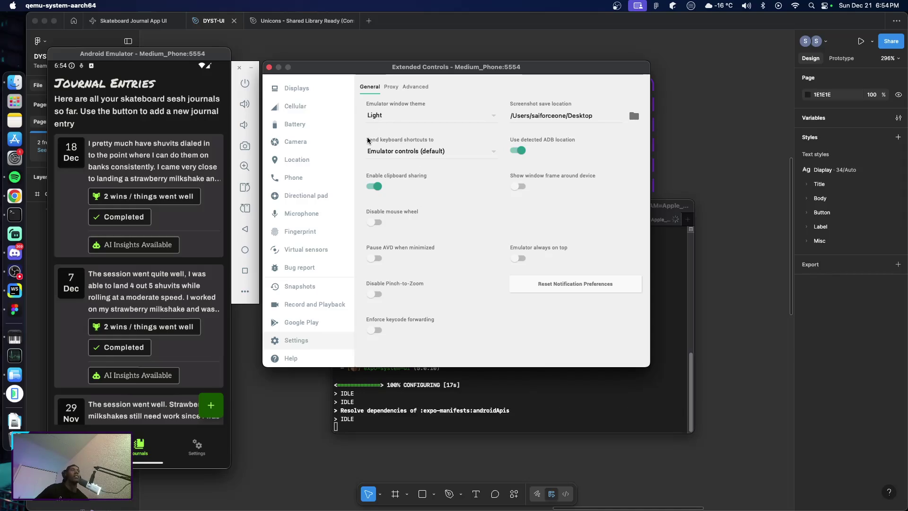
{"action": "left_click", "coordinate": [328, 279]}
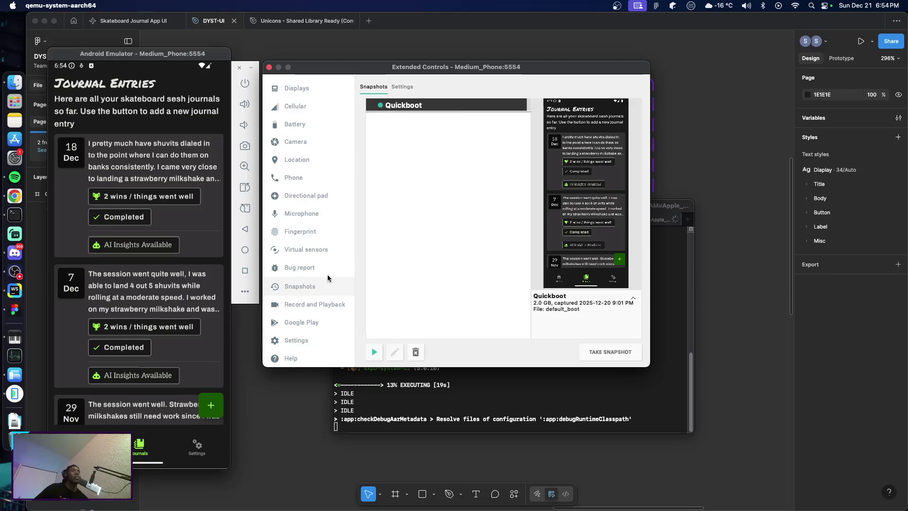
{"action": "left_click", "coordinate": [403, 89]}
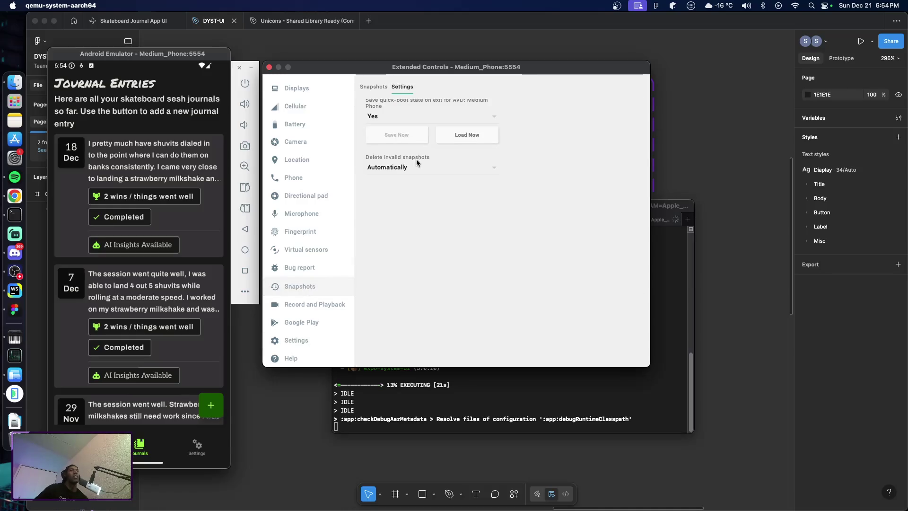
{"action": "left_click", "coordinate": [393, 115]}
{"action": "left_click", "coordinate": [399, 125]}
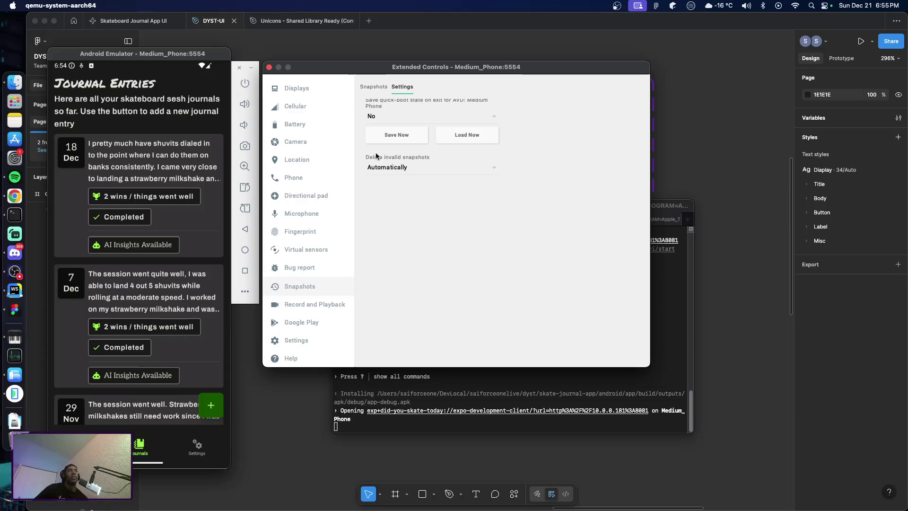
{"action": "left_click", "coordinate": [269, 68]}
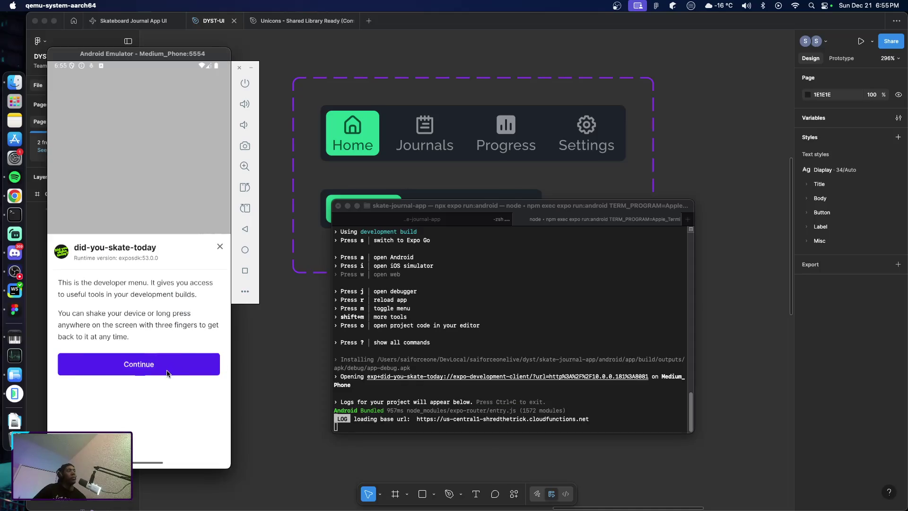
Continue past the dev menu, dismiss the error toast, and inspect the invalid-response logs in Terminal
{"action": "left_click", "coordinate": [134, 372]}
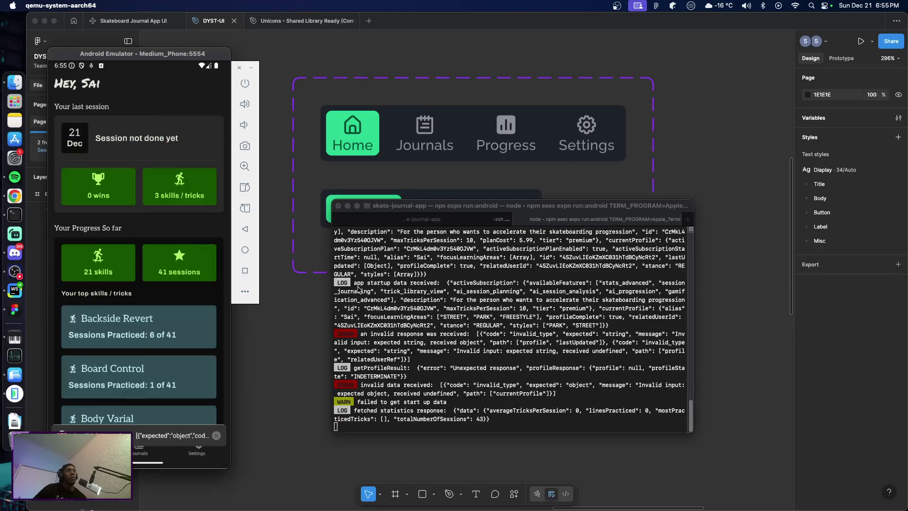
{"action": "left_click", "coordinate": [216, 437]}
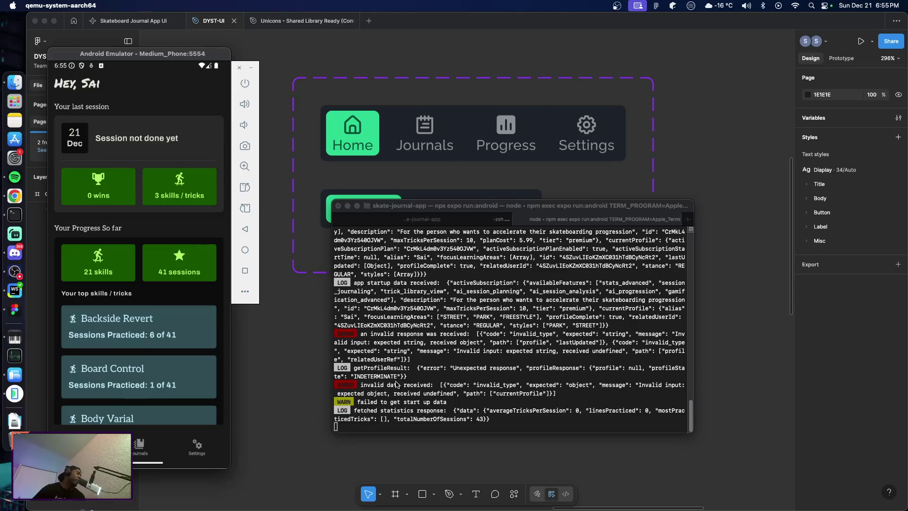
{"action": "left_click", "coordinate": [362, 339]}
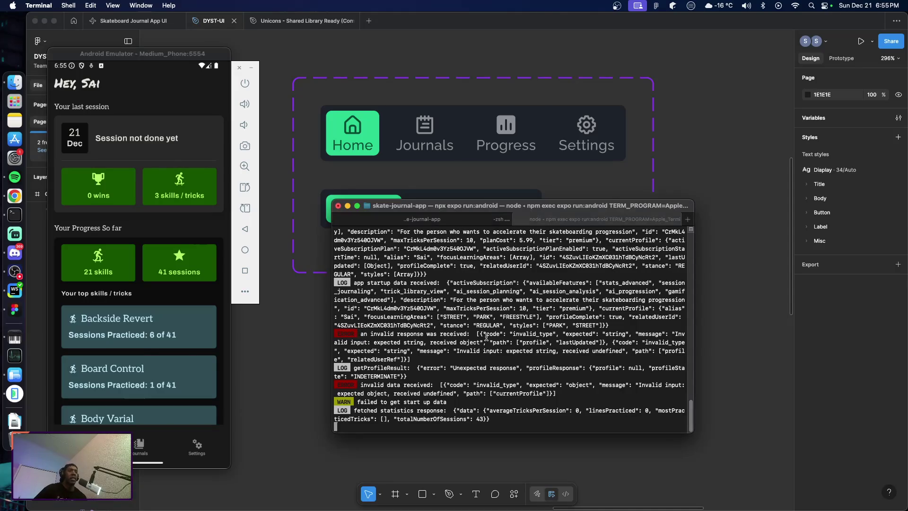
{"action": "left_click_drag", "start_coordinate": [360, 333], "coordinate": [470, 393]}
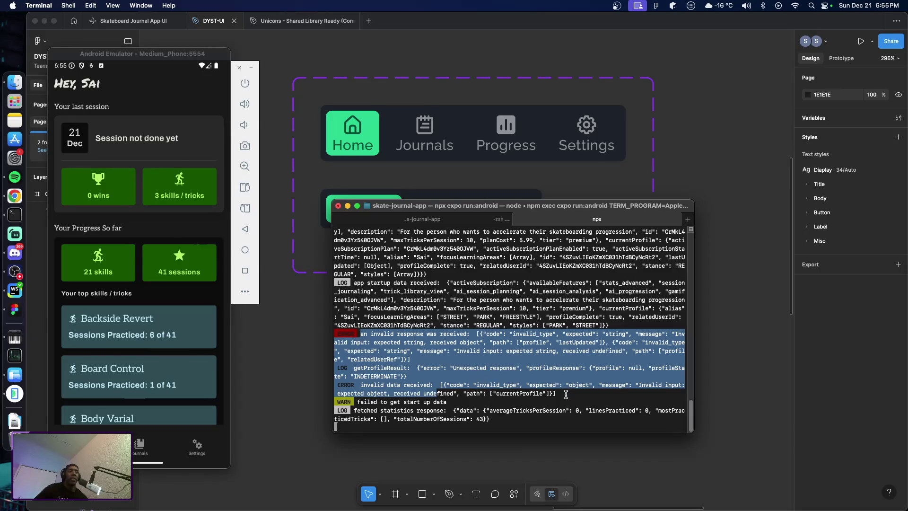
{"action": "left_click", "coordinate": [510, 401]}
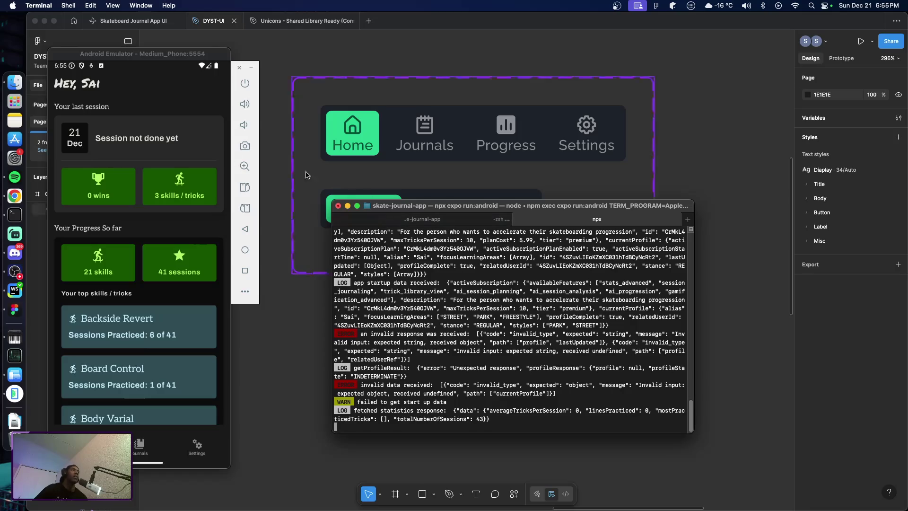
{"action": "mouse_move", "coordinate": [144, 55]}
{"action": "left_mouse_down"}
{"action": "mouse_move", "coordinate": [455, 43]}
{"action": "mouse_move", "coordinate": [374, 36]}
{"action": "left_mouse_up"}
Minimize Terminal and move the emulator window to the right
{"action": "double_click", "coordinate": [553, 208]}
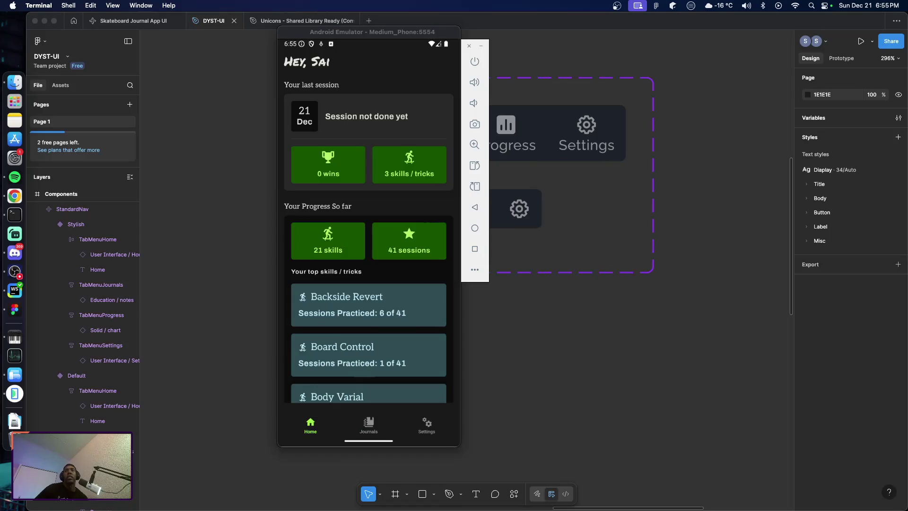
{"action": "mouse_move", "coordinate": [367, 36]}
{"action": "left_mouse_down"}
{"action": "mouse_move", "coordinate": [607, 57]}
{"action": "mouse_move", "coordinate": [601, 40]}
{"action": "left_mouse_up"}
{"action": "scroll", "coordinate": [595, 248], "scroll_direction": "down", "scroll_amount": 2}
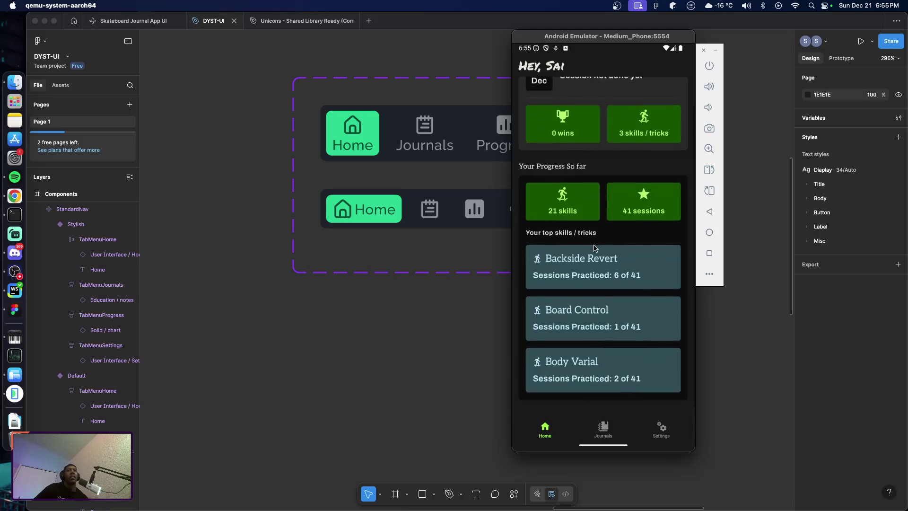
{"action": "scroll", "coordinate": [595, 247], "scroll_direction": "up", "scroll_amount": 2}
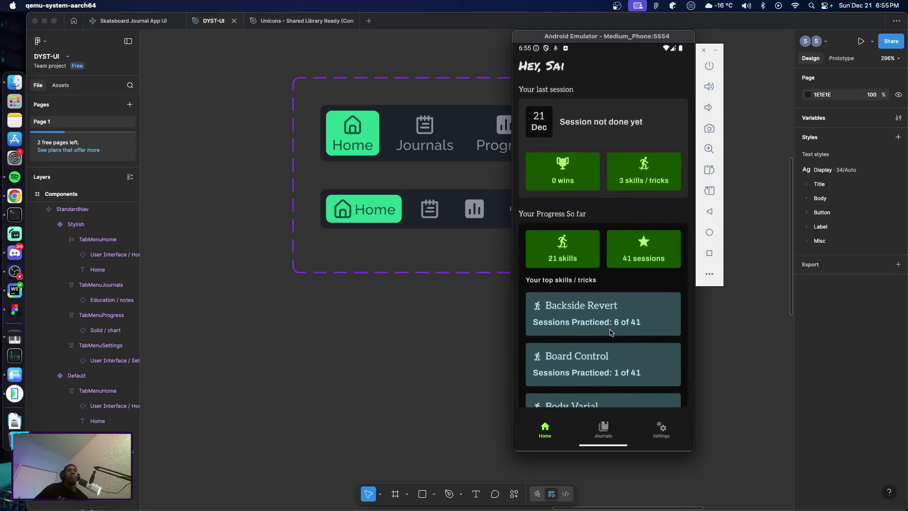
{"action": "scroll", "coordinate": [610, 332], "scroll_direction": "down", "scroll_amount": 1}
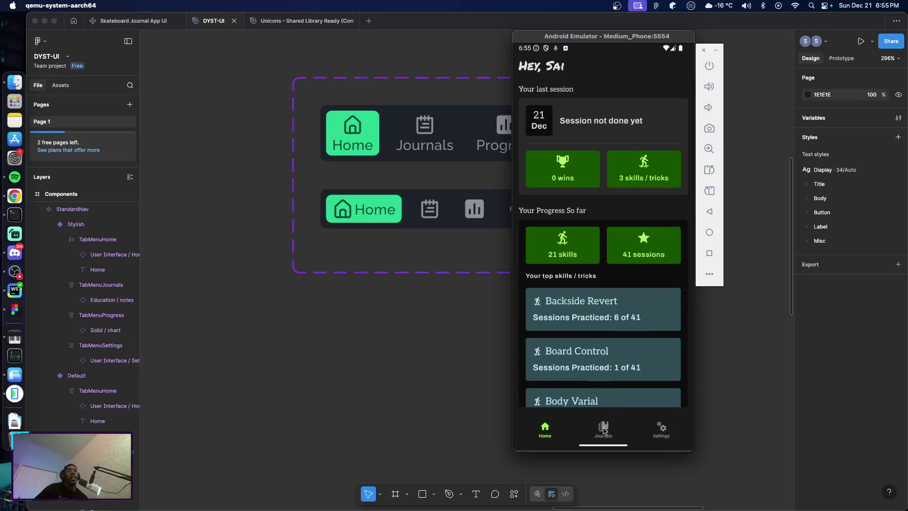
Open the Journals tab and scroll through the 21, 18 and 7 Dec entries
{"action": "left_click", "coordinate": [604, 431]}
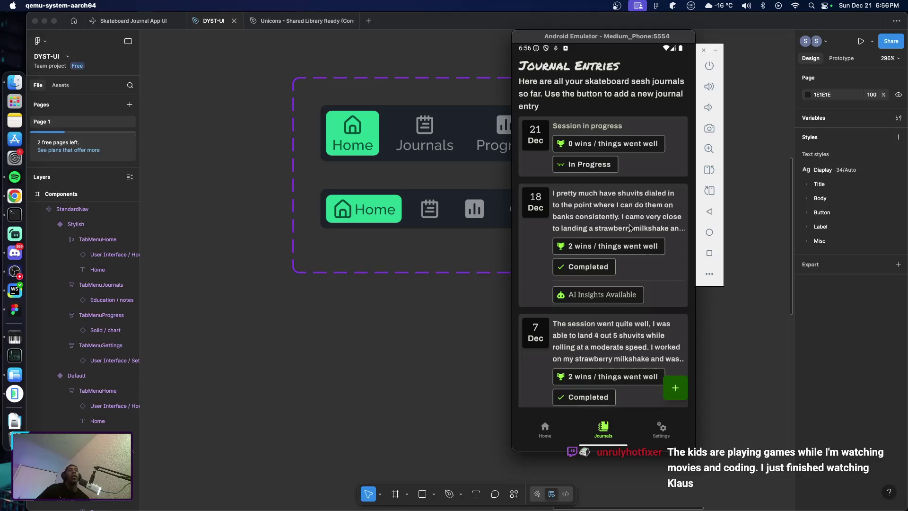
{"action": "mouse_move", "coordinate": [631, 228]}
{"action": "left_mouse_down"}
{"action": "mouse_move", "coordinate": [624, 191]}
{"action": "mouse_move", "coordinate": [626, 246]}
{"action": "left_mouse_up"}
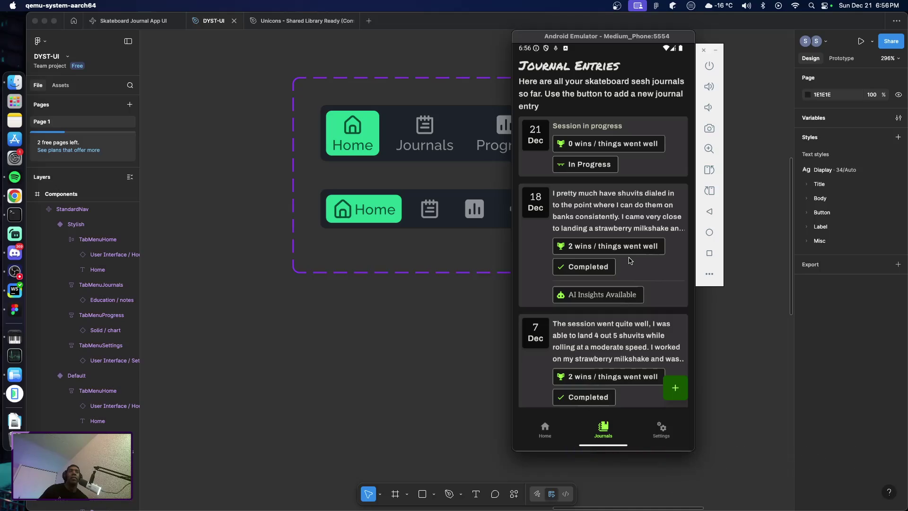
{"action": "left_click_drag", "start_coordinate": [631, 260], "coordinate": [650, 308]}
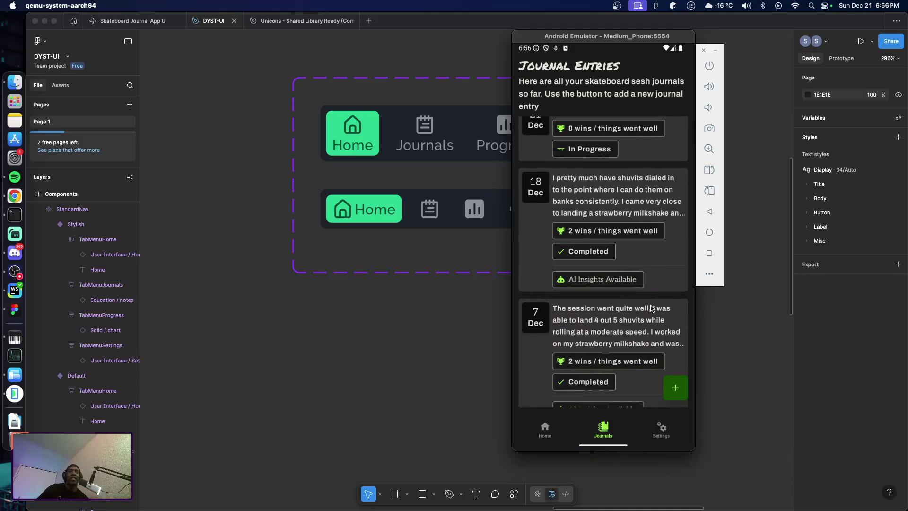
{"action": "left_click_drag", "start_coordinate": [639, 258], "coordinate": [639, 294]}
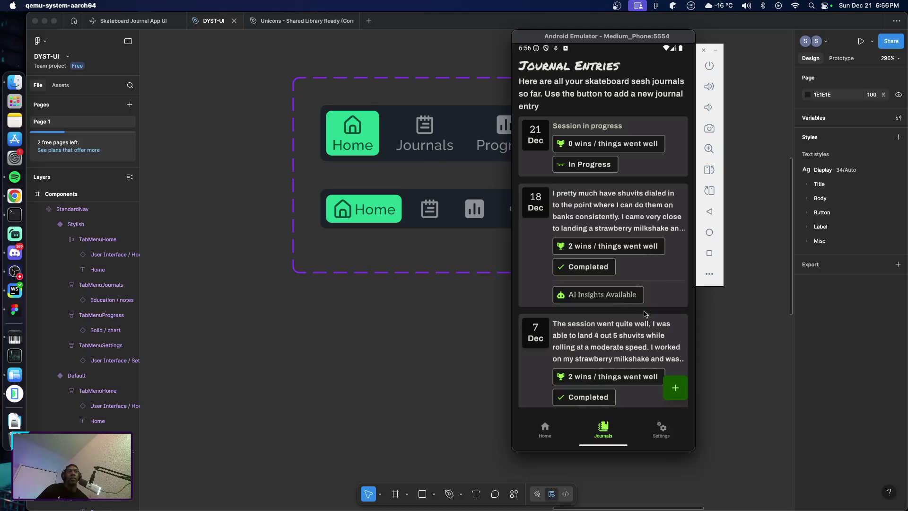
Open the 21 Dec journal entry in edit mode and scroll down to Wins
{"action": "left_click", "coordinate": [633, 155]}
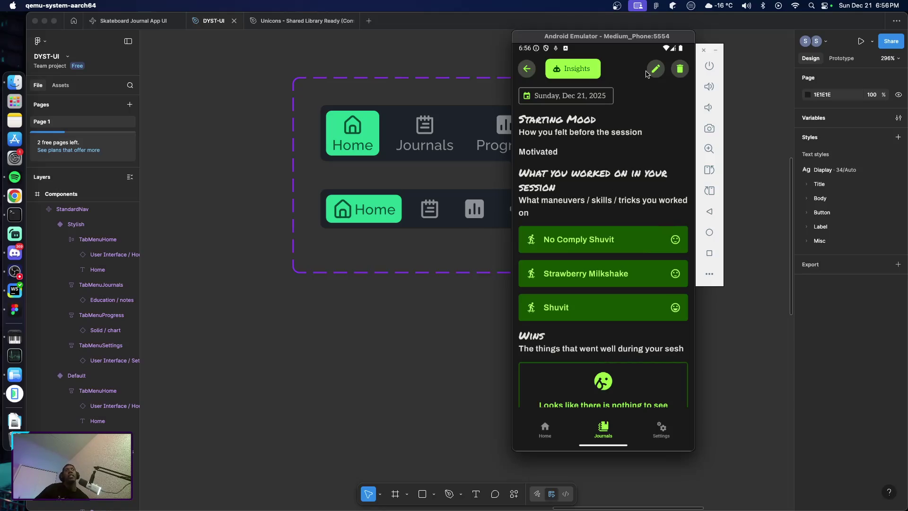
{"action": "left_click", "coordinate": [655, 71]}
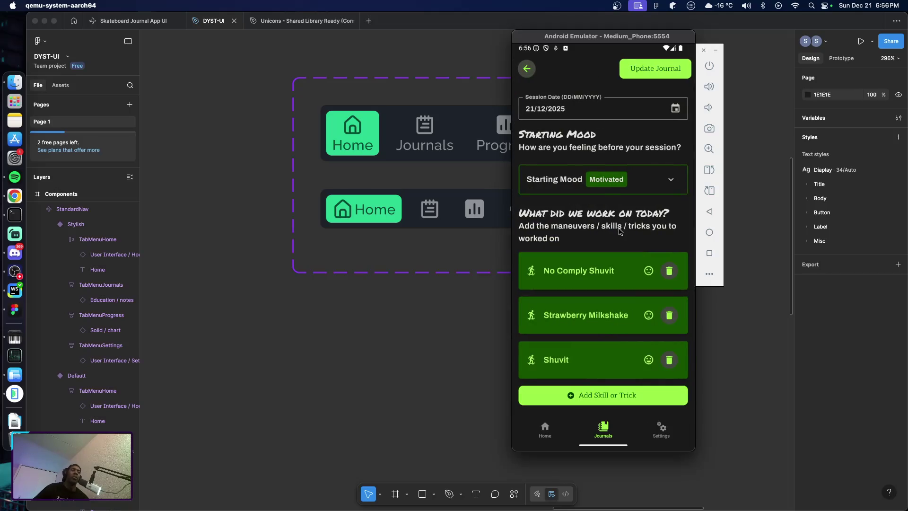
{"action": "scroll", "coordinate": [618, 228], "scroll_direction": "down", "scroll_amount": 1}
{"action": "scroll", "coordinate": [618, 228], "scroll_direction": "down", "scroll_amount": 2}
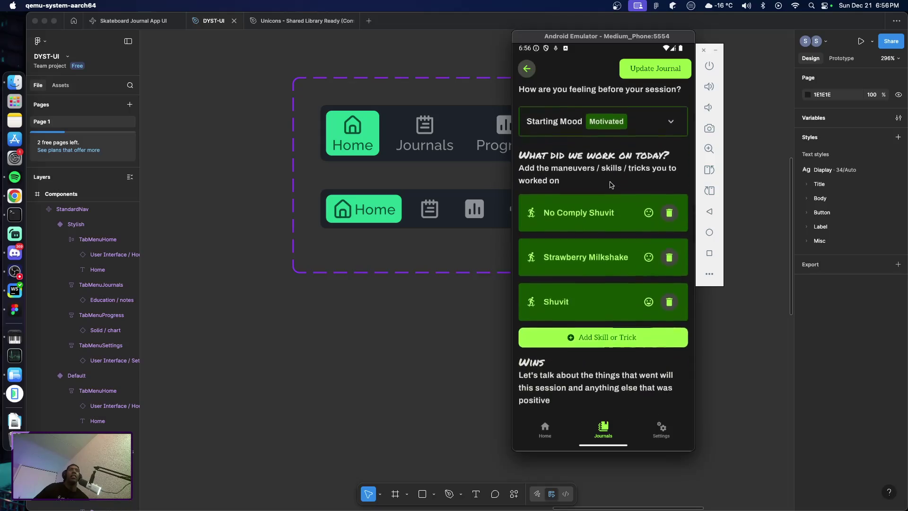
{"action": "scroll", "coordinate": [617, 288], "scroll_direction": "down", "scroll_amount": 5}
{"action": "scroll", "coordinate": [616, 288], "scroll_direction": "down", "scroll_amount": 2}
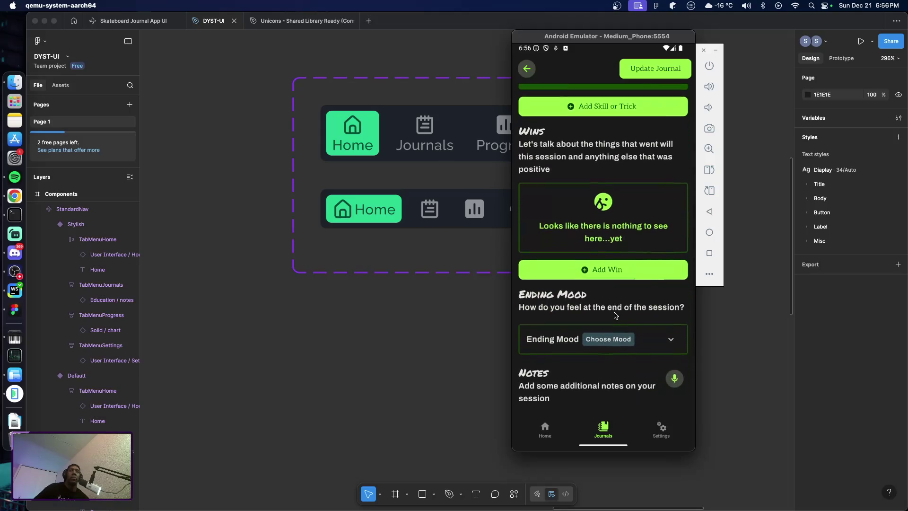
Add an empty win and scroll through the entry's fields
{"action": "left_click", "coordinate": [609, 269]}
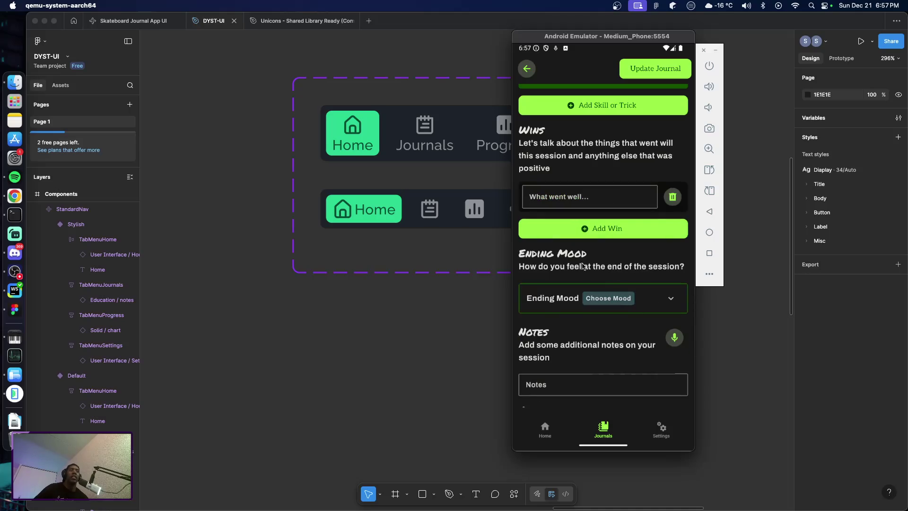
{"action": "scroll", "coordinate": [603, 180], "scroll_direction": "up", "scroll_amount": 1}
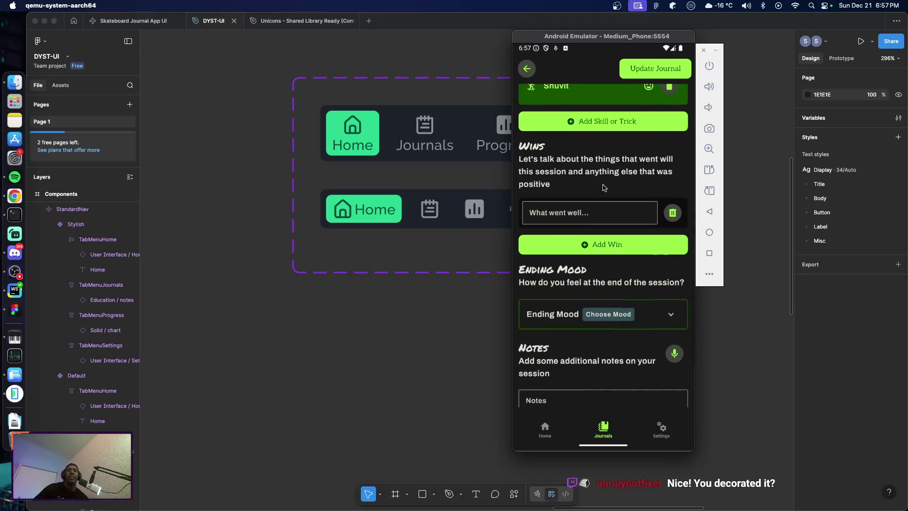
{"action": "left_click_drag", "start_coordinate": [603, 188], "coordinate": [601, 195]}
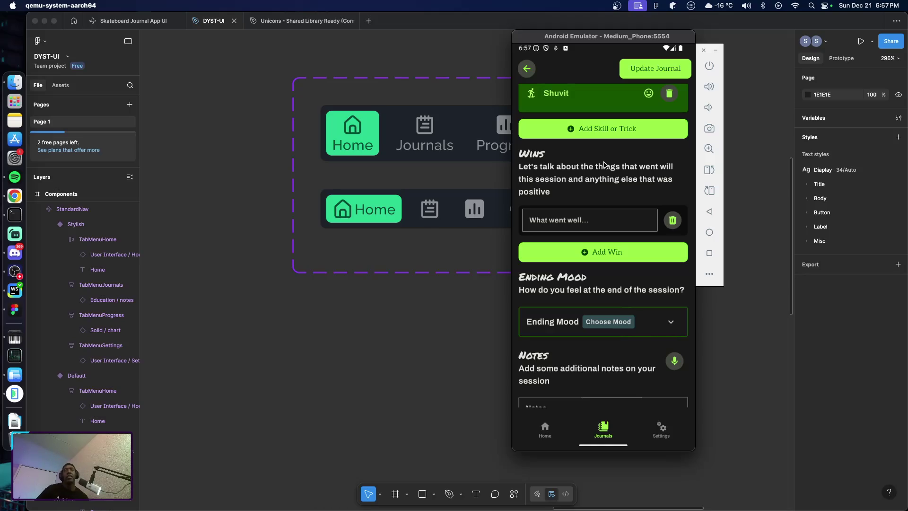
{"action": "left_click_drag", "start_coordinate": [622, 182], "coordinate": [617, 294]}
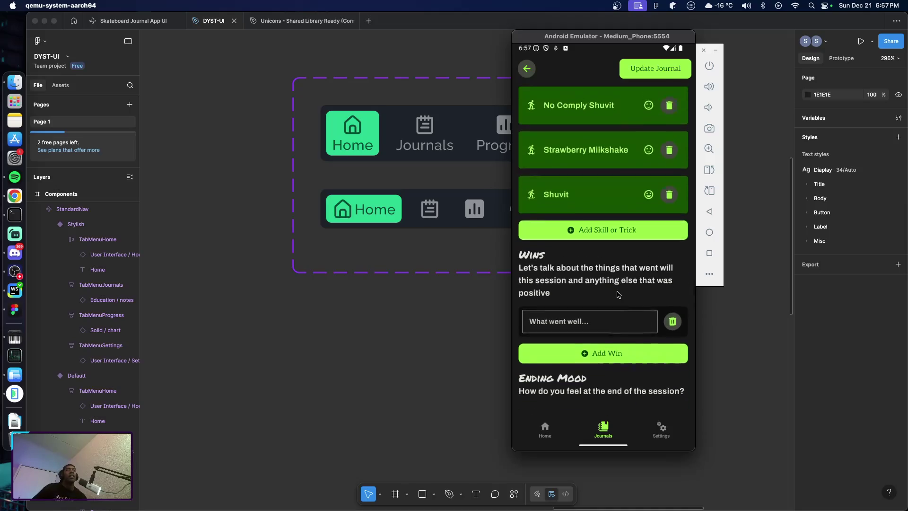
{"action": "scroll", "coordinate": [618, 294], "scroll_direction": "up", "scroll_amount": 3}
{"action": "scroll", "coordinate": [614, 284], "scroll_direction": "up", "scroll_amount": 3}
{"action": "scroll", "coordinate": [611, 255], "scroll_direction": "up", "scroll_amount": 3}
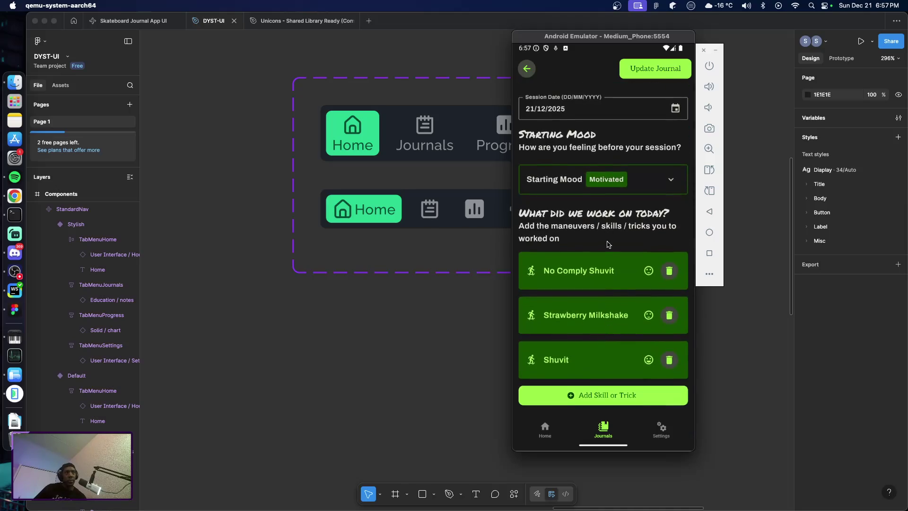
{"action": "scroll", "coordinate": [609, 248], "scroll_direction": "down", "scroll_amount": 5}
{"action": "scroll", "coordinate": [612, 264], "scroll_direction": "down", "scroll_amount": 3}
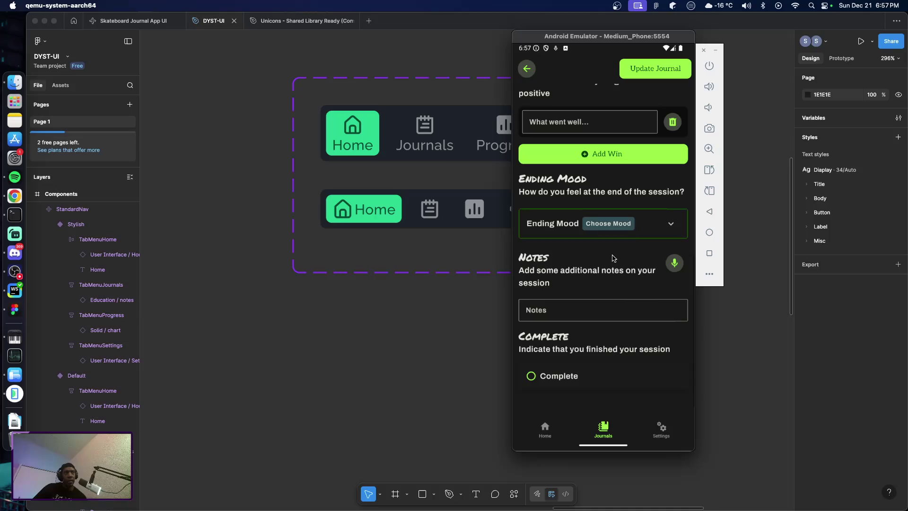
Set the session's Ending Mood to Banged Up
{"action": "left_click", "coordinate": [668, 227]}
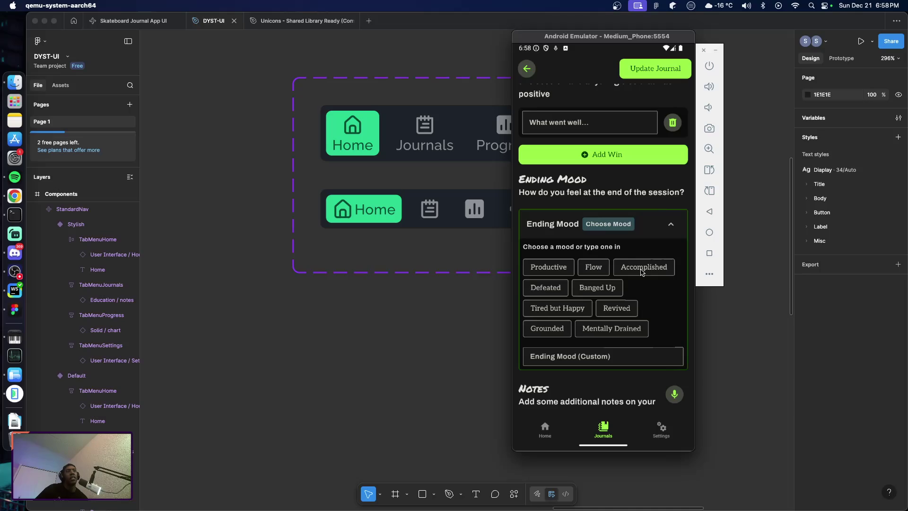
{"action": "left_click", "coordinate": [615, 289]}
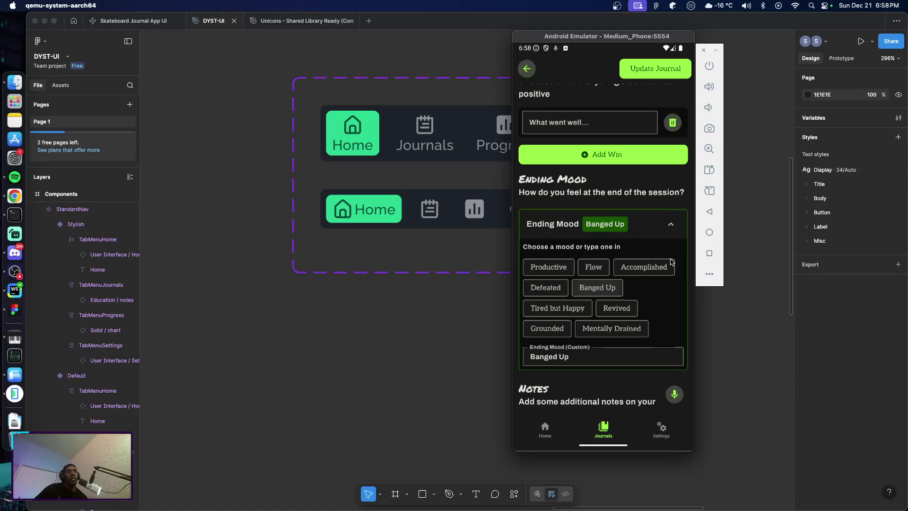
{"action": "left_click", "coordinate": [671, 226]}
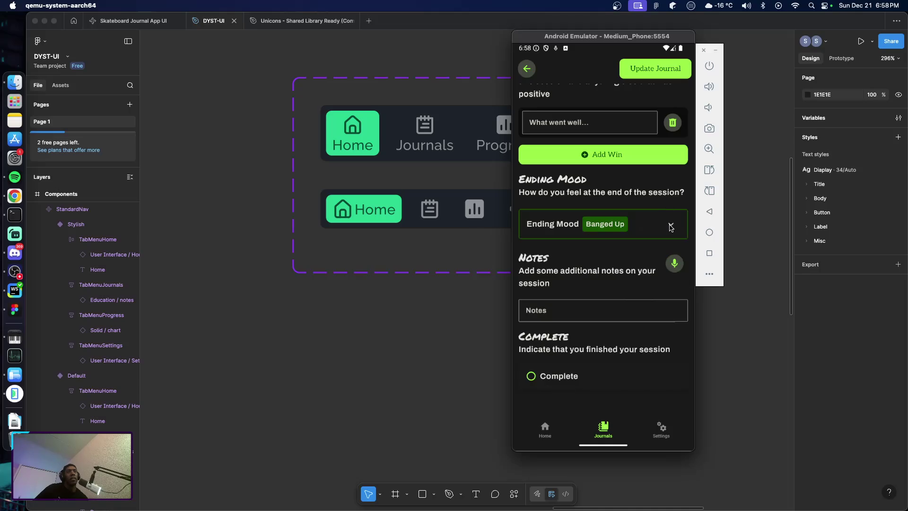
{"action": "scroll", "coordinate": [623, 261], "scroll_direction": "up", "scroll_amount": 2}
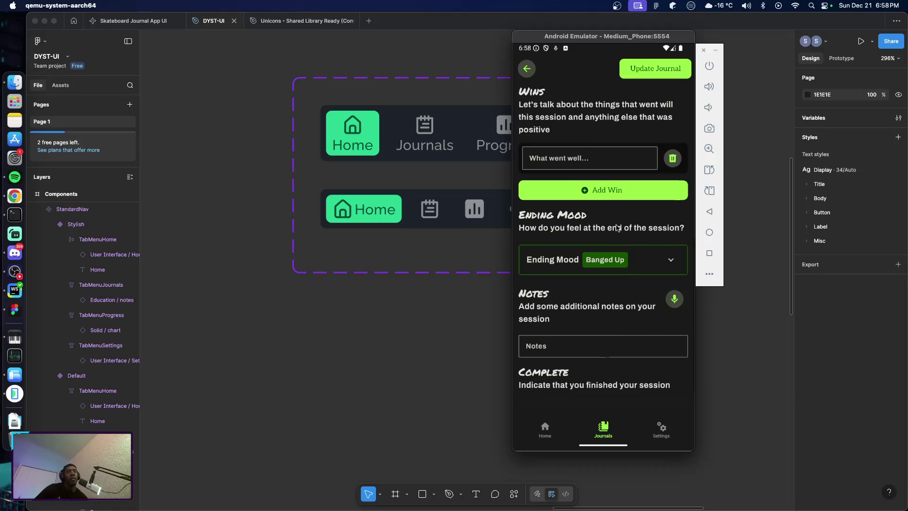
{"action": "scroll", "coordinate": [617, 242], "scroll_direction": "up", "scroll_amount": 1}
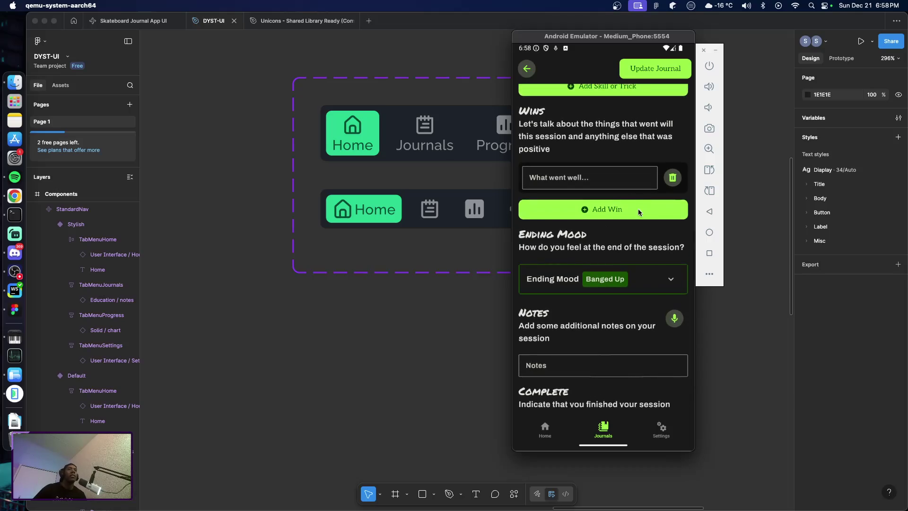
Enter the win 'Consistent shuvits' and add a second win 'Almost landed astrawberry milkshake'
{"action": "left_click", "coordinate": [589, 181]}
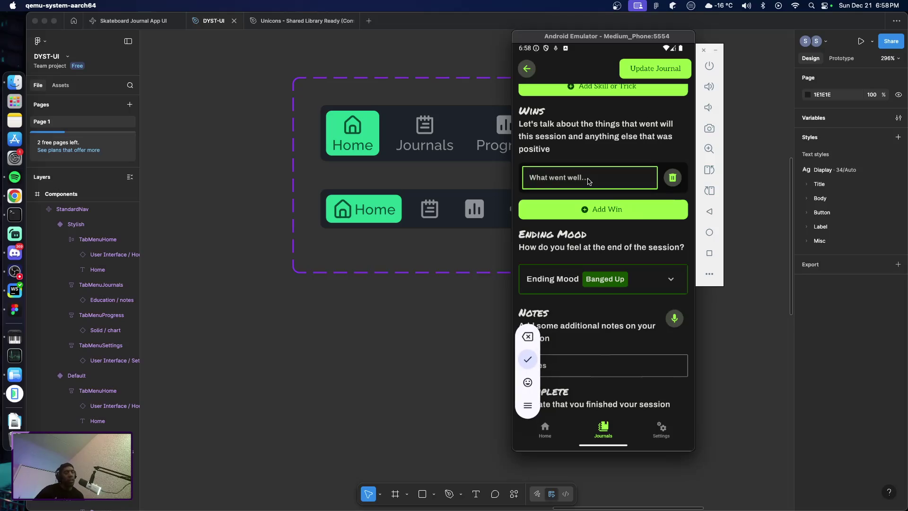
{"action": "type", "text": "Consistent shu"}
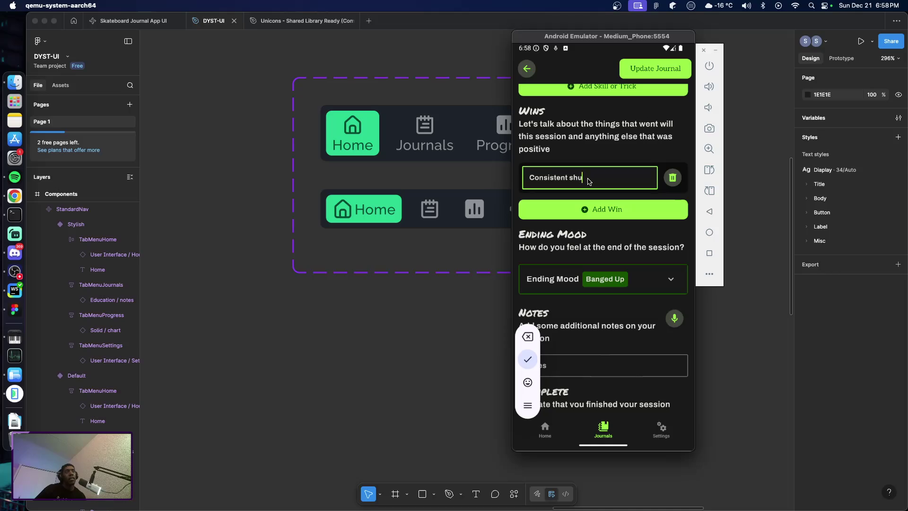
{"action": "type", "text": "vits"}
{"action": "left_click", "coordinate": [607, 211]}
{"action": "left_click", "coordinate": [589, 216]}
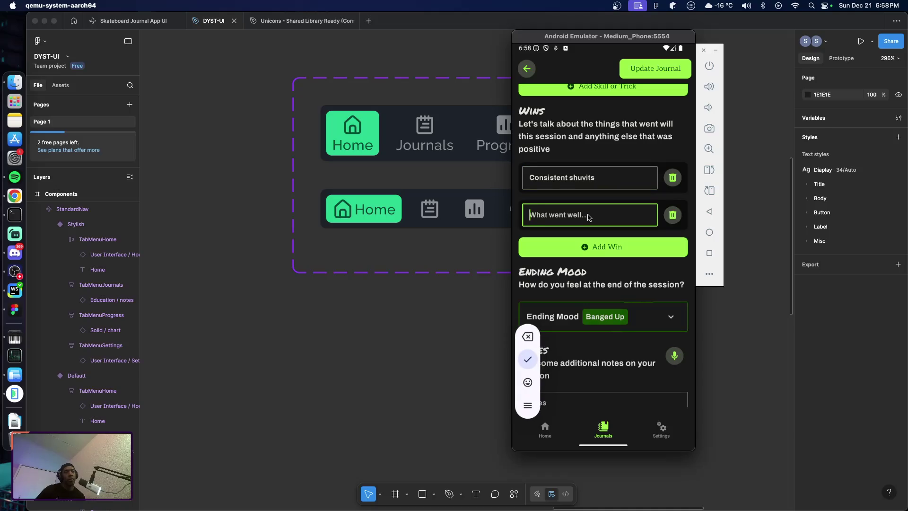
{"action": "type", "text": "Almost "}
{"action": "type", "text": "landed a"}
{"action": "type", "text": "strawberry"}
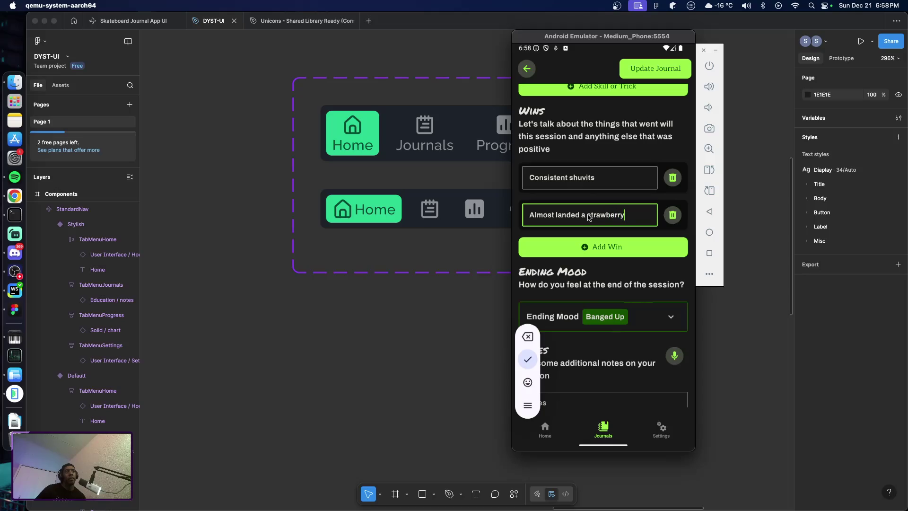
{"action": "type", "text": " milkshake"}
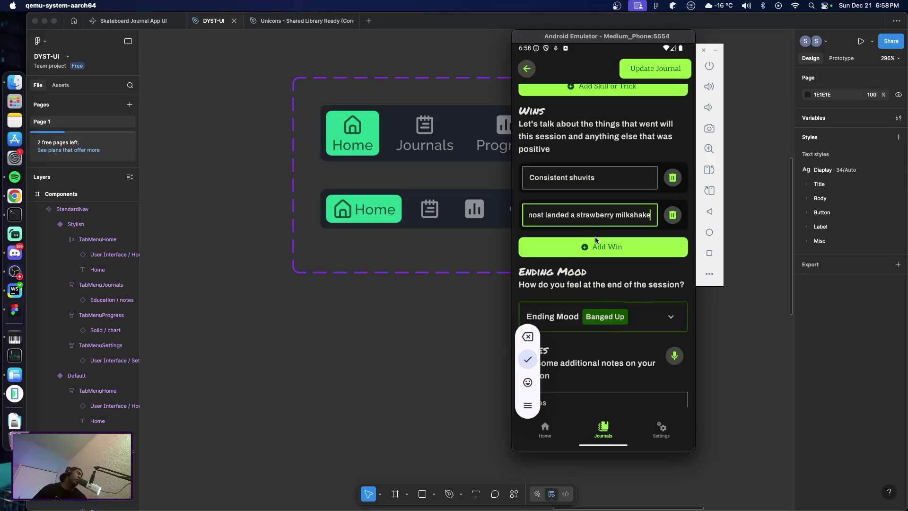
Scroll down to the Notes field, tap into it, and shift the emulator window right
{"action": "scroll", "coordinate": [598, 236], "scroll_direction": "down", "scroll_amount": 1}
{"action": "scroll", "coordinate": [605, 231], "scroll_direction": "down", "scroll_amount": 2}
{"action": "scroll", "coordinate": [613, 224], "scroll_direction": "down", "scroll_amount": 2}
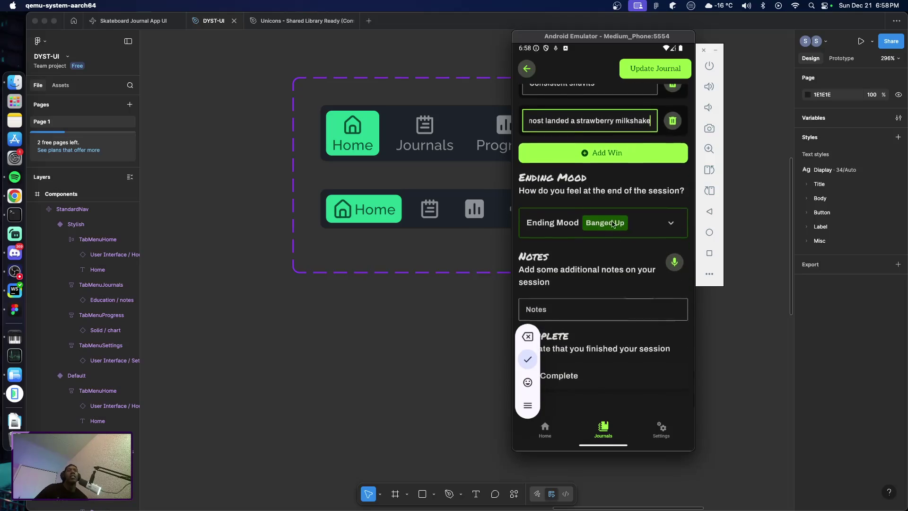
{"action": "left_click", "coordinate": [604, 310]}
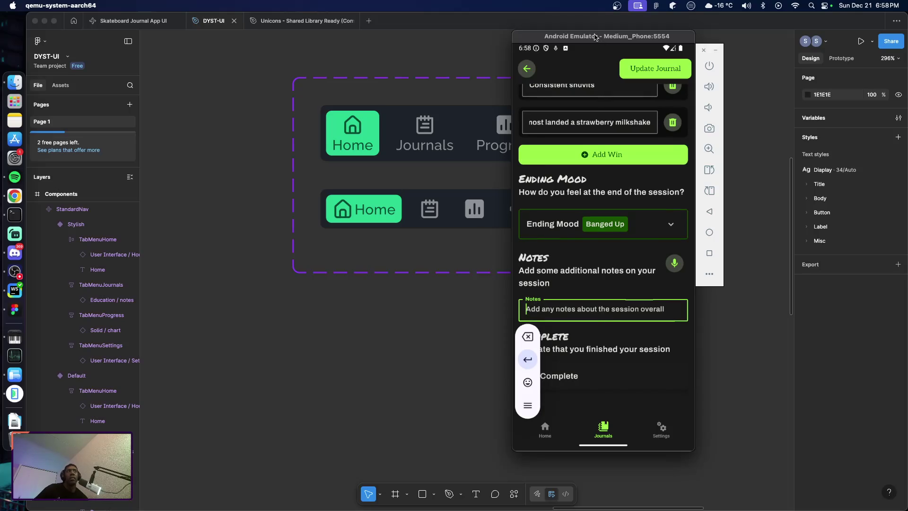
{"action": "left_click_drag", "start_coordinate": [595, 37], "coordinate": [655, 40]}
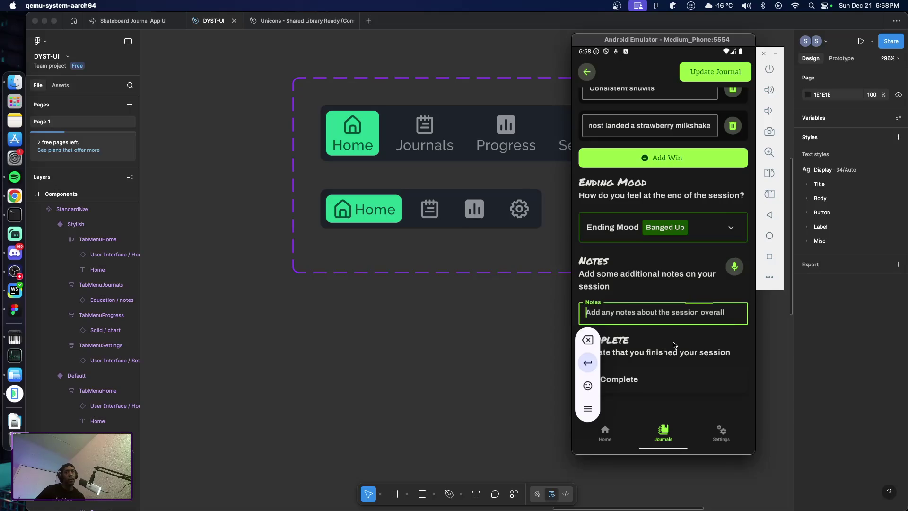
Write 'Overall the session was pretty good. Shuvits are consistent and I can also consistently do them on banks.'
{"action": "type", "text": "Overa"}
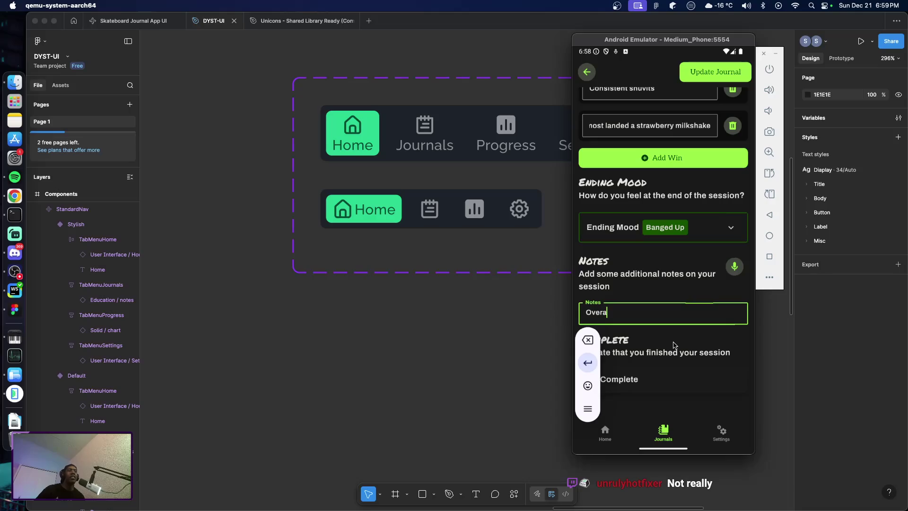
{"action": "type", "text": "ll"}
{"action": "type", "text": ", the "}
{"action": "type", "text": "session was p"}
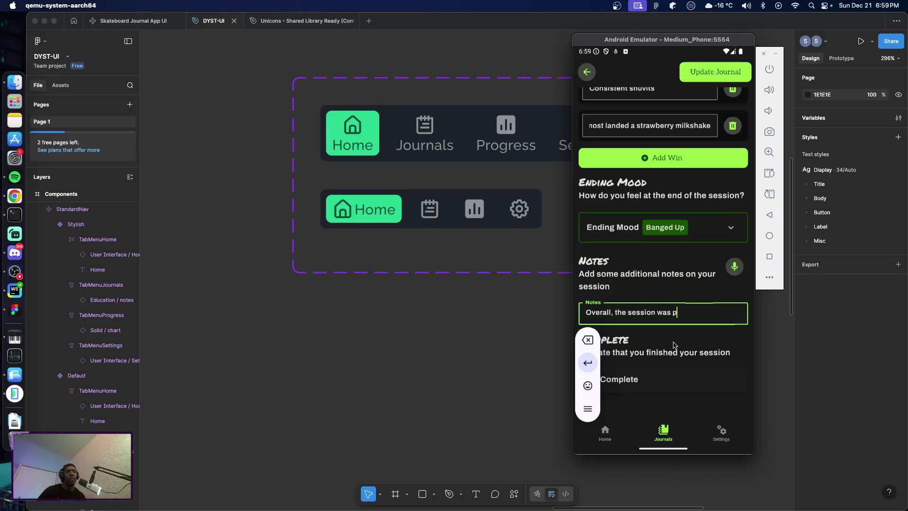
{"action": "type", "text": "retty good. S"}
{"action": "type", "text": "huvits are "}
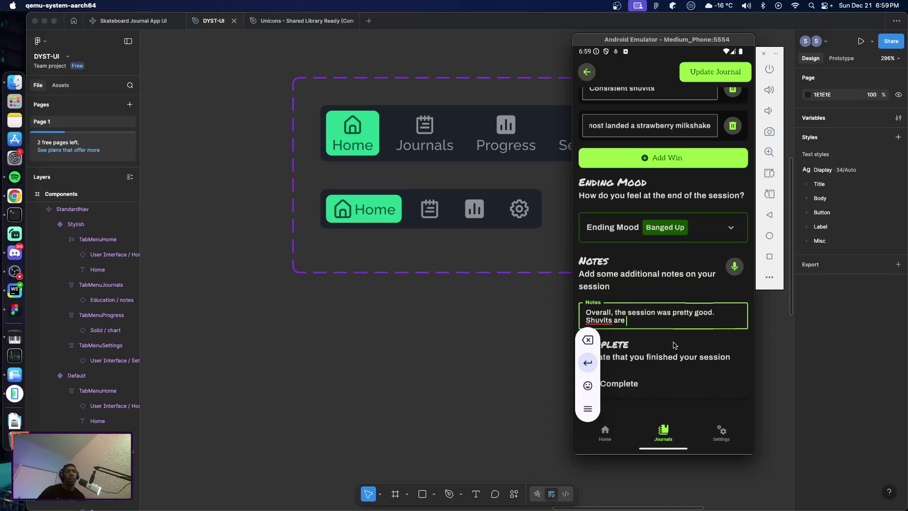
{"action": "type", "text": "consistent and I "}
{"action": "type", "text": "can"}
{"action": "key", "text": "BackSpace"}
{"action": "key", "text": "BackSpace"}
{"action": "key", "text": "BackSpace"}
{"action": "type", "text": "can als"}
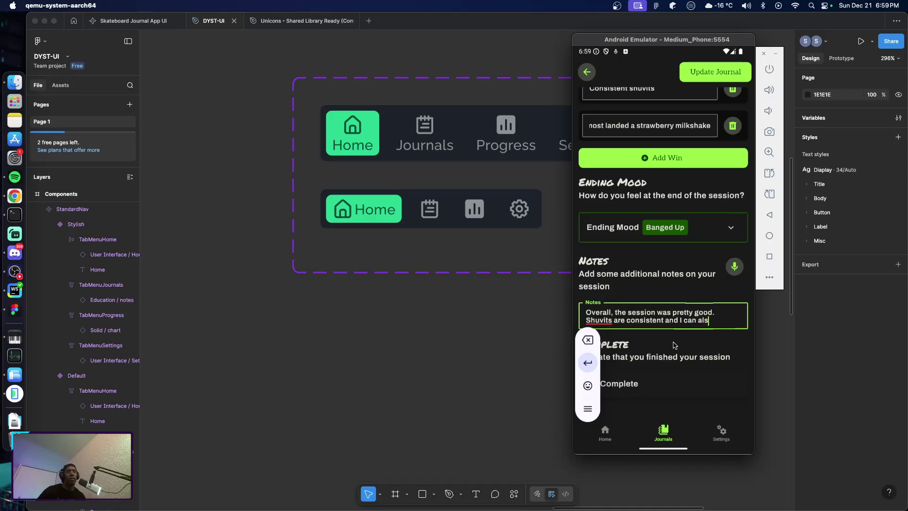
{"action": "type", "text": "o cons"}
{"action": "type", "text": "istently do them"}
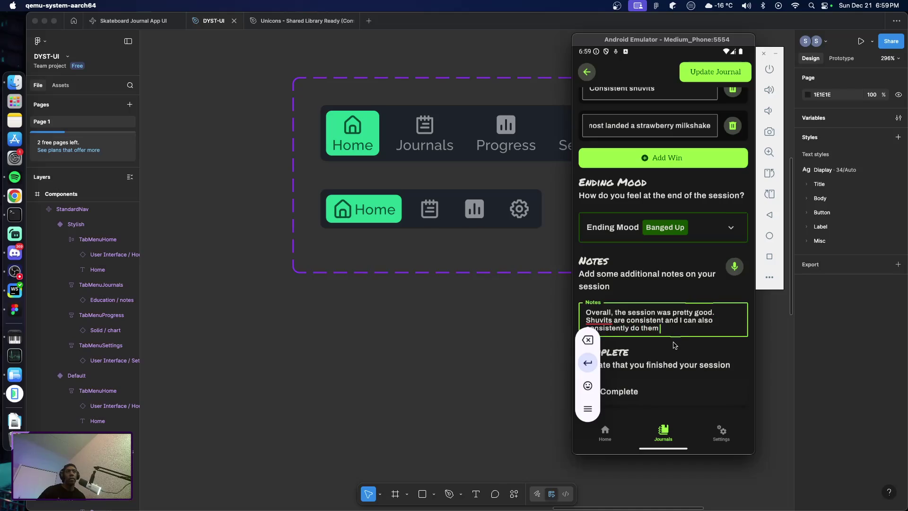
{"action": "type", "text": " on"}
{"action": "type", "text": " banks. T"}
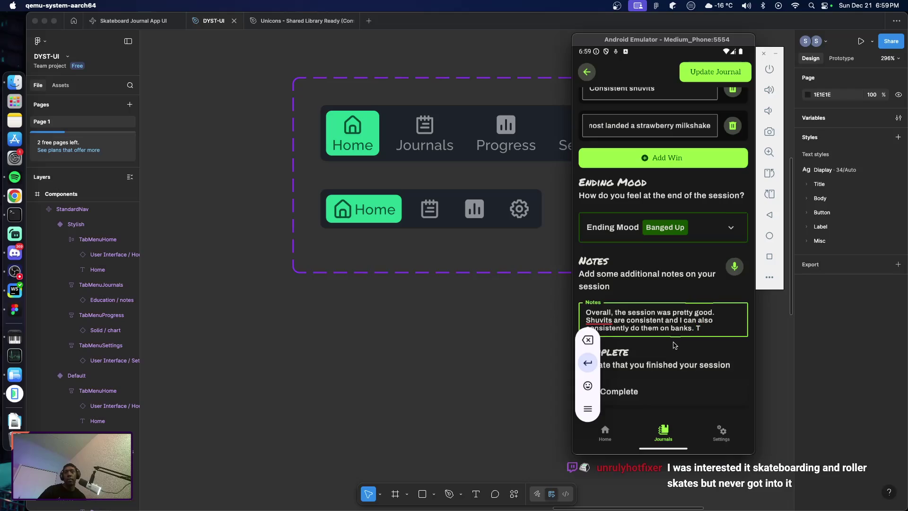
{"action": "type", "text": "he"}
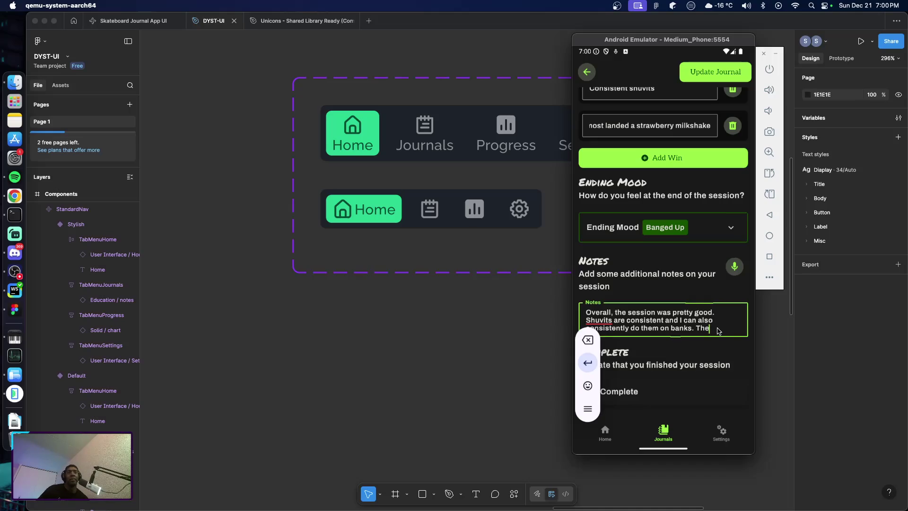
{"action": "left_click", "coordinate": [718, 331]}
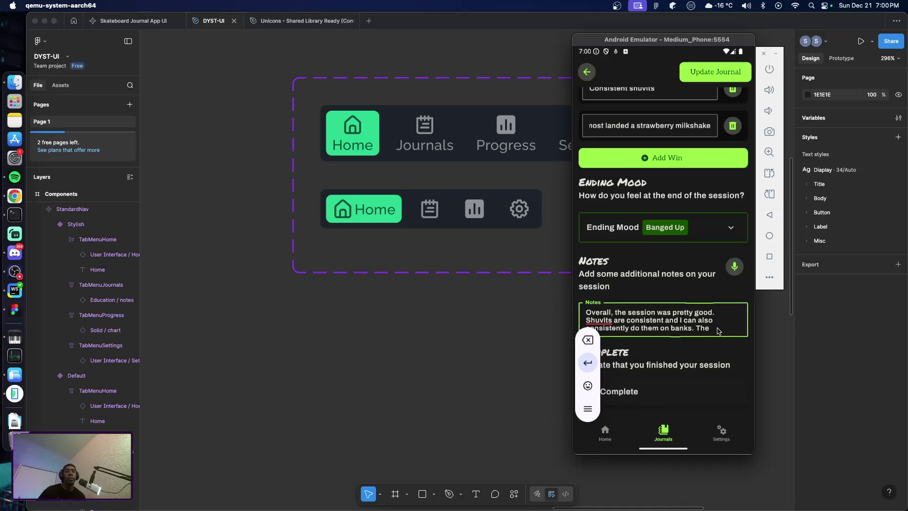
Add that the no comply shuvit needs work, though the board rotates; just need to commit
{"action": "type", "text": " no co"}
{"action": "type", "text": "mply shuvi"}
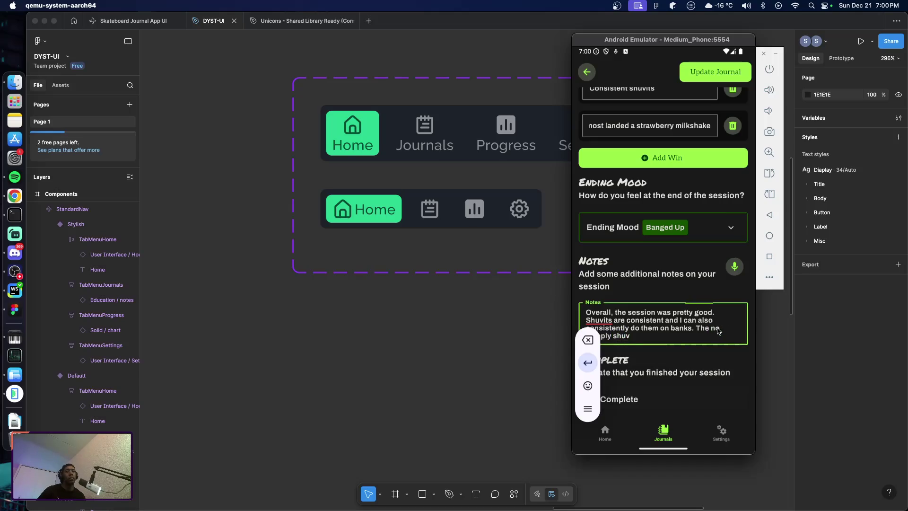
{"action": "type", "text": "t sti"}
{"action": "type", "text": "ll nee"}
{"action": "type", "text": "ds a lot"}
{"action": "type", "text": " of work."}
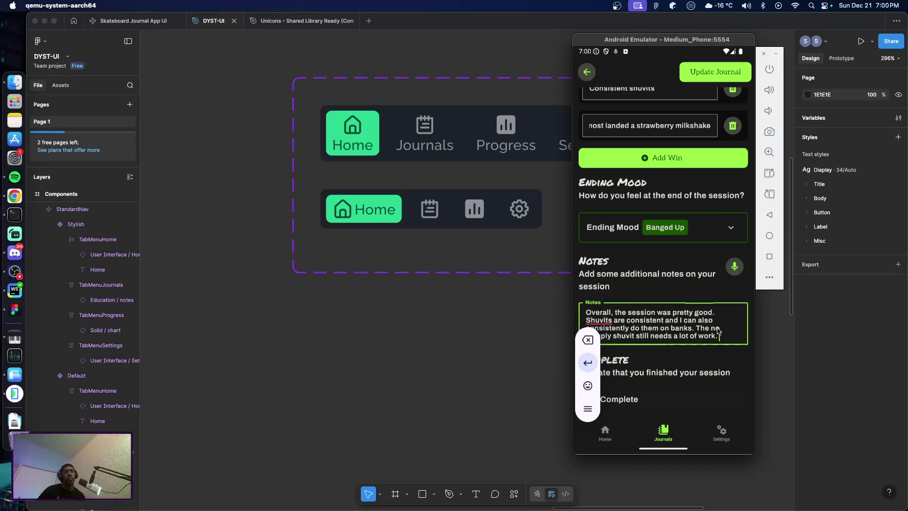
{"action": "key", "text": "BackSpace"}
{"action": "type", "text": "as"}
{"action": "type", "text": " I was able to ge"}
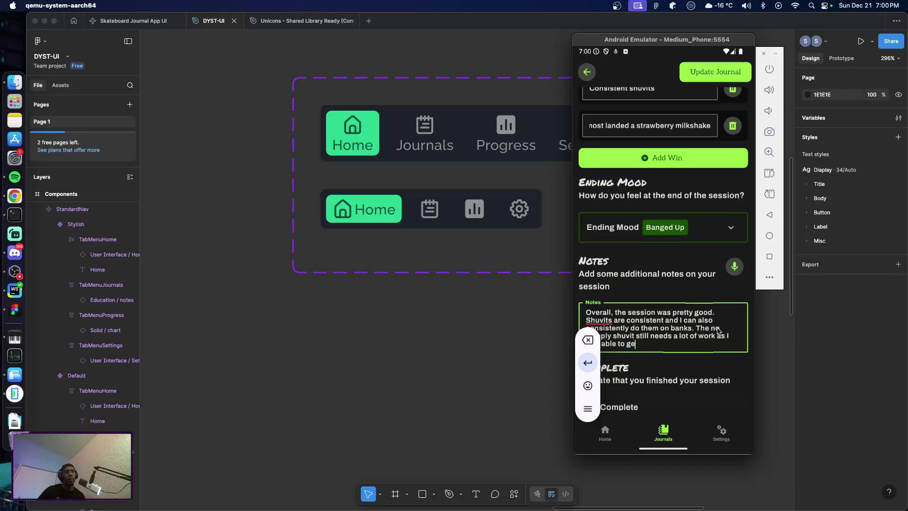
{"action": "type", "text": "t the "}
{"action": "type", "text": "1"}
{"action": "key", "text": "BackSpace"}
{"action": "type", "text": "b"}
{"action": "type", "text": "oard to "}
{"action": "type", "text": "roat"}
{"action": "key", "text": "BackSpace"}
{"action": "key", "text": "BackSpace"}
{"action": "type", "text": "tate"}
{"action": "type", "text": ", just need"}
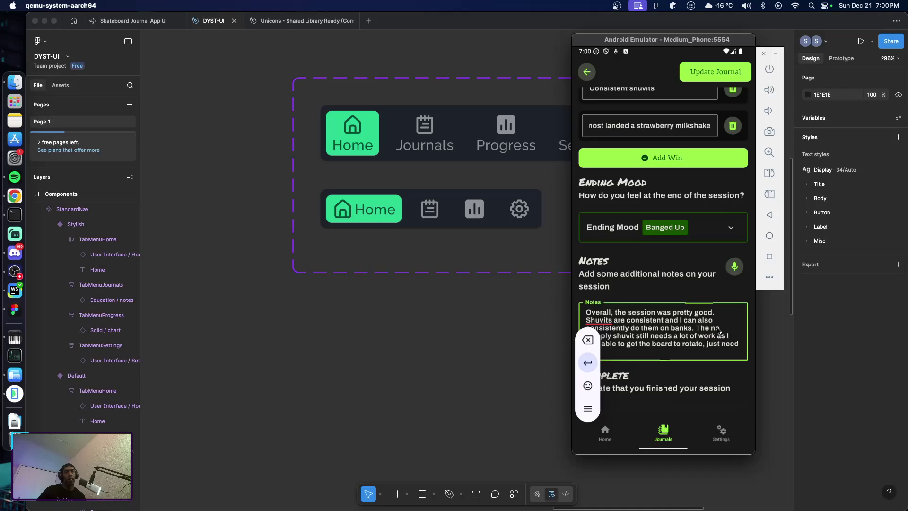
{"action": "type", "text": " commit to "}
{"action": "type", "text": "jumping back "}
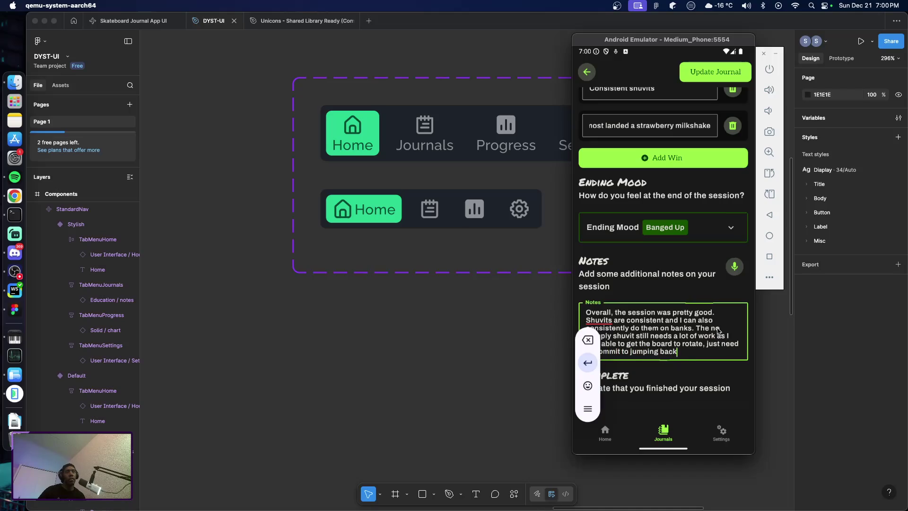
{"action": "type", "text": "on."}
{"action": "type", "text": " As"}
{"action": "type", "text": " for the"}
{"action": "type", "text": " strawber"}
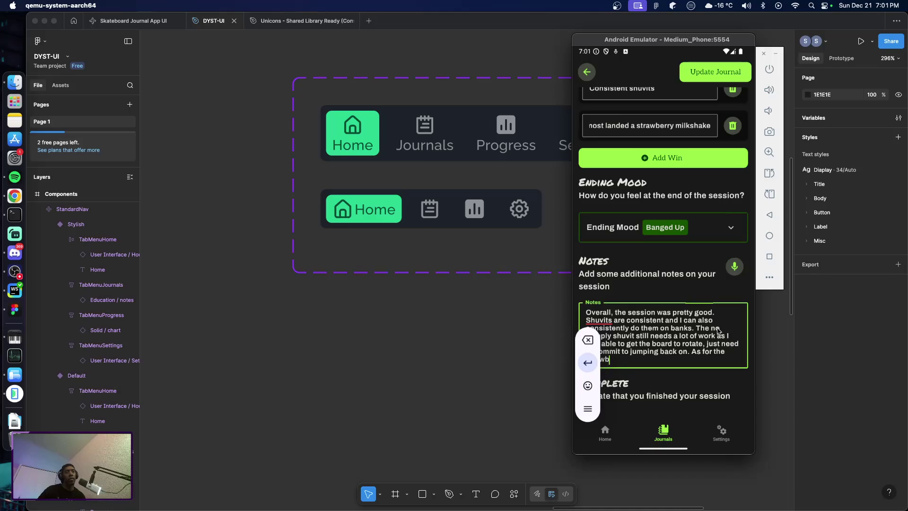
{"action": "type", "text": "ry"}
Add that the strawberry milkshake wrap-around is more consistent, but jumping back on needs commitment
{"action": "type", "text": " milkshak"}
{"action": "type", "text": "e, "}
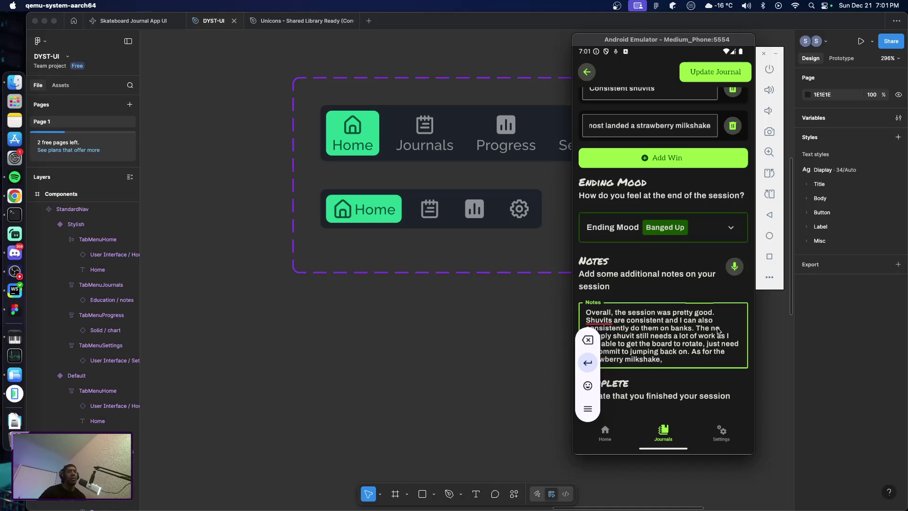
{"action": "type", "text": "the"}
{"action": "key", "text": "BackSpace"}
{"action": "key", "text": "BackSpace"}
{"action": "key", "text": "BackSpace"}
{"action": "type", "text": "getting the"}
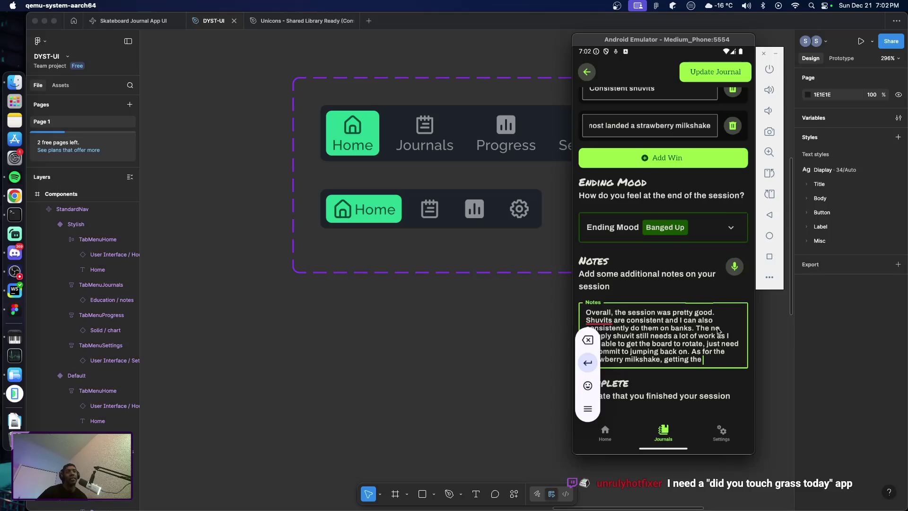
{"action": "type", "text": "board"}
{"action": "type", "text": " to w"}
{"action": "key", "text": "BackSpace"}
{"action": "type", "text": "g the board to wrap ar"}
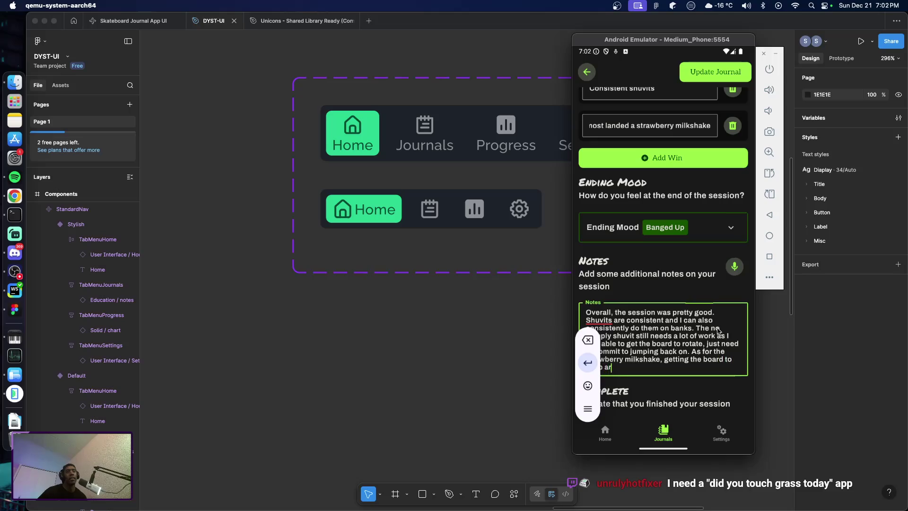
{"action": "type", "text": "ound"}
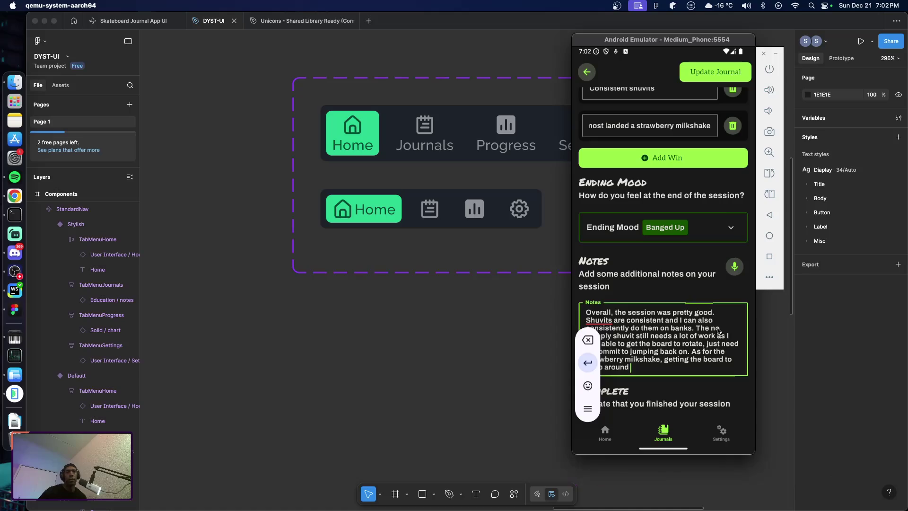
{"action": "type", "text": " is getting more"}
{"action": "type", "text": " consiste"}
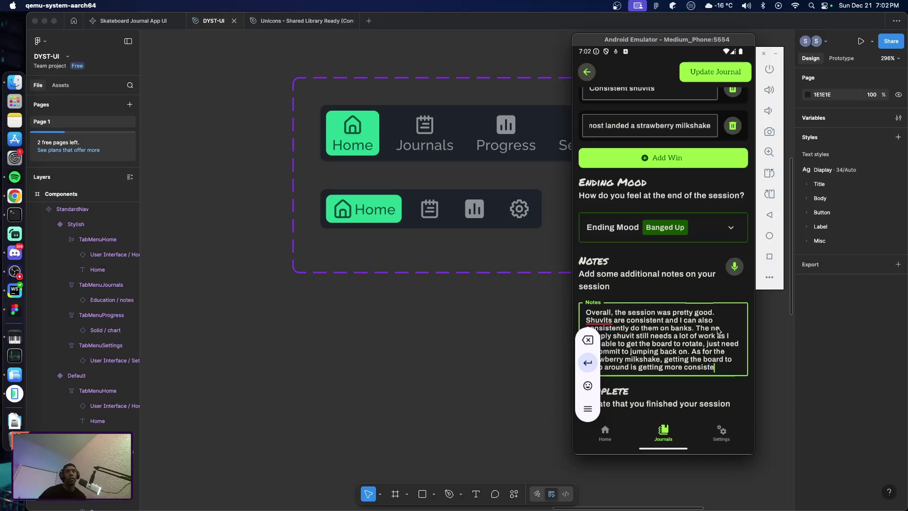
{"action": "type", "text": "nt"}
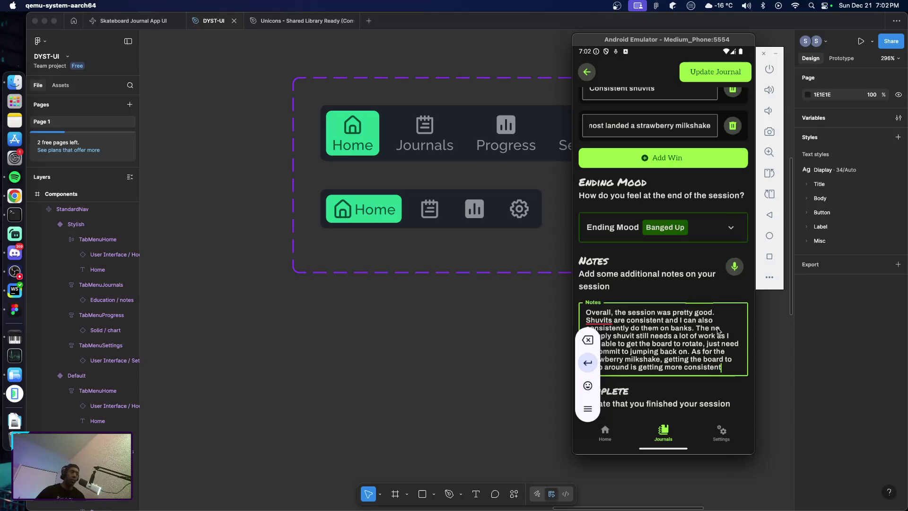
{"action": "type", "text": "."}
{"action": "type", "text": " Still "}
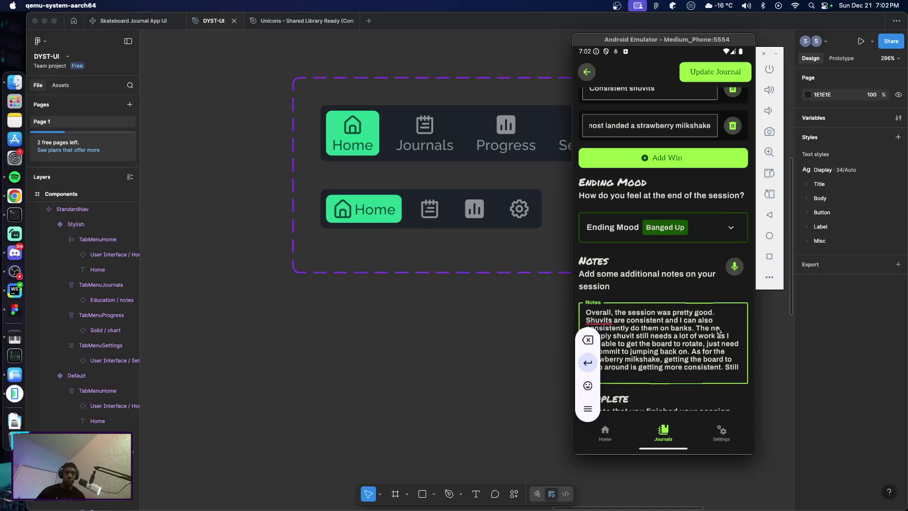
{"action": "type", "text": "ned"}
{"action": "left_click_drag", "start_coordinate": [591, 351], "coordinate": [585, 222]}
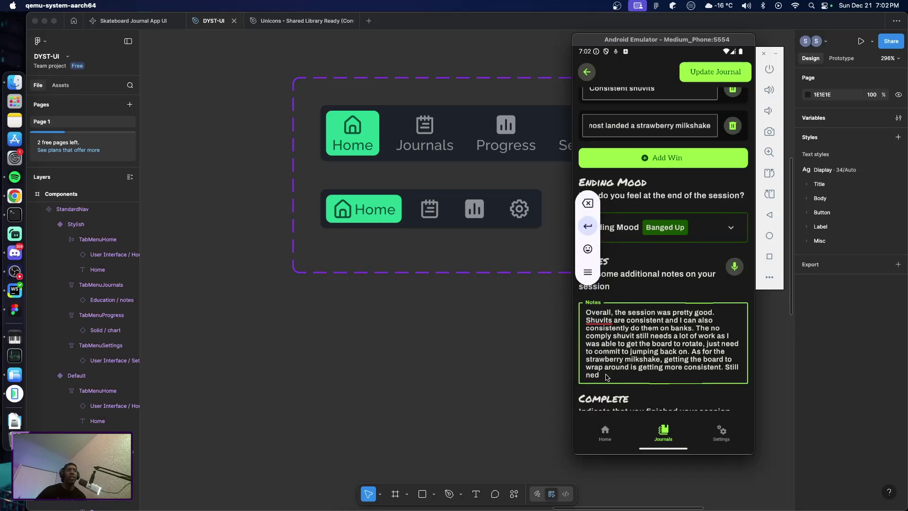
{"action": "type", "text": "to c"}
{"action": "type", "text": "ommit to jump"}
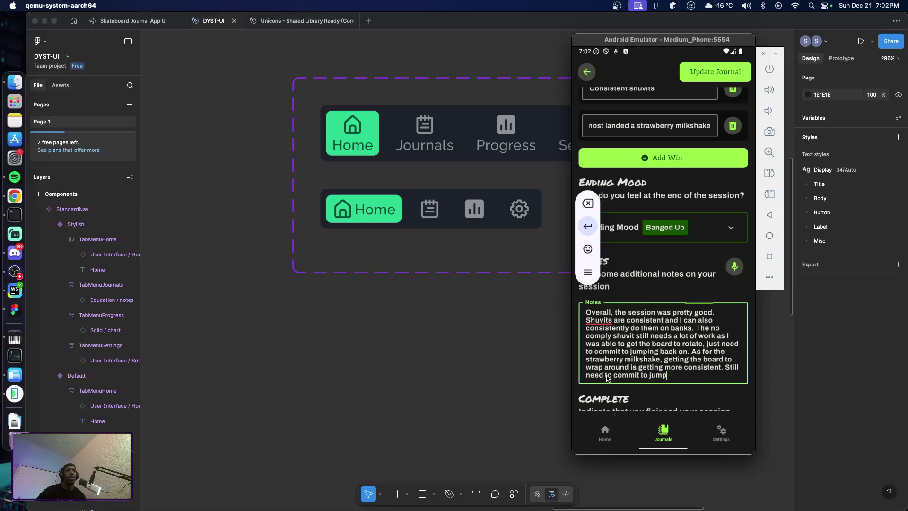
{"action": "type", "text": "ing back on the bo"}
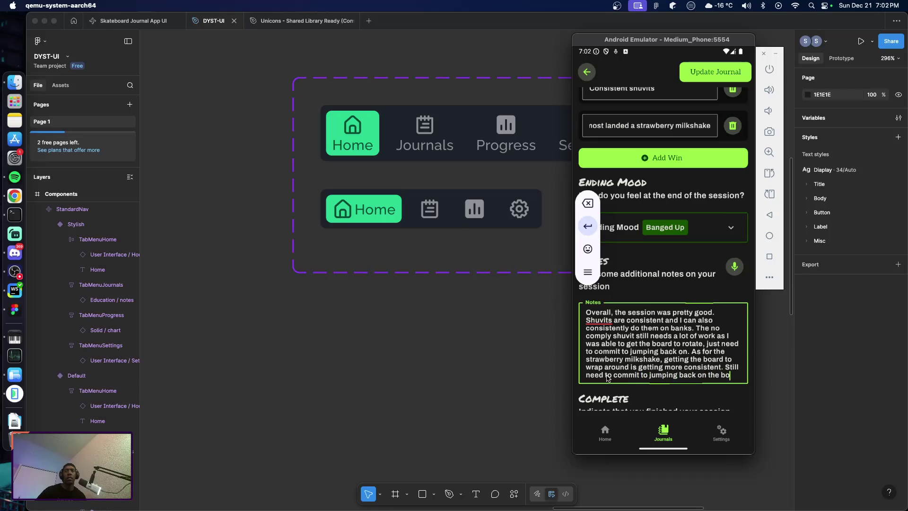
{"action": "type", "text": "ard."}
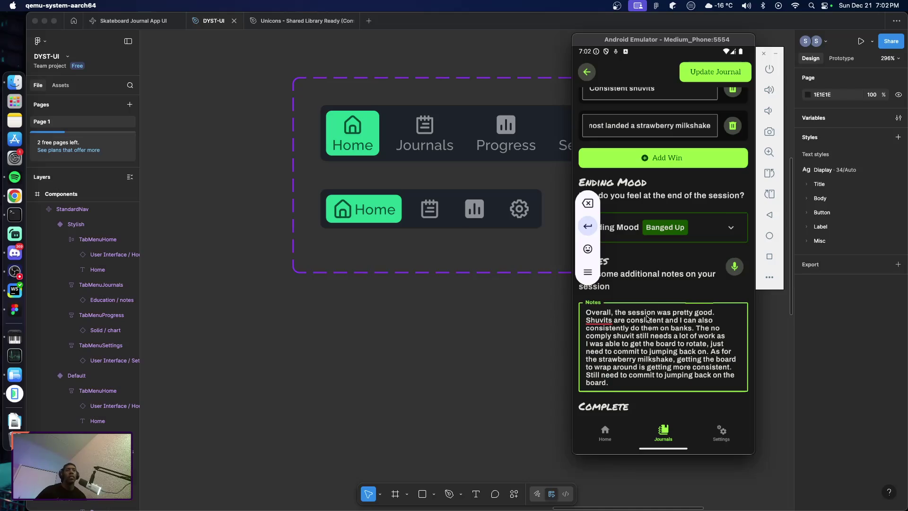
{"action": "scroll", "coordinate": [667, 290], "scroll_direction": "down", "scroll_amount": 3}
Tick Complete and save the entry with Update Journal
{"action": "left_click", "coordinate": [617, 379]}
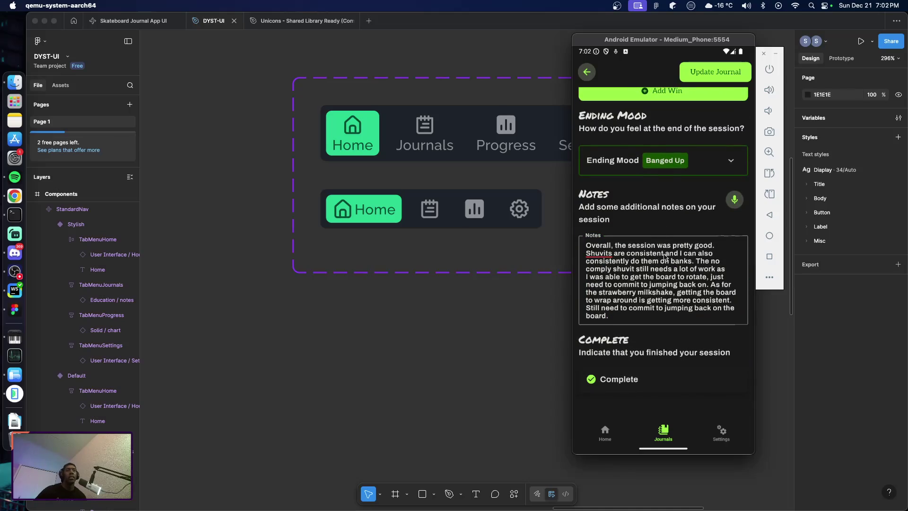
{"action": "scroll", "coordinate": [662, 223], "scroll_direction": "up", "scroll_amount": 5}
{"action": "scroll", "coordinate": [683, 271], "scroll_direction": "up", "scroll_amount": 5}
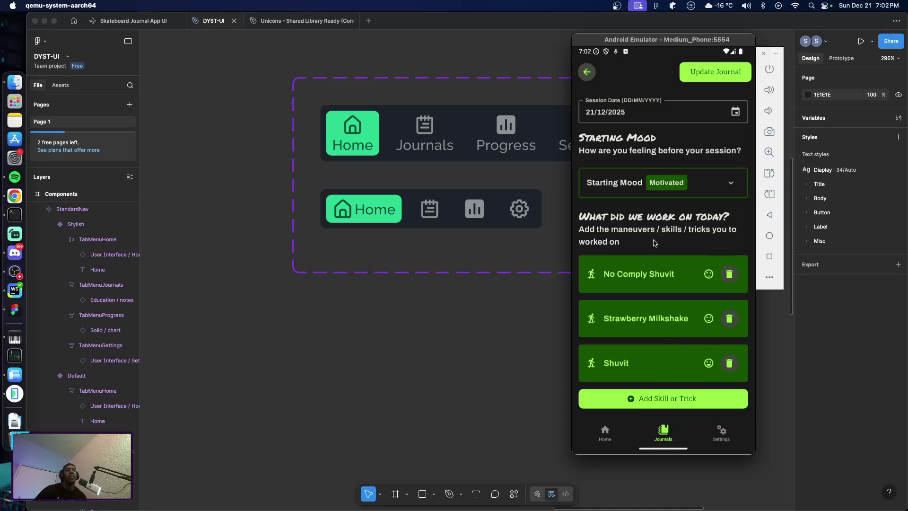
{"action": "left_click", "coordinate": [712, 72]}
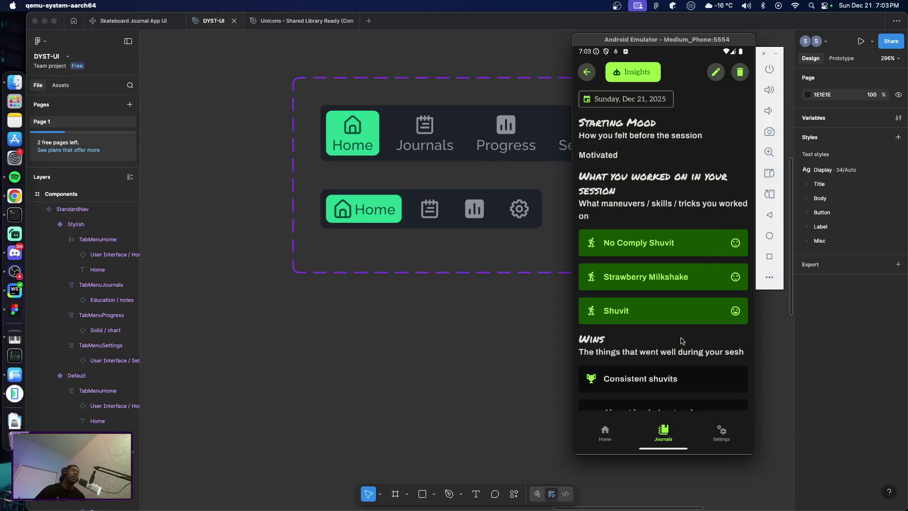
Look over the saved Dec 21 entry, then request its AI Insights analysis
{"action": "mouse_move", "coordinate": [664, 253]}
{"action": "left_mouse_down"}
{"action": "mouse_move", "coordinate": [668, 140]}
{"action": "mouse_move", "coordinate": [664, 267]}
{"action": "left_mouse_up"}
{"action": "scroll", "coordinate": [676, 235], "scroll_direction": "down", "scroll_amount": 3}
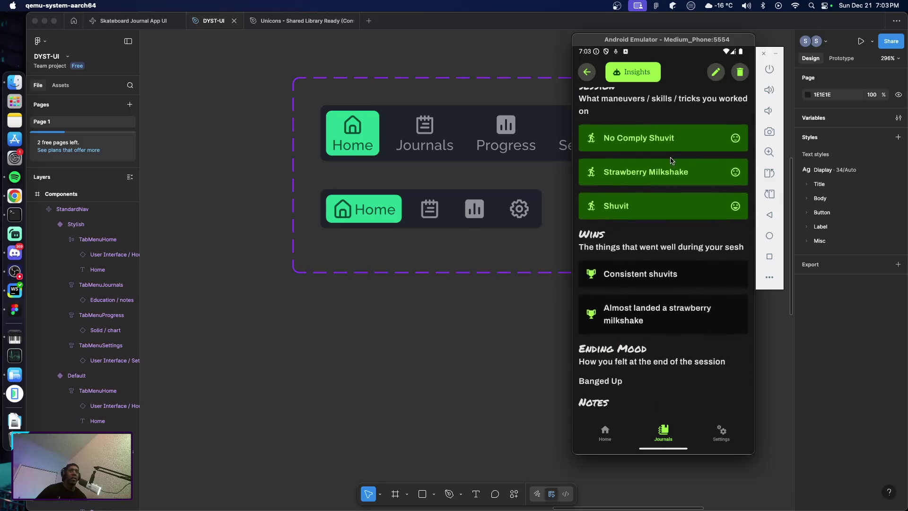
{"action": "scroll", "coordinate": [668, 158], "scroll_direction": "up", "scroll_amount": 3}
{"action": "left_click", "coordinate": [633, 71]}
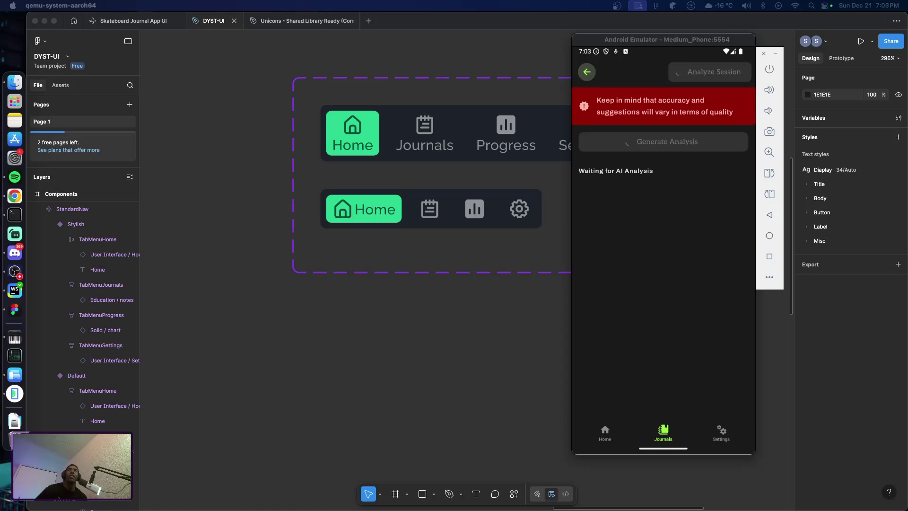
Bring the Terminal forward, select the analysis task id in the log, and reposition the window
{"action": "key", "text": "super+Tab"}
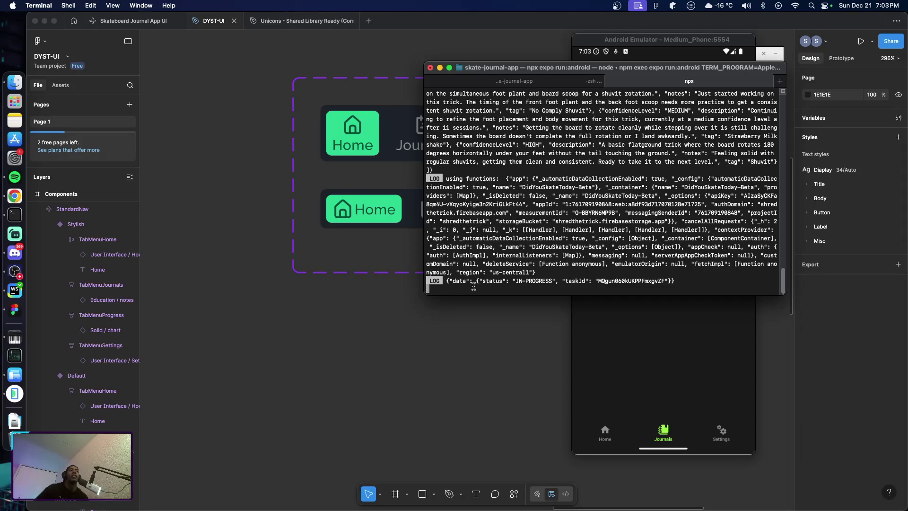
{"action": "double_click", "coordinate": [637, 282]}
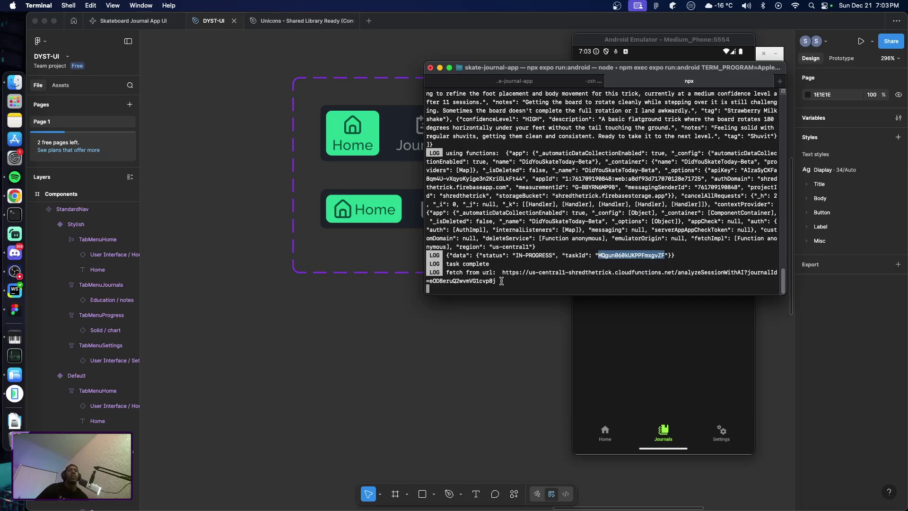
{"action": "mouse_move", "coordinate": [631, 69]}
{"action": "left_mouse_down"}
{"action": "mouse_move", "coordinate": [507, 179]}
{"action": "mouse_move", "coordinate": [906, 147]}
{"action": "mouse_move", "coordinate": [653, 105]}
{"action": "left_mouse_up"}
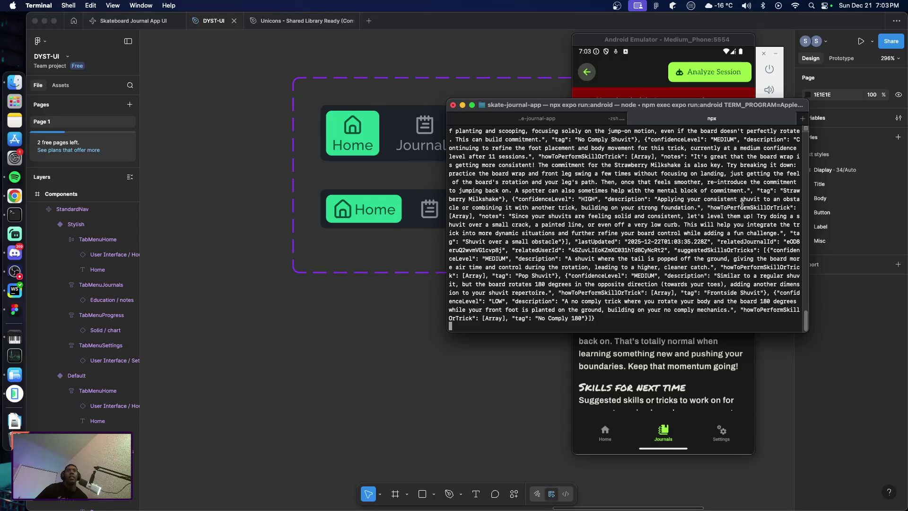
Scroll through the JSON output, then move the Terminal to the right edge to reveal the emulator
{"action": "scroll", "coordinate": [740, 206], "scroll_direction": "up", "scroll_amount": 2}
{"action": "scroll", "coordinate": [730, 223], "scroll_direction": "up", "scroll_amount": 3}
{"action": "scroll", "coordinate": [728, 228], "scroll_direction": "down", "scroll_amount": 5}
{"action": "left_click_drag", "start_coordinate": [690, 105], "coordinate": [907, 124]}
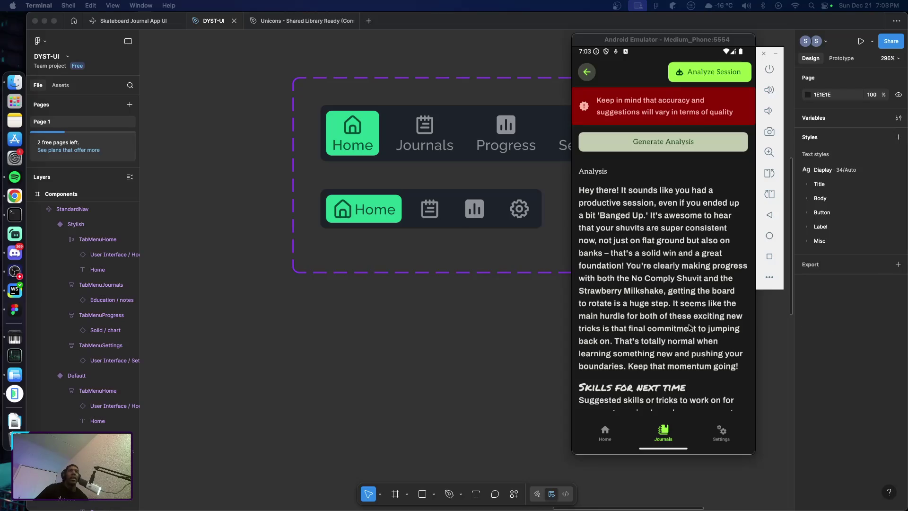
Focus the emulator and scroll through the session analysis text
{"action": "left_click", "coordinate": [686, 284]}
{"action": "scroll", "coordinate": [685, 274], "scroll_direction": "down", "scroll_amount": 5}
{"action": "scroll", "coordinate": [685, 245], "scroll_direction": "down", "scroll_amount": 3}
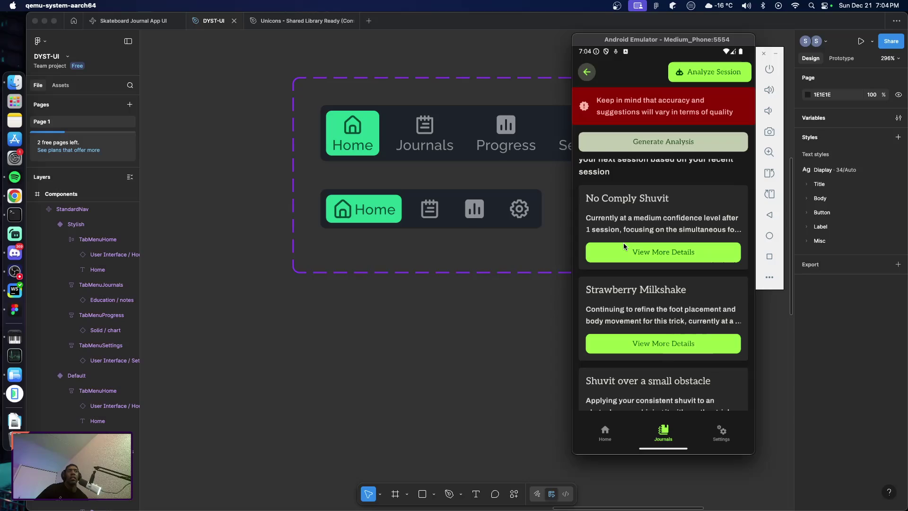
{"action": "scroll", "coordinate": [652, 260], "scroll_direction": "up", "scroll_amount": 3}
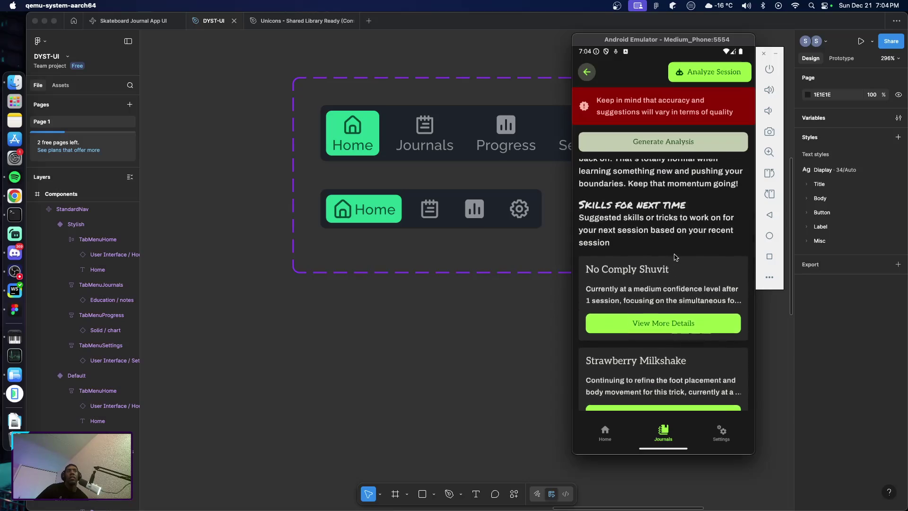
{"action": "scroll", "coordinate": [672, 265], "scroll_direction": "down", "scroll_amount": 3}
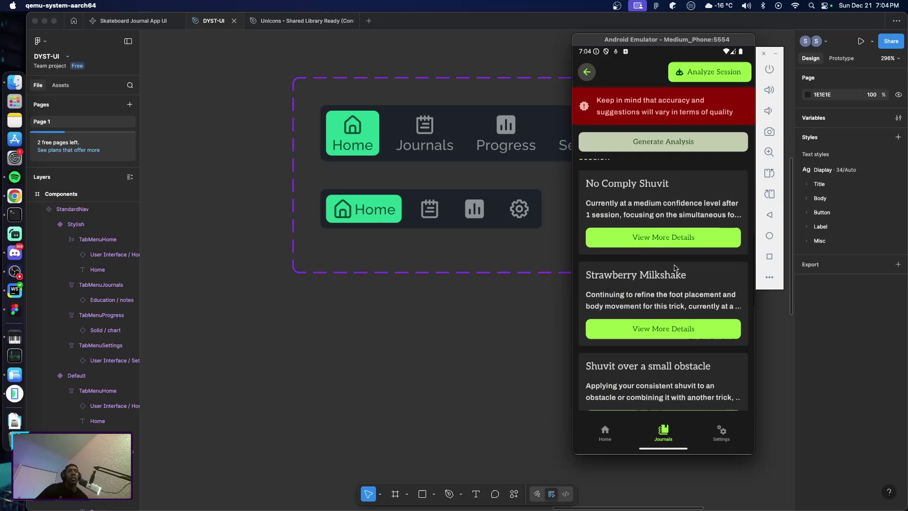
{"action": "scroll", "coordinate": [674, 246], "scroll_direction": "down", "scroll_amount": 2}
{"action": "scroll", "coordinate": [675, 236], "scroll_direction": "down", "scroll_amount": 1}
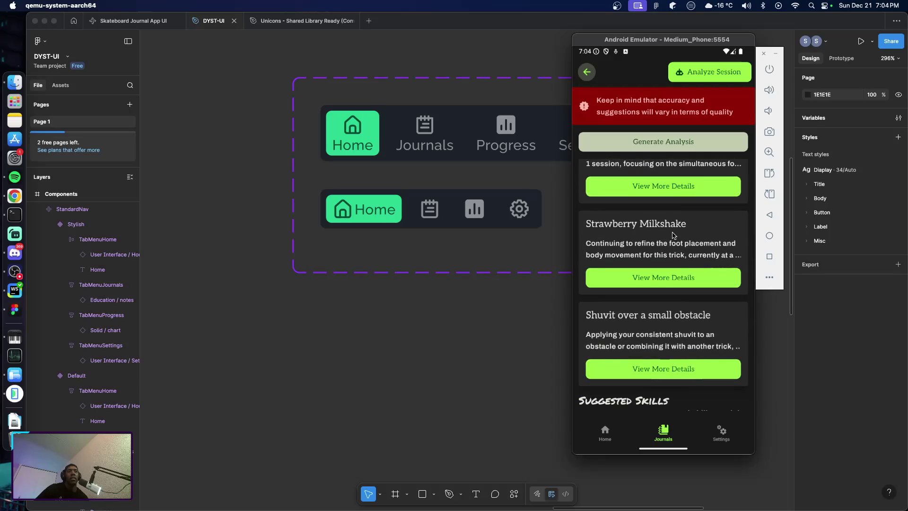
{"action": "scroll", "coordinate": [672, 238], "scroll_direction": "down", "scroll_amount": 3}
{"action": "scroll", "coordinate": [667, 251], "scroll_direction": "up", "scroll_amount": 5}
{"action": "scroll", "coordinate": [662, 260], "scroll_direction": "up", "scroll_amount": 3}
{"action": "scroll", "coordinate": [653, 272], "scroll_direction": "down", "scroll_amount": 5}
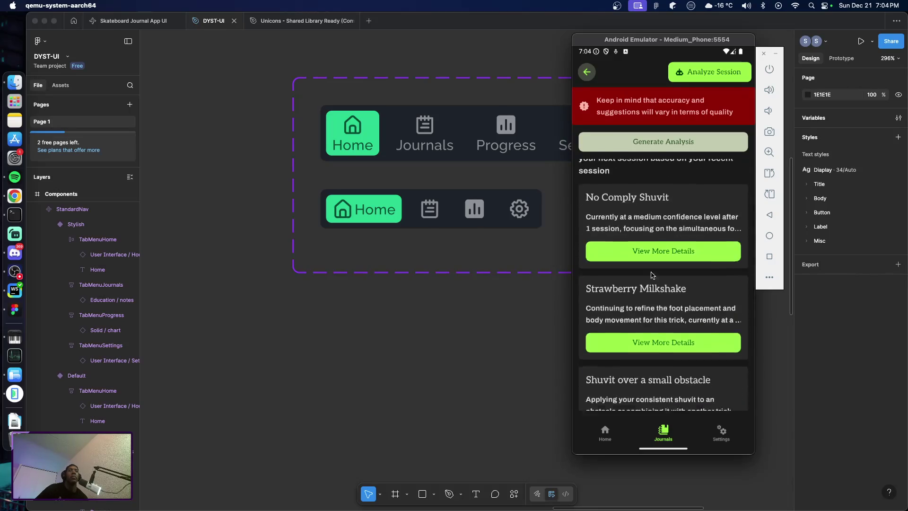
{"action": "scroll", "coordinate": [653, 284], "scroll_direction": "up", "scroll_amount": 1}
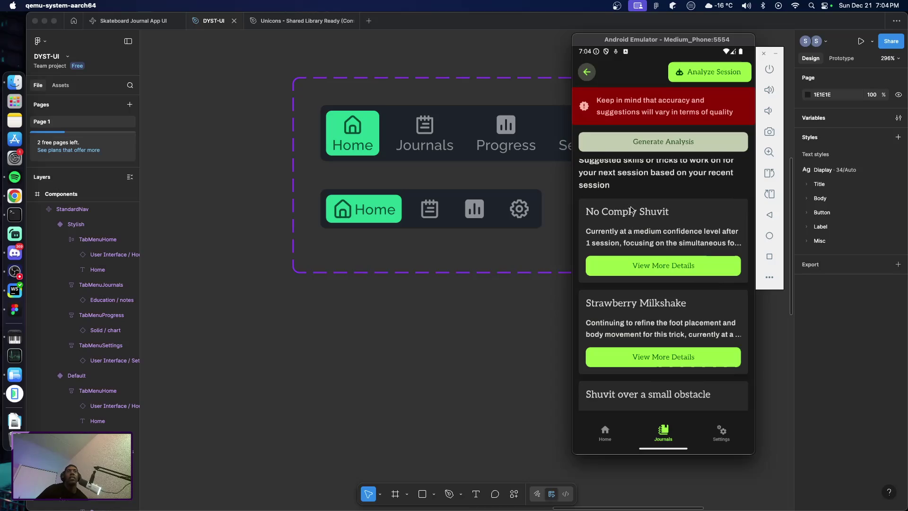
Scroll down to the No Comply Shuvit, Strawberry Milkshake and Shuvit suggestion cards
{"action": "left_click_drag", "start_coordinate": [631, 209], "coordinate": [672, 346]}
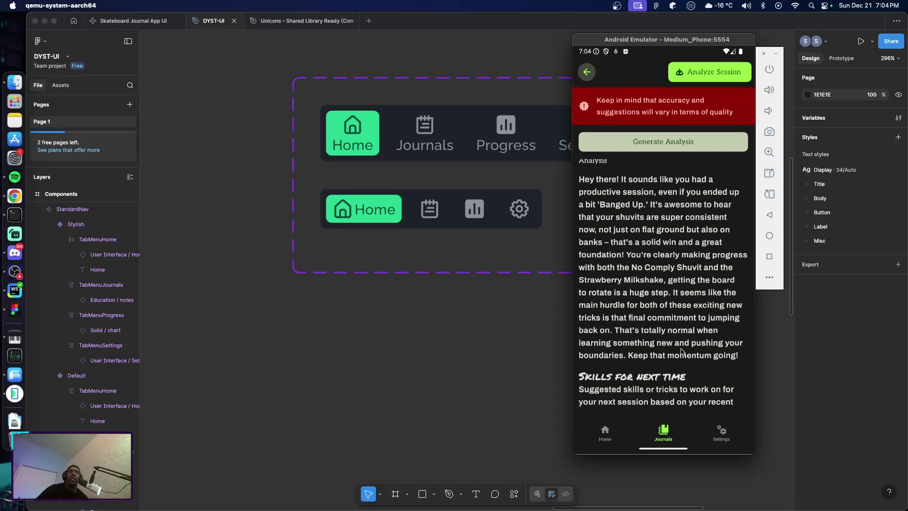
{"action": "scroll", "coordinate": [687, 358], "scroll_direction": "down", "scroll_amount": 1}
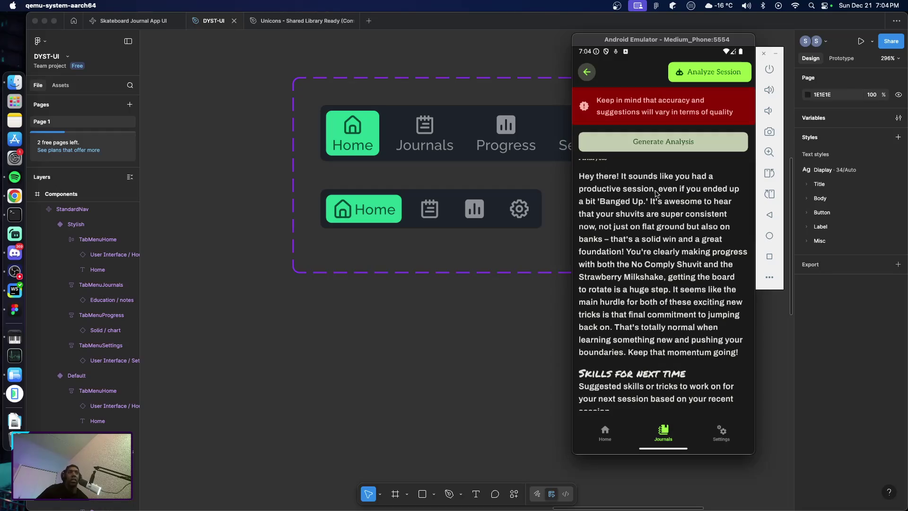
{"action": "scroll", "coordinate": [681, 335], "scroll_direction": "down", "scroll_amount": 5}
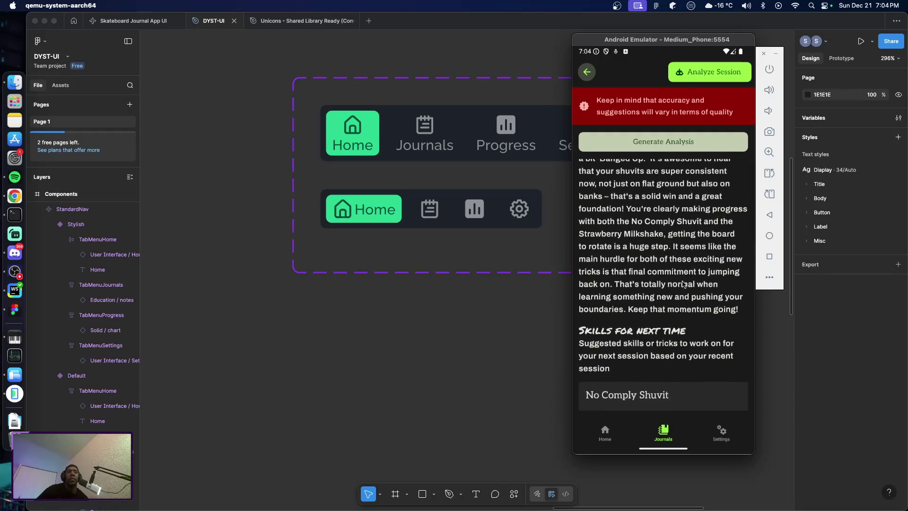
{"action": "scroll", "coordinate": [674, 336], "scroll_direction": "down", "scroll_amount": 1}
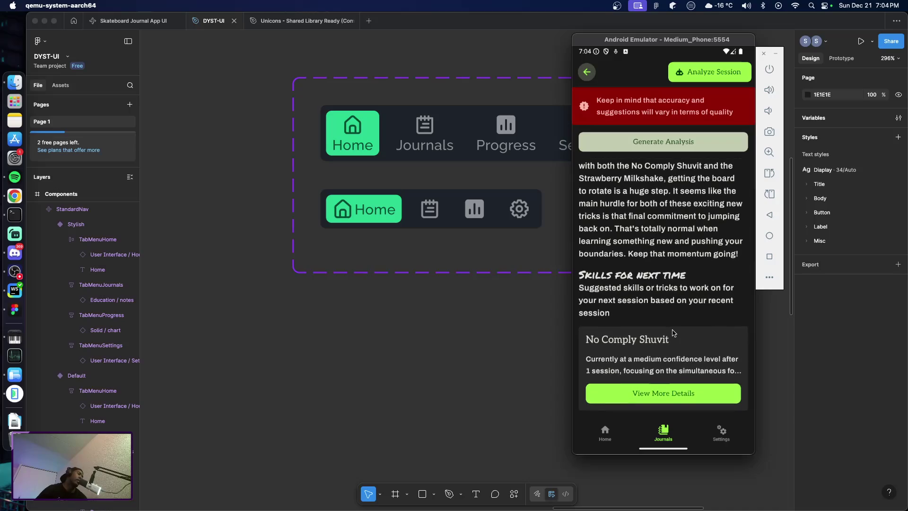
{"action": "scroll", "coordinate": [673, 328], "scroll_direction": "down", "scroll_amount": 1}
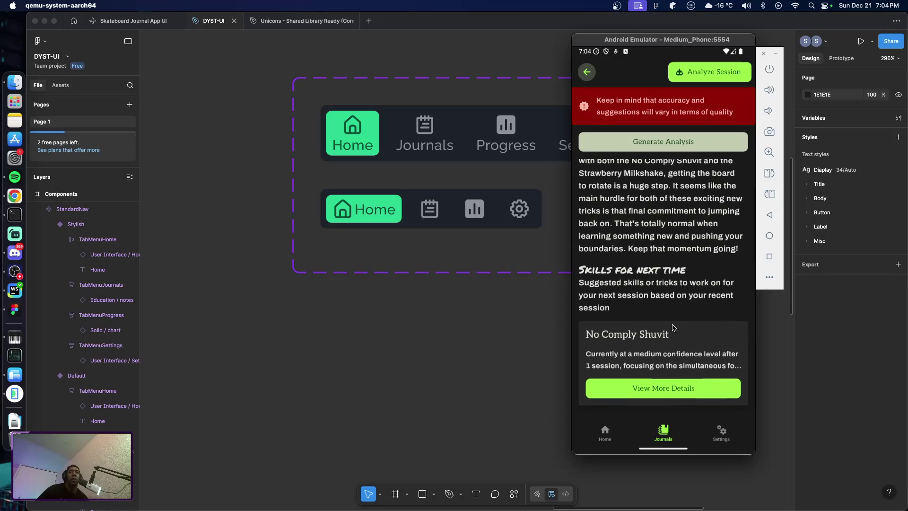
{"action": "left_click_drag", "start_coordinate": [673, 328], "coordinate": [673, 310]}
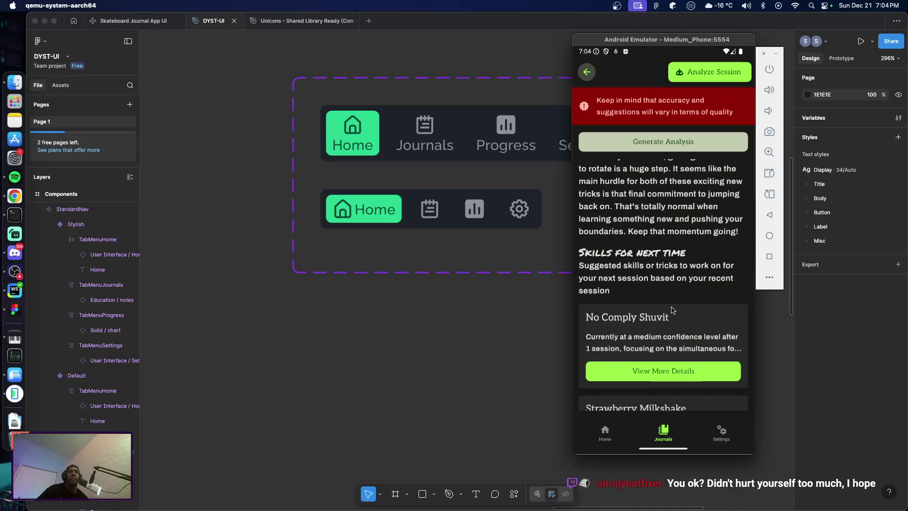
{"action": "left_click_drag", "start_coordinate": [672, 310], "coordinate": [669, 302]}
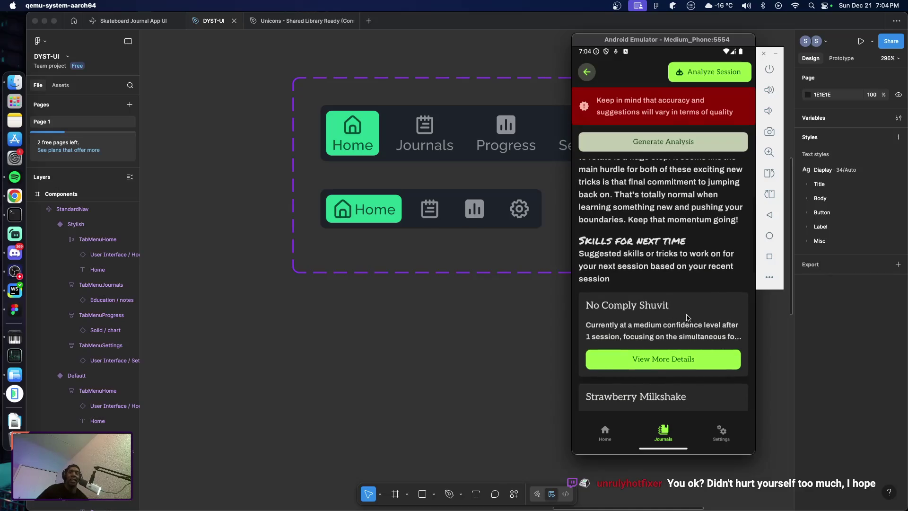
{"action": "left_click_drag", "start_coordinate": [689, 313], "coordinate": [686, 265]}
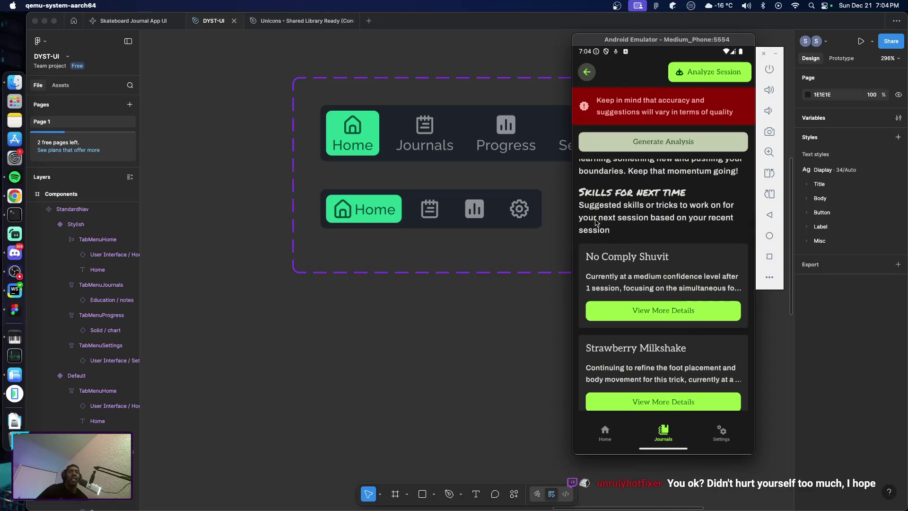
{"action": "left_click_drag", "start_coordinate": [665, 292], "coordinate": [674, 245]}
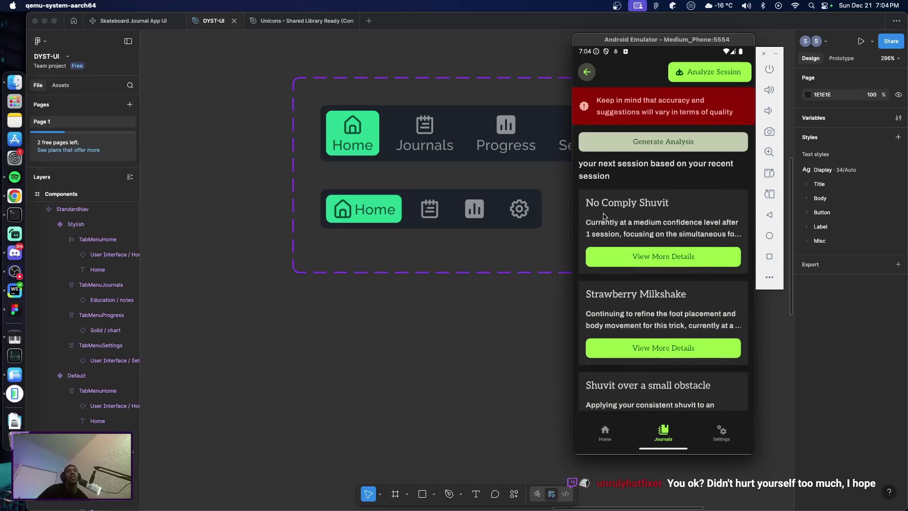
View the No Comply Shuvit and Strawberry Milkshake details, then open Shuvit over a small obstacle
{"action": "left_click", "coordinate": [672, 263]}
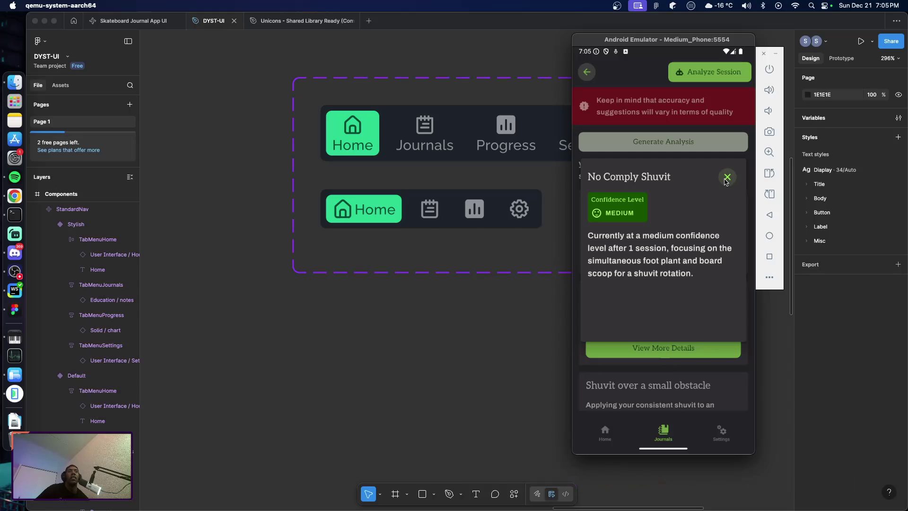
{"action": "left_click", "coordinate": [727, 178]}
{"action": "scroll", "coordinate": [672, 297], "scroll_direction": "down", "scroll_amount": 2}
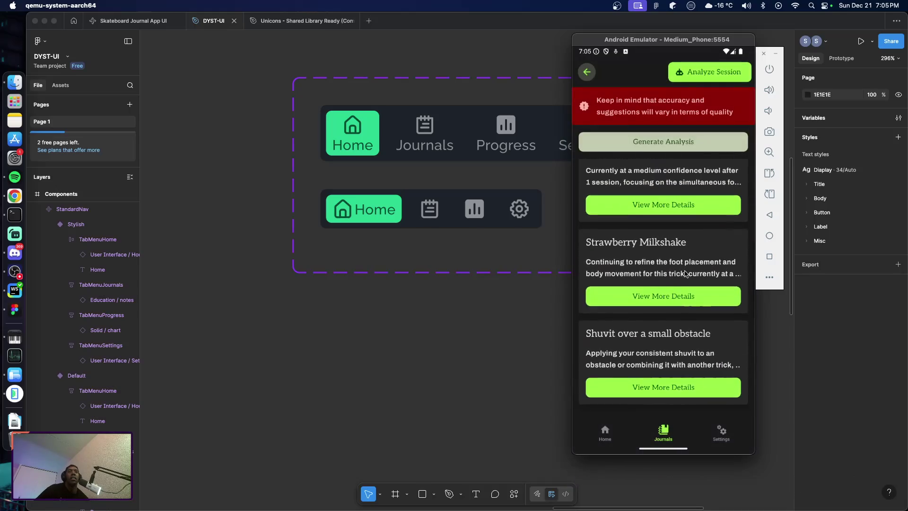
{"action": "left_click", "coordinate": [672, 303]}
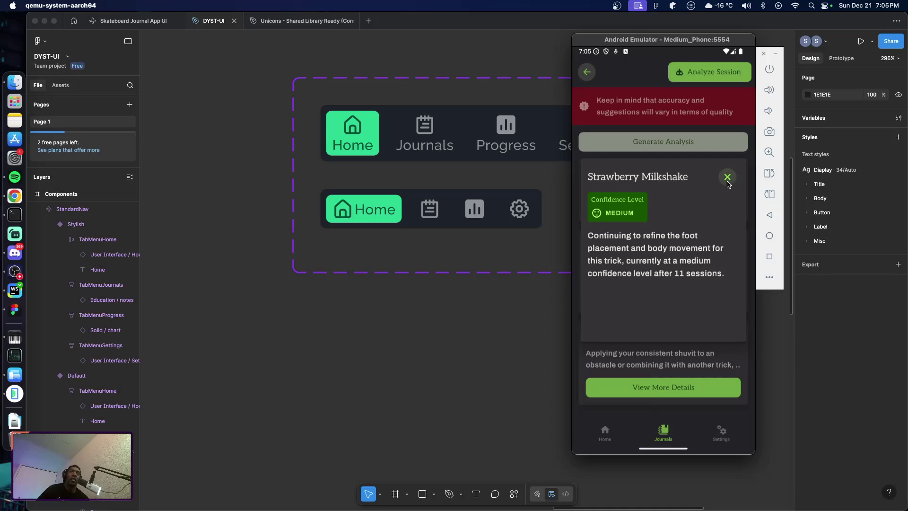
{"action": "left_click", "coordinate": [727, 177]}
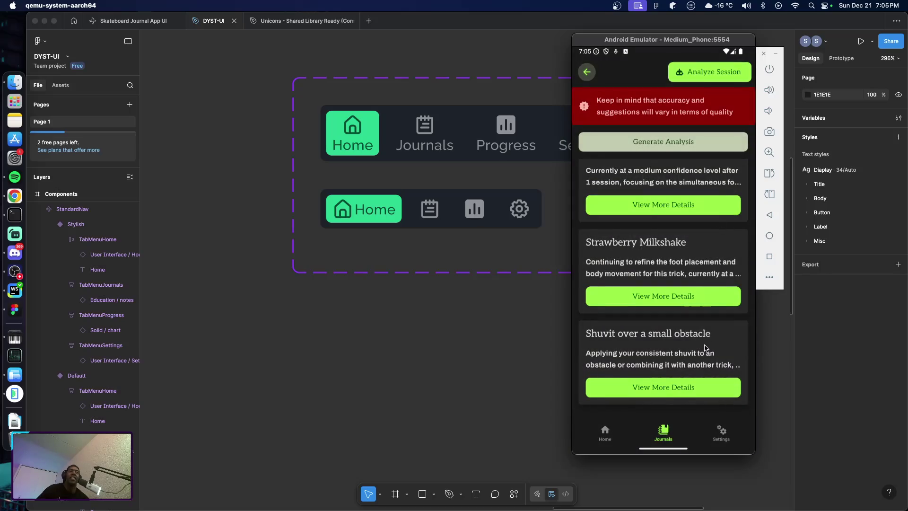
{"action": "scroll", "coordinate": [705, 348], "scroll_direction": "down", "scroll_amount": 2}
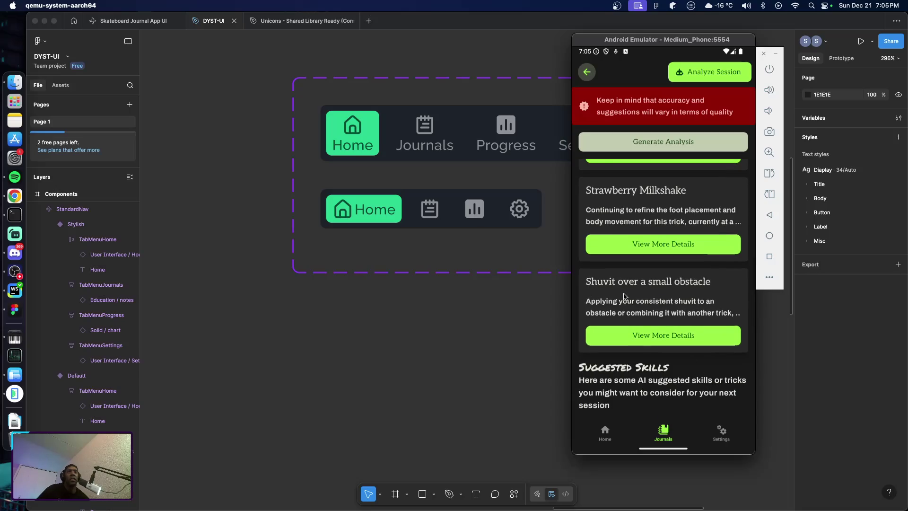
{"action": "left_click", "coordinate": [663, 336]}
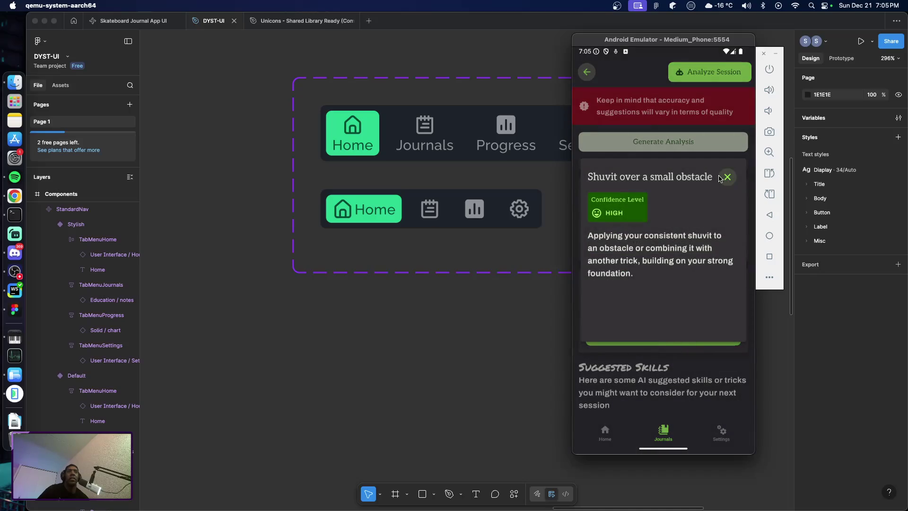
Close the Shuvit over a small obstacle details and open the No Comply 180 card
{"action": "left_click", "coordinate": [728, 177]}
{"action": "scroll", "coordinate": [681, 235], "scroll_direction": "down", "scroll_amount": 5}
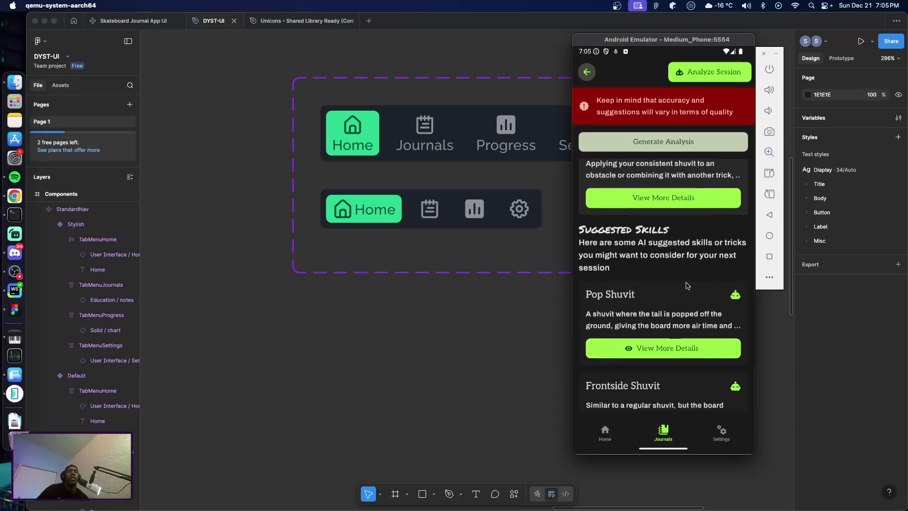
{"action": "scroll", "coordinate": [681, 235], "scroll_direction": "down", "scroll_amount": 3}
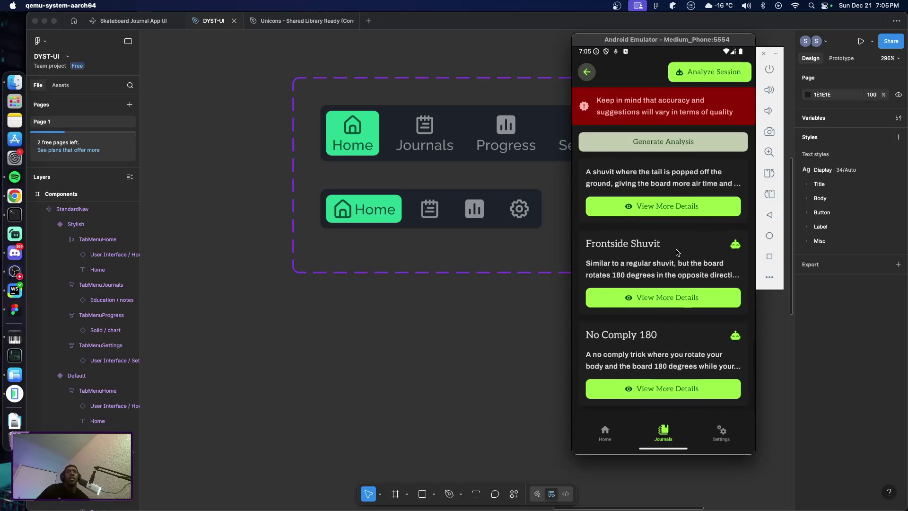
{"action": "scroll", "coordinate": [674, 246], "scroll_direction": "up", "scroll_amount": 2}
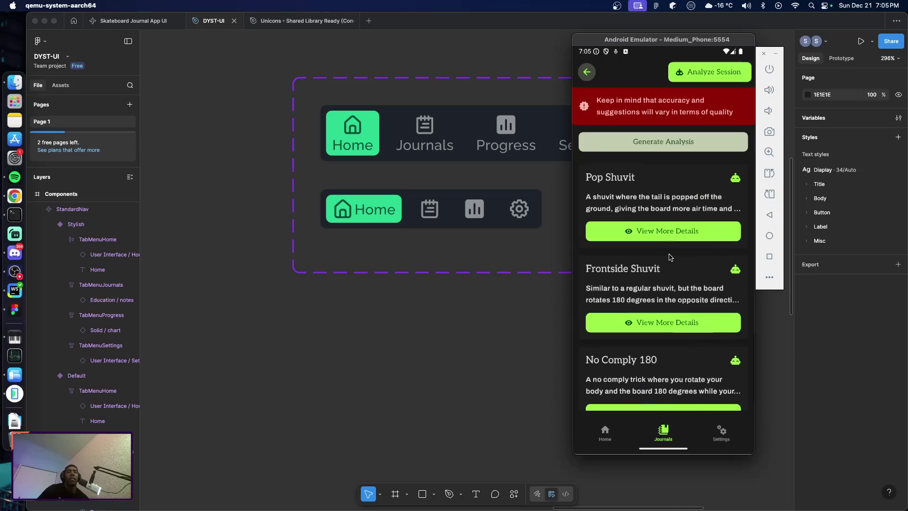
{"action": "scroll", "coordinate": [676, 385], "scroll_direction": "down", "scroll_amount": 1}
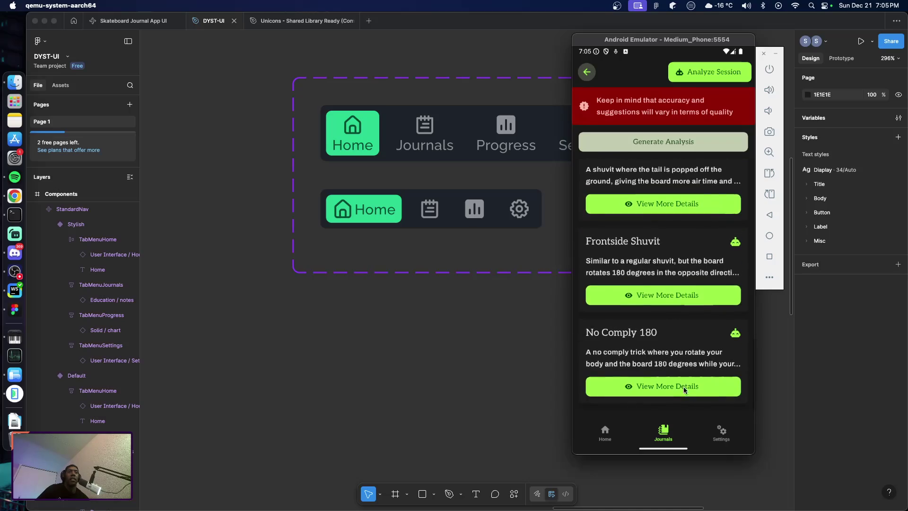
{"action": "left_click", "coordinate": [655, 387]}
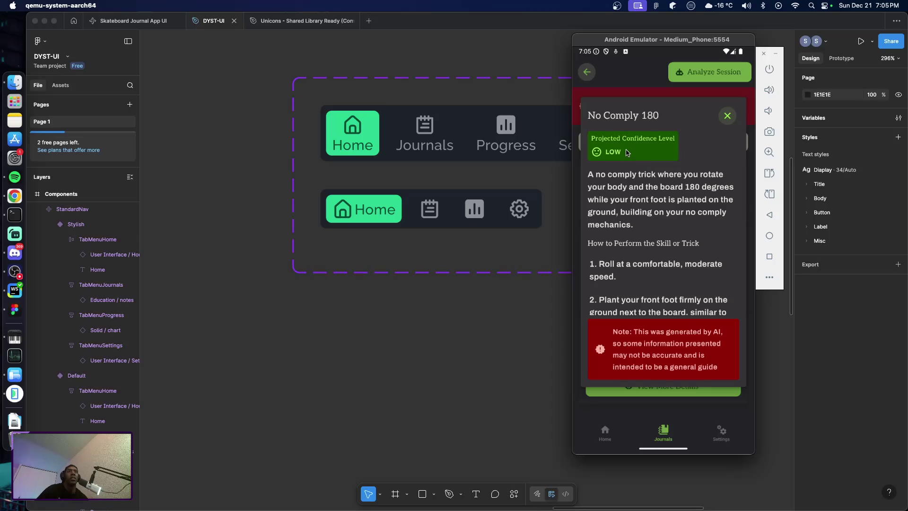
Read the No Comply 180 details (Low confidence), close them, and scroll back to the top
{"action": "scroll", "coordinate": [664, 232], "scroll_direction": "down", "scroll_amount": 2}
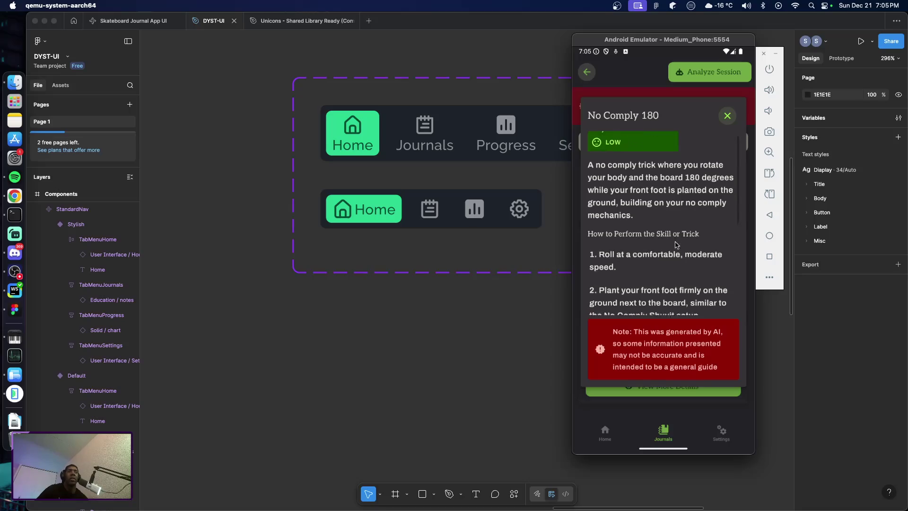
{"action": "scroll", "coordinate": [664, 227], "scroll_direction": "down", "scroll_amount": 2}
{"action": "scroll", "coordinate": [662, 208], "scroll_direction": "up", "scroll_amount": 3}
{"action": "scroll", "coordinate": [656, 179], "scroll_direction": "down", "scroll_amount": 5}
{"action": "scroll", "coordinate": [657, 182], "scroll_direction": "down", "scroll_amount": 1}
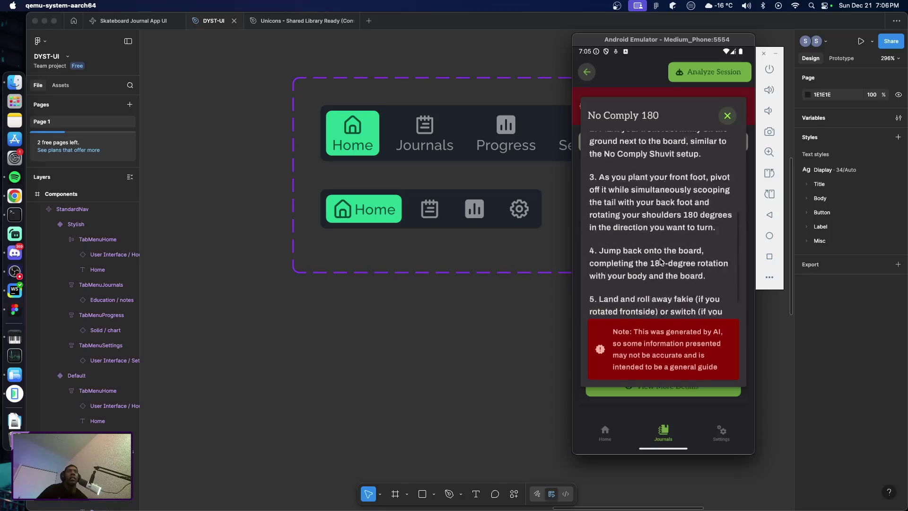
{"action": "scroll", "coordinate": [657, 198], "scroll_direction": "up", "scroll_amount": 5}
{"action": "scroll", "coordinate": [659, 213], "scroll_direction": "down", "scroll_amount": 6}
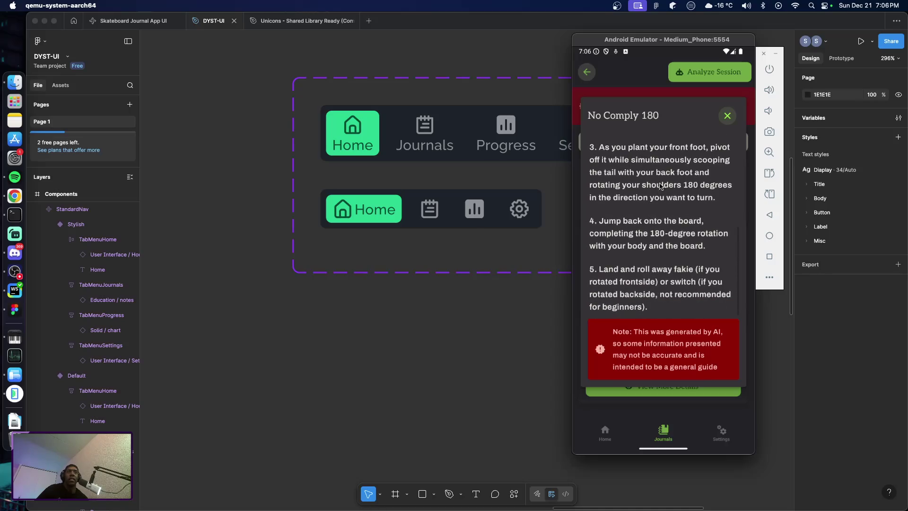
{"action": "scroll", "coordinate": [659, 194], "scroll_direction": "up", "scroll_amount": 3}
{"action": "scroll", "coordinate": [656, 171], "scroll_direction": "up", "scroll_amount": 3}
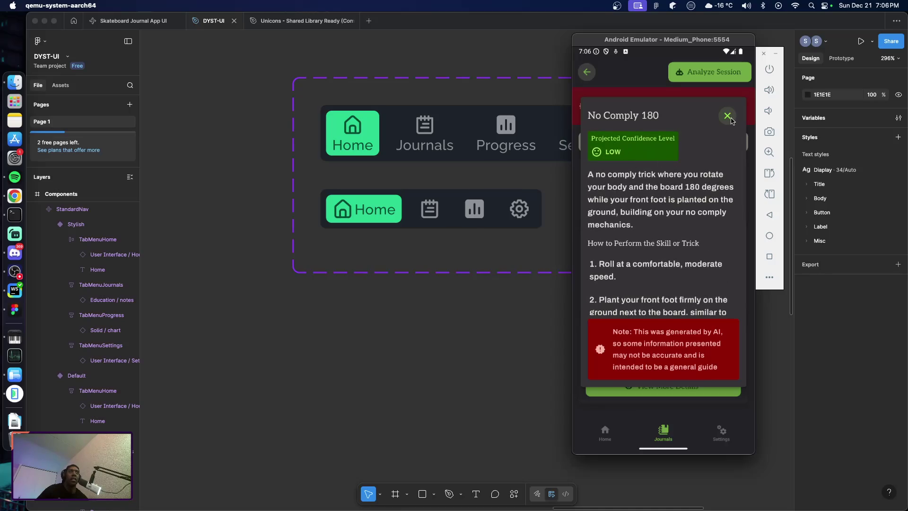
{"action": "left_click", "coordinate": [727, 115]}
{"action": "scroll", "coordinate": [695, 236], "scroll_direction": "up", "scroll_amount": 3}
{"action": "scroll", "coordinate": [662, 189], "scroll_direction": "up", "scroll_amount": 3}
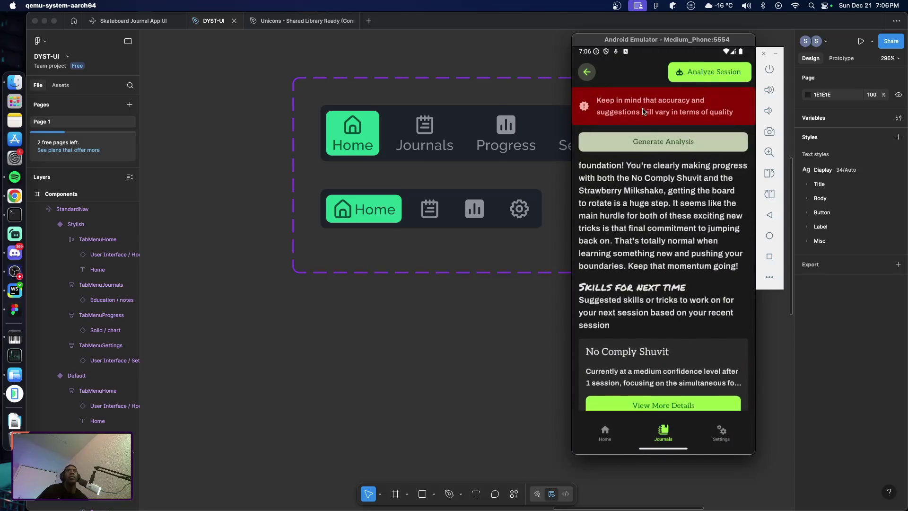
{"action": "scroll", "coordinate": [648, 190], "scroll_direction": "up", "scroll_amount": 3}
Return the emulator to the Journal Entries list, shift it right, and bring Figma forward
{"action": "left_click", "coordinate": [586, 72]}
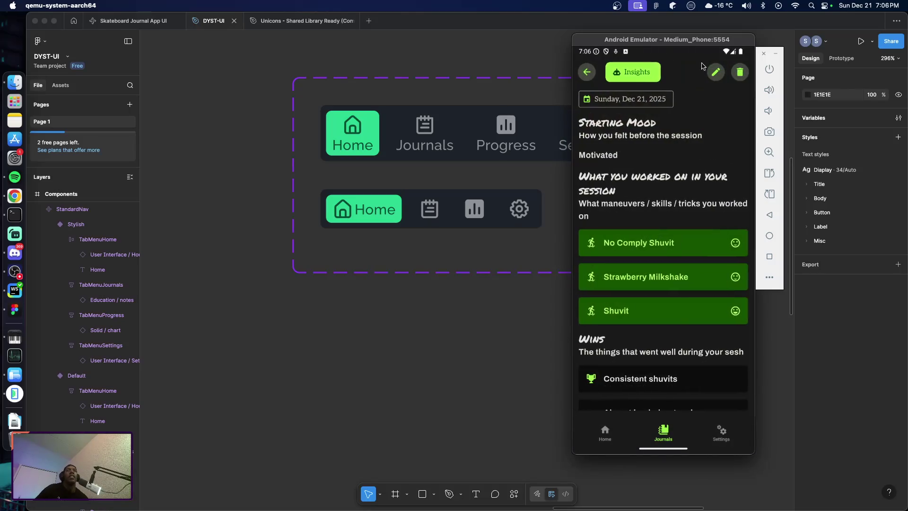
{"action": "left_click", "coordinate": [587, 73]}
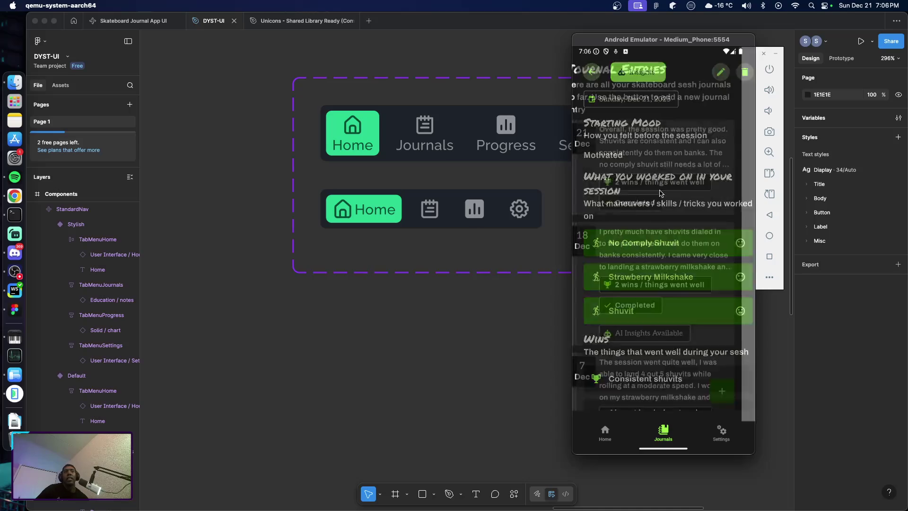
{"action": "mouse_move", "coordinate": [664, 43]}
{"action": "left_mouse_down"}
{"action": "mouse_move", "coordinate": [730, 45]}
{"action": "mouse_move", "coordinate": [687, 45]}
{"action": "left_mouse_up"}
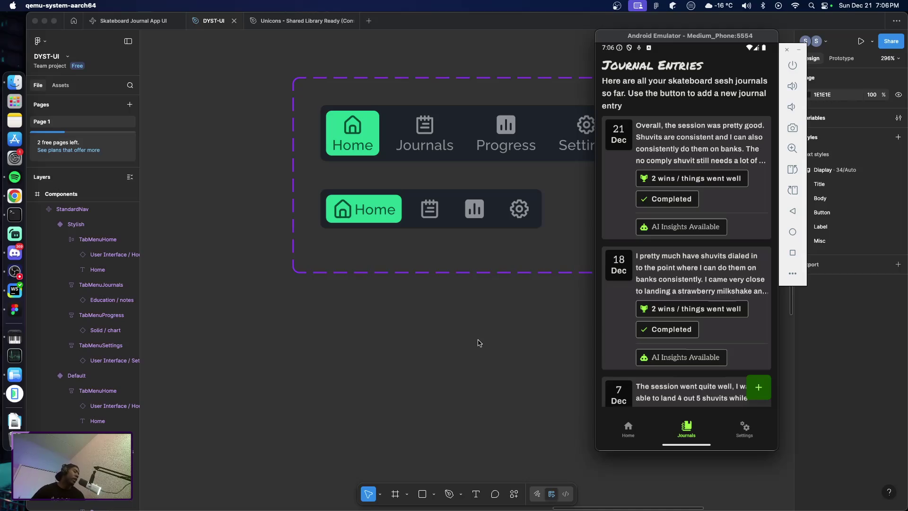
{"action": "scroll", "coordinate": [482, 343], "scroll_direction": "right", "scroll_amount": 5}
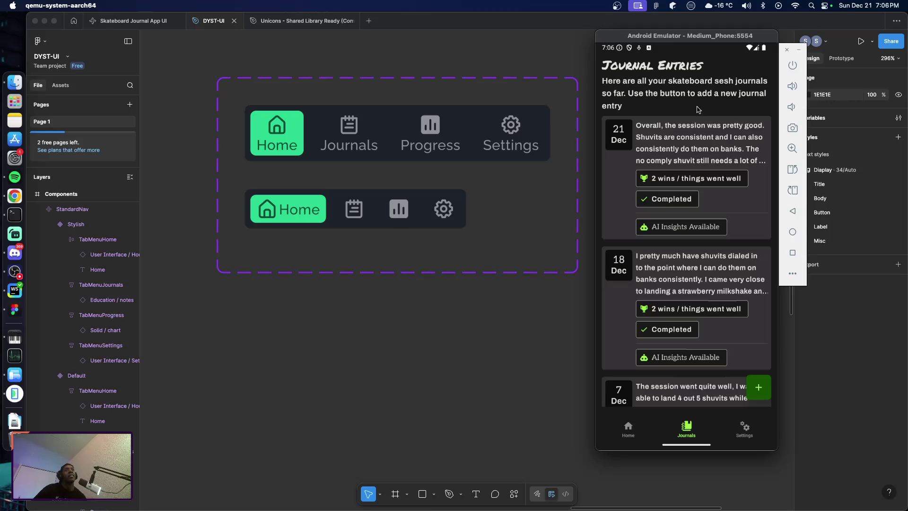
{"action": "left_click", "coordinate": [614, 23]}
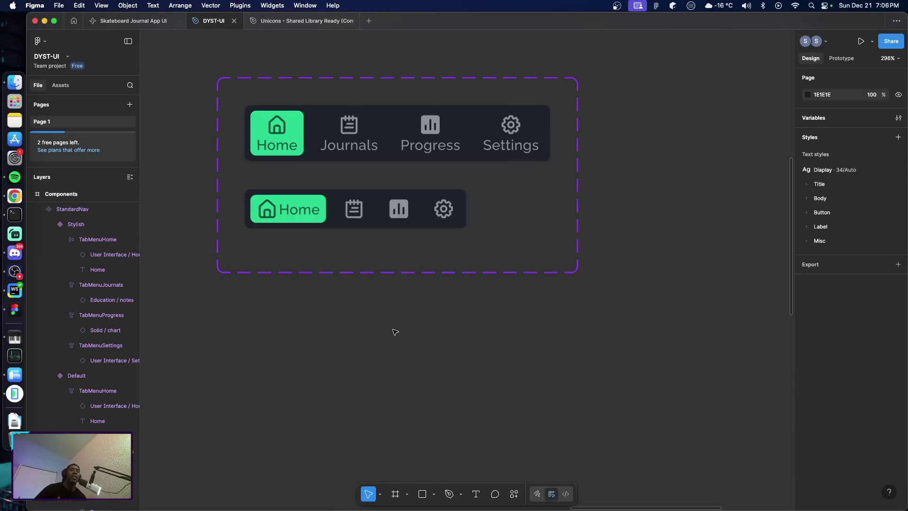
Inspect the StandardNav set and its Stylish variant, zooming the canvas out to 123%
{"action": "left_click", "coordinate": [354, 226]}
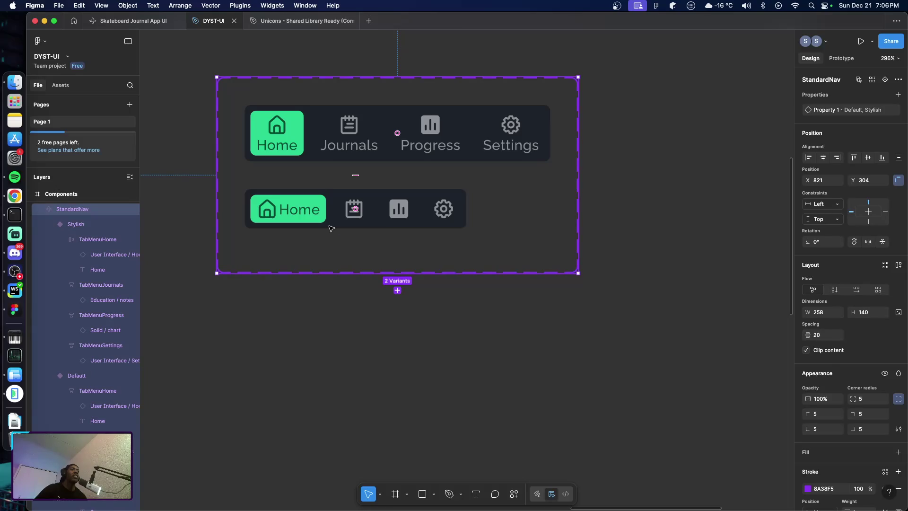
{"action": "left_click", "coordinate": [332, 227]}
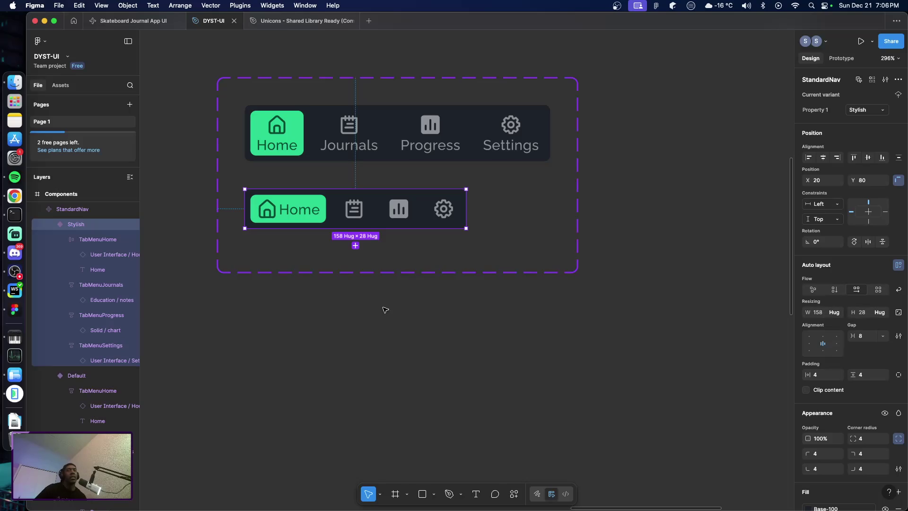
{"action": "left_click", "coordinate": [384, 313]}
{"action": "scroll", "coordinate": [379, 313], "scroll_direction": "up", "scroll_amount": 6}
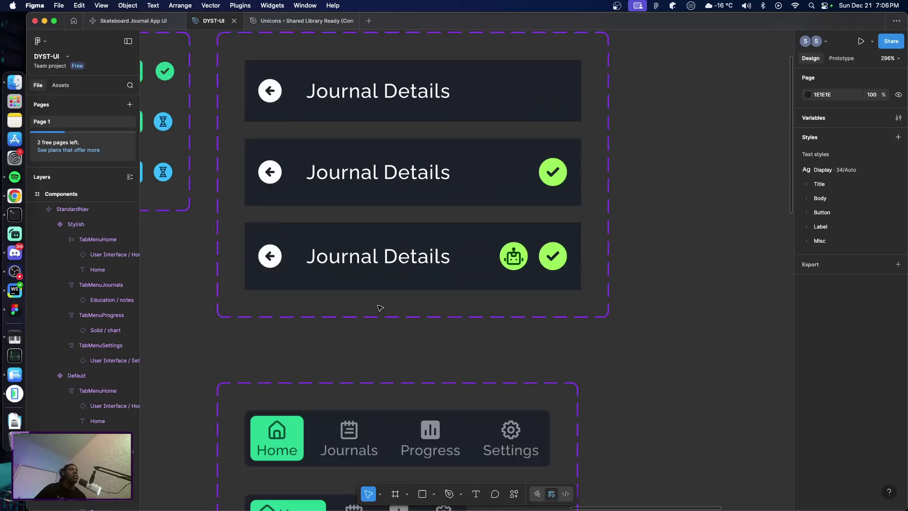
{"action": "scroll", "coordinate": [376, 306], "scroll_direction": "up", "scroll_amount": 1}
{"action": "scroll", "coordinate": [383, 312], "scroll_direction": "down", "scroll_amount": 4}
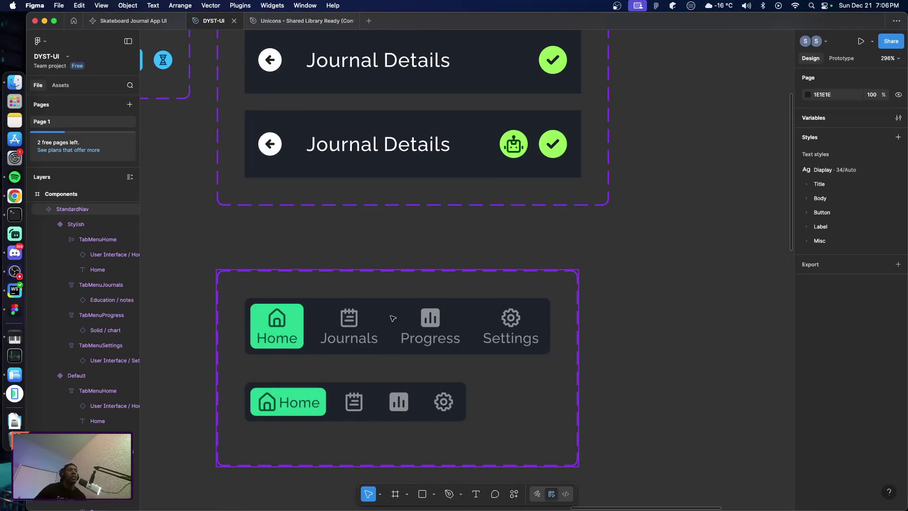
{"action": "scroll", "coordinate": [392, 319], "scroll_direction": "down", "scroll_amount": 5}
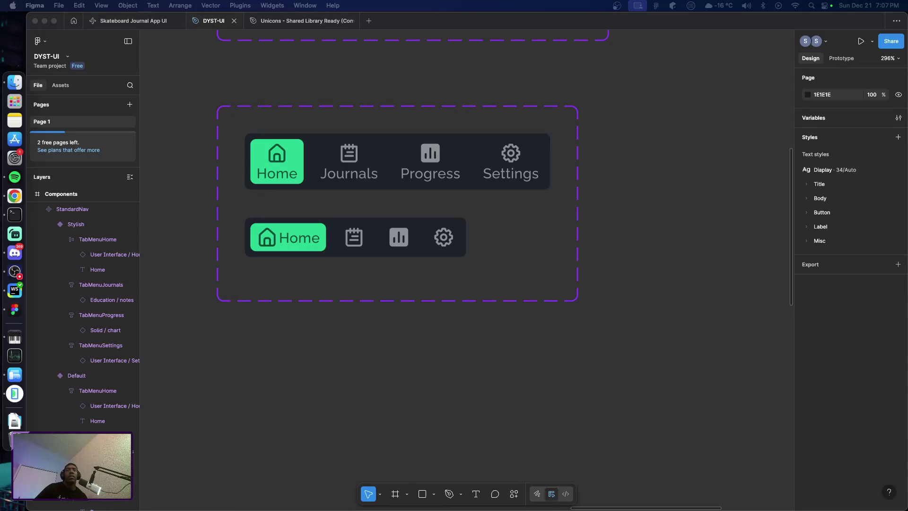
{"action": "scroll", "coordinate": [406, 308], "scroll_direction": "up", "scroll_amount": 2}
{"action": "scroll", "coordinate": [403, 324], "scroll_direction": "up", "scroll_amount": 10}
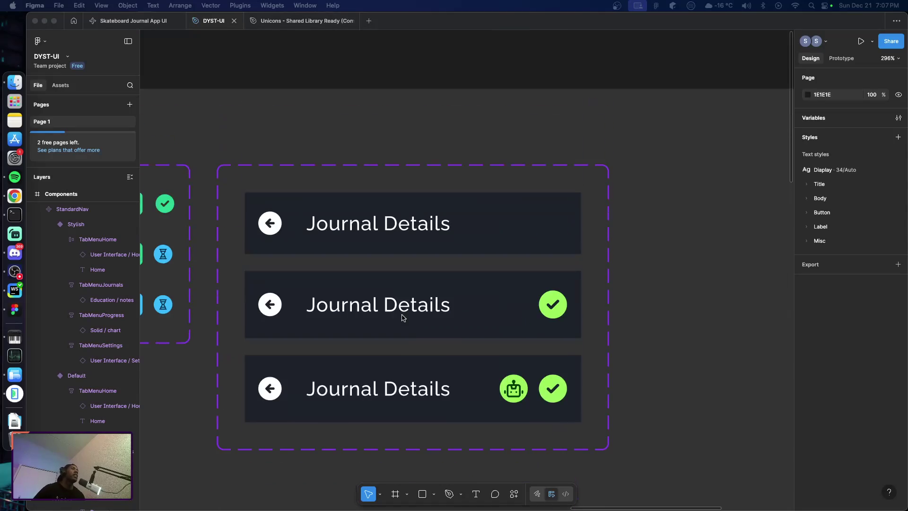
{"action": "scroll", "coordinate": [403, 317], "scroll_direction": "down", "scroll_amount": 5}
{"action": "scroll", "coordinate": [404, 320], "scroll_direction": "up", "scroll_amount": 8}
{"action": "scroll", "coordinate": [402, 312], "scroll_direction": "down", "scroll_amount": 5}
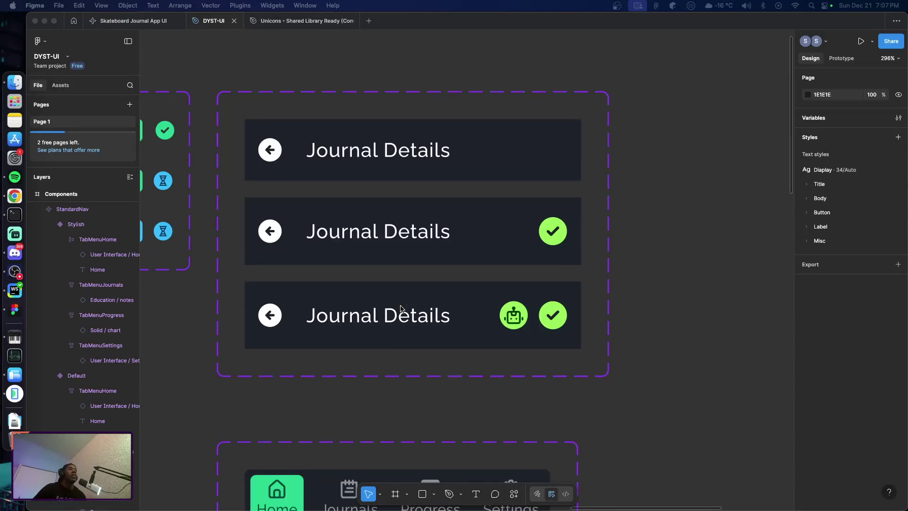
{"action": "scroll", "coordinate": [378, 355], "scroll_direction": "down", "scroll_amount": 5}
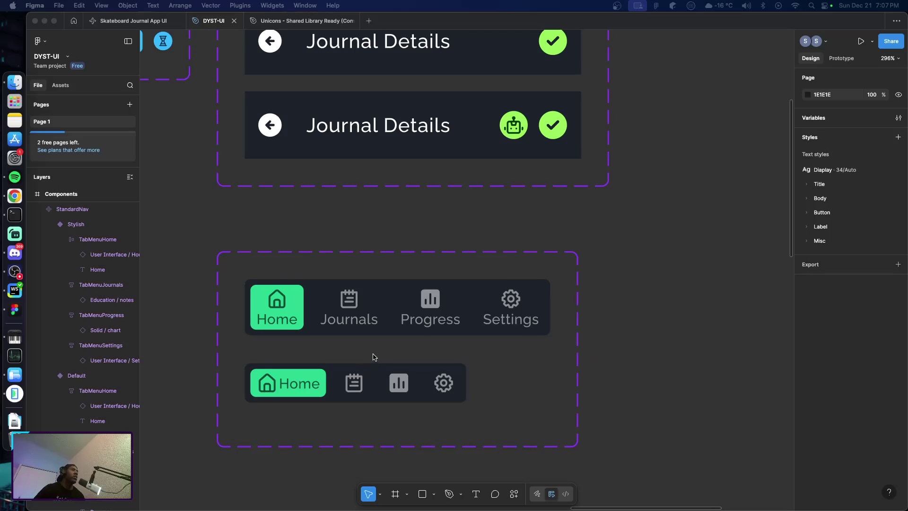
{"action": "scroll", "coordinate": [376, 358], "scroll_direction": "down", "scroll_amount": 10}
{"action": "scroll", "coordinate": [376, 358], "scroll_direction": "up", "scroll_amount": 5}
{"action": "scroll", "coordinate": [376, 358], "scroll_direction": "up", "scroll_amount": 5}
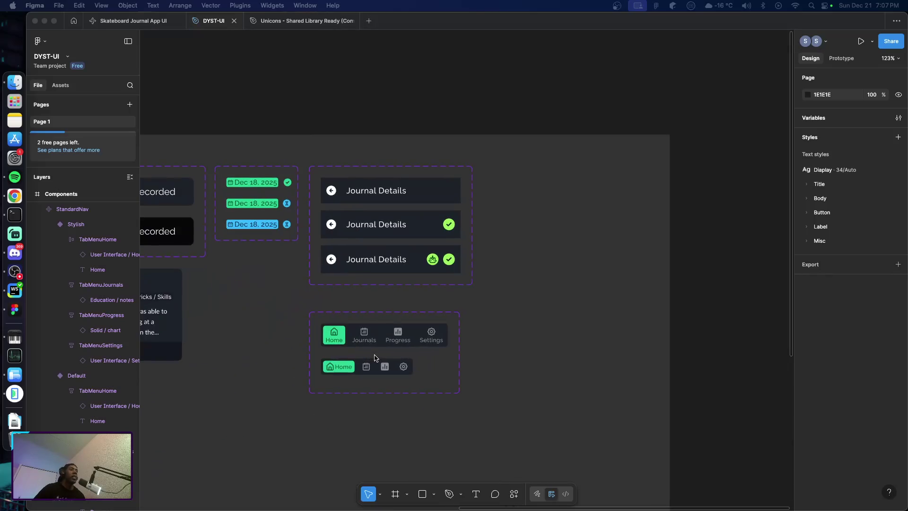
{"action": "scroll", "coordinate": [340, 333], "scroll_direction": "left", "scroll_amount": 3}
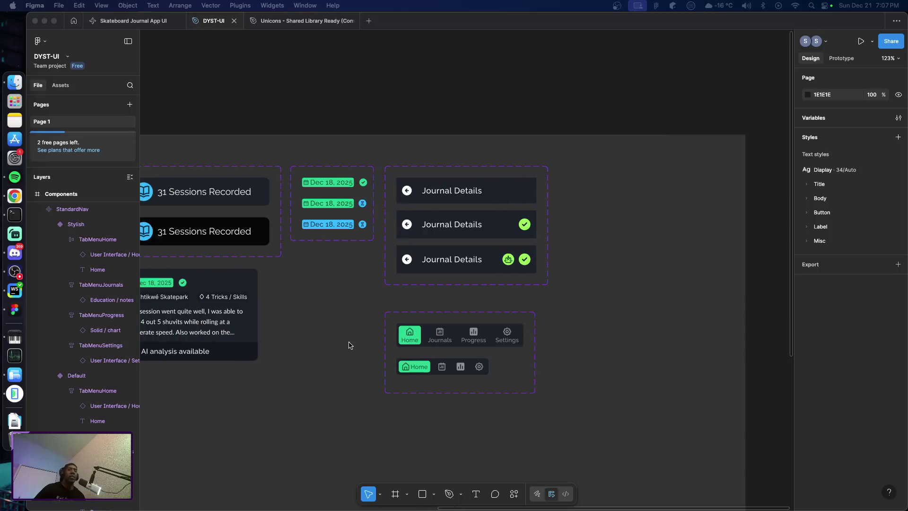
Drag StandardNav beside the Journal Details cards to X 1117, Y 54, discarding a stray rectangle
{"action": "left_click", "coordinate": [464, 321]}
{"action": "left_click_drag", "start_coordinate": [448, 323], "coordinate": [620, 178]}
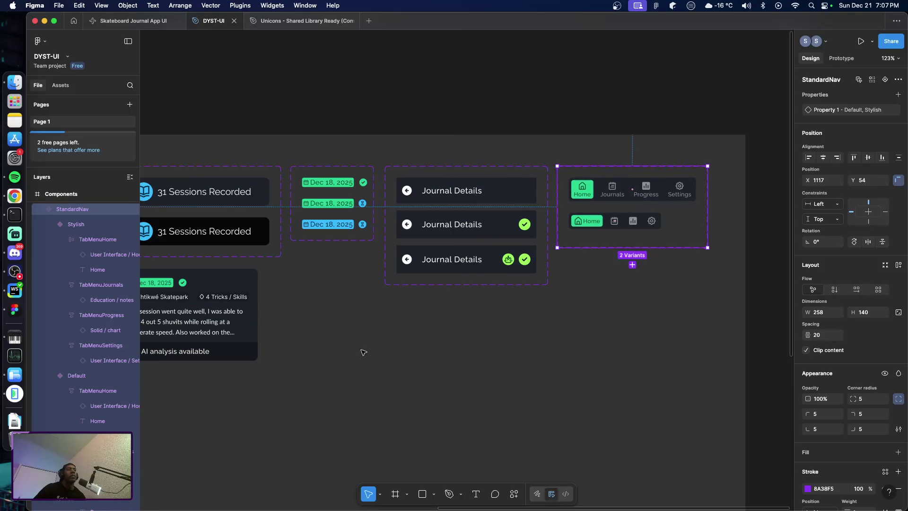
{"action": "left_click", "coordinate": [363, 351]}
{"action": "key", "text": "r"}
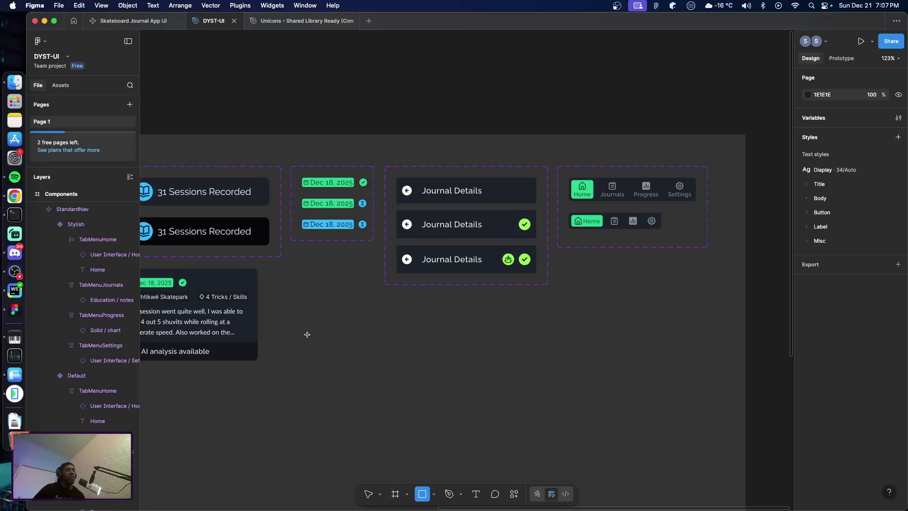
{"action": "left_click", "coordinate": [307, 334]}
{"action": "key", "text": "Delete"}
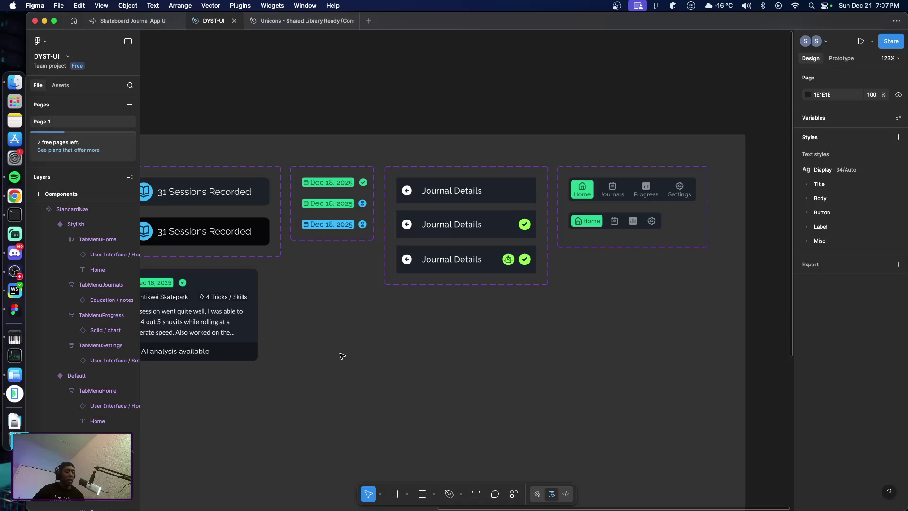
Add a 'Press The Button' text label below the cards and wrap it in an auto-layout frame
{"action": "key", "text": "t"}
{"action": "left_click", "coordinate": [338, 360]}
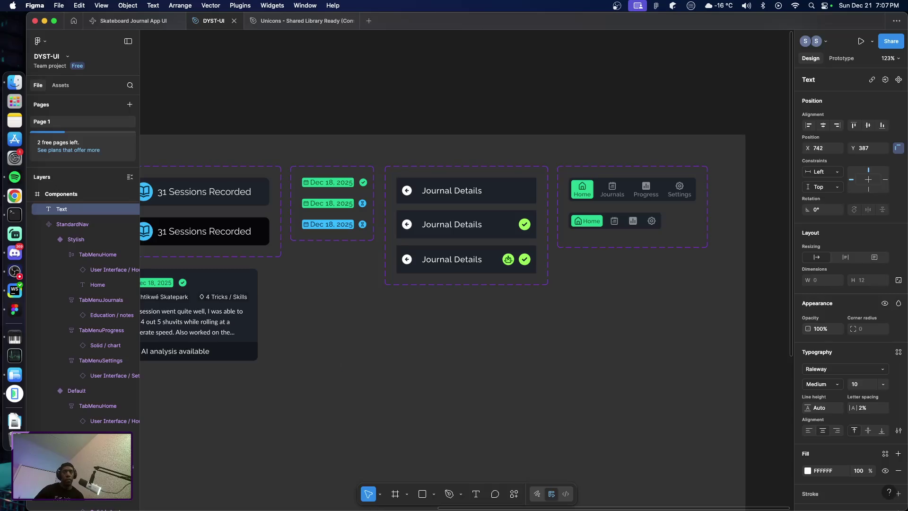
{"action": "type", "text": "Press"}
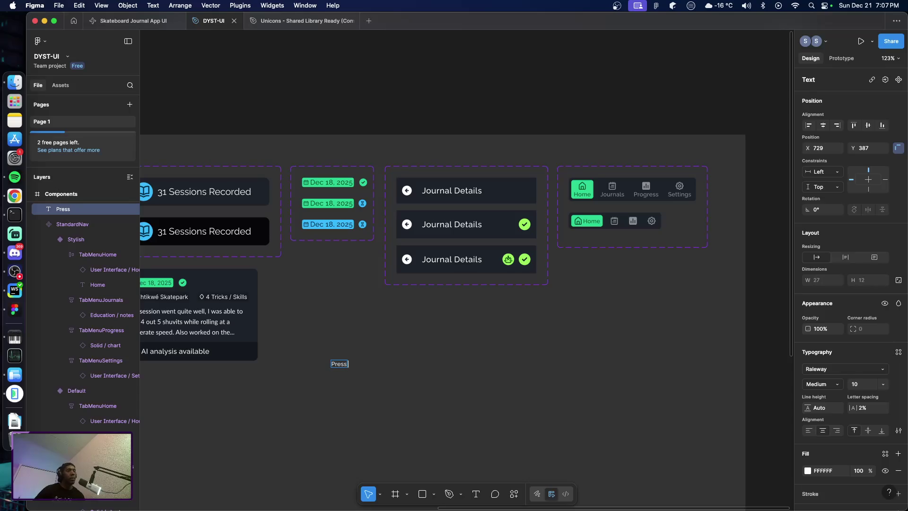
{"action": "type", "text": " T"}
{"action": "type", "text": "he butto"}
{"action": "key", "text": "BackSpace"}
{"action": "key", "text": "BackSpace"}
{"action": "key", "text": "BackSpace"}
{"action": "type", "text": "Button"}
{"action": "key", "text": "Escape"}
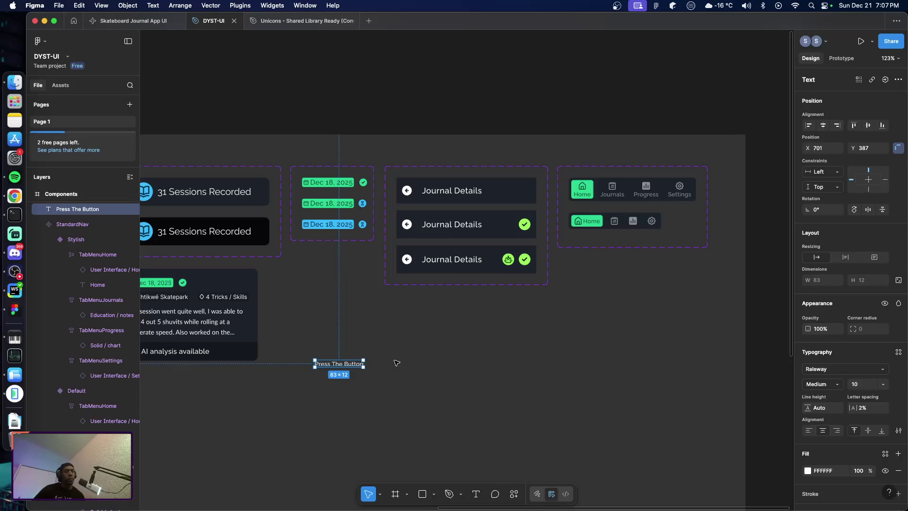
{"action": "key", "text": "shift+a"}
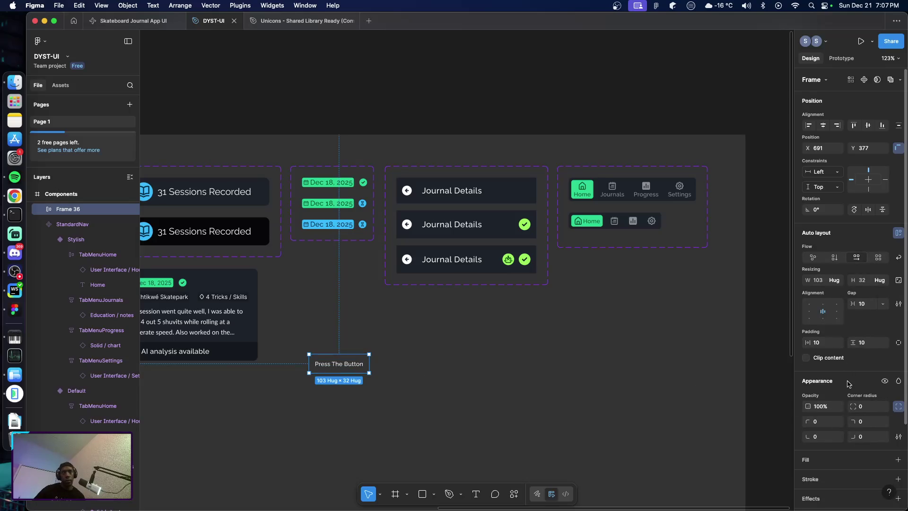
Set the frame's padding to 8 and the gap between items to 9
{"action": "scroll", "coordinate": [846, 392], "scroll_direction": "down", "scroll_amount": 3}
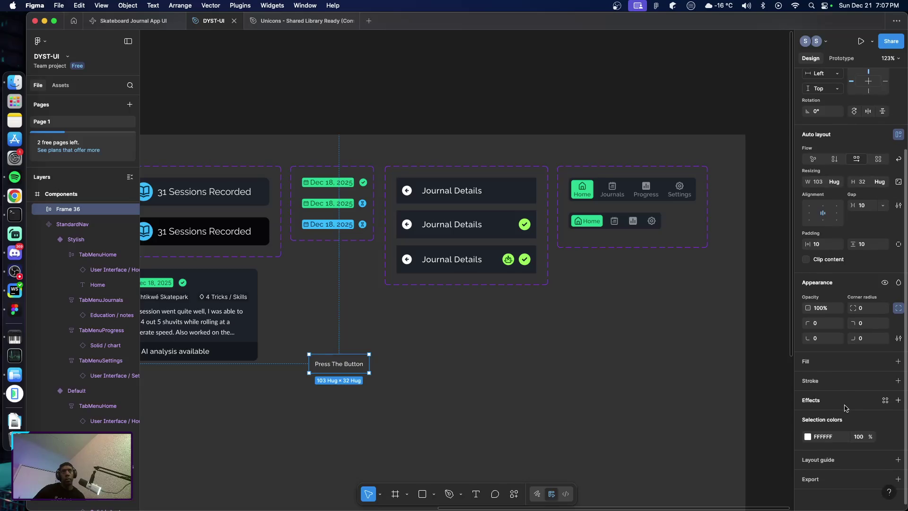
{"action": "left_click", "coordinate": [821, 246]}
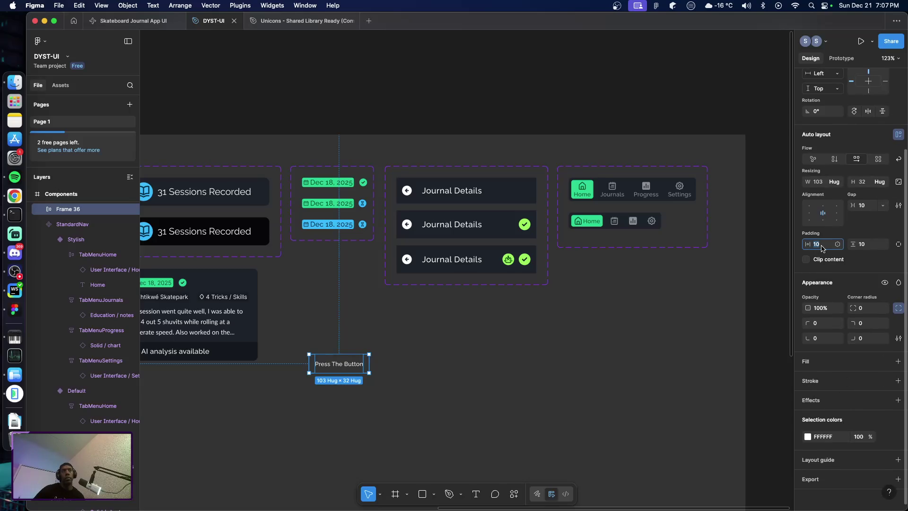
{"action": "type", "text": "8"}
{"action": "key", "text": "Tab"}
{"action": "type", "text": "8"}
{"action": "key", "text": "Return"}
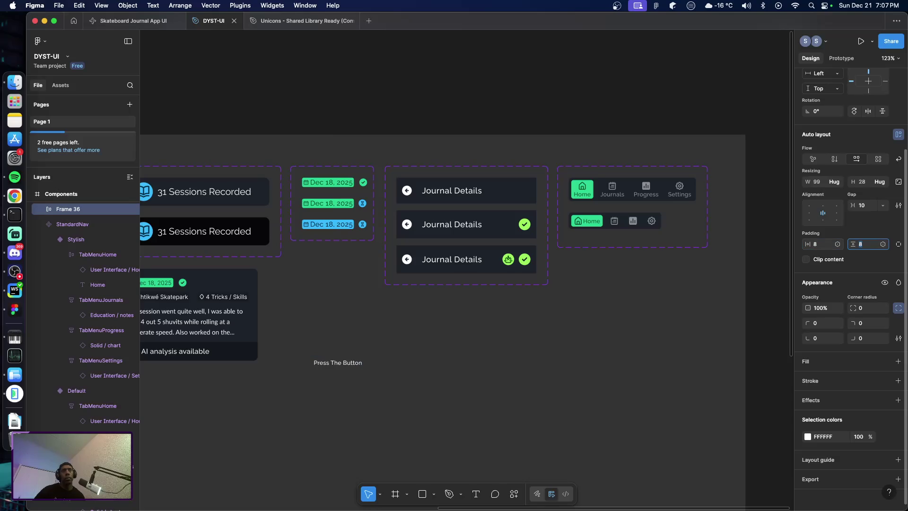
{"action": "left_click", "coordinate": [870, 208]}
{"action": "type", "text": "9"}
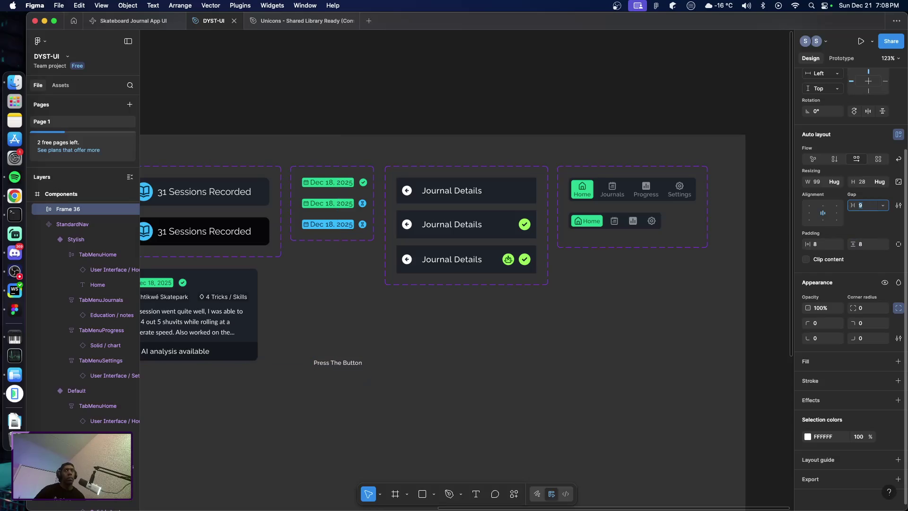
{"action": "scroll", "coordinate": [846, 266], "scroll_direction": "down", "scroll_amount": 1}
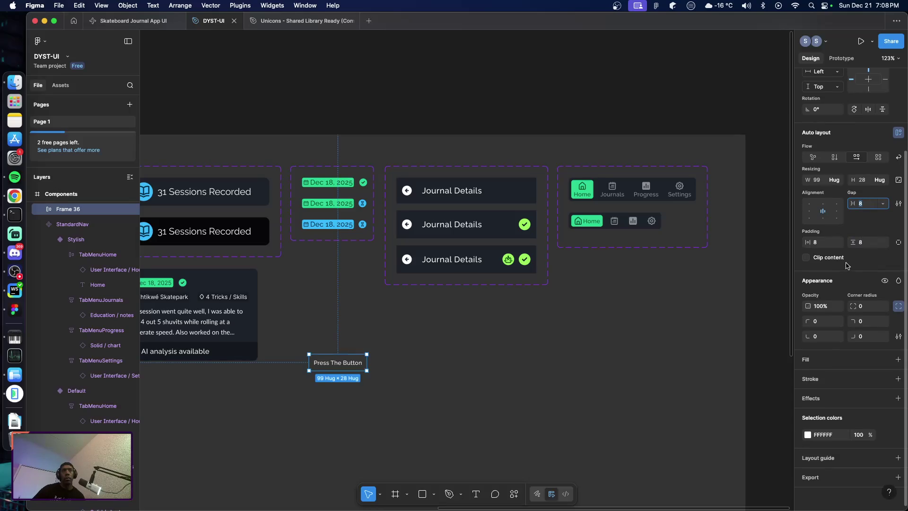
{"action": "mouse_move", "coordinate": [851, 361]}
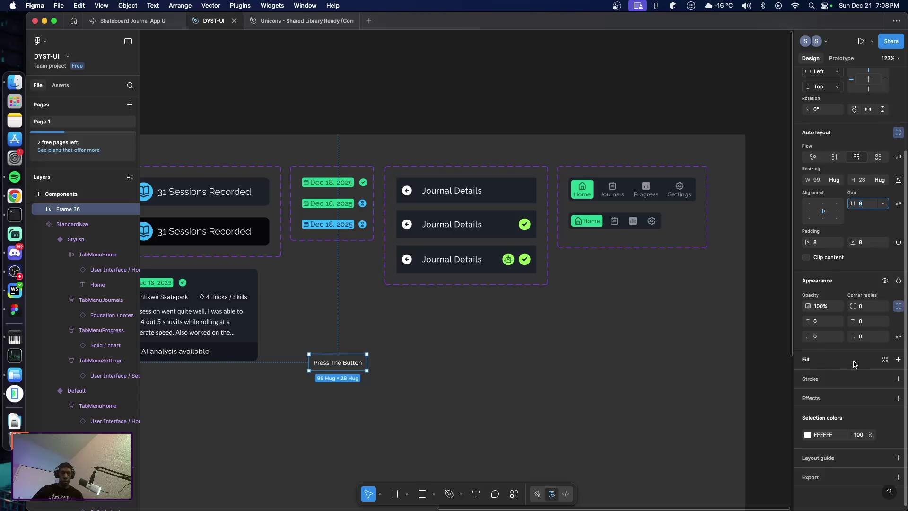
Apply the Primary-BG colour style to the button frame's fill
{"action": "left_click", "coordinate": [885, 359]}
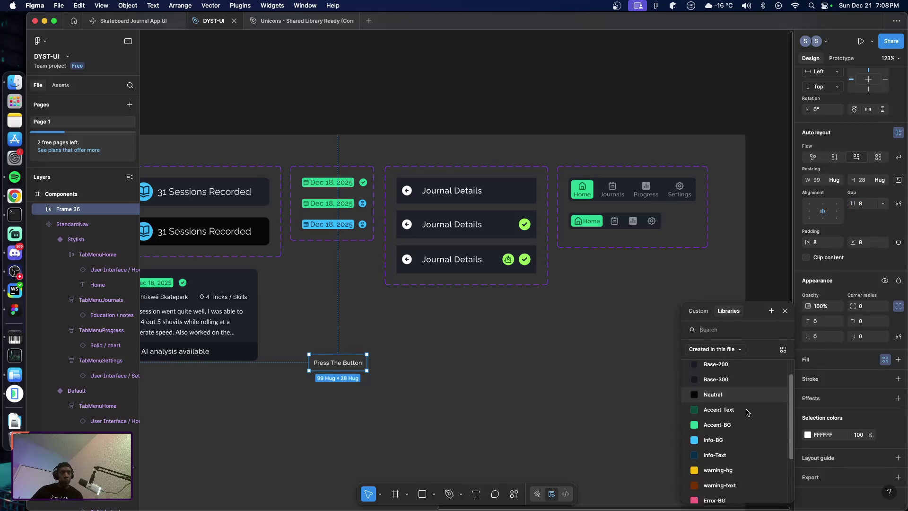
{"action": "scroll", "coordinate": [742, 420], "scroll_direction": "down", "scroll_amount": 2}
{"action": "scroll", "coordinate": [735, 449], "scroll_direction": "down", "scroll_amount": 2}
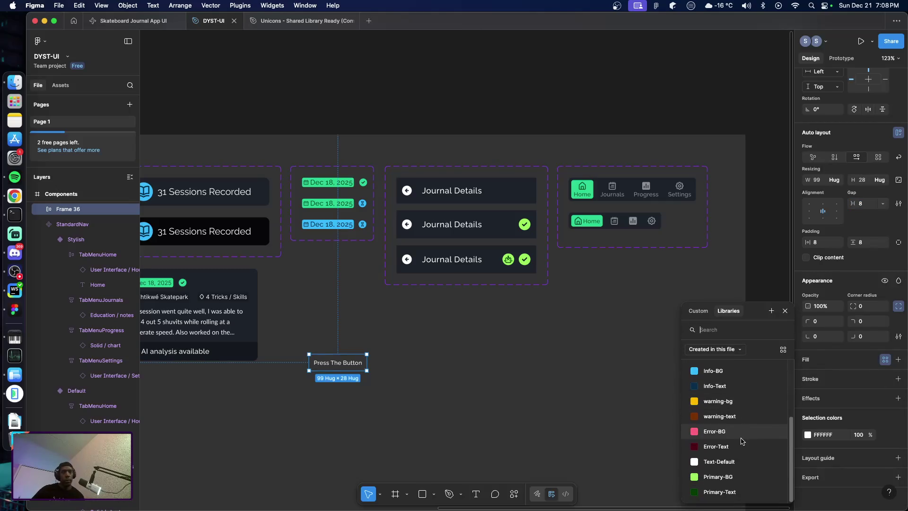
{"action": "left_click", "coordinate": [729, 477]}
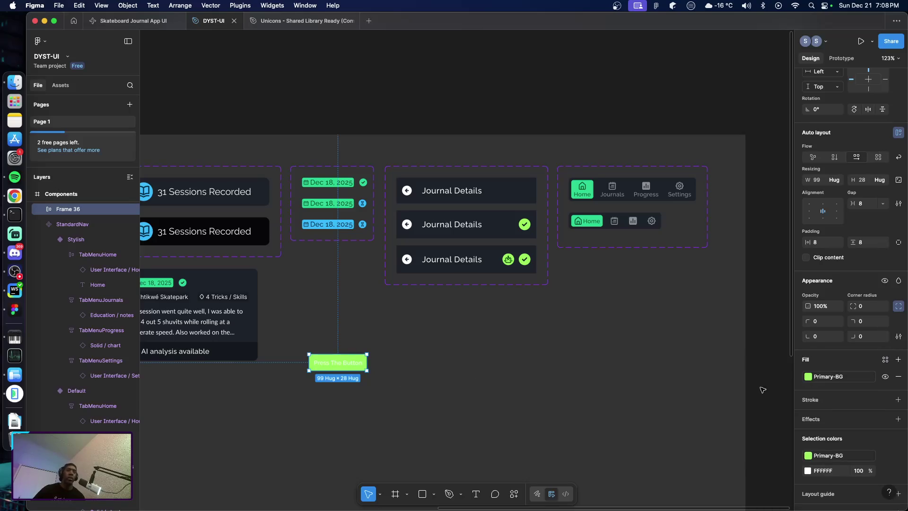
Change the label's white colour to the Primary-Text style from the file's colour styles
{"action": "left_click", "coordinate": [808, 470]}
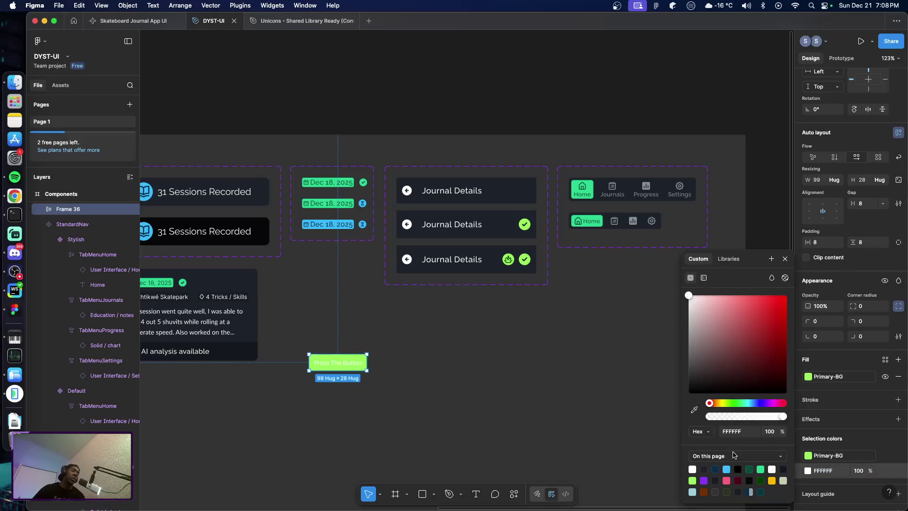
{"action": "left_click", "coordinate": [728, 258]}
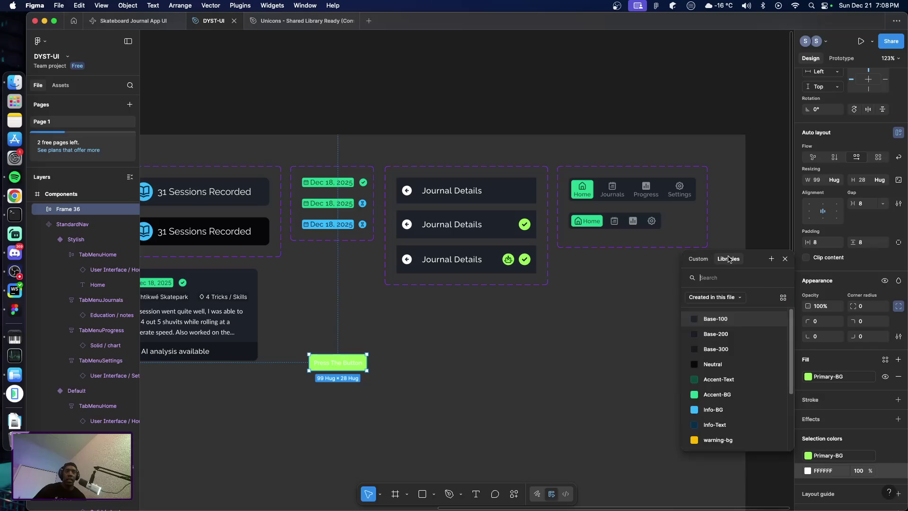
{"action": "scroll", "coordinate": [733, 411], "scroll_direction": "down", "scroll_amount": 3}
{"action": "left_click", "coordinate": [728, 443]}
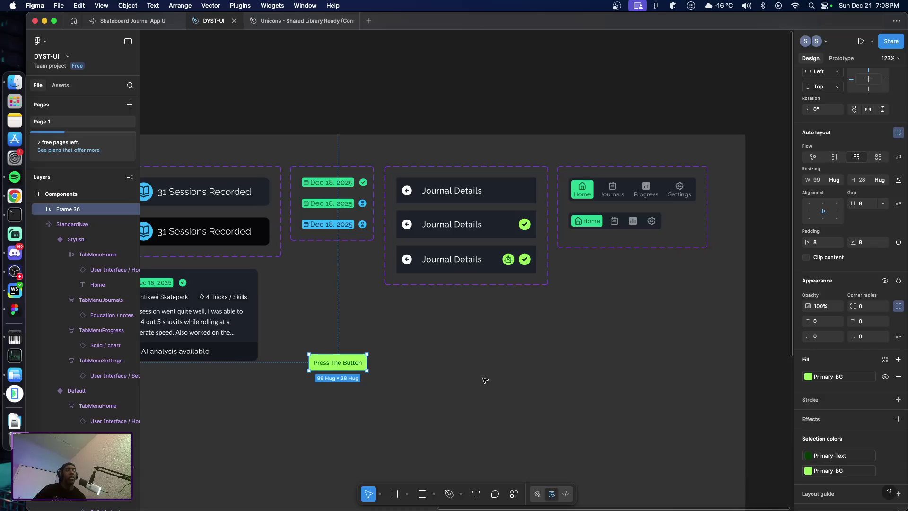
{"action": "left_click", "coordinate": [435, 371]}
{"action": "left_click", "coordinate": [350, 369]}
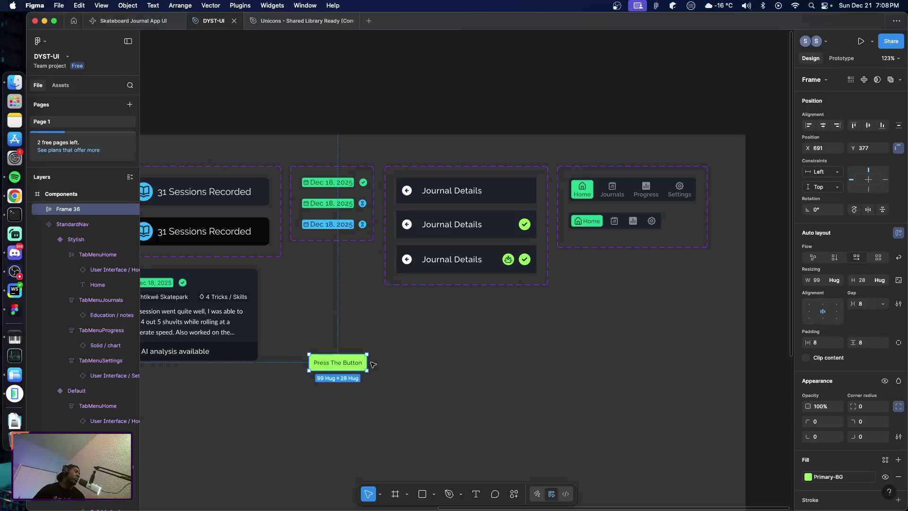
{"action": "scroll", "coordinate": [338, 366], "scroll_direction": "up", "scroll_amount": 5}
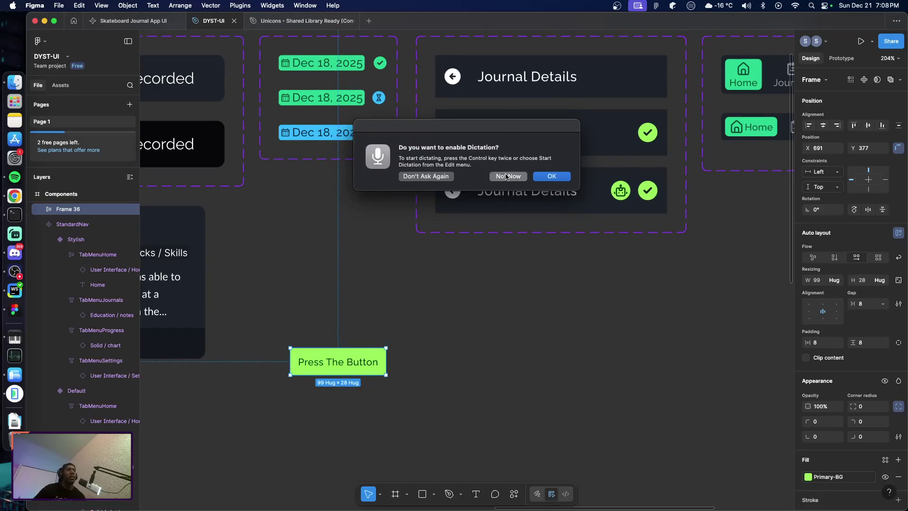
Dismiss the dictation prompt and nudge the button slightly up and right
{"action": "left_click", "coordinate": [507, 176]}
{"action": "left_click_drag", "start_coordinate": [344, 358], "coordinate": [381, 347]}
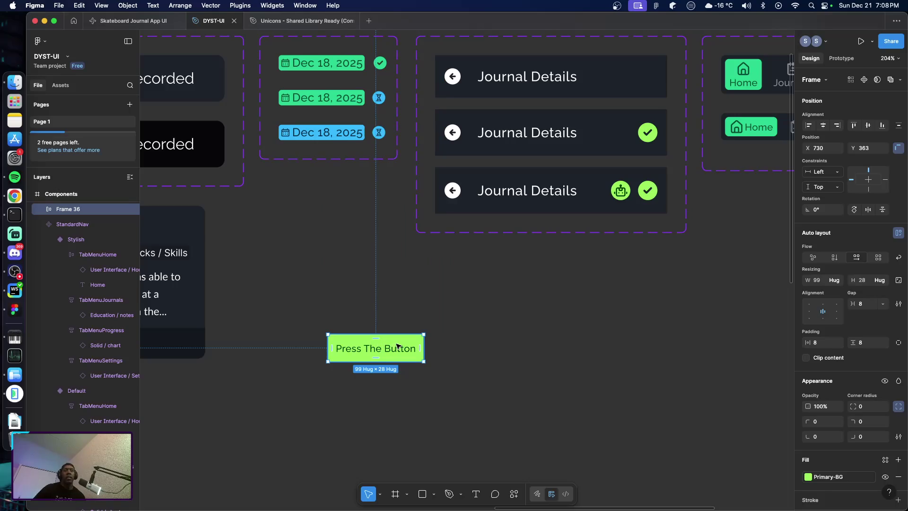
{"action": "scroll", "coordinate": [847, 402], "scroll_direction": "down", "scroll_amount": 5}
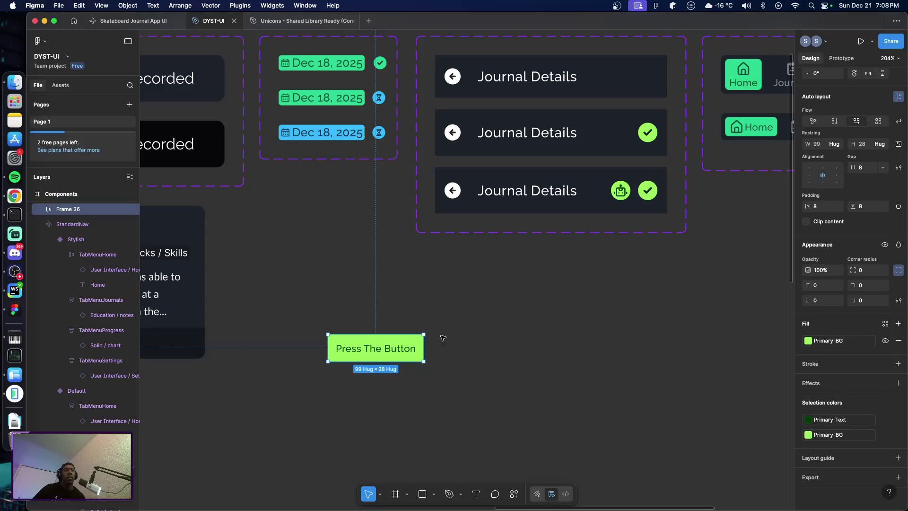
Apply the Button/LG text style to the Press The Button label, enlarging the frame to 151×35
{"action": "double_click", "coordinate": [409, 354]}
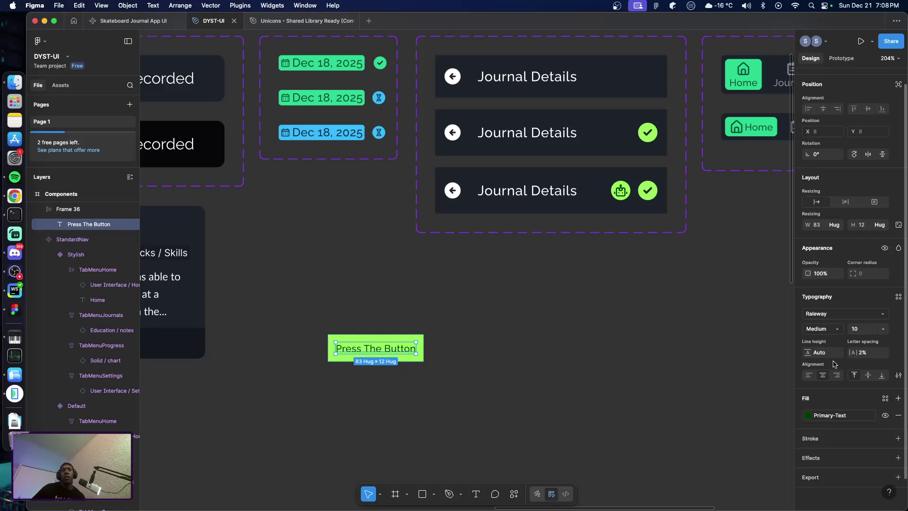
{"action": "left_click", "coordinate": [899, 297]}
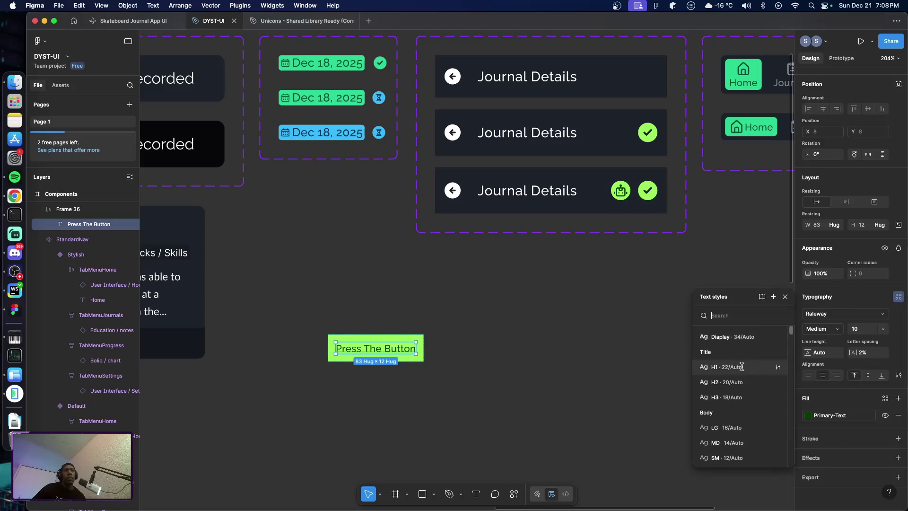
{"action": "scroll", "coordinate": [741, 363], "scroll_direction": "down", "scroll_amount": 2}
{"action": "scroll", "coordinate": [743, 367], "scroll_direction": "down", "scroll_amount": 2}
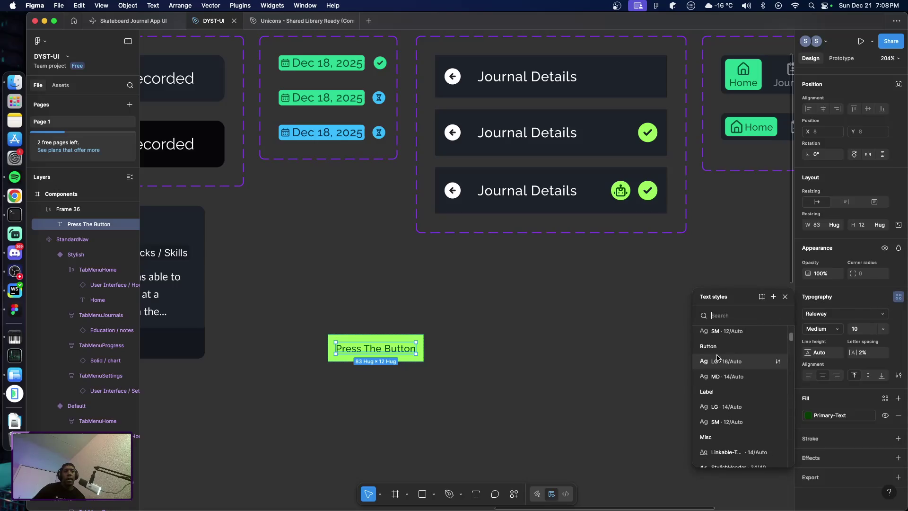
{"action": "scroll", "coordinate": [747, 372], "scroll_direction": "down", "scroll_amount": 1}
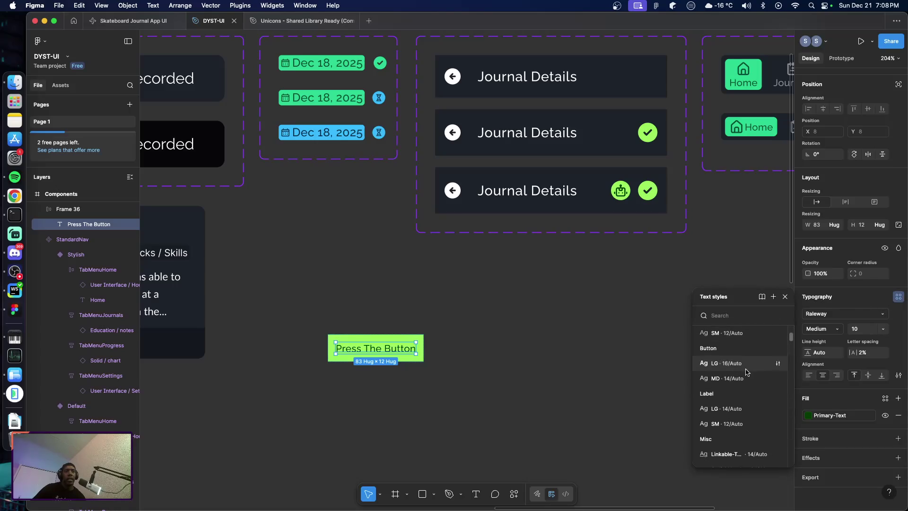
{"action": "left_click", "coordinate": [721, 363]}
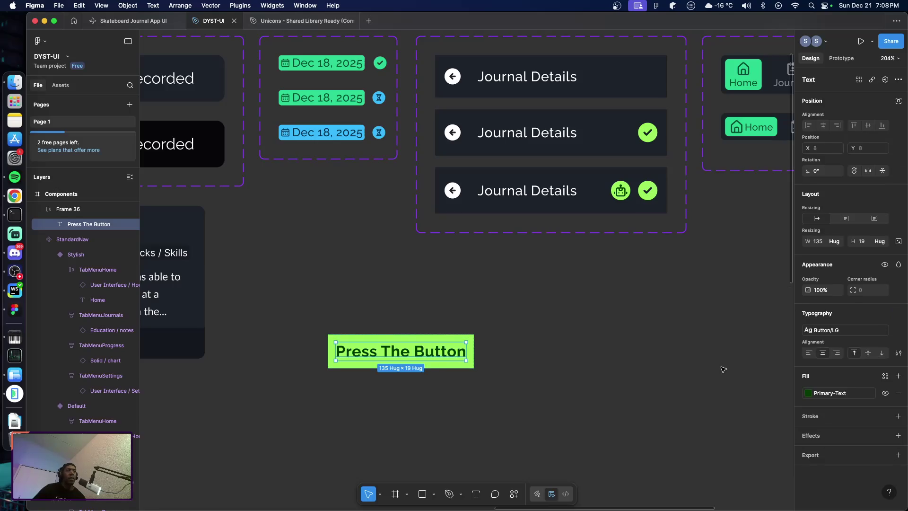
{"action": "left_click", "coordinate": [617, 368]}
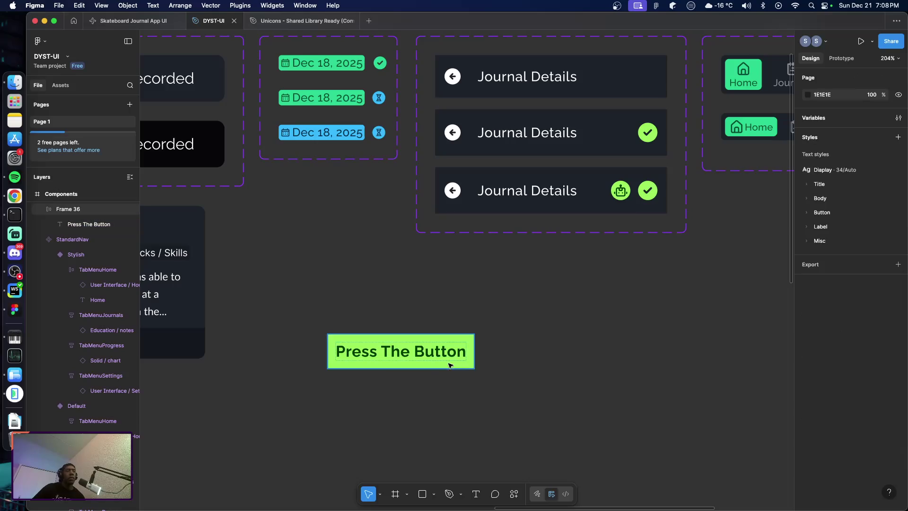
{"action": "left_click", "coordinate": [397, 360]}
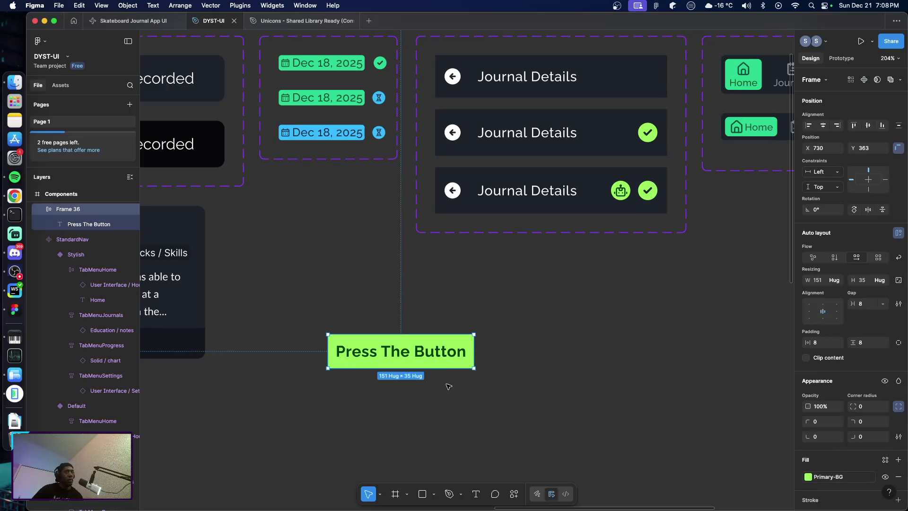
Turn Frame 36 into a component named Button
{"action": "key", "text": "super+alt+k"}
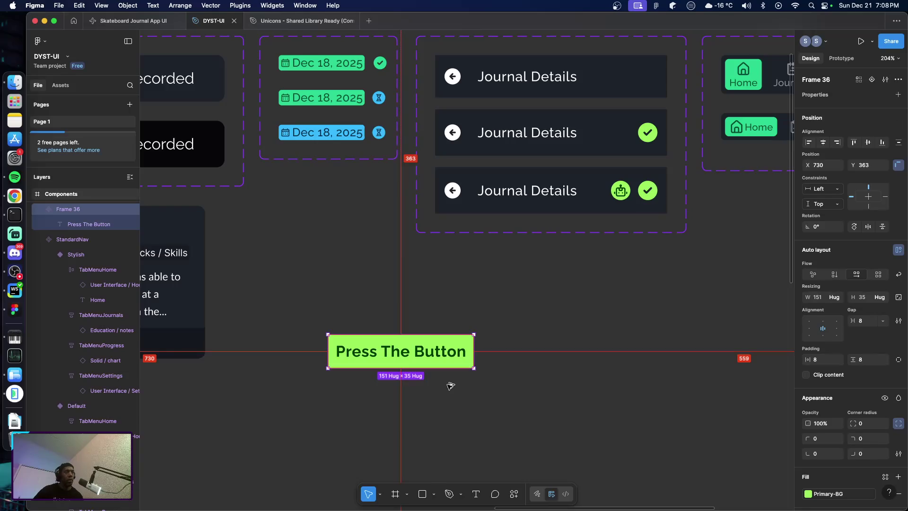
{"action": "double_click", "coordinate": [75, 210]}
{"action": "type", "text": "Button"}
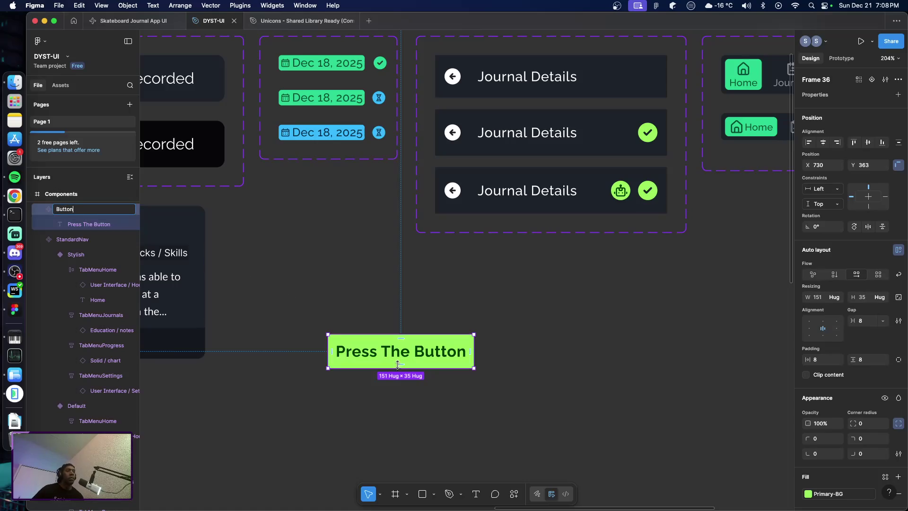
{"action": "key", "text": "Return"}
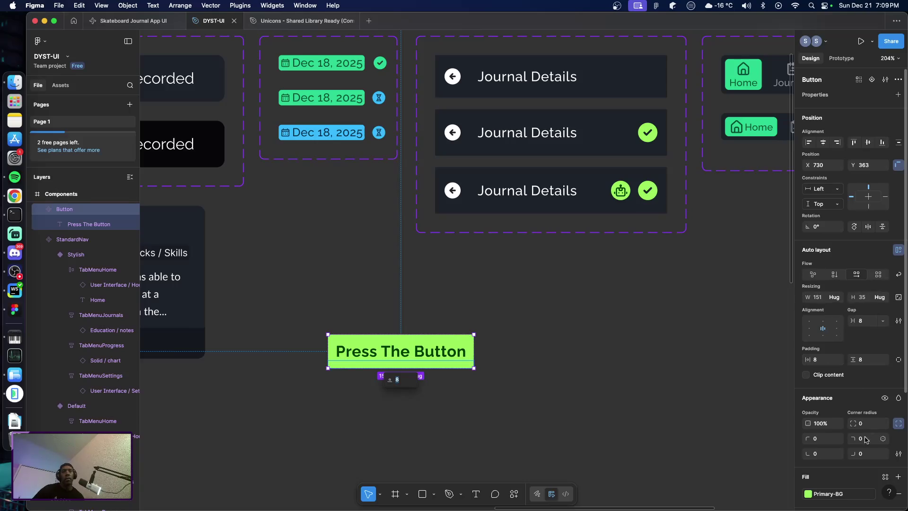
Add a second variant whose Property 1 value is 'with icon'
{"action": "left_click", "coordinate": [872, 79]}
{"action": "type", "text": "with icon"}
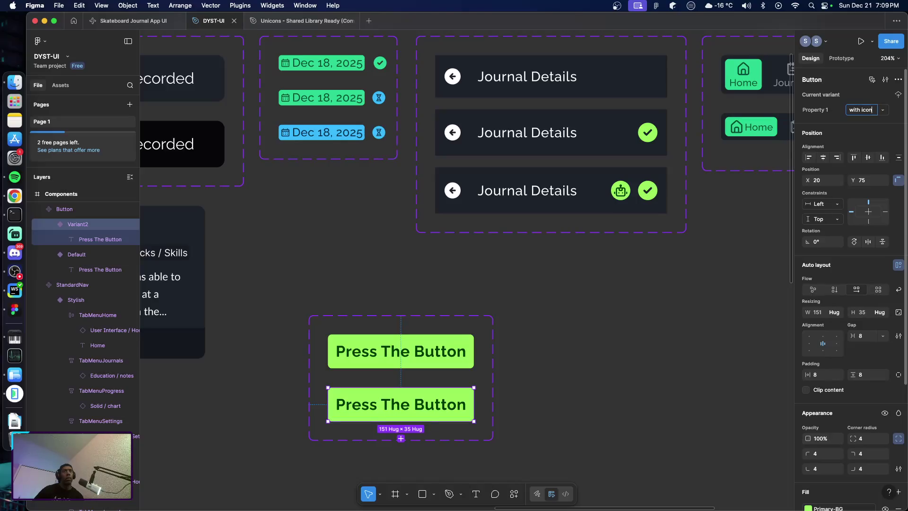
{"action": "key", "text": "Return"}
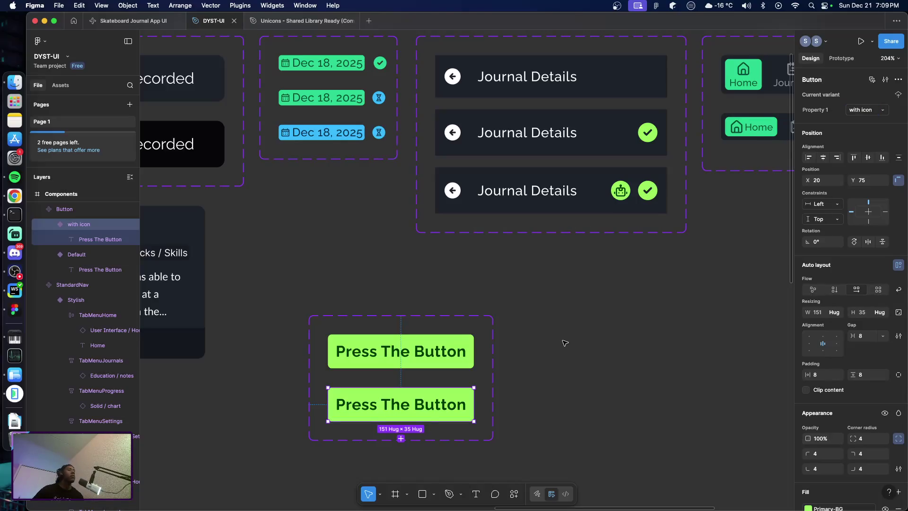
Switch to the Unicons – Shared Library file and search its layers for 'login'
{"action": "left_click", "coordinate": [295, 21]}
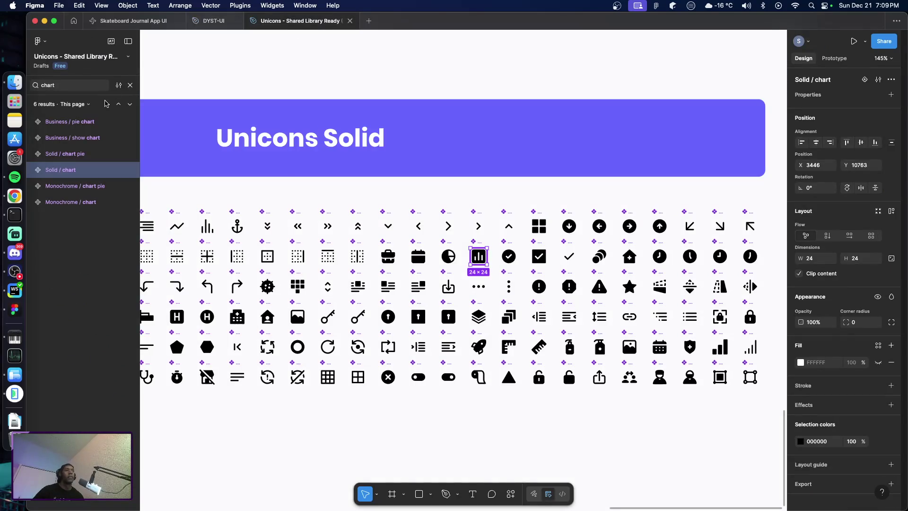
{"action": "double_click", "coordinate": [68, 86]}
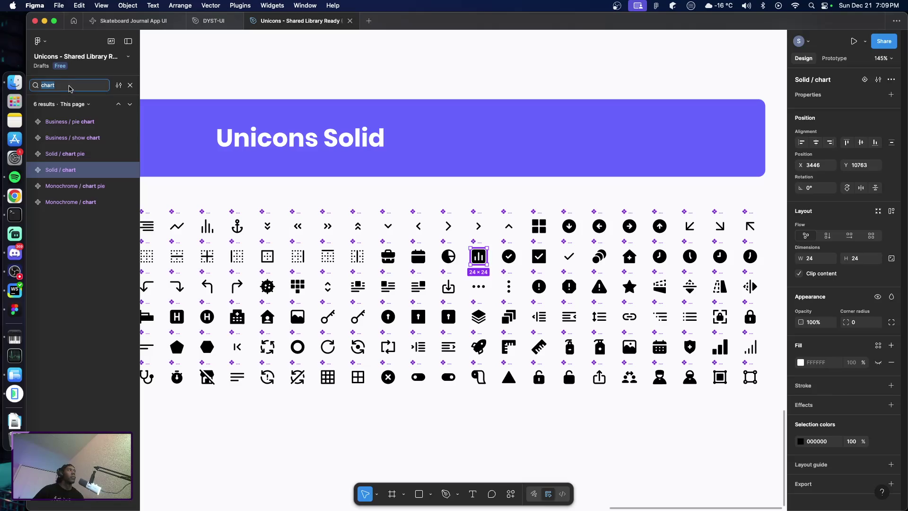
{"action": "type", "text": "login"}
{"action": "key", "text": "Return"}
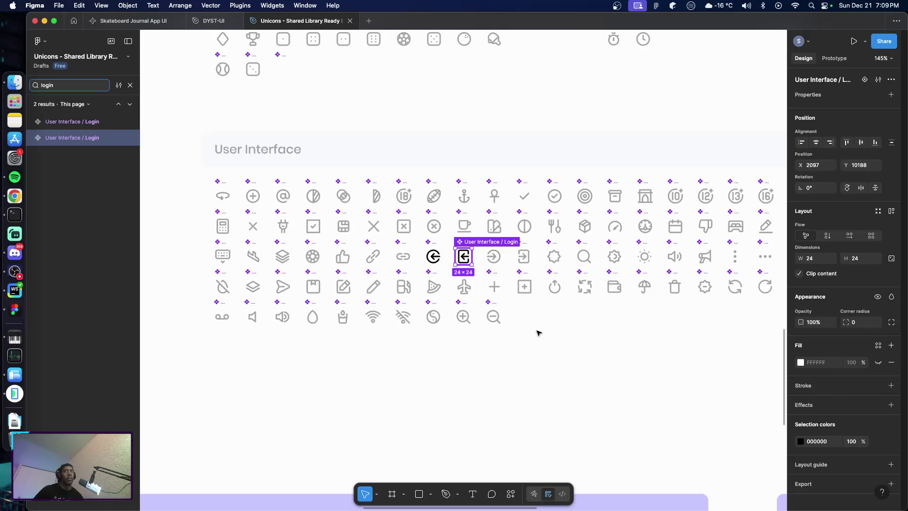
{"action": "scroll", "coordinate": [539, 333], "scroll_direction": "up", "scroll_amount": 5}
{"action": "scroll", "coordinate": [539, 332], "scroll_direction": "down", "scroll_amount": 2}
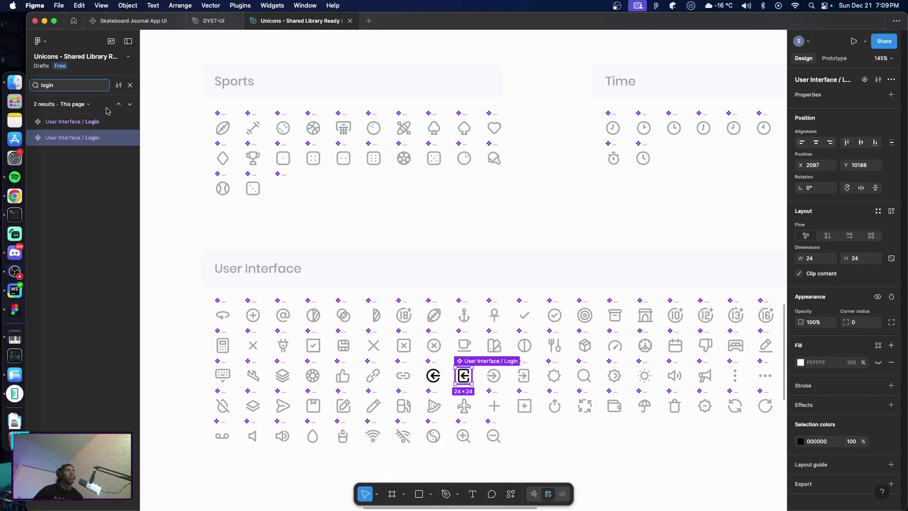
Replace the layer search with 'plus' to list the 7 plus icons
{"action": "double_click", "coordinate": [74, 87]}
{"action": "type", "text": "plus"}
{"action": "key", "text": "Return"}
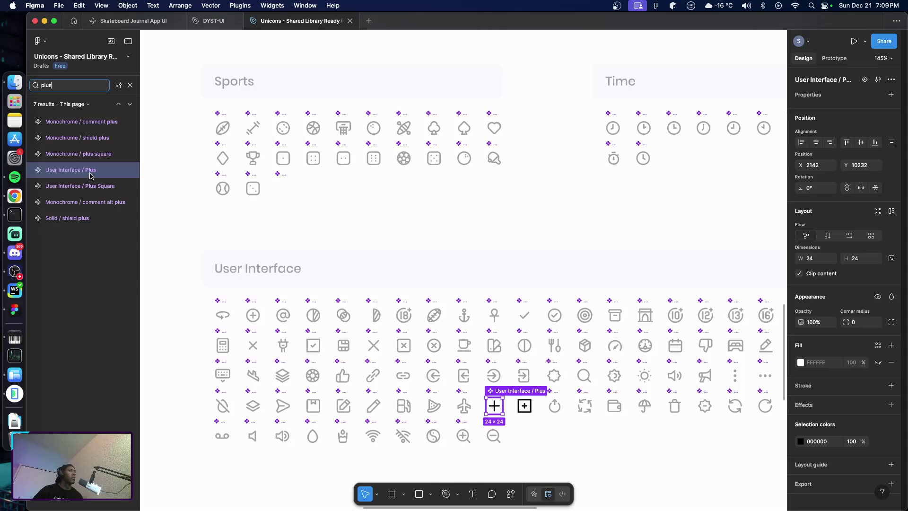
Select the User Interface / Plus icon in Unicons and return to the DYST-UI file
{"action": "left_click", "coordinate": [525, 407]}
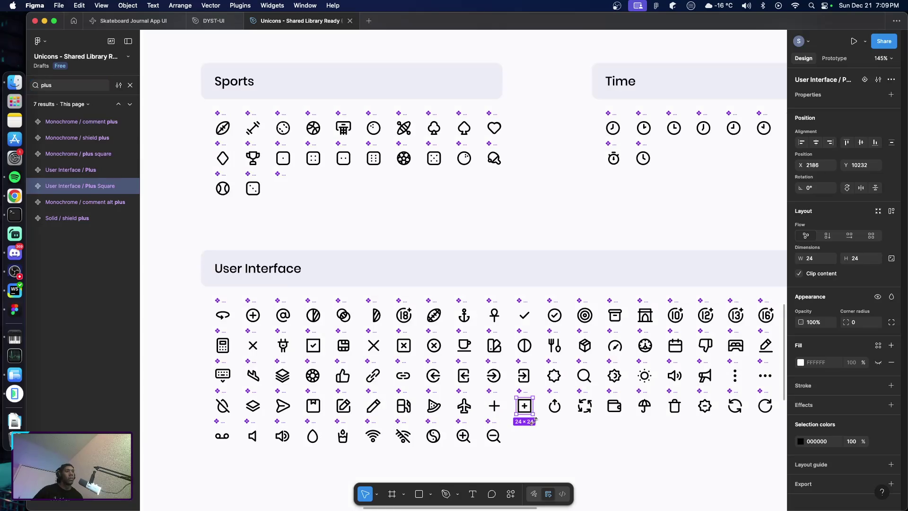
{"action": "left_click", "coordinate": [494, 406]}
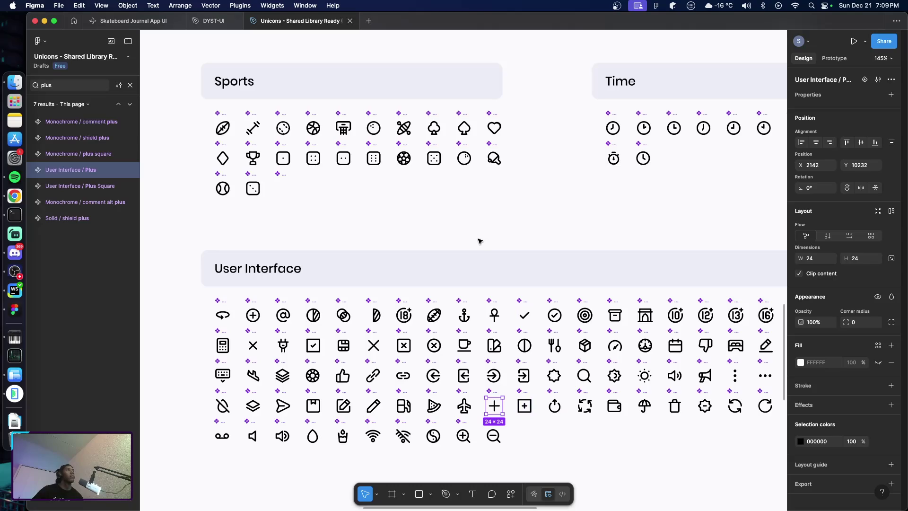
{"action": "left_click", "coordinate": [213, 20]}
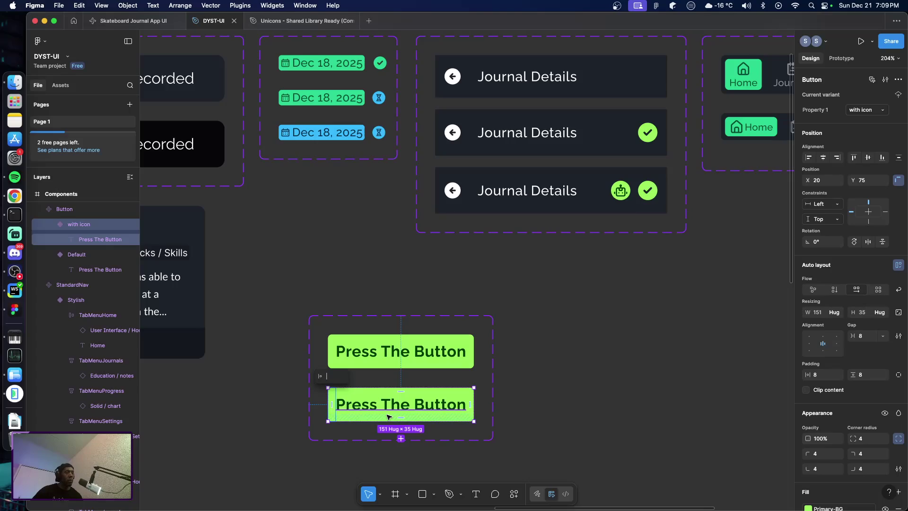
Paste the Plus icon into the with icon variant, placed before the button text
{"action": "double_click", "coordinate": [344, 409]}
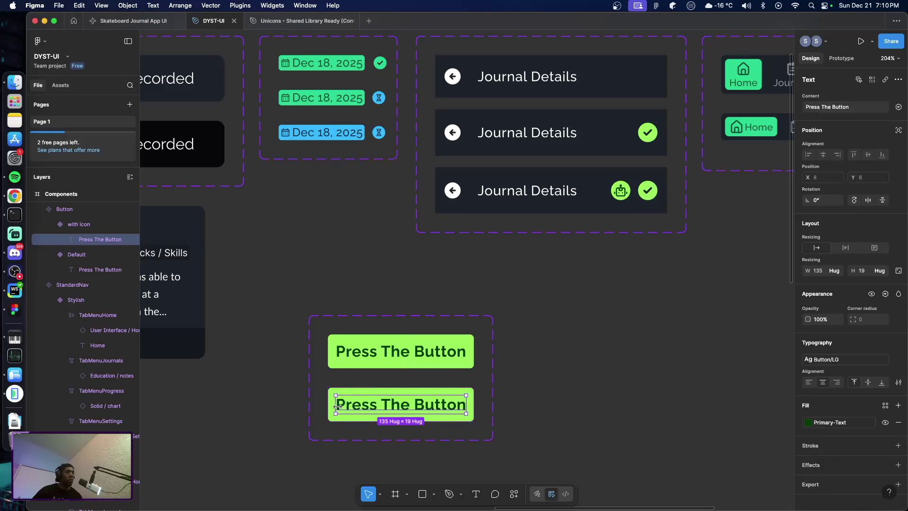
{"action": "left_click", "coordinate": [377, 379]}
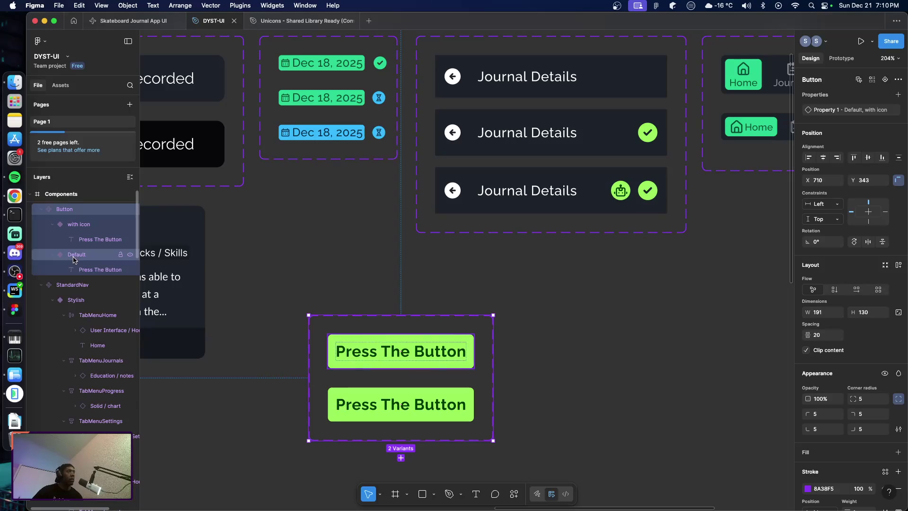
{"action": "left_click", "coordinate": [82, 228]}
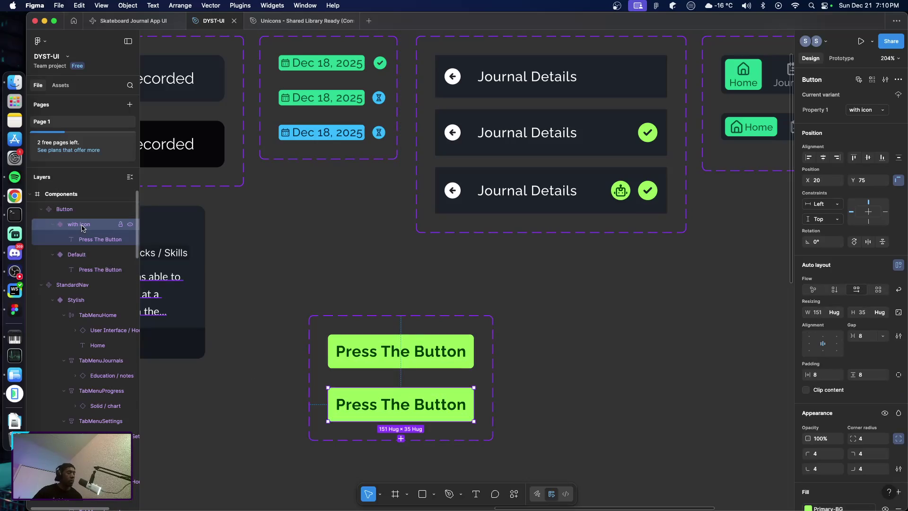
{"action": "key", "text": "ctrl+v"}
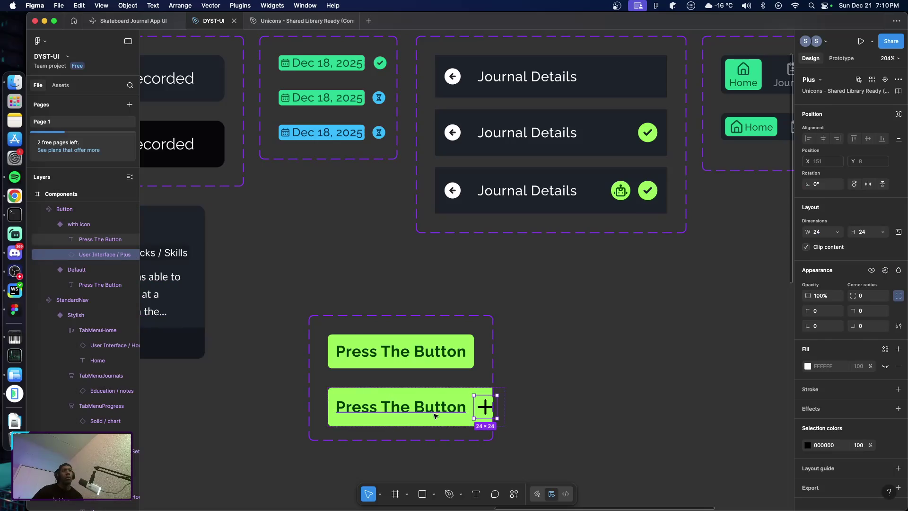
{"action": "key", "text": "Left"}
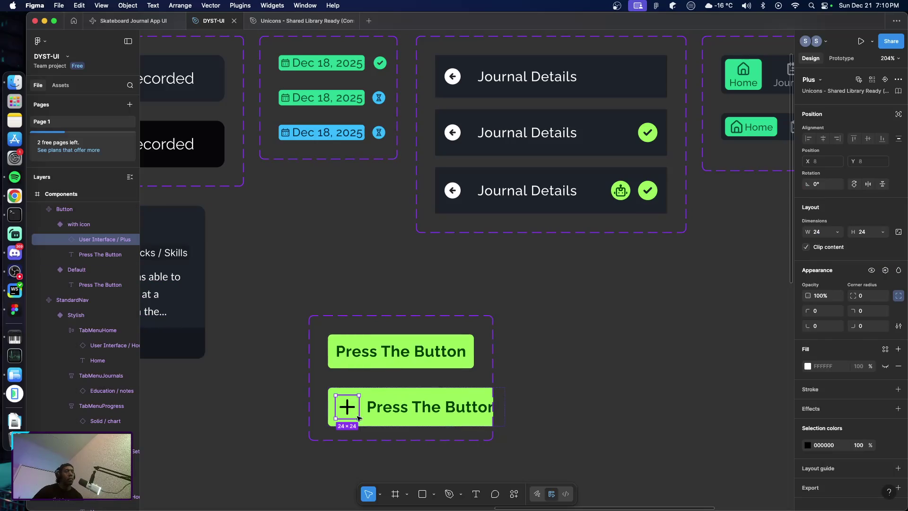
{"action": "key", "text": "Escape"}
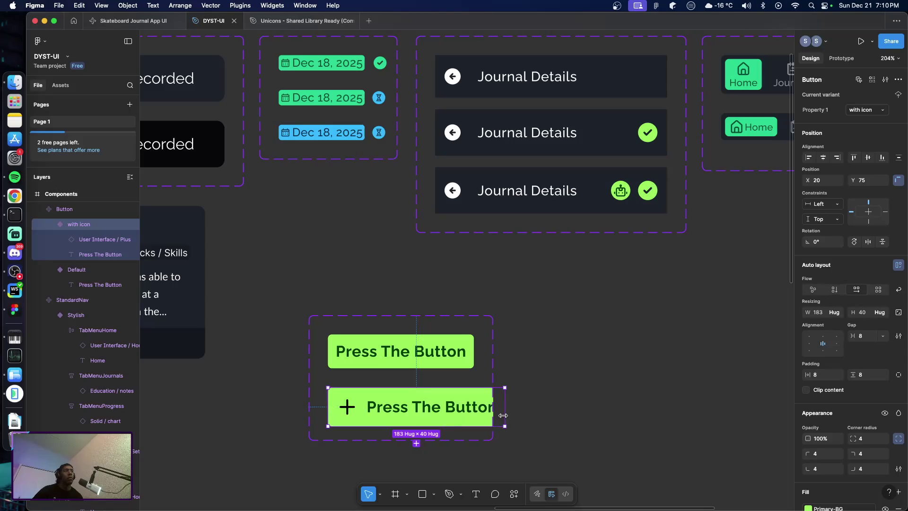
Widen the Button component set to 226 × 130 so the full label fits
{"action": "left_click", "coordinate": [836, 312]}
{"action": "key", "text": "Escape"}
{"action": "key", "text": "Escape"}
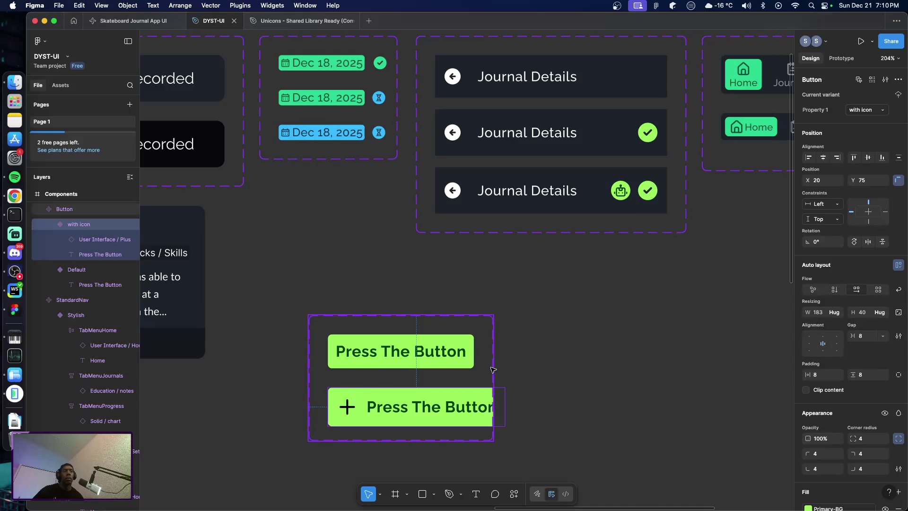
{"action": "left_click_drag", "start_coordinate": [495, 367], "coordinate": [528, 372]}
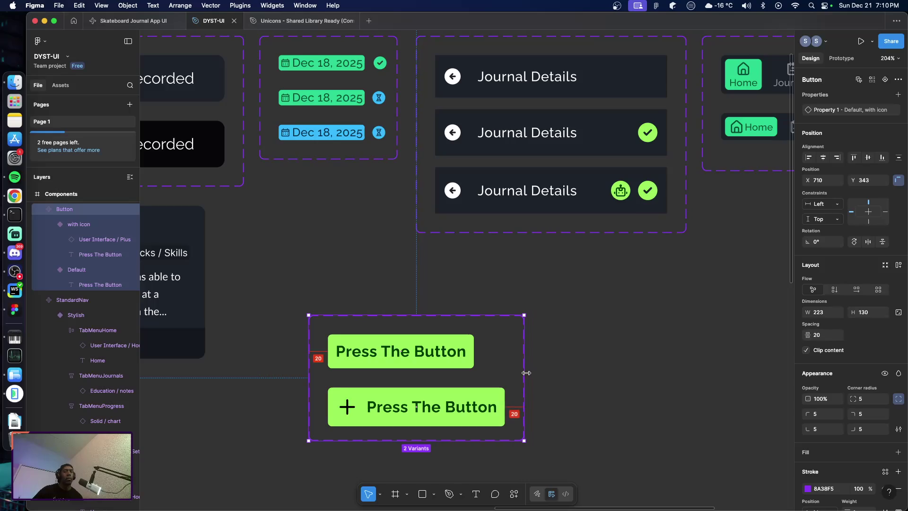
{"action": "left_click", "coordinate": [594, 373]}
{"action": "scroll", "coordinate": [594, 373], "scroll_direction": "down", "scroll_amount": 3}
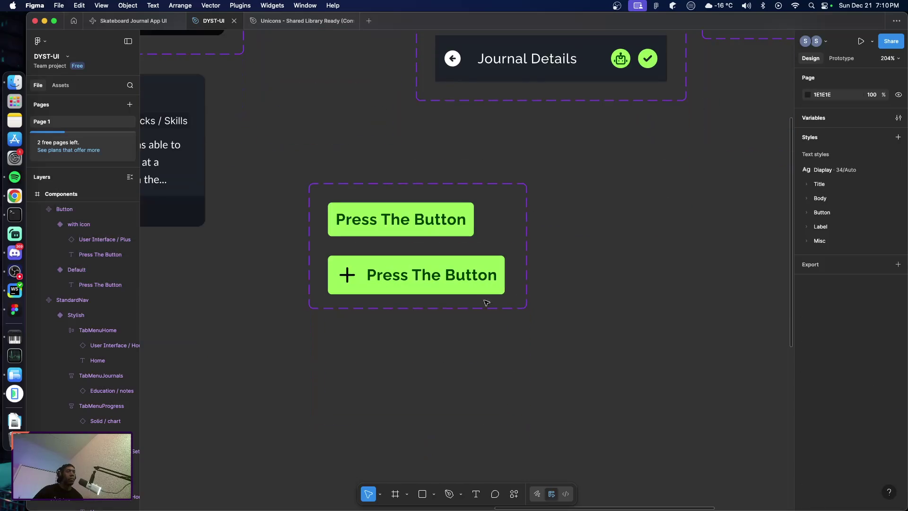
{"action": "left_click", "coordinate": [402, 287]}
{"action": "mouse_move", "coordinate": [416, 274]}
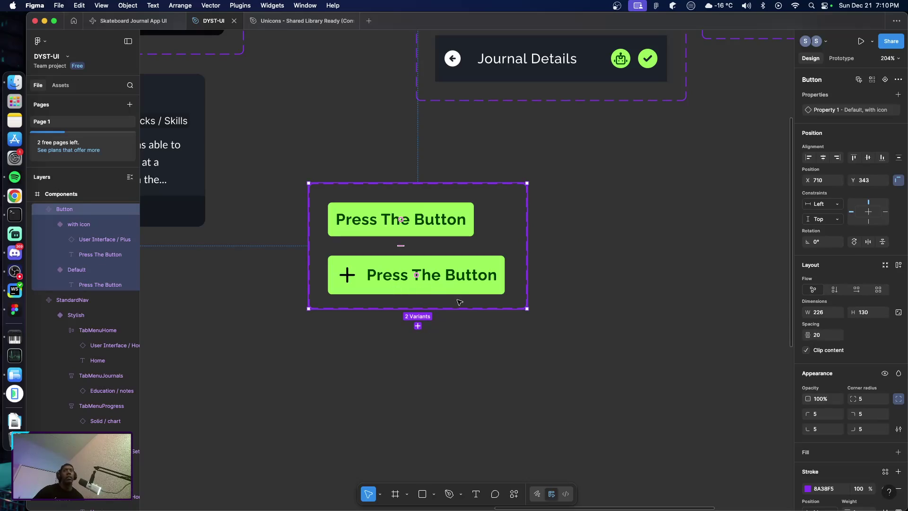
Turn on multi-edit for both Button variants and reselect the whole component set
{"action": "left_click", "coordinate": [408, 290]}
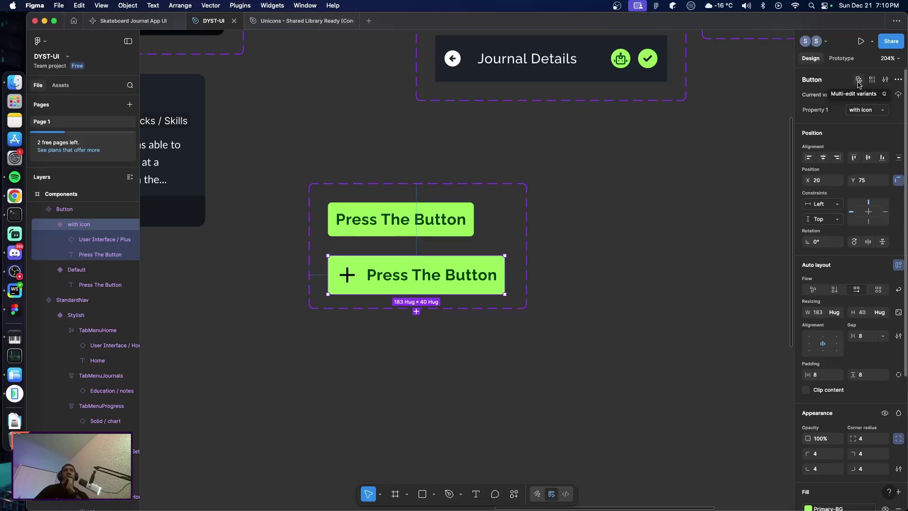
{"action": "left_click", "coordinate": [859, 80]}
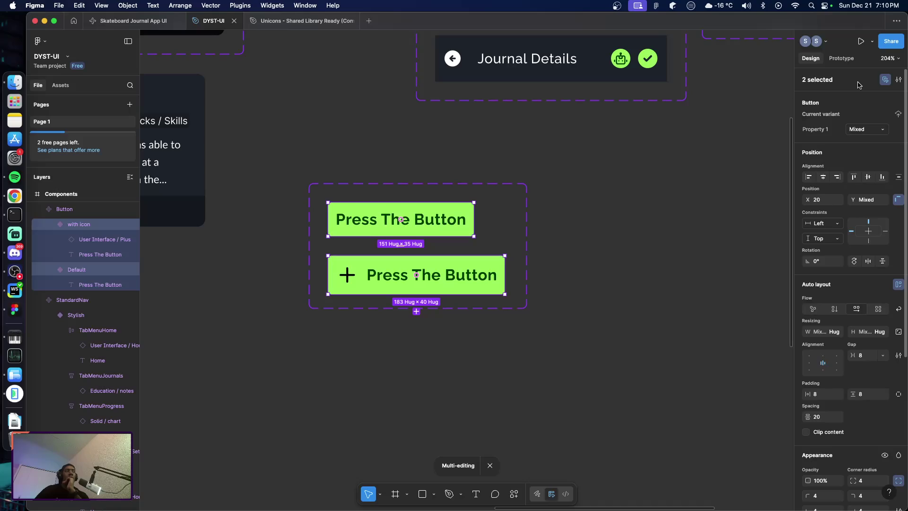
{"action": "left_click", "coordinate": [667, 184]}
{"action": "left_click", "coordinate": [471, 279]}
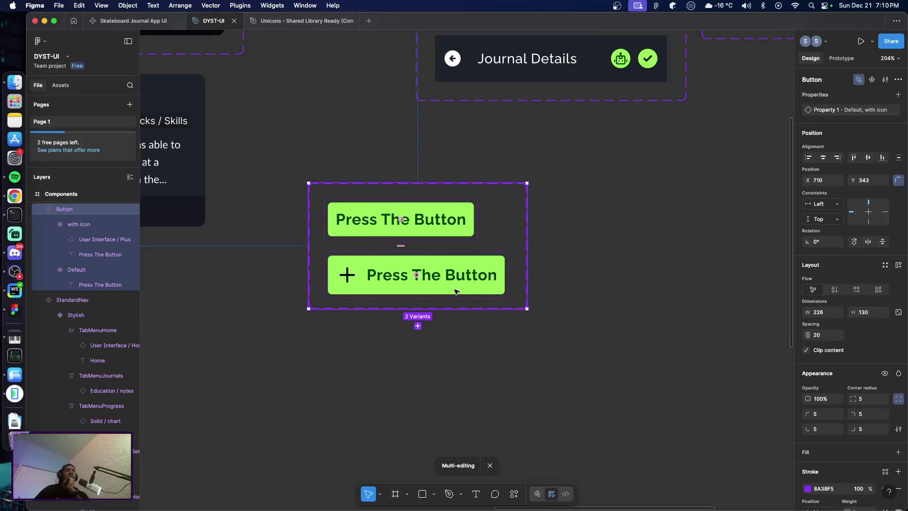
{"action": "key", "text": "Return"}
{"action": "left_click", "coordinate": [573, 288]}
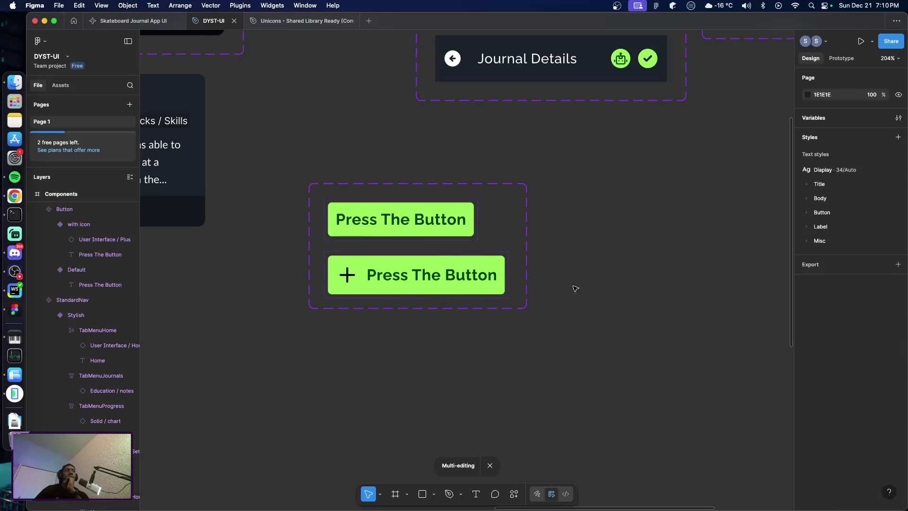
{"action": "left_click", "coordinate": [501, 231]}
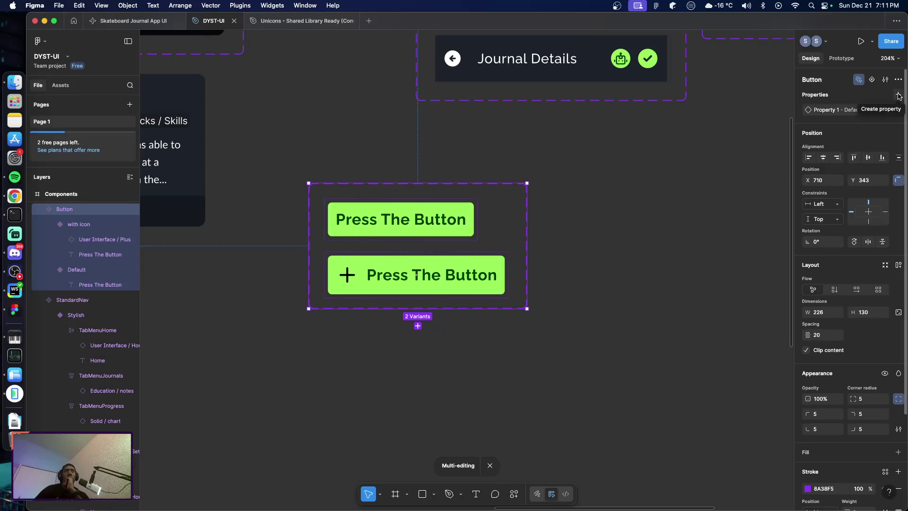
Abandon an instance swap property and duplicate the Button set below the original at Y 478
{"action": "left_click", "coordinate": [898, 95]}
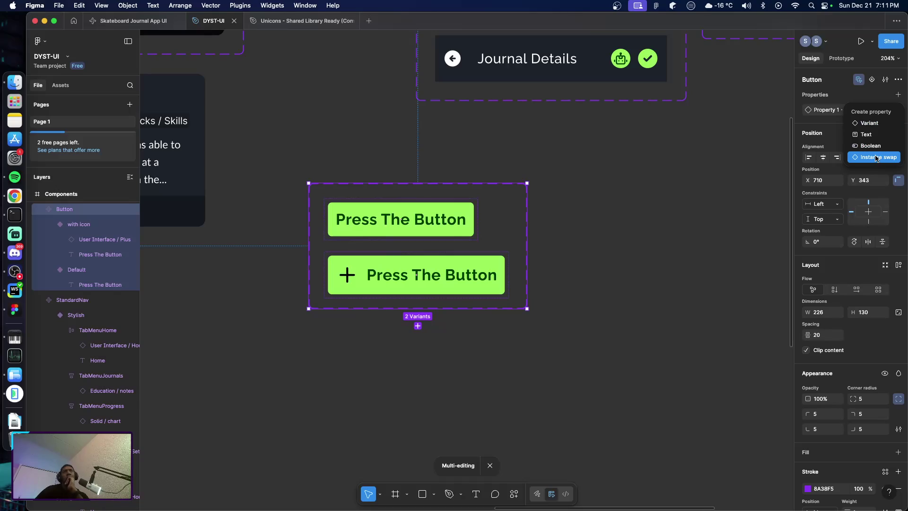
{"action": "left_click", "coordinate": [876, 159]}
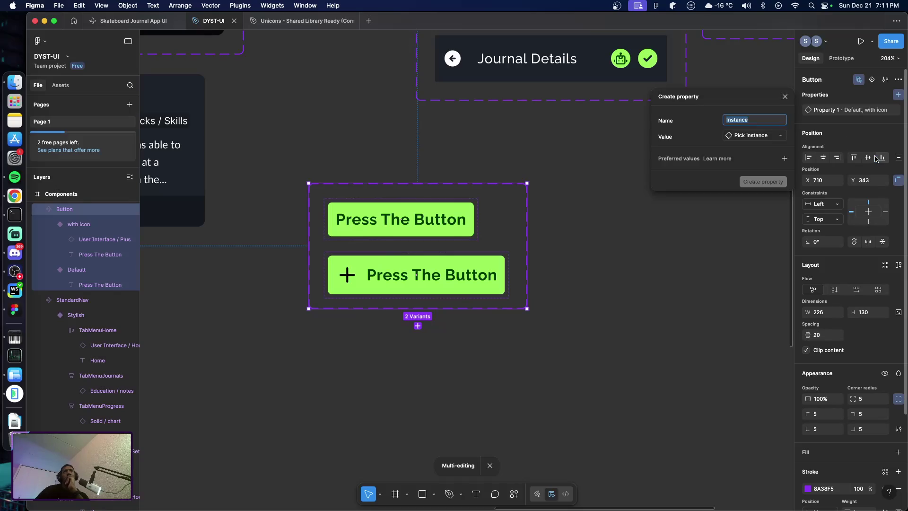
{"action": "left_click", "coordinate": [778, 137]}
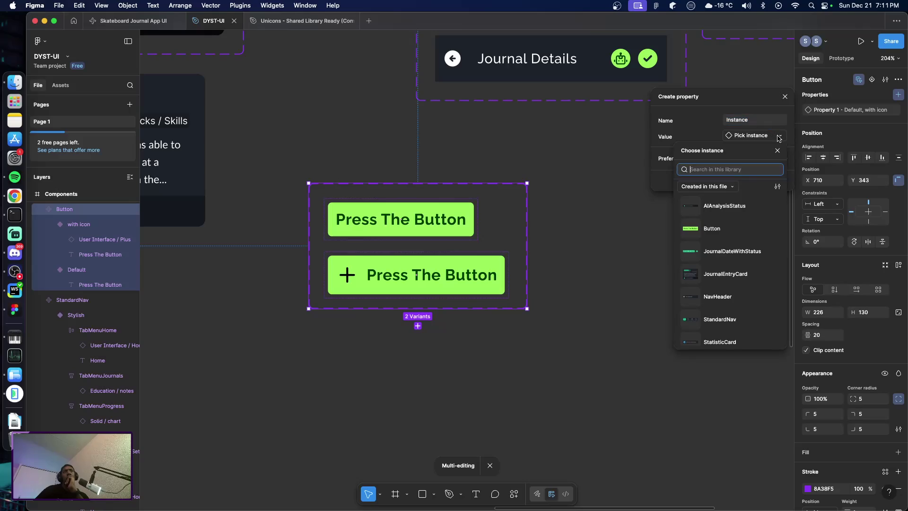
{"action": "left_click", "coordinate": [717, 99]}
{"action": "left_click", "coordinate": [785, 97]}
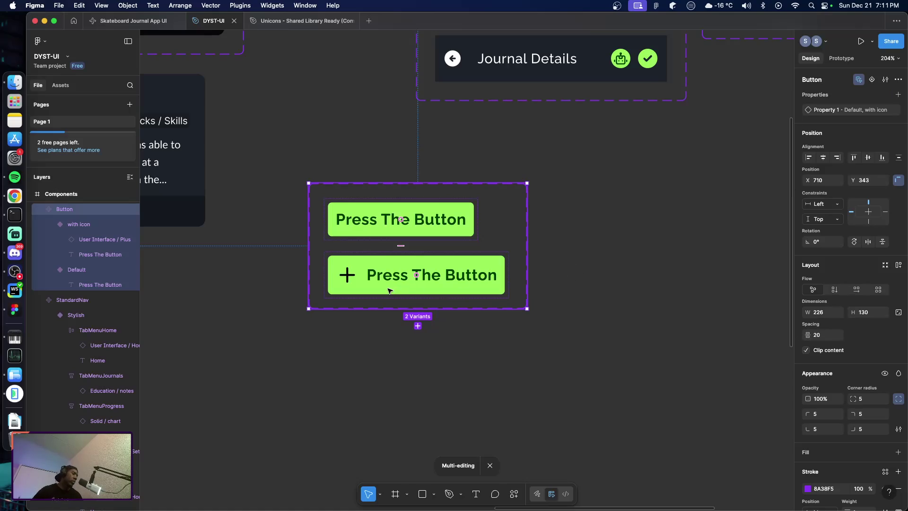
{"action": "key", "text": "super+d"}
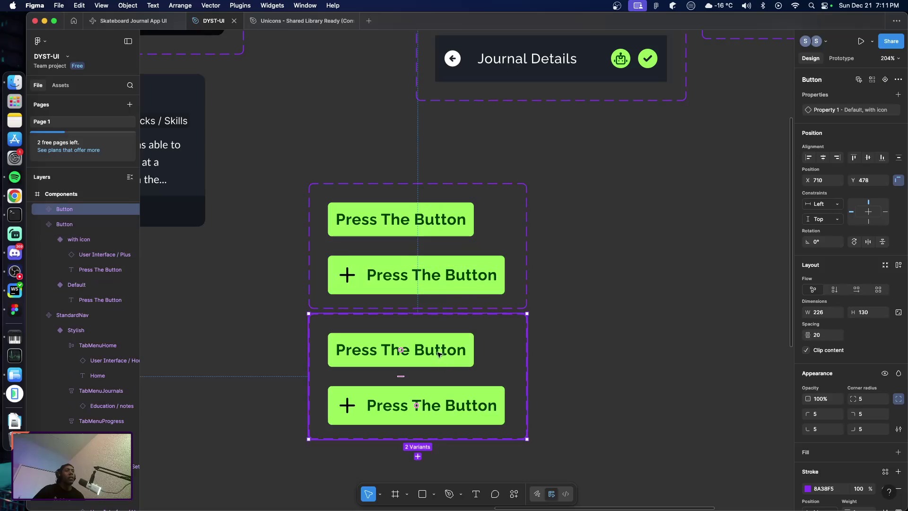
Undo the duplicate set and add a new variant with the Plus icon after the text
{"action": "key", "text": "super+z"}
{"action": "left_click", "coordinate": [382, 291]}
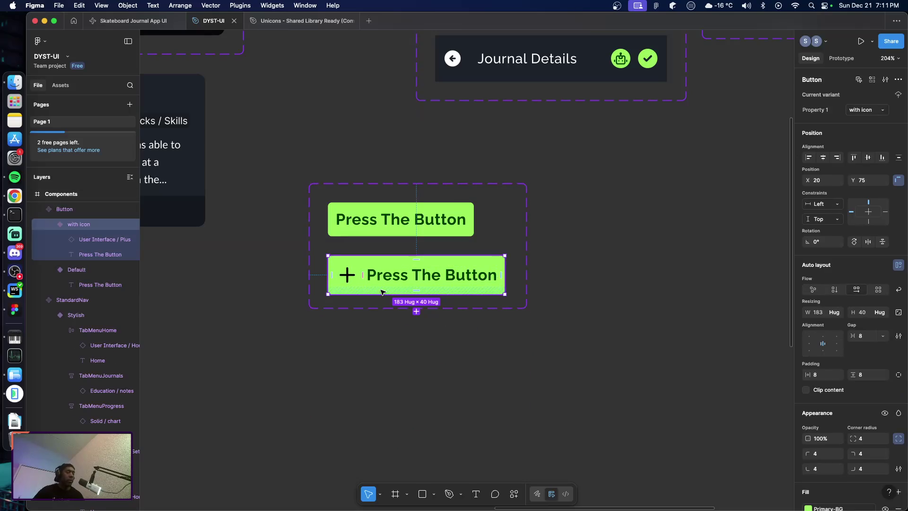
{"action": "left_click", "coordinate": [416, 311]}
{"action": "left_click", "coordinate": [352, 341]}
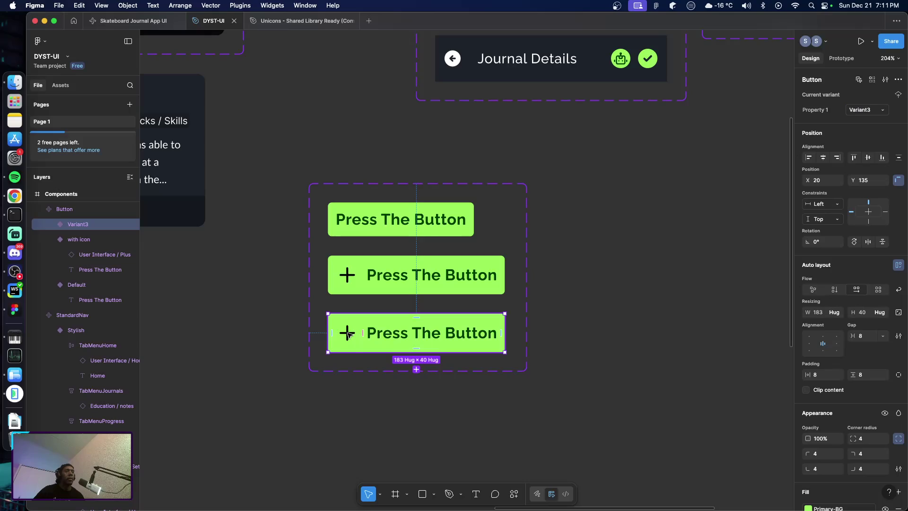
{"action": "left_click_drag", "start_coordinate": [347, 334], "coordinate": [485, 333]}
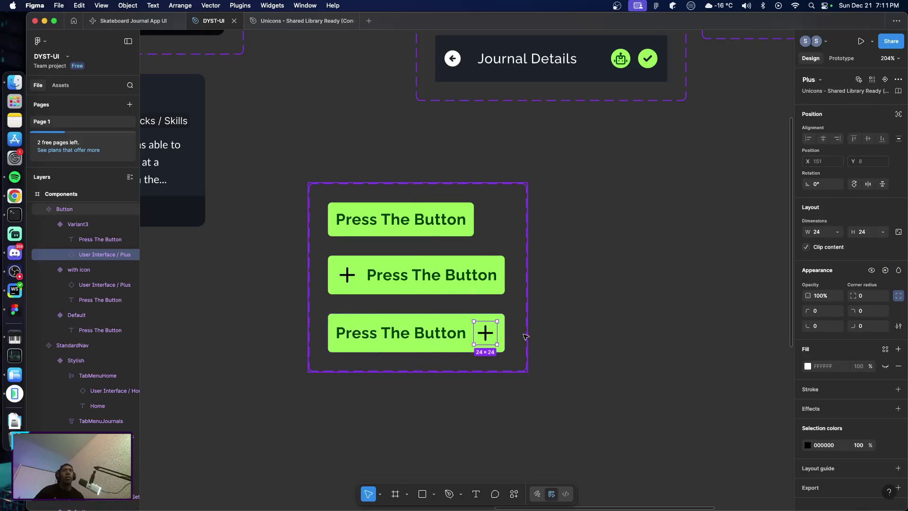
Rename the new variant's value to 'icon right'
{"action": "left_click", "coordinate": [472, 331]}
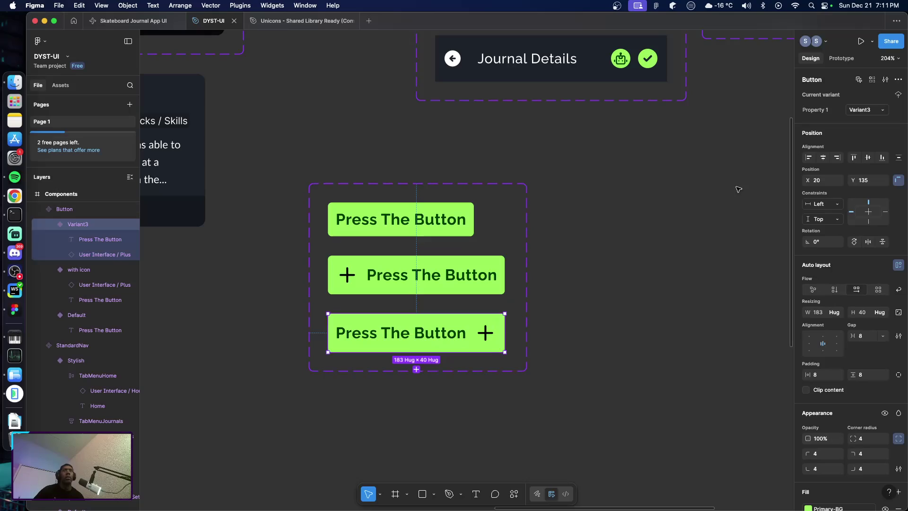
{"action": "left_click", "coordinate": [885, 111]}
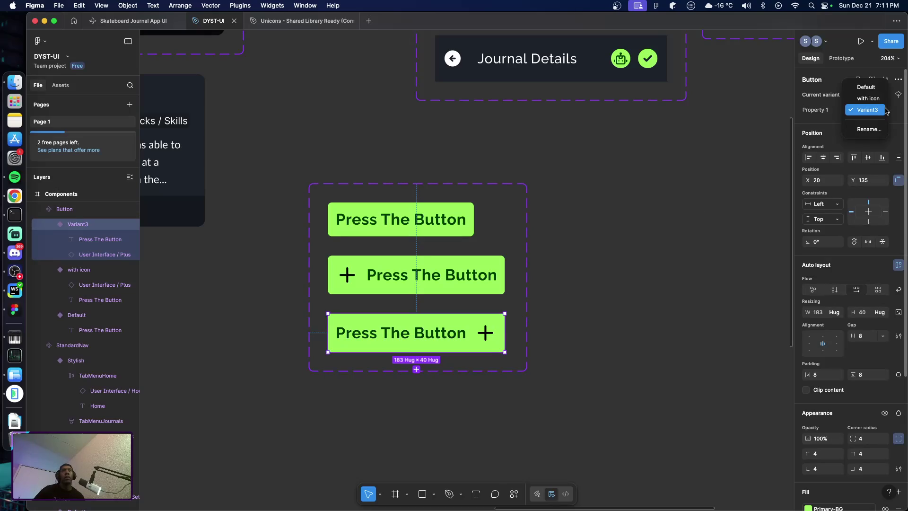
{"action": "left_click", "coordinate": [868, 109]}
{"action": "double_click", "coordinate": [864, 110]}
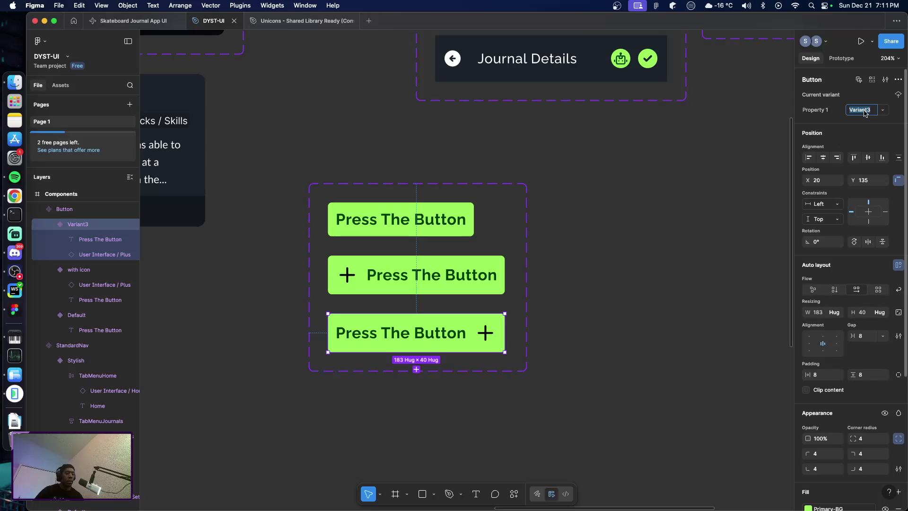
{"action": "type", "text": "icon right"}
{"action": "key", "text": "Return"}
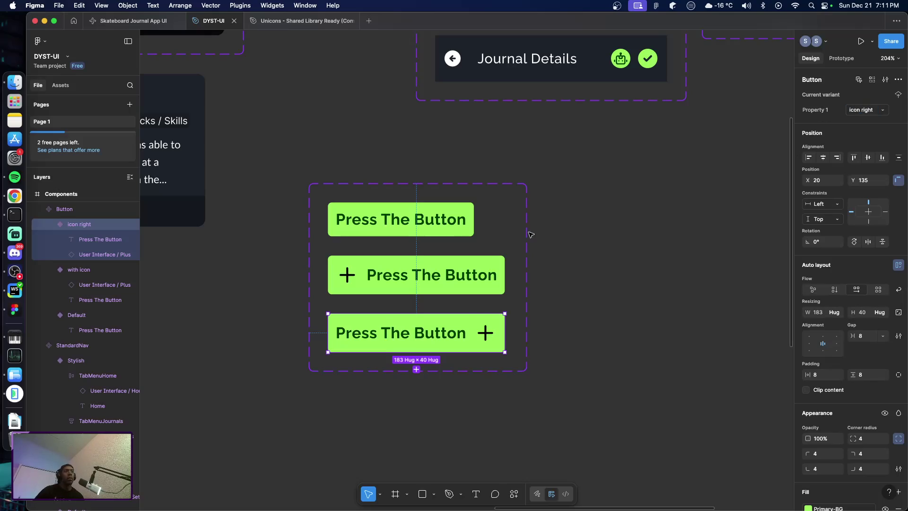
{"action": "left_click", "coordinate": [492, 279]}
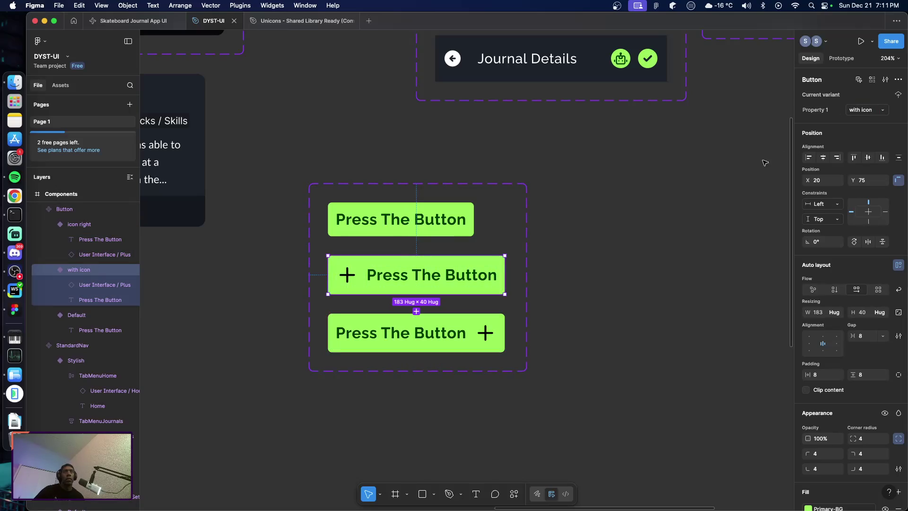
{"action": "left_click", "coordinate": [691, 174]}
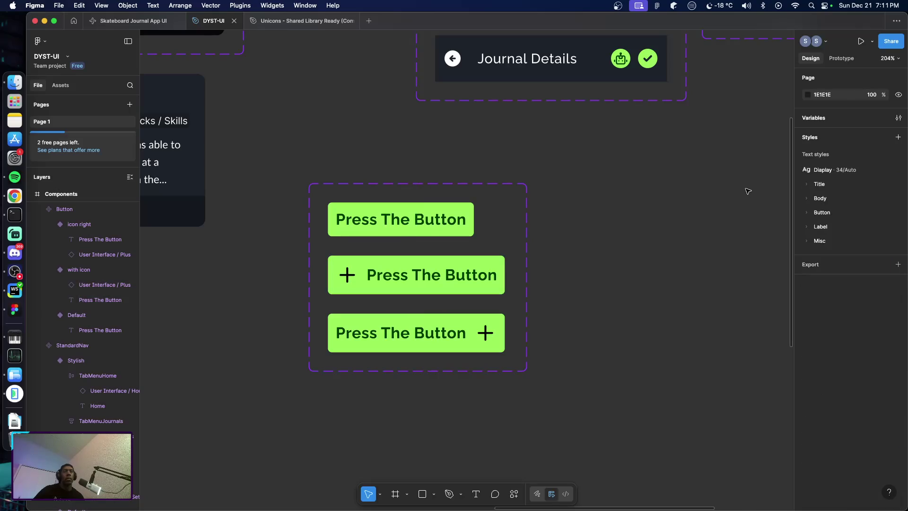
Move the Button component set beneath the bottom-nav frame
{"action": "scroll", "coordinate": [738, 194], "scroll_direction": "up", "scroll_amount": 3}
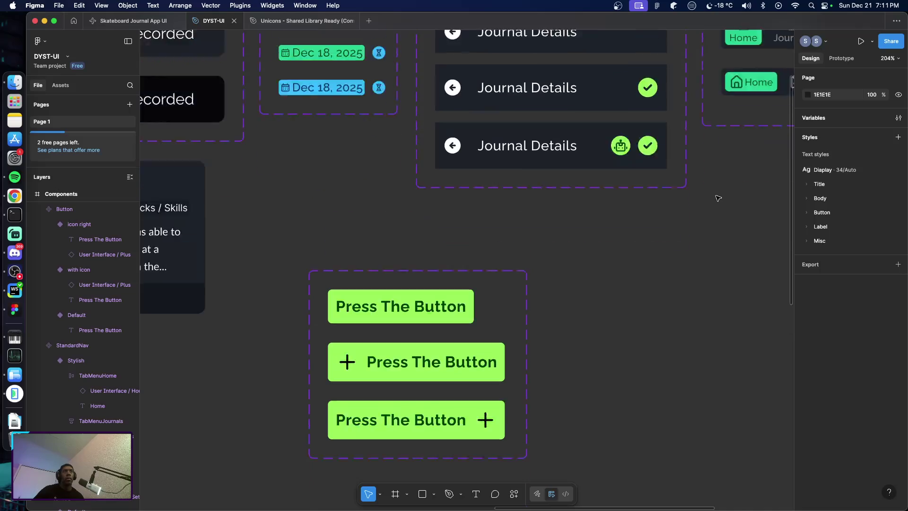
{"action": "scroll", "coordinate": [738, 194], "scroll_direction": "up", "scroll_amount": 4}
{"action": "scroll", "coordinate": [708, 211], "scroll_direction": "down", "scroll_amount": 7}
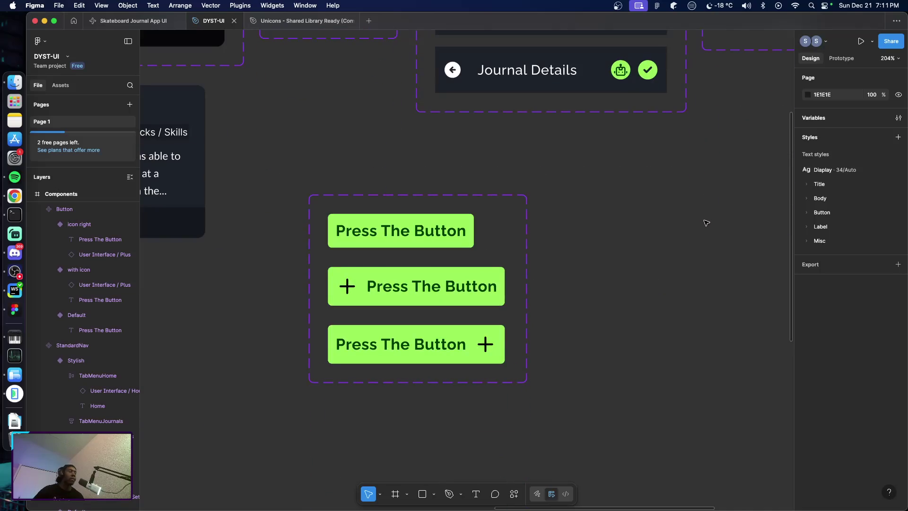
{"action": "scroll", "coordinate": [702, 223], "scroll_direction": "up", "scroll_amount": 4}
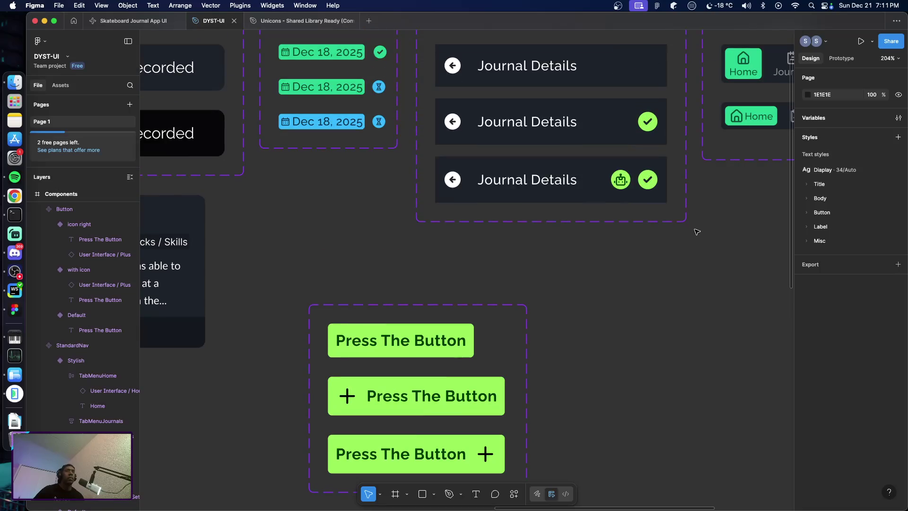
{"action": "scroll", "coordinate": [683, 263], "scroll_direction": "right", "scroll_amount": 7}
{"action": "left_click", "coordinate": [300, 355]}
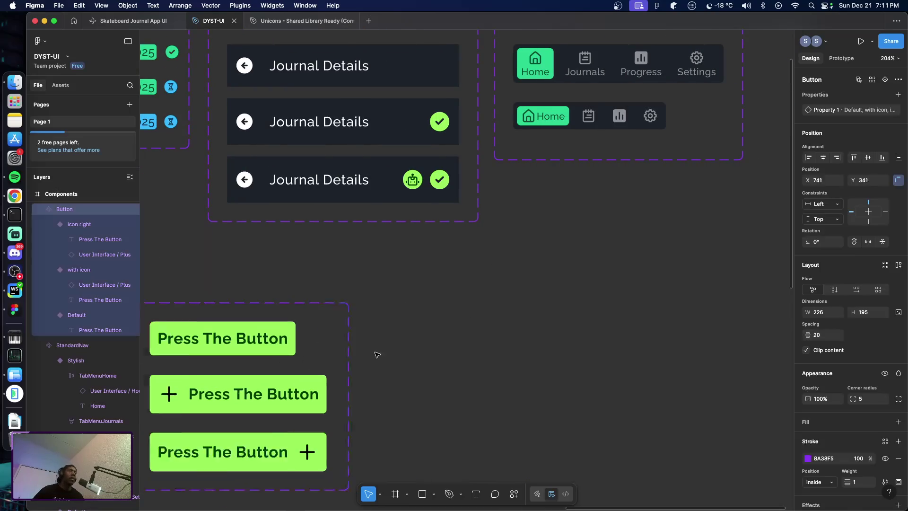
{"action": "scroll", "coordinate": [673, 252], "scroll_direction": "down", "scroll_amount": 4}
{"action": "left_click_drag", "start_coordinate": [673, 251], "coordinate": [676, 240]}
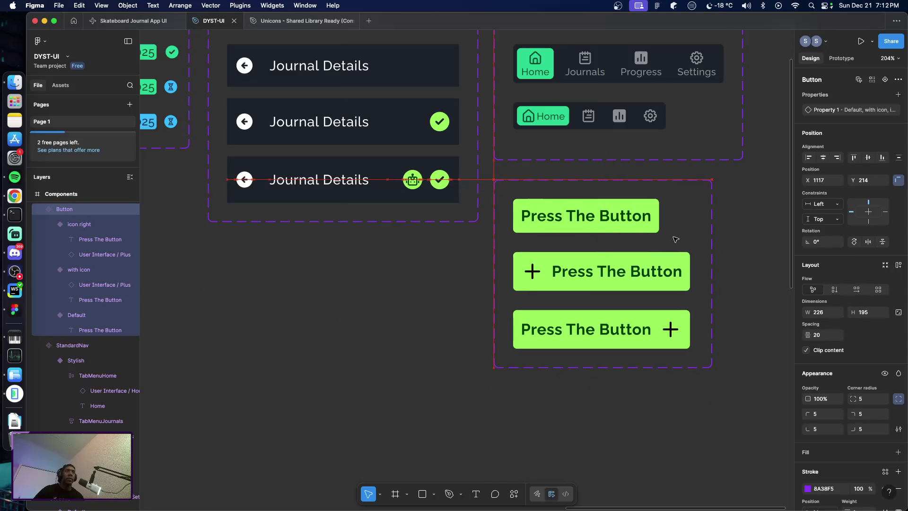
Duplicate the icon right variant to create Variant4
{"action": "scroll", "coordinate": [428, 309], "scroll_direction": "down", "scroll_amount": 2}
{"action": "scroll", "coordinate": [430, 308], "scroll_direction": "down", "scroll_amount": 2}
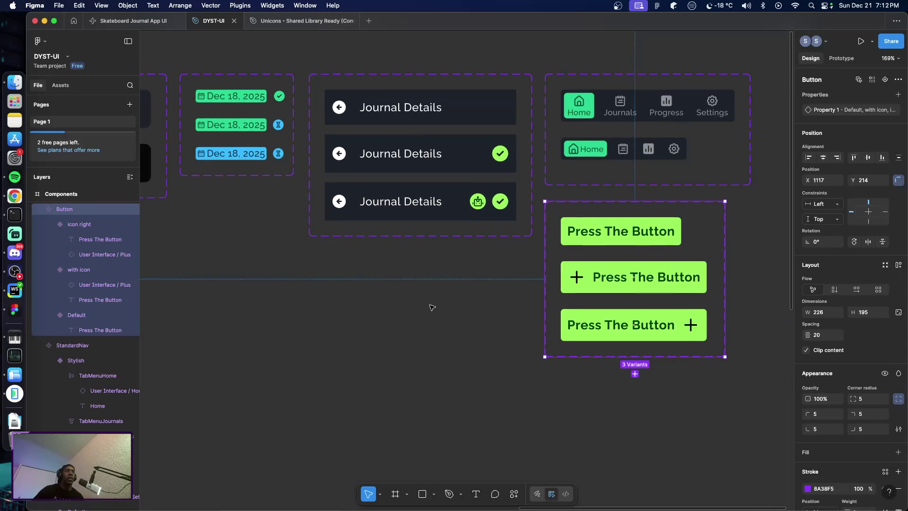
{"action": "scroll", "coordinate": [431, 307], "scroll_direction": "down", "scroll_amount": 2}
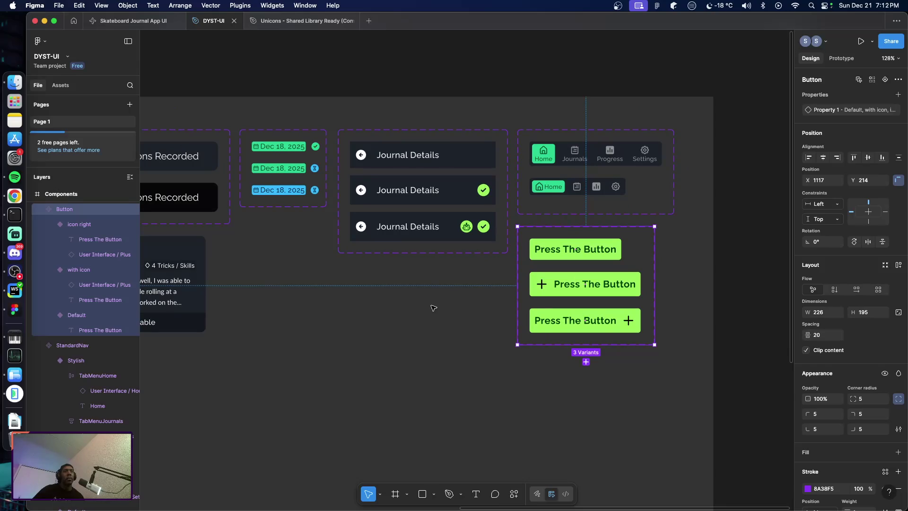
{"action": "mouse_move", "coordinate": [576, 319]}
{"action": "left_click", "coordinate": [558, 317]}
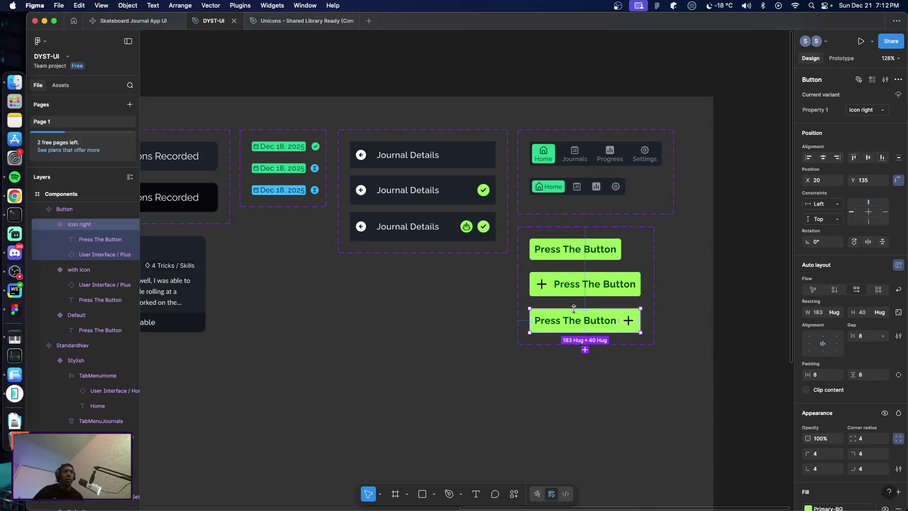
{"action": "key", "text": "super+d"}
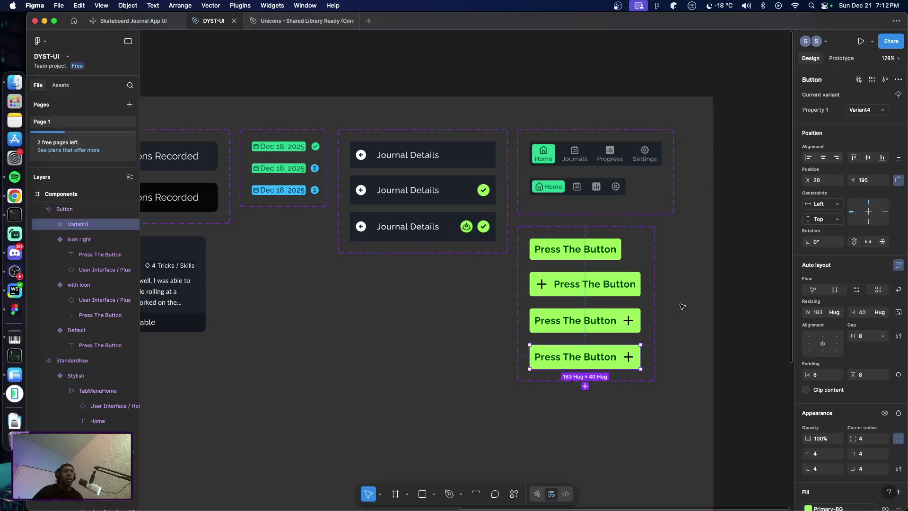
Delete the extra Variant4 button and reselect the Button component set
{"action": "key", "text": "Delete"}
{"action": "left_click", "coordinate": [77, 315]}
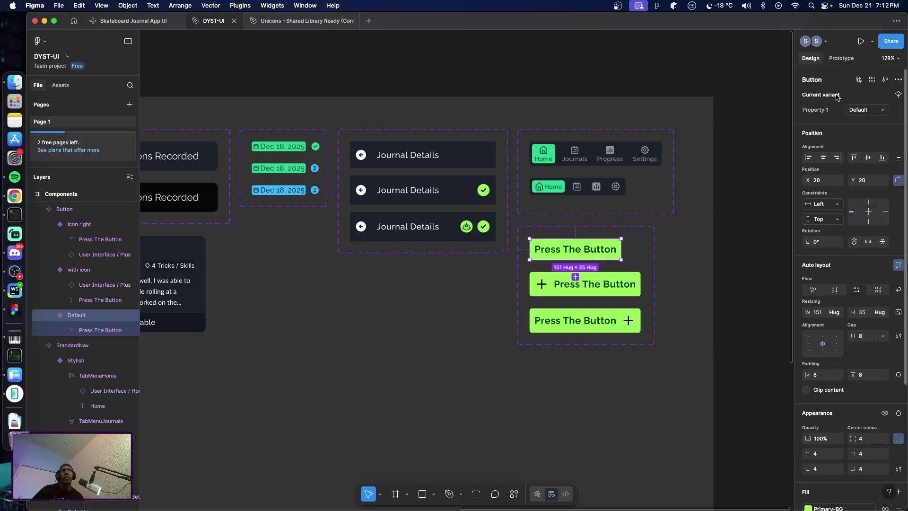
{"action": "left_click", "coordinate": [646, 249]}
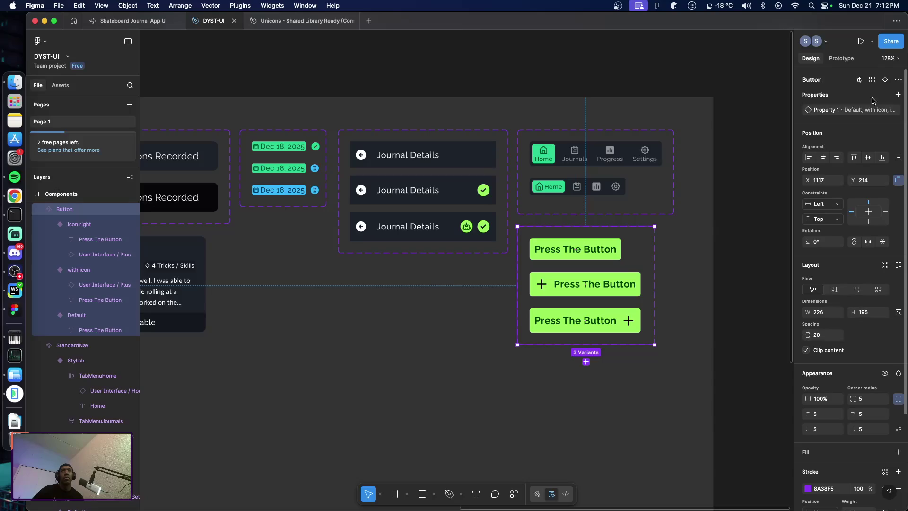
Add a size variant property set to Large for all three Button variants
{"action": "left_click", "coordinate": [897, 96]}
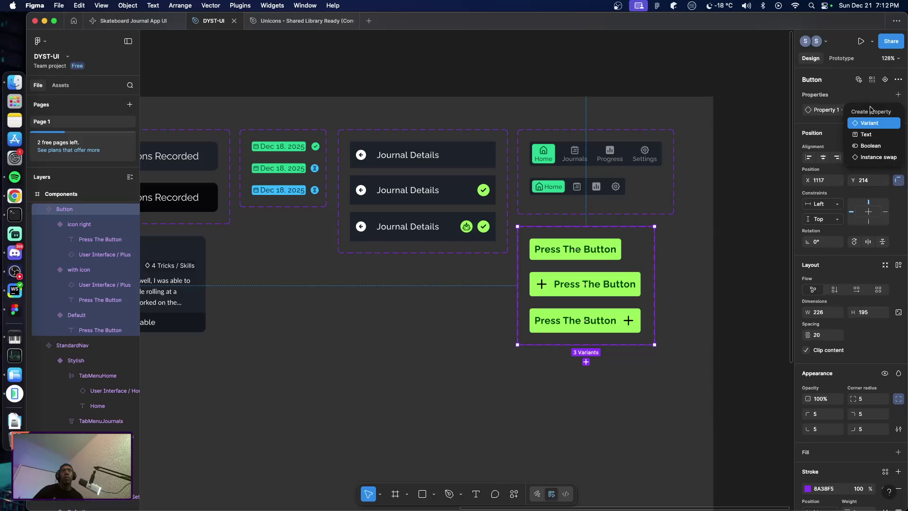
{"action": "left_click", "coordinate": [874, 135]}
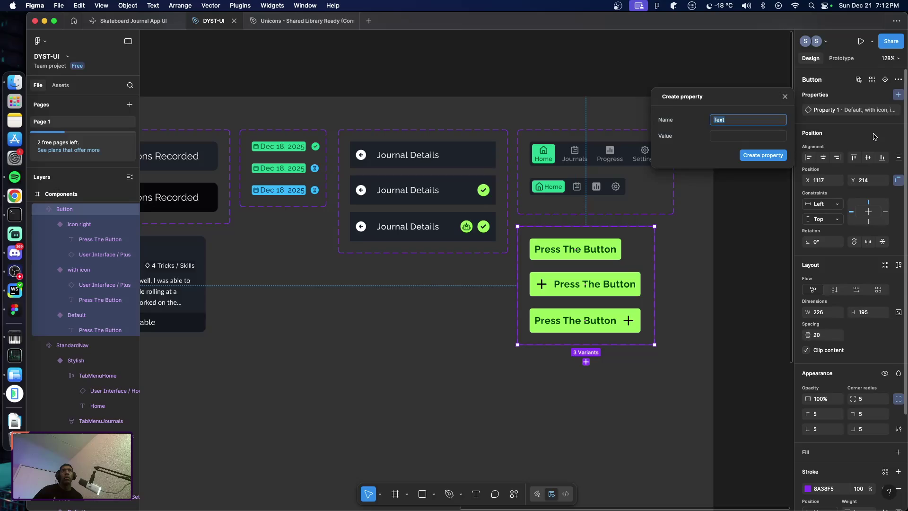
{"action": "mouse_move", "coordinate": [738, 135]}
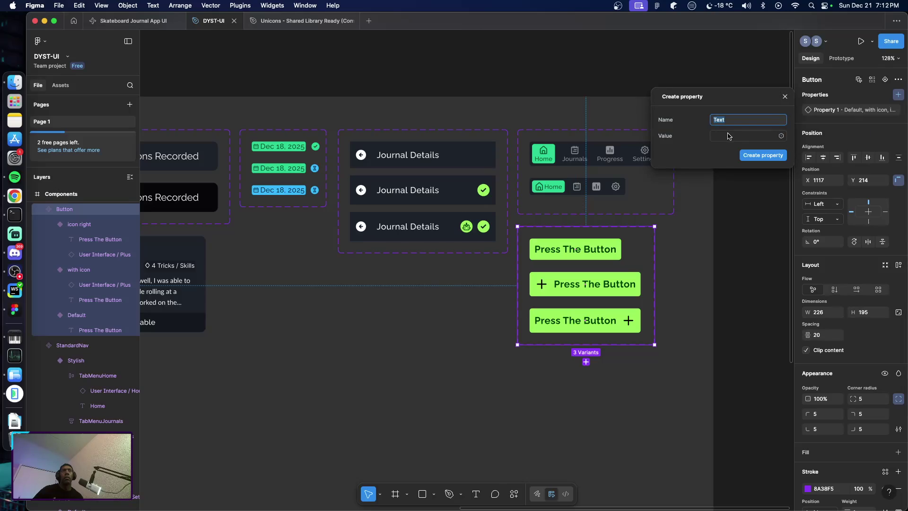
{"action": "left_click", "coordinate": [785, 96]}
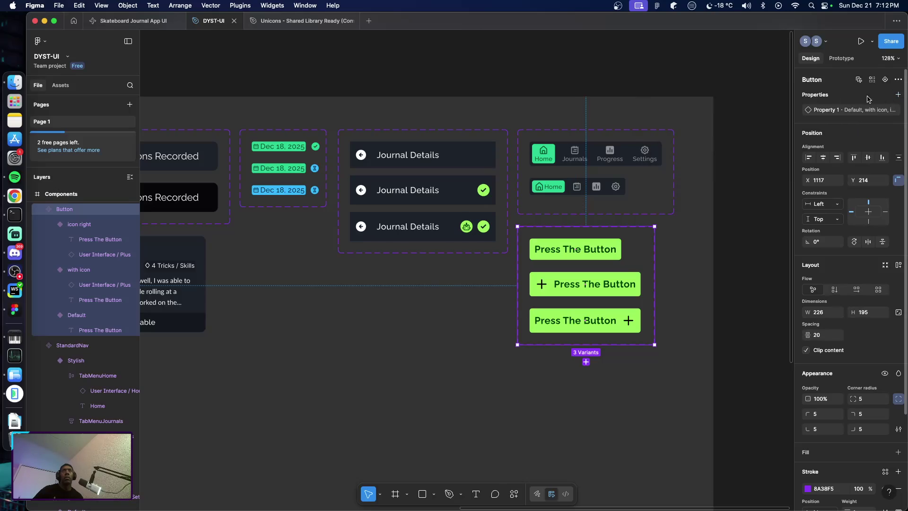
{"action": "left_click", "coordinate": [898, 95]}
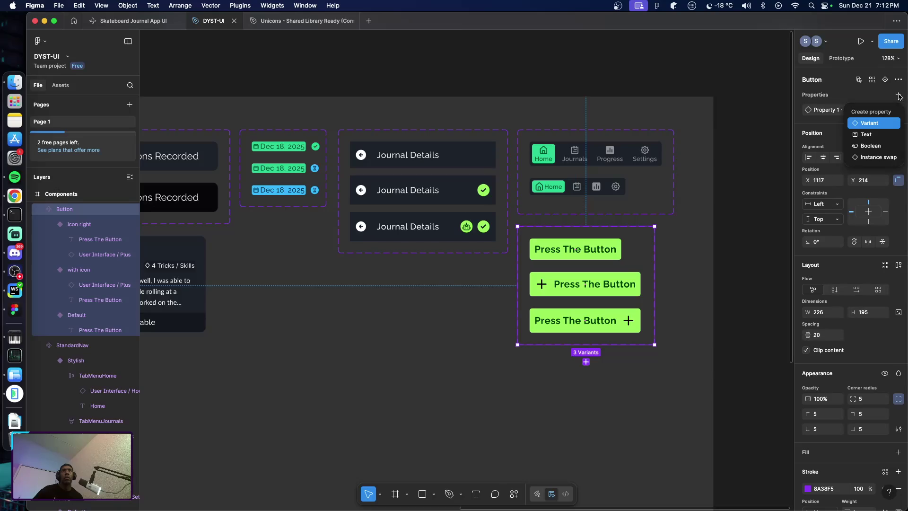
{"action": "left_click", "coordinate": [869, 123]}
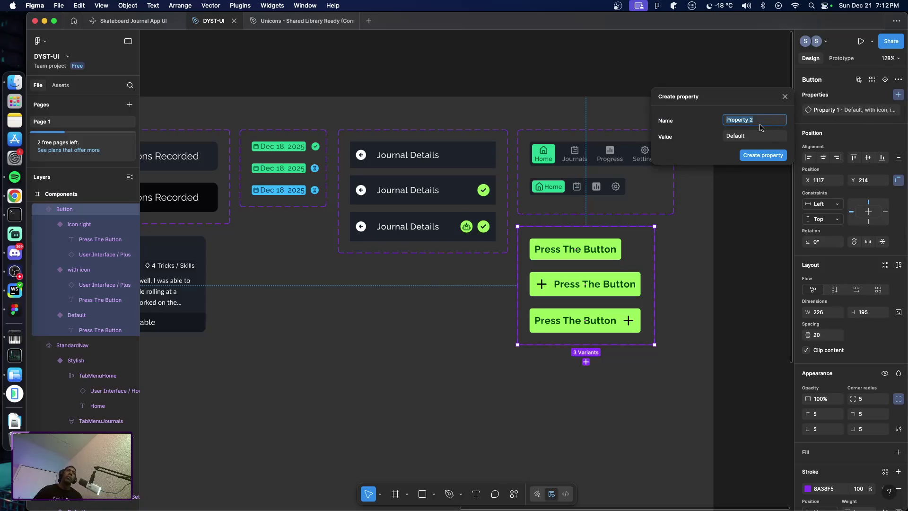
{"action": "type", "text": "size"}
{"action": "key", "text": "Tab"}
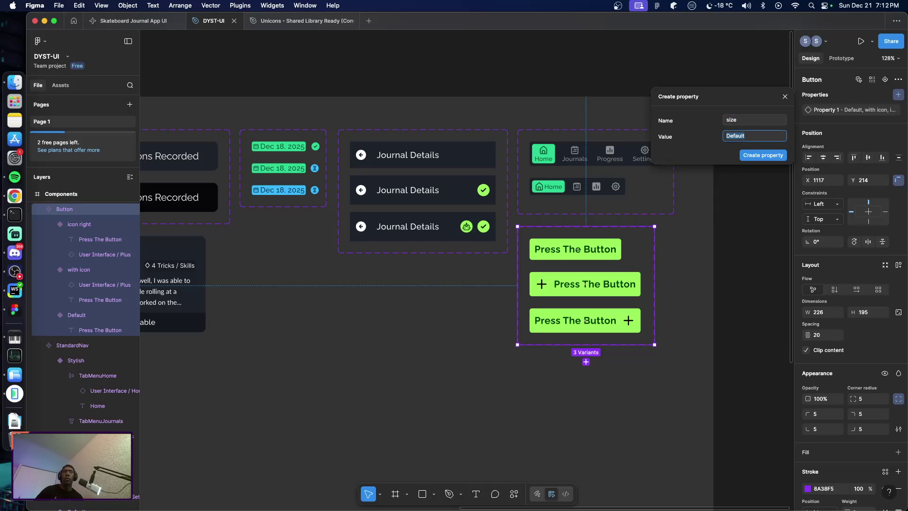
{"action": "type", "text": "Large"}
{"action": "key", "text": "Return"}
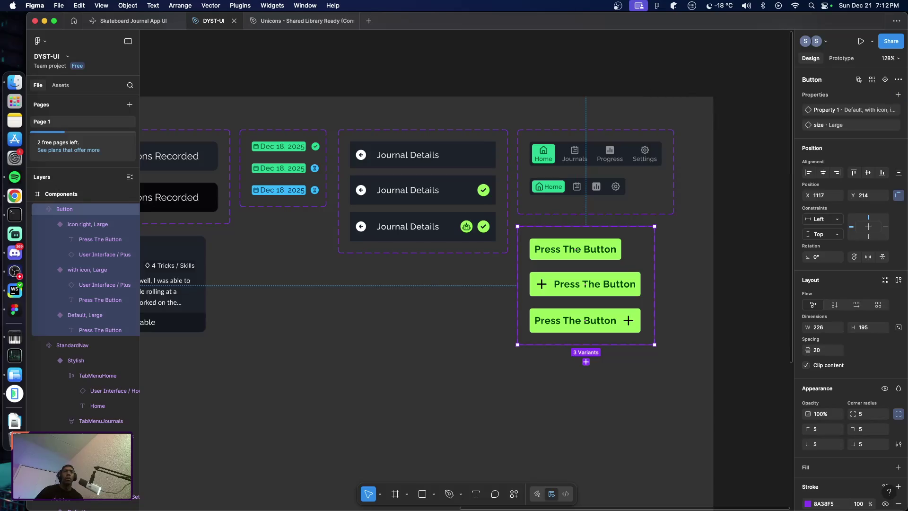
{"action": "left_click", "coordinate": [568, 295]}
{"action": "left_click", "coordinate": [553, 330]}
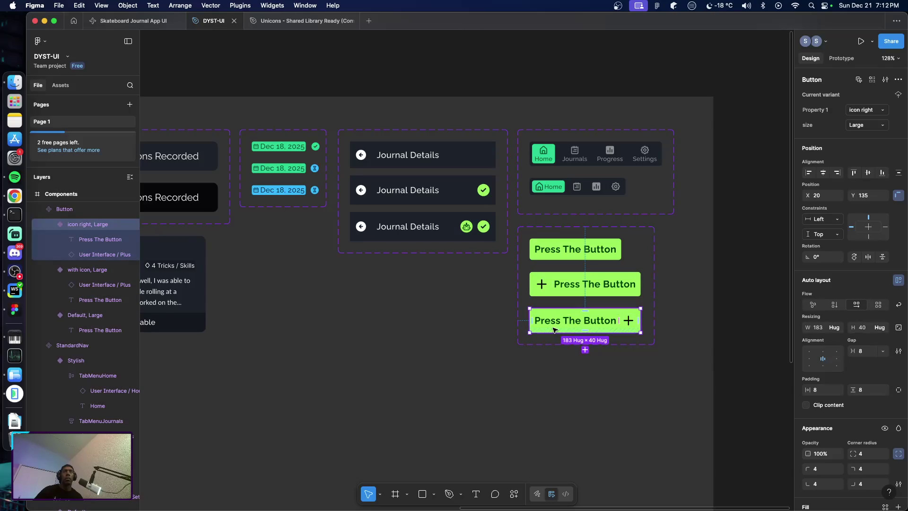
{"action": "key", "text": "Escape"}
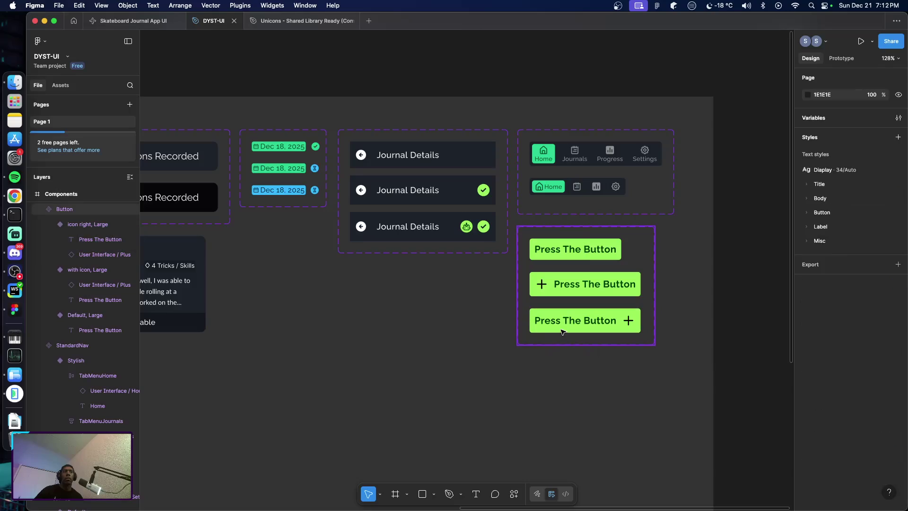
Duplicate the Default, Large button and apply the Button/MD text style to its label
{"action": "left_click", "coordinate": [575, 259]}
{"action": "left_click", "coordinate": [575, 259]}
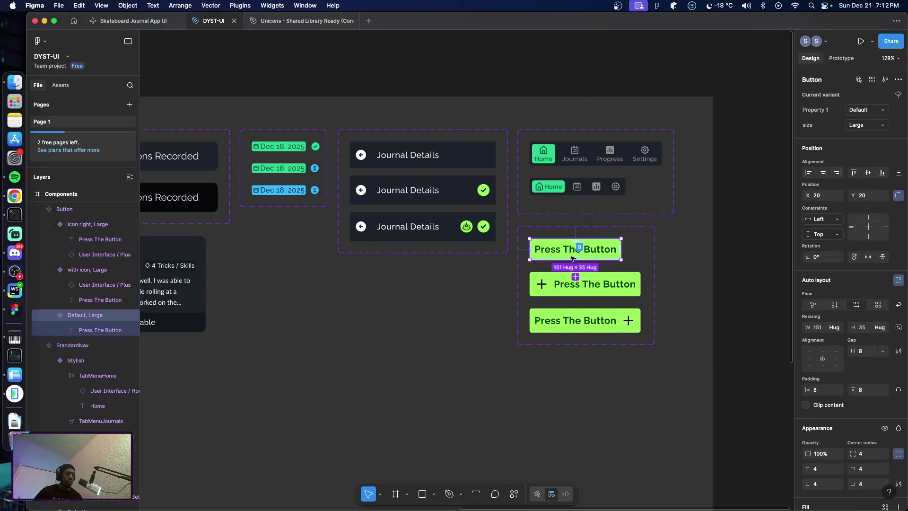
{"action": "key", "text": "super+d"}
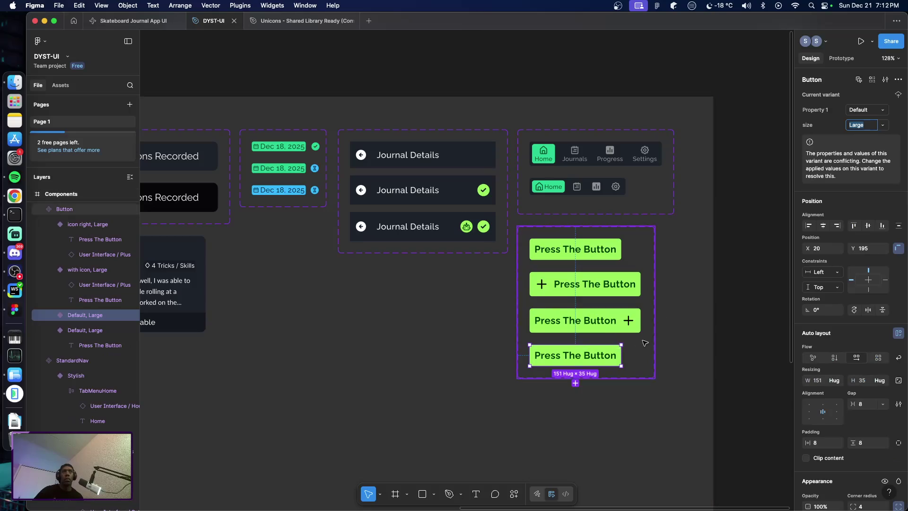
{"action": "double_click", "coordinate": [586, 355]}
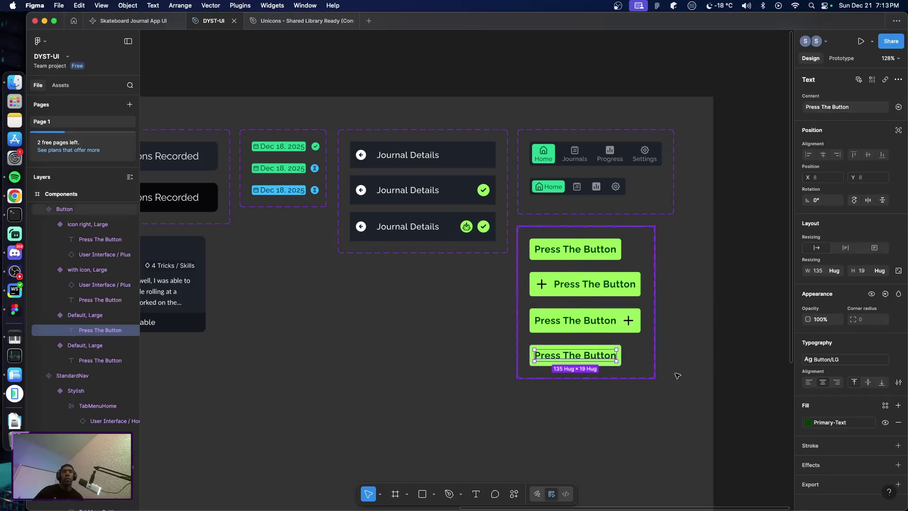
{"action": "mouse_move", "coordinate": [837, 422]}
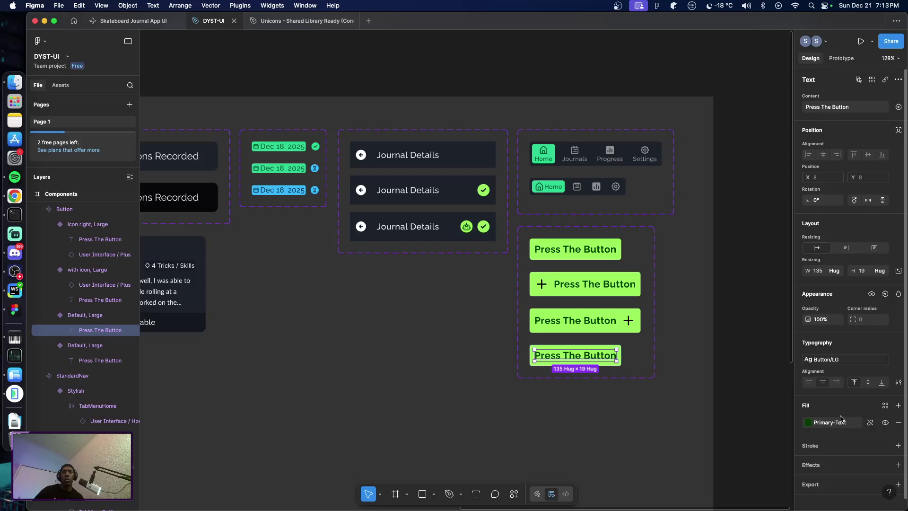
{"action": "left_click", "coordinate": [844, 358]}
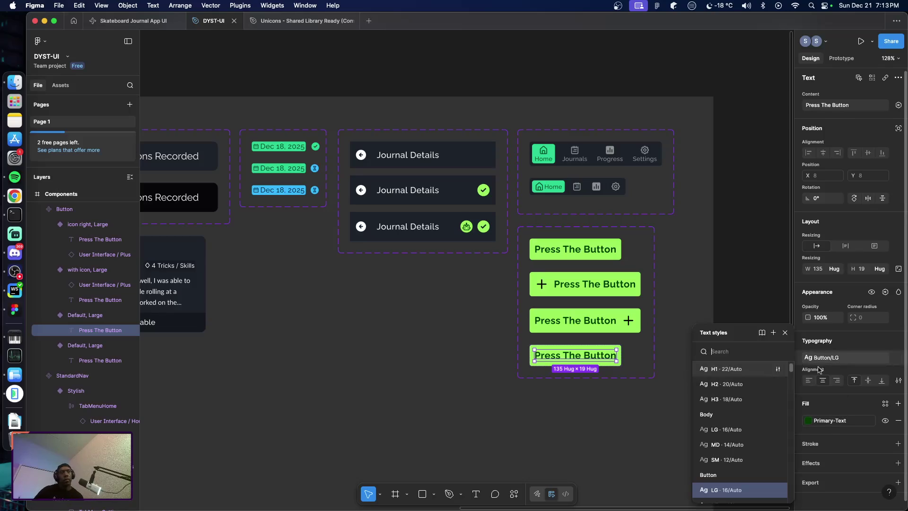
{"action": "scroll", "coordinate": [734, 420], "scroll_direction": "down", "scroll_amount": 6}
{"action": "scroll", "coordinate": [735, 421], "scroll_direction": "down", "scroll_amount": 3}
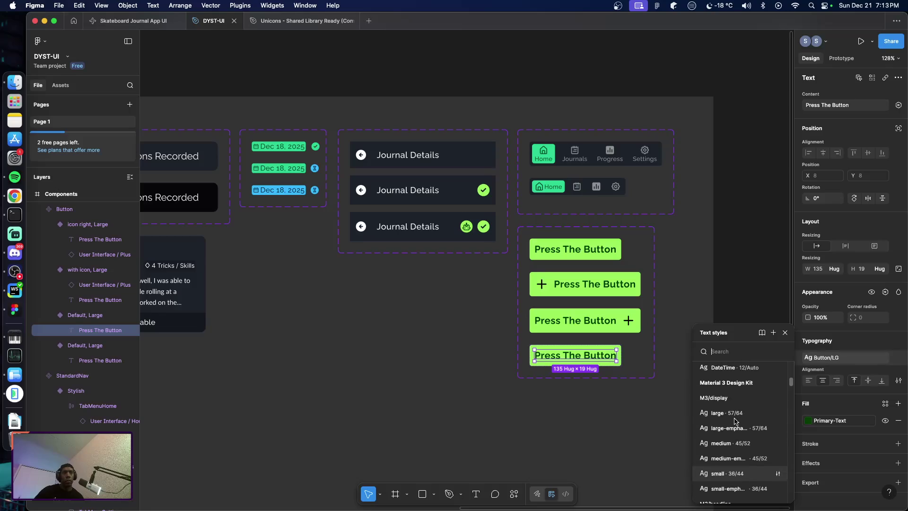
{"action": "scroll", "coordinate": [747, 425], "scroll_direction": "up", "scroll_amount": 2}
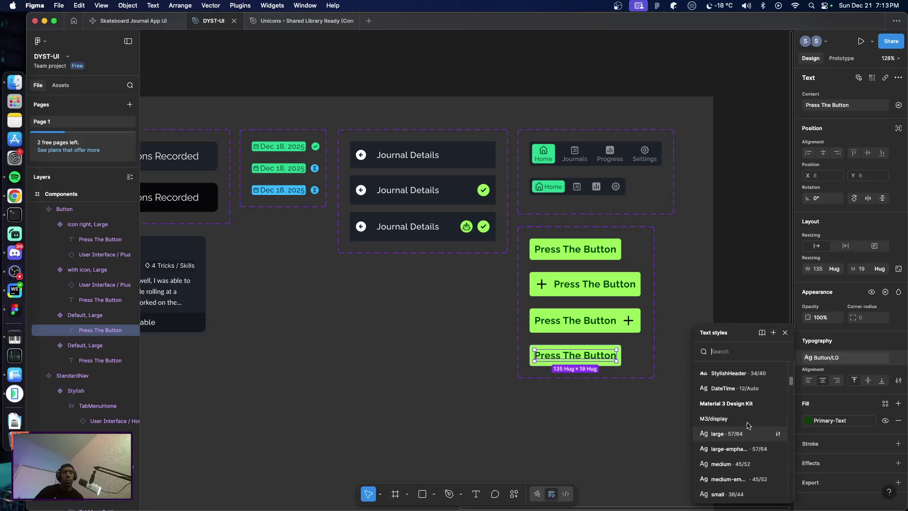
{"action": "scroll", "coordinate": [745, 435], "scroll_direction": "up", "scroll_amount": 3}
{"action": "scroll", "coordinate": [740, 449], "scroll_direction": "up", "scroll_amount": 2}
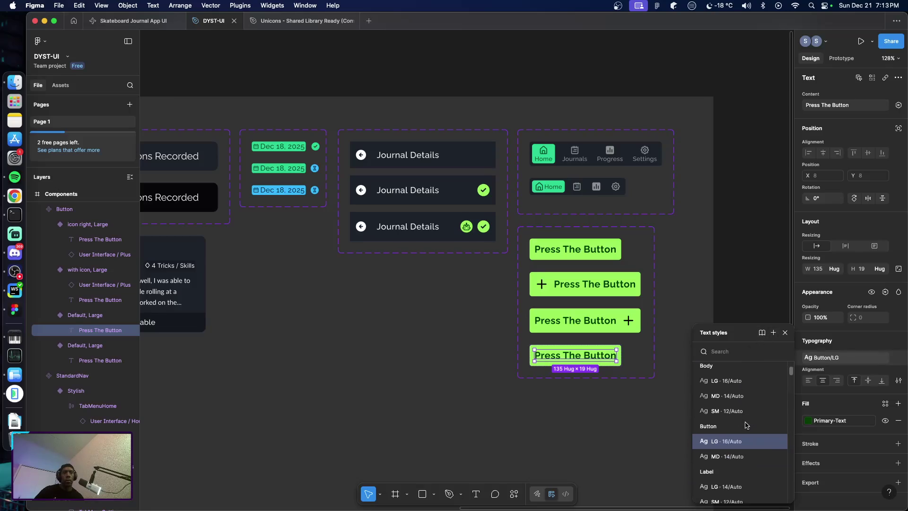
{"action": "left_click", "coordinate": [737, 457]}
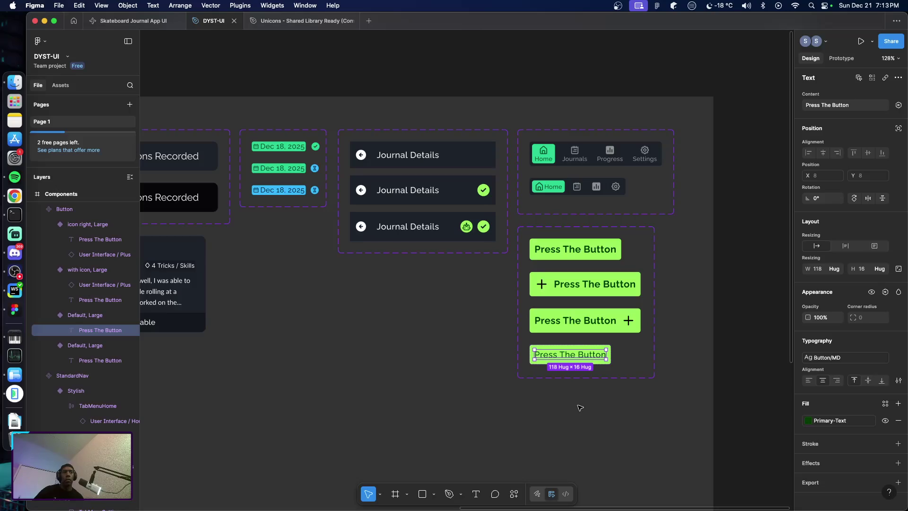
Give the duplicated button a new size value of Medium, making it Default, Medium
{"action": "left_click", "coordinate": [603, 362]}
{"action": "left_click", "coordinate": [571, 360]}
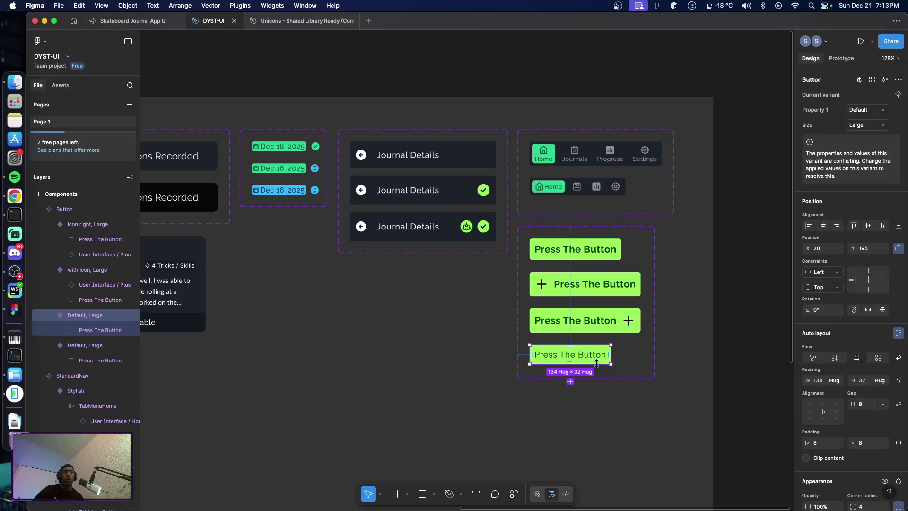
{"action": "left_click", "coordinate": [883, 125]}
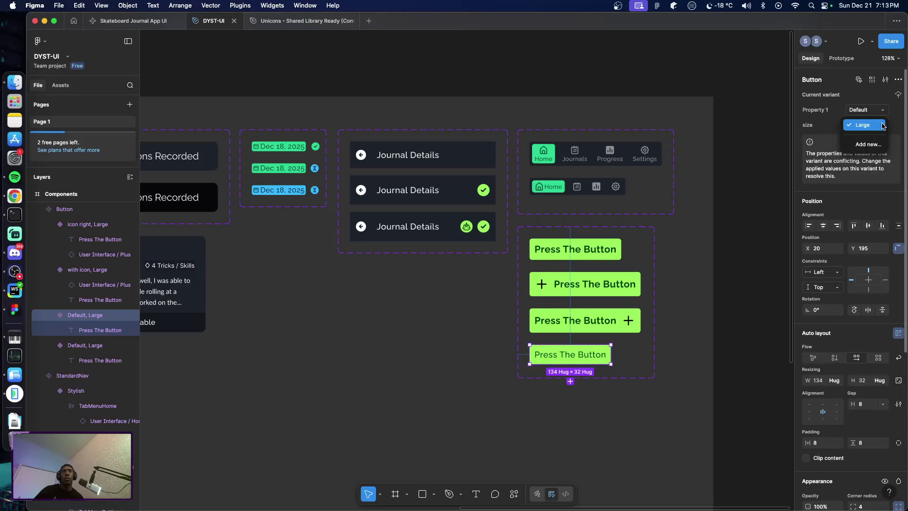
{"action": "left_click", "coordinate": [865, 146]}
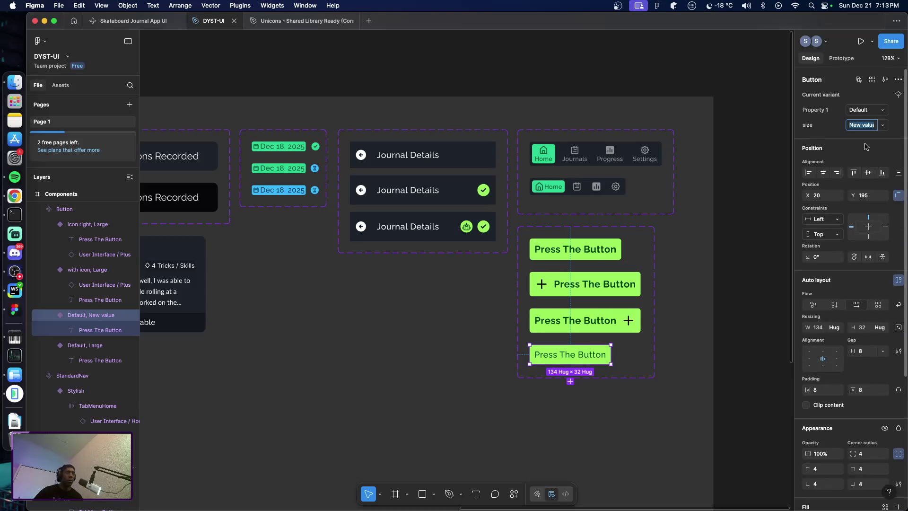
{"action": "type", "text": "MEdium"}
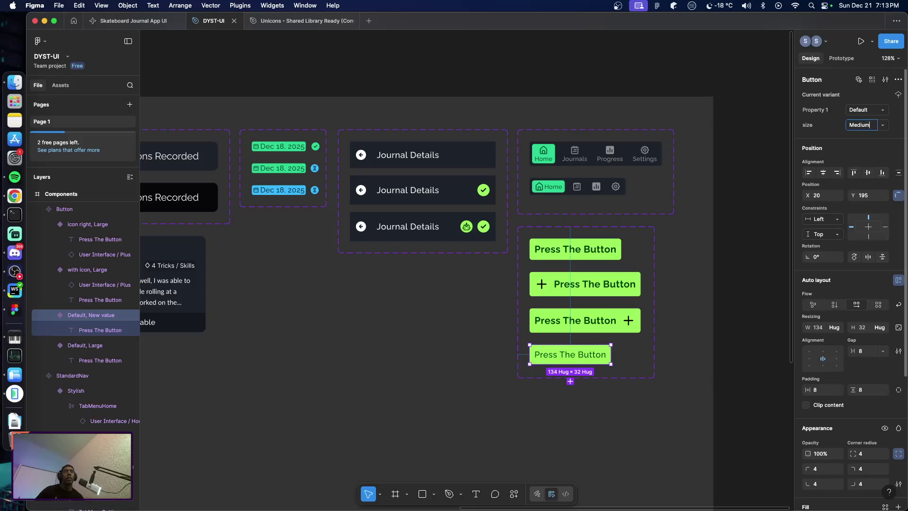
{"action": "key", "text": "Return"}
{"action": "left_click", "coordinate": [624, 435]}
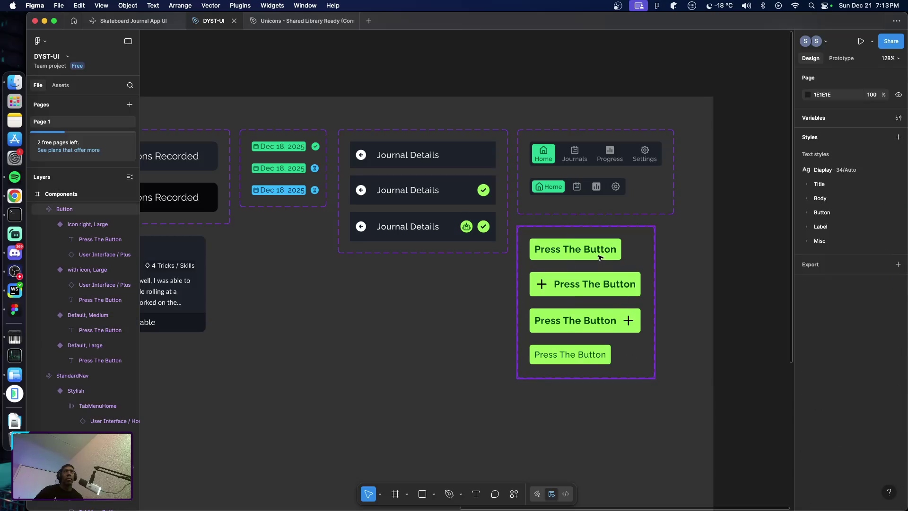
Open the Button/MD text style for editing from the page's text styles
{"action": "left_click", "coordinate": [570, 357]}
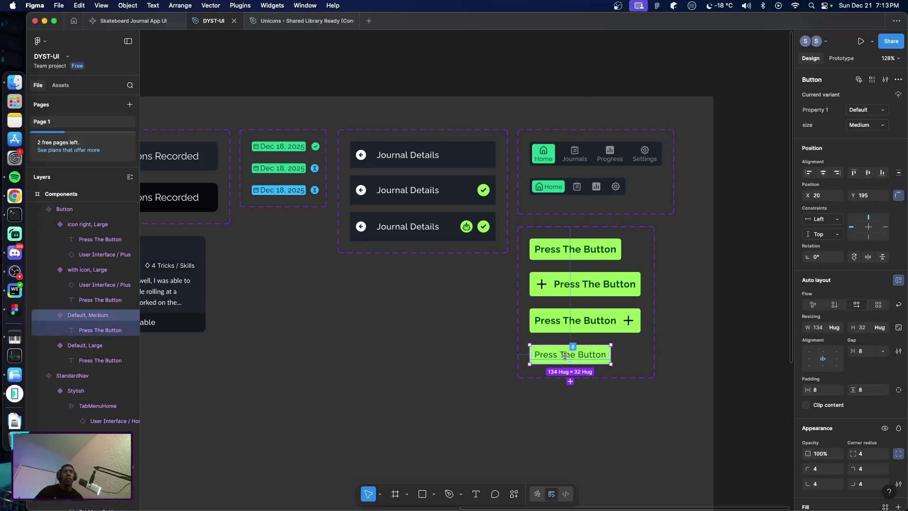
{"action": "double_click", "coordinate": [570, 357]}
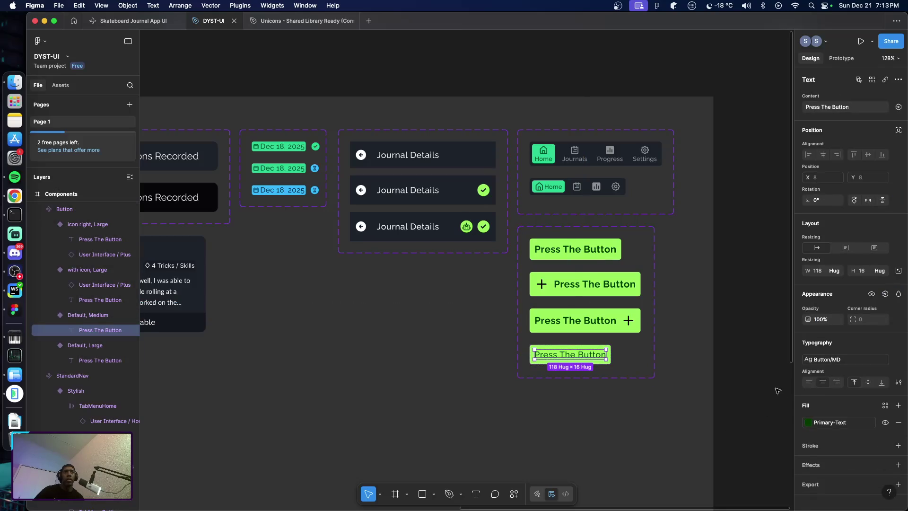
{"action": "left_click", "coordinate": [672, 363]}
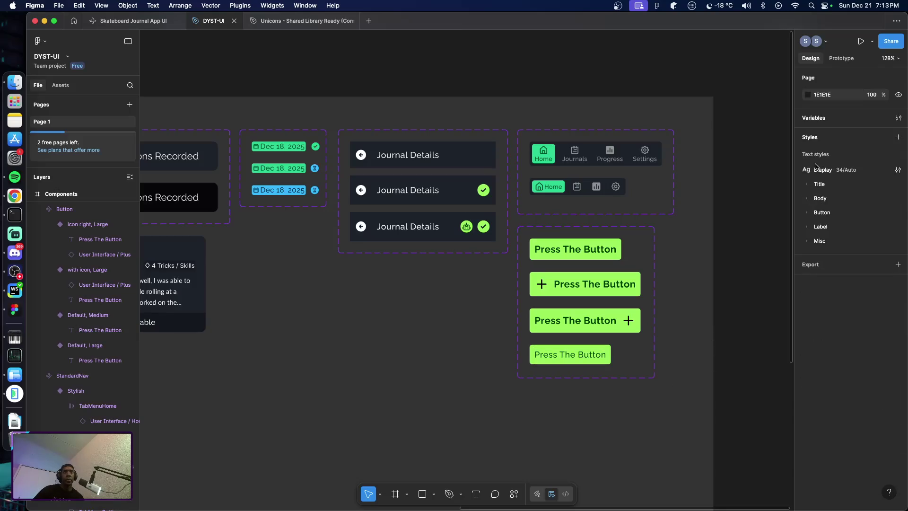
{"action": "left_click", "coordinate": [810, 211]}
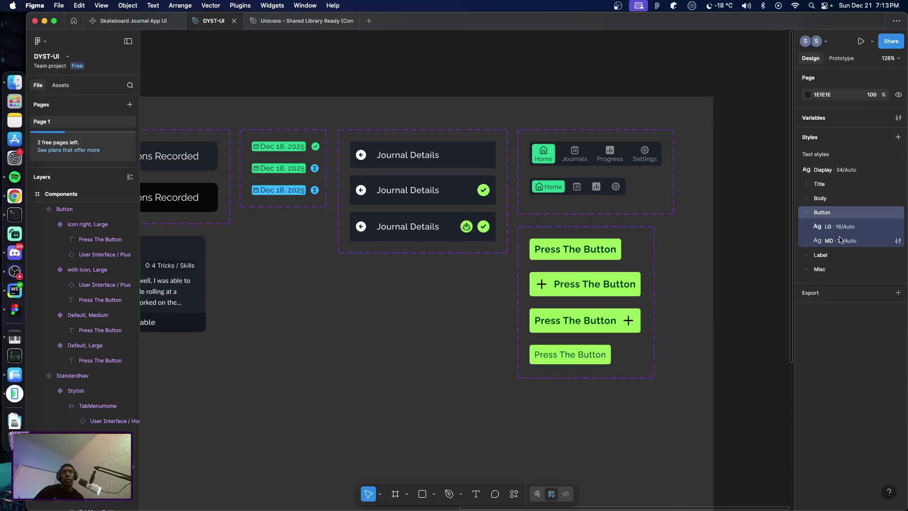
{"action": "left_click", "coordinate": [898, 241]}
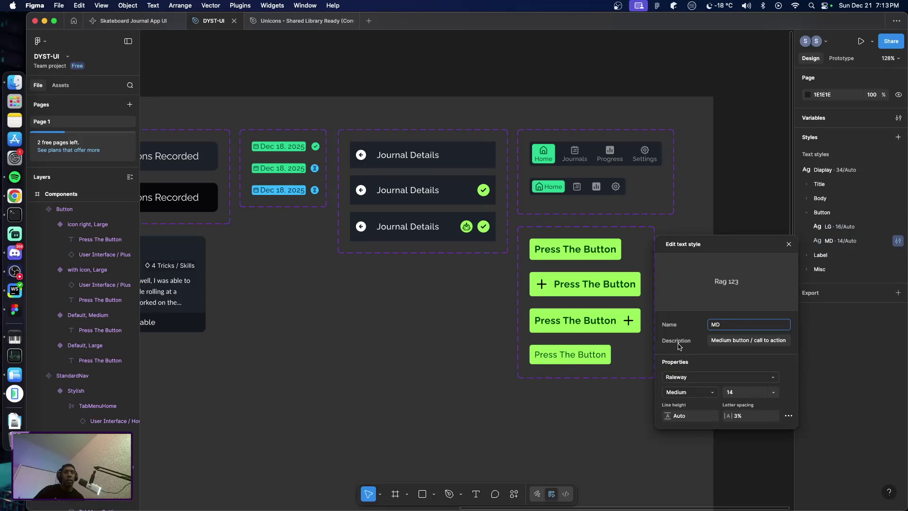
Change the Button/MD style's weight to Raleway Bold and close the editor
{"action": "left_click", "coordinate": [708, 392]}
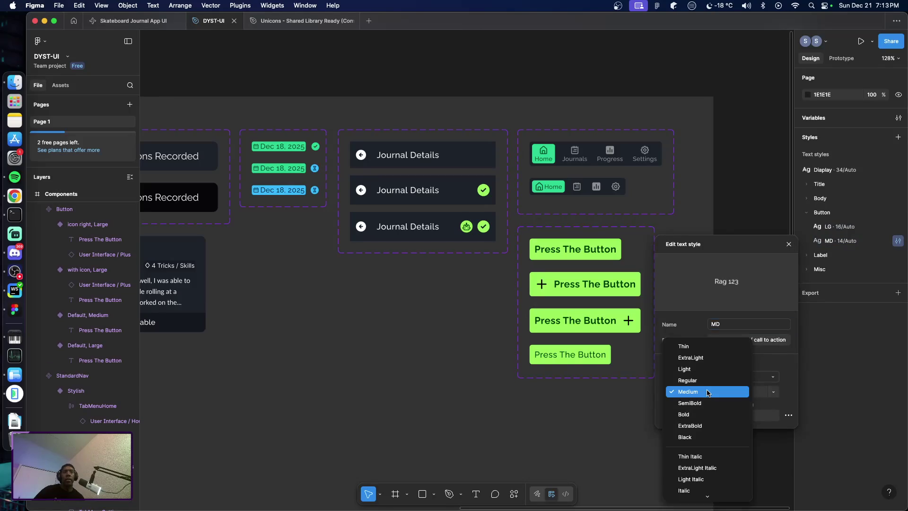
{"action": "left_click", "coordinate": [705, 403]}
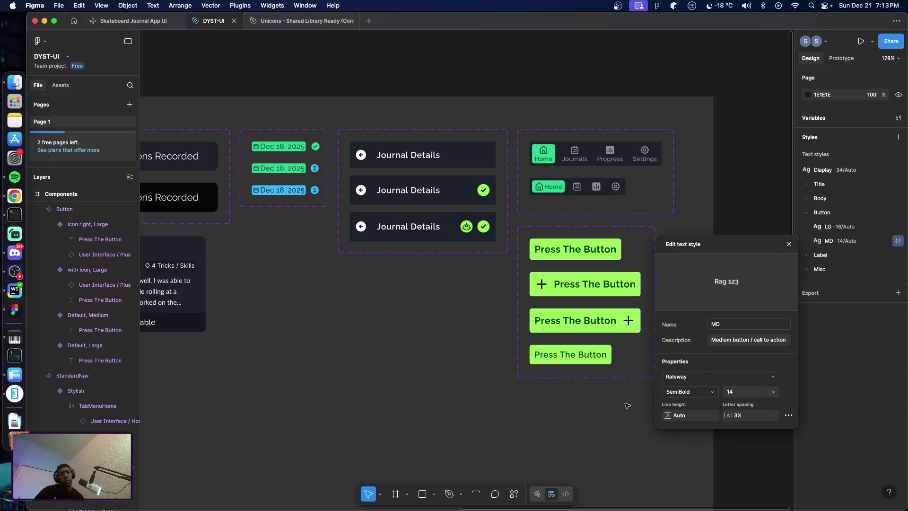
{"action": "left_click", "coordinate": [693, 393]}
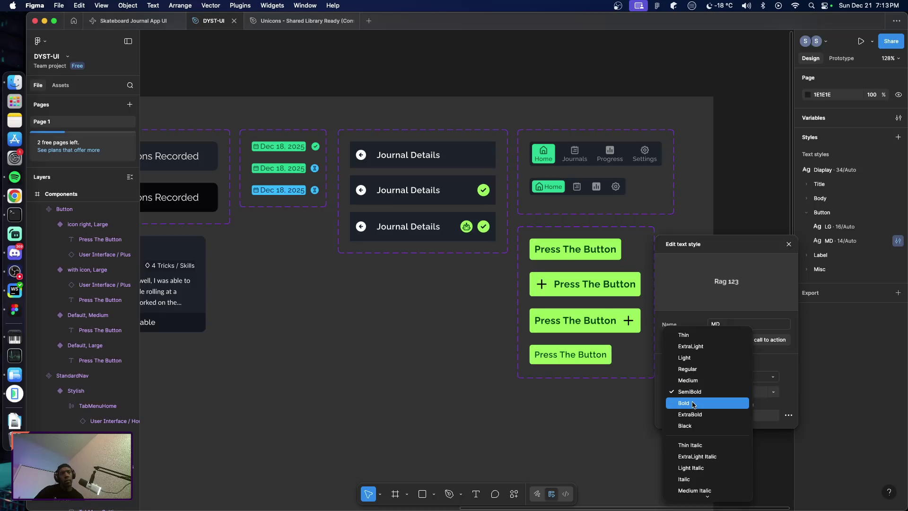
{"action": "left_click", "coordinate": [692, 404]}
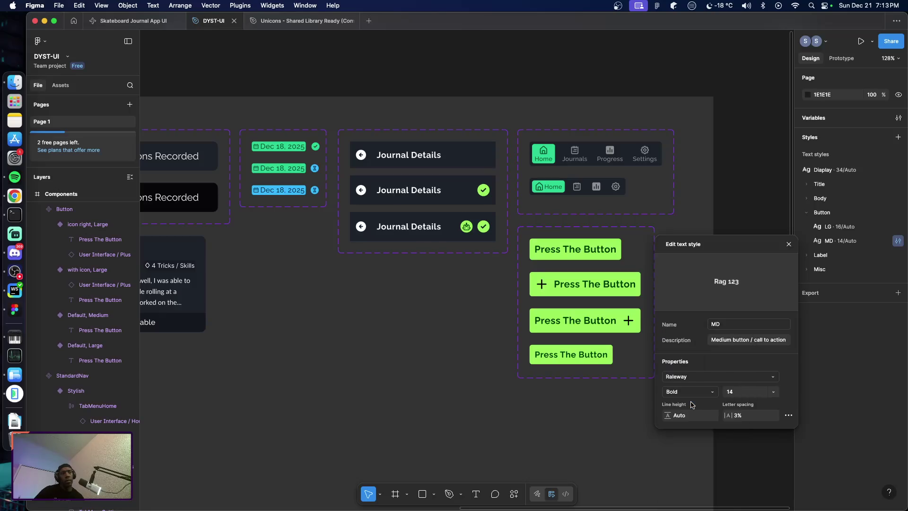
{"action": "left_click", "coordinate": [601, 415]}
{"action": "left_click", "coordinate": [589, 376]}
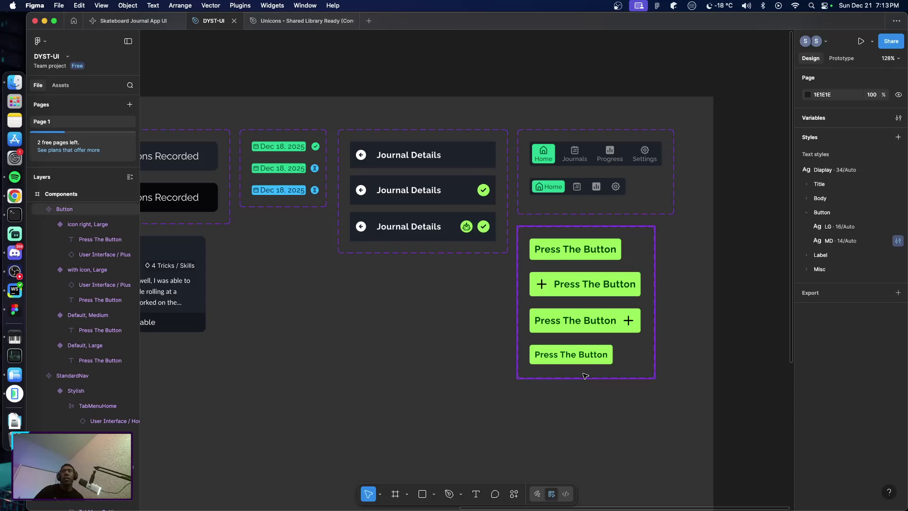
{"action": "scroll", "coordinate": [589, 376], "scroll_direction": "down", "scroll_amount": 3}
{"action": "scroll", "coordinate": [588, 376], "scroll_direction": "up", "scroll_amount": 5}
{"action": "scroll", "coordinate": [588, 376], "scroll_direction": "down", "scroll_amount": 2}
{"action": "key", "text": "Escape"}
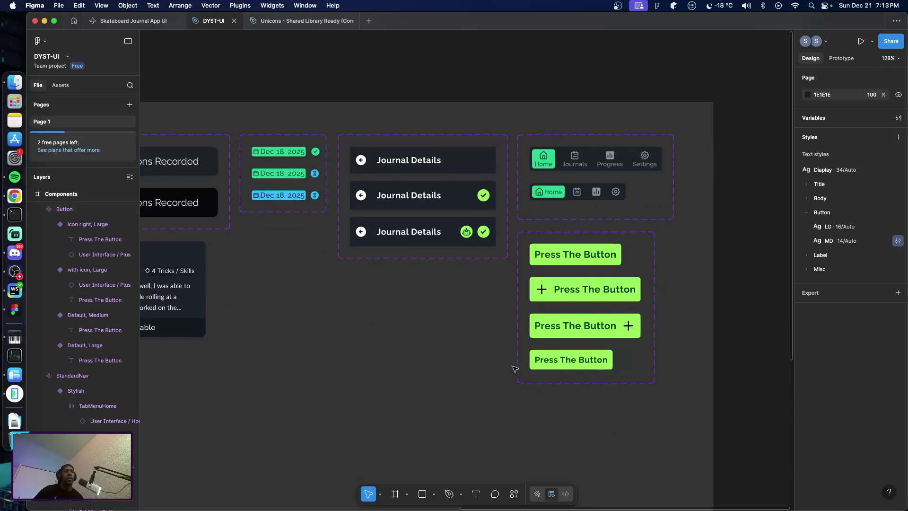
{"action": "scroll", "coordinate": [544, 373], "scroll_direction": "down", "scroll_amount": 2}
{"action": "scroll", "coordinate": [506, 371], "scroll_direction": "down", "scroll_amount": 1}
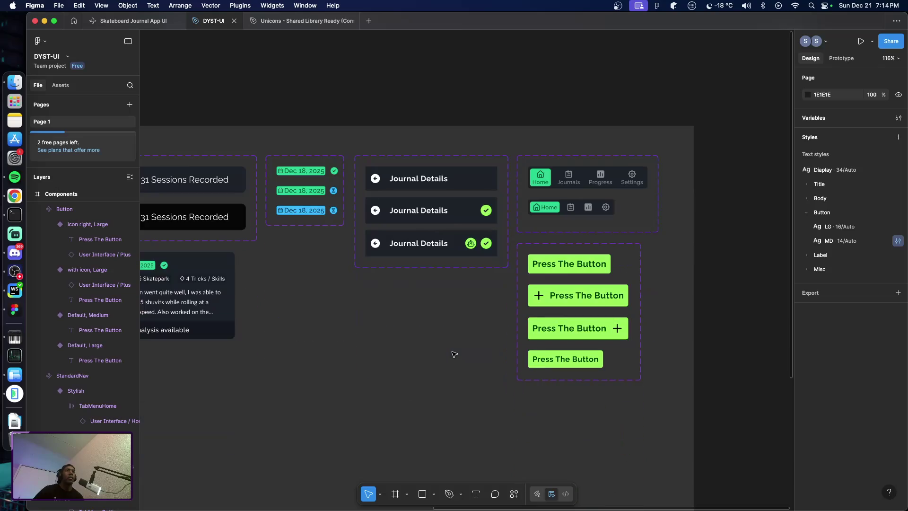
{"action": "scroll", "coordinate": [438, 348], "scroll_direction": "left", "scroll_amount": 5}
{"action": "scroll", "coordinate": [454, 359], "scroll_direction": "left", "scroll_amount": 5}
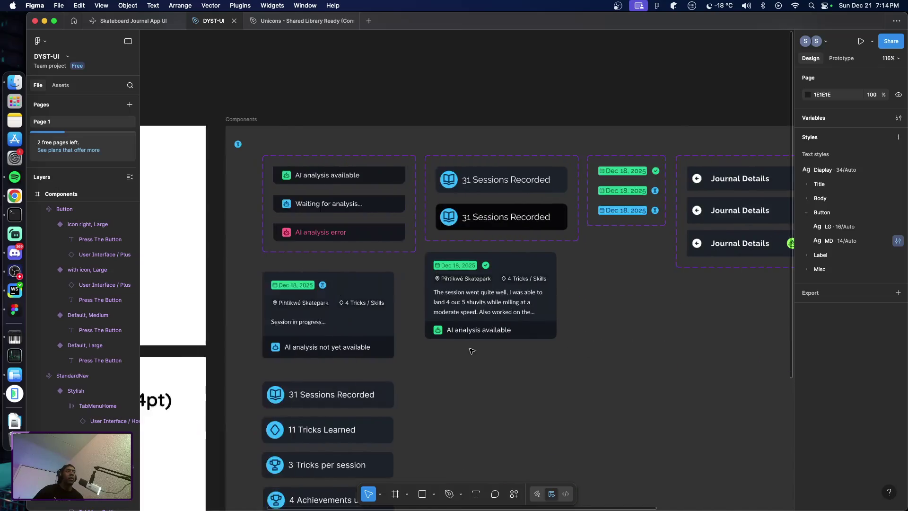
{"action": "scroll", "coordinate": [473, 349], "scroll_direction": "left", "scroll_amount": 2}
{"action": "scroll", "coordinate": [524, 350], "scroll_direction": "right", "scroll_amount": 1}
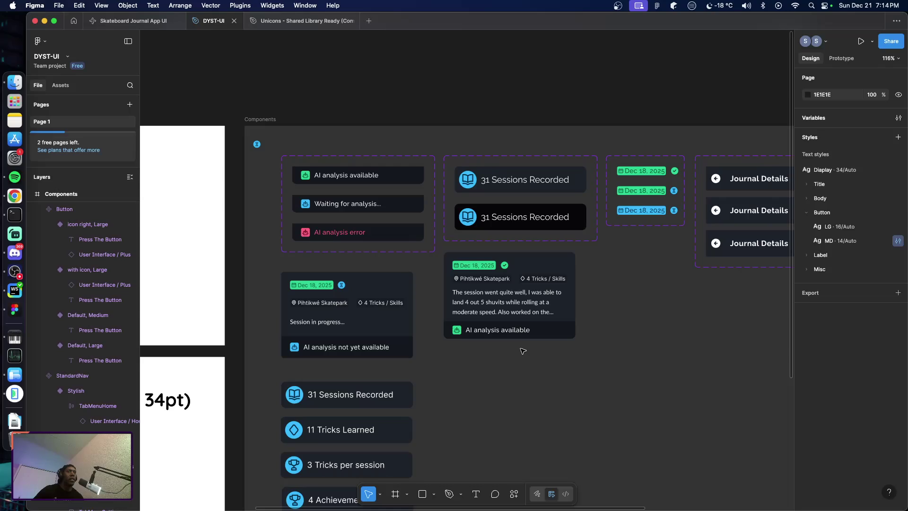
{"action": "scroll", "coordinate": [523, 351], "scroll_direction": "right", "scroll_amount": 1}
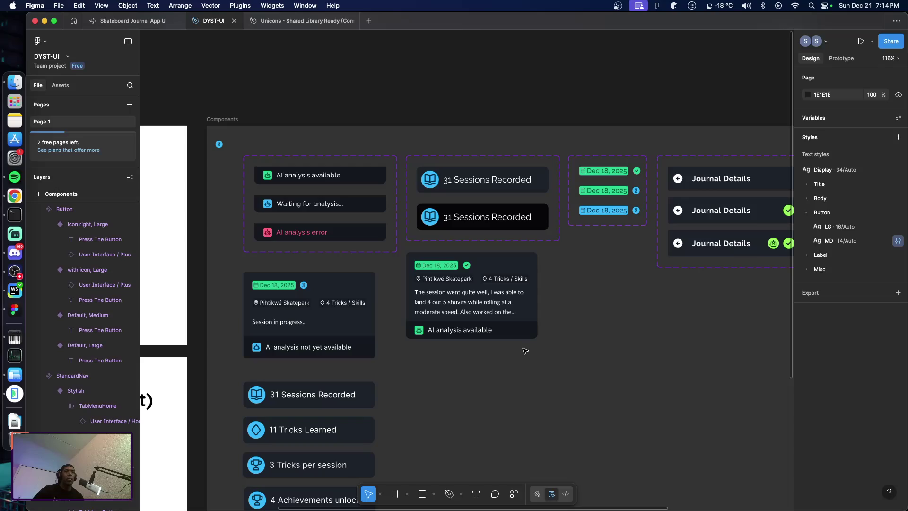
{"action": "scroll", "coordinate": [525, 351], "scroll_direction": "right", "scroll_amount": 1}
{"action": "scroll", "coordinate": [523, 352], "scroll_direction": "right", "scroll_amount": 3}
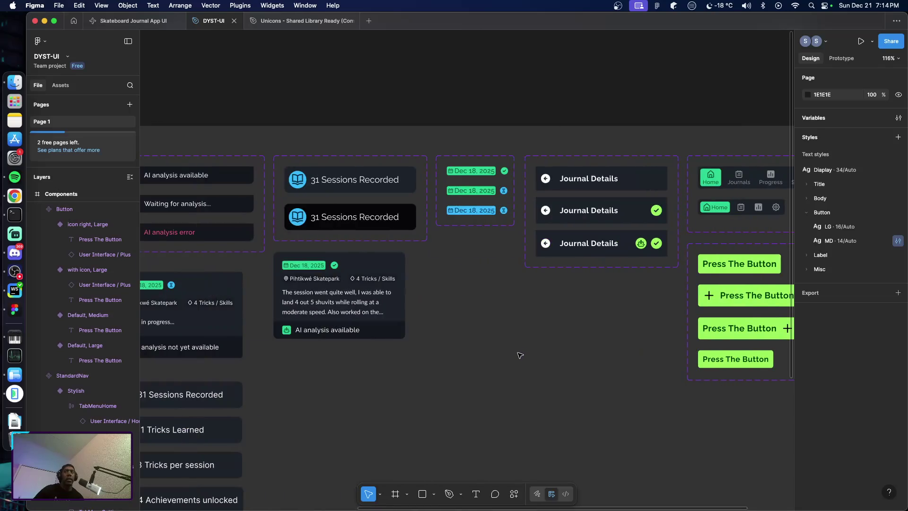
{"action": "scroll", "coordinate": [520, 355], "scroll_direction": "left", "scroll_amount": 5}
{"action": "scroll", "coordinate": [519, 354], "scroll_direction": "down", "scroll_amount": 8}
{"action": "scroll", "coordinate": [517, 351], "scroll_direction": "up", "scroll_amount": 3}
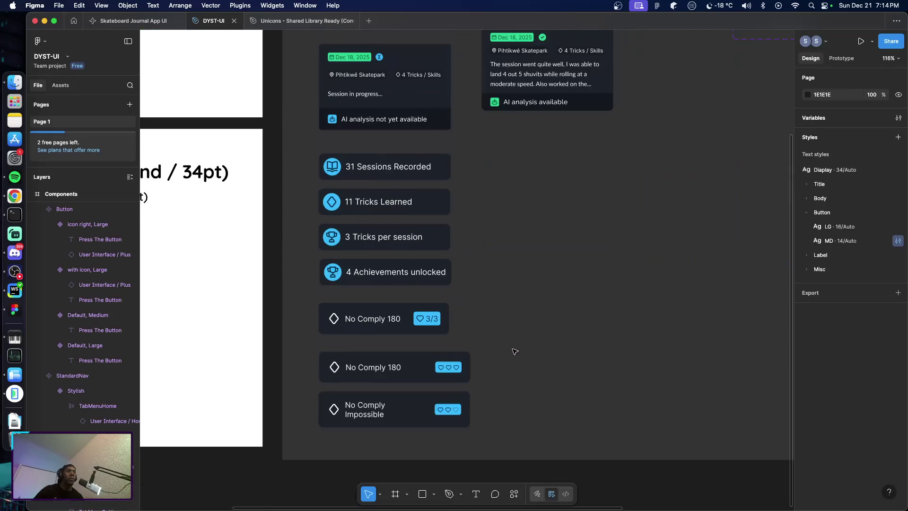
{"action": "scroll", "coordinate": [513, 350], "scroll_direction": "up", "scroll_amount": 1}
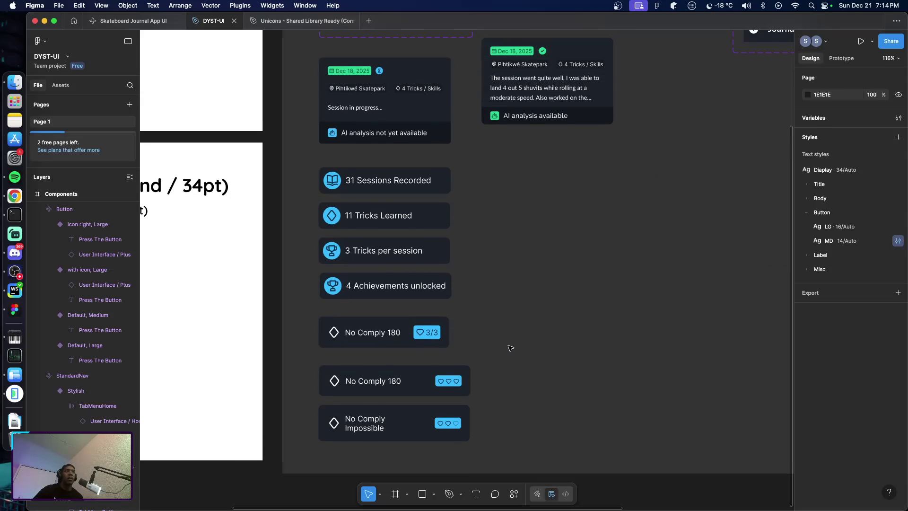
{"action": "scroll", "coordinate": [508, 347], "scroll_direction": "up", "scroll_amount": 5}
{"action": "scroll", "coordinate": [506, 346], "scroll_direction": "down", "scroll_amount": 6}
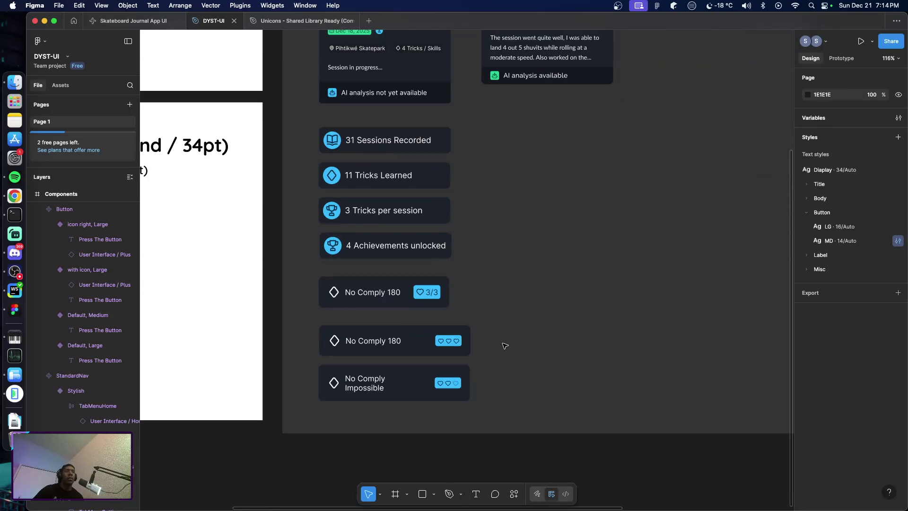
{"action": "scroll", "coordinate": [507, 343], "scroll_direction": "up", "scroll_amount": 2}
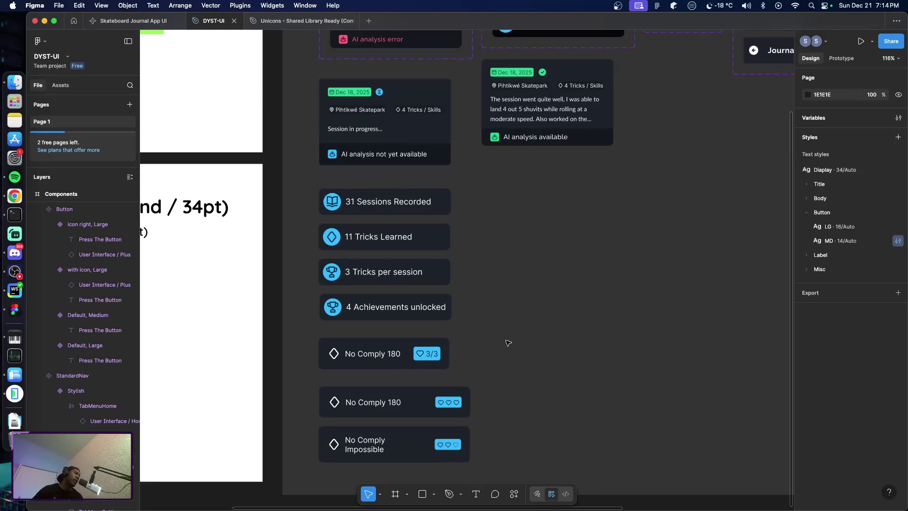
{"action": "scroll", "coordinate": [509, 344], "scroll_direction": "up", "scroll_amount": 5}
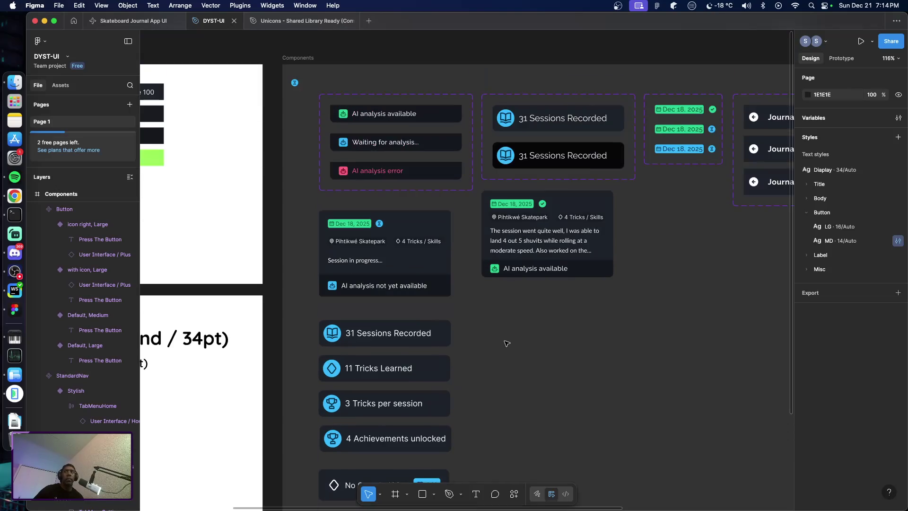
{"action": "scroll", "coordinate": [509, 340], "scroll_direction": "left", "scroll_amount": 1}
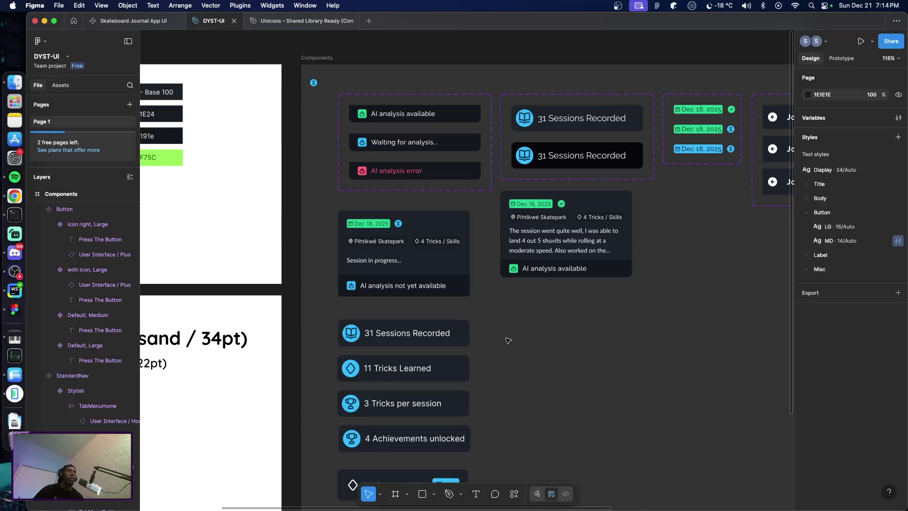
{"action": "scroll", "coordinate": [512, 347], "scroll_direction": "left", "scroll_amount": 7}
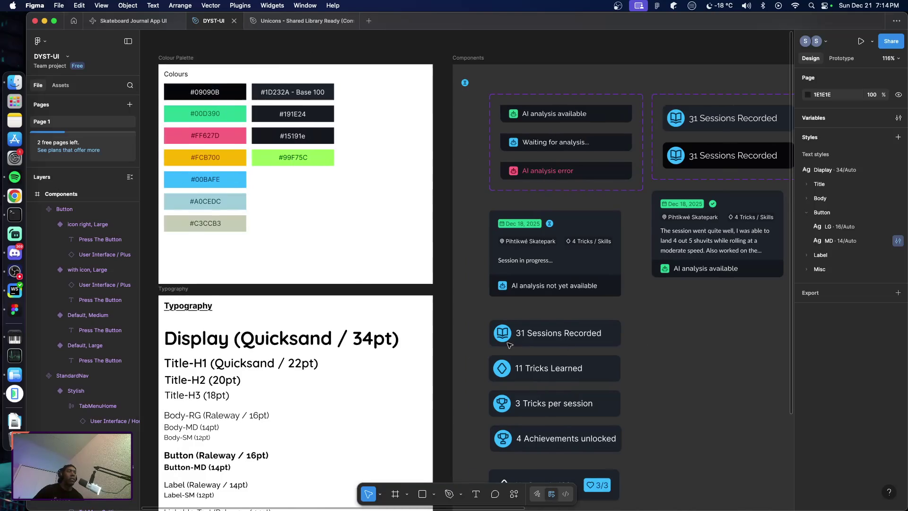
{"action": "scroll", "coordinate": [425, 343], "scroll_direction": "left", "scroll_amount": 2}
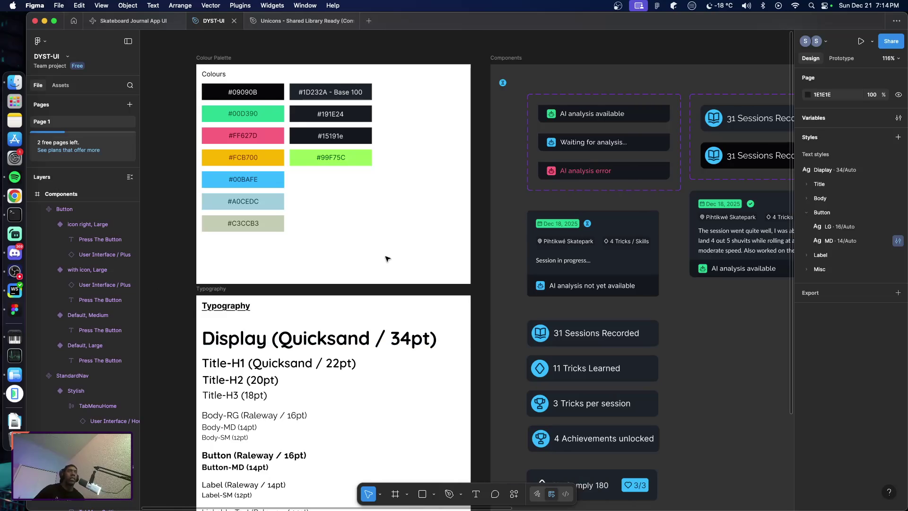
{"action": "scroll", "coordinate": [343, 247], "scroll_direction": "up", "scroll_amount": 1}
{"action": "scroll", "coordinate": [338, 244], "scroll_direction": "left", "scroll_amount": 2}
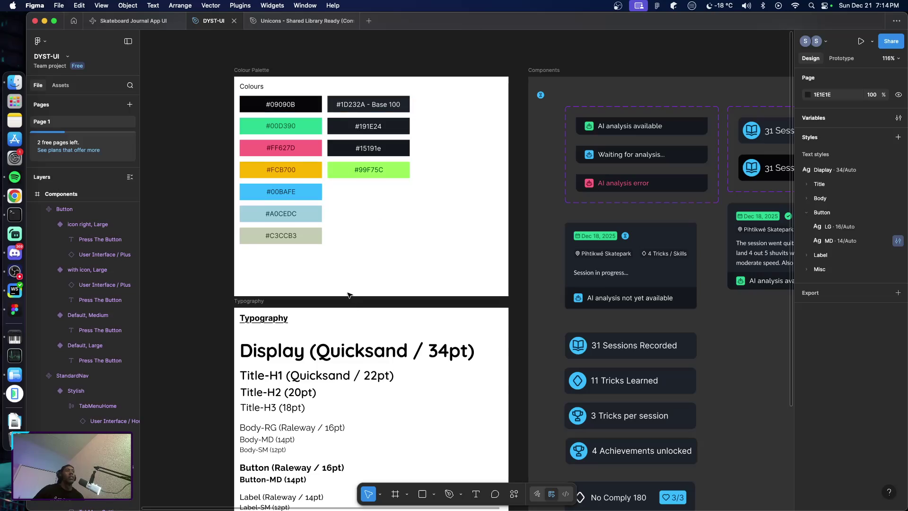
{"action": "scroll", "coordinate": [350, 295], "scroll_direction": "down", "scroll_amount": 5}
{"action": "scroll", "coordinate": [255, 246], "scroll_direction": "up", "scroll_amount": 1}
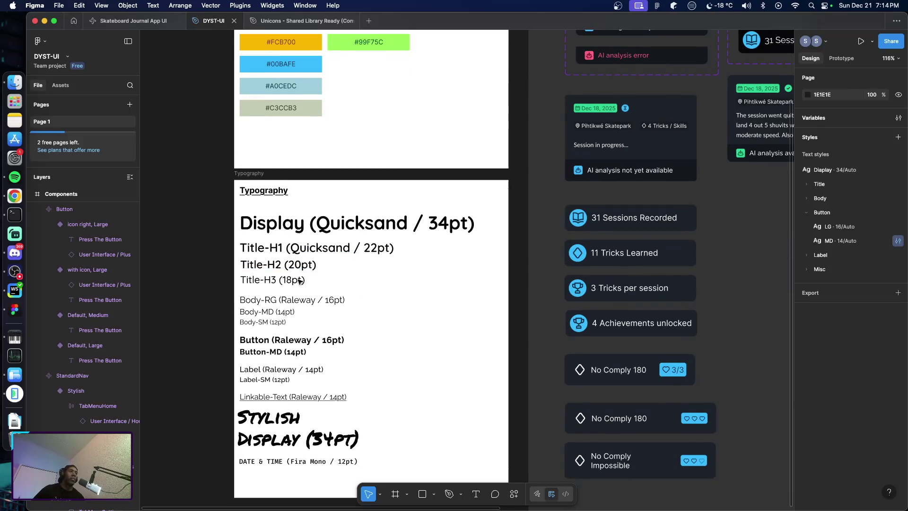
{"action": "scroll", "coordinate": [292, 259], "scroll_direction": "up", "scroll_amount": 4}
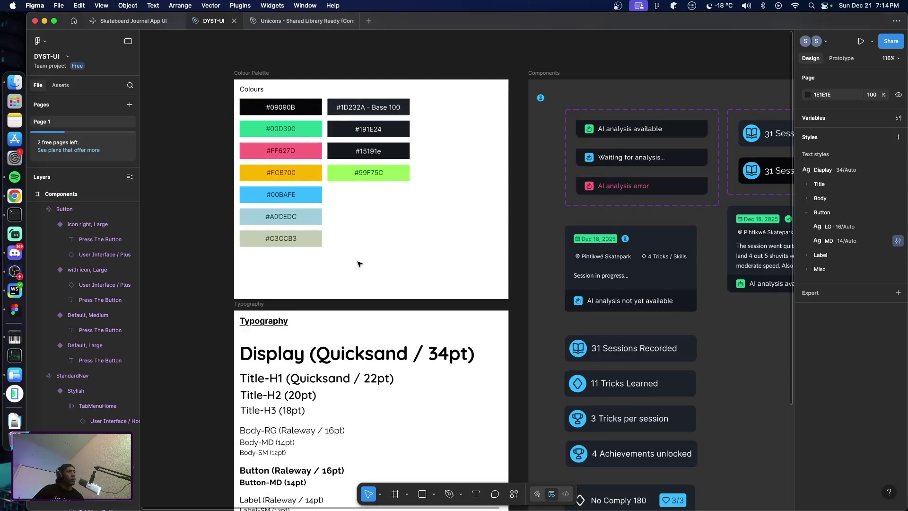
{"action": "scroll", "coordinate": [353, 276], "scroll_direction": "down", "scroll_amount": 1}
{"action": "scroll", "coordinate": [352, 276], "scroll_direction": "down", "scroll_amount": 4}
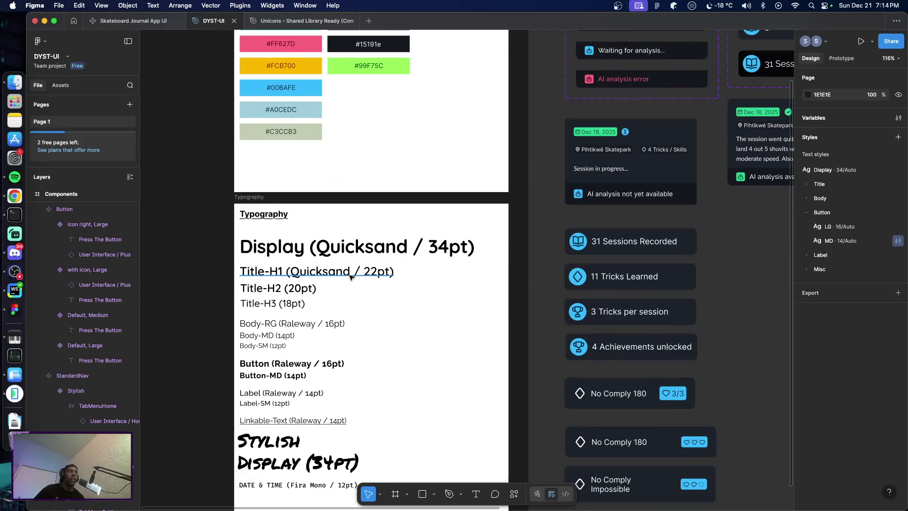
{"action": "scroll", "coordinate": [350, 279], "scroll_direction": "down", "scroll_amount": 2}
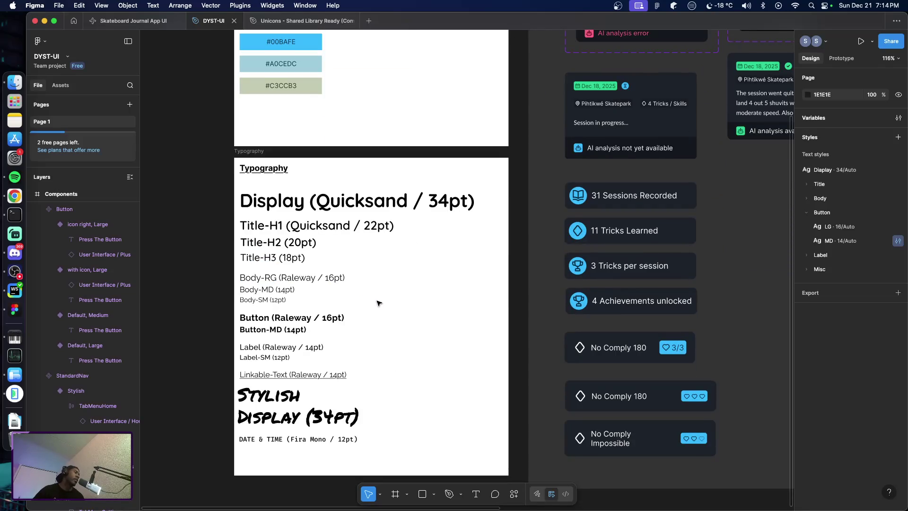
{"action": "left_click", "coordinate": [306, 319]}
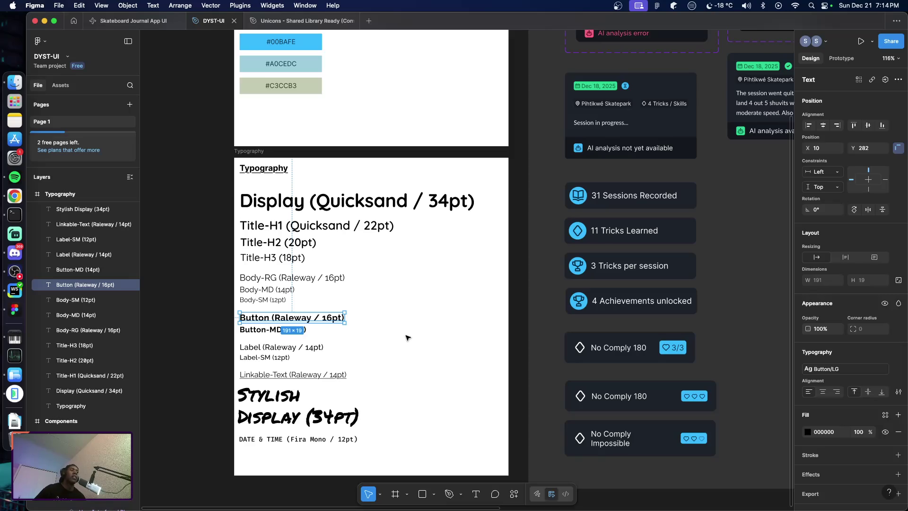
{"action": "scroll", "coordinate": [407, 336], "scroll_direction": "right", "scroll_amount": 1}
{"action": "scroll", "coordinate": [406, 337], "scroll_direction": "right", "scroll_amount": 2}
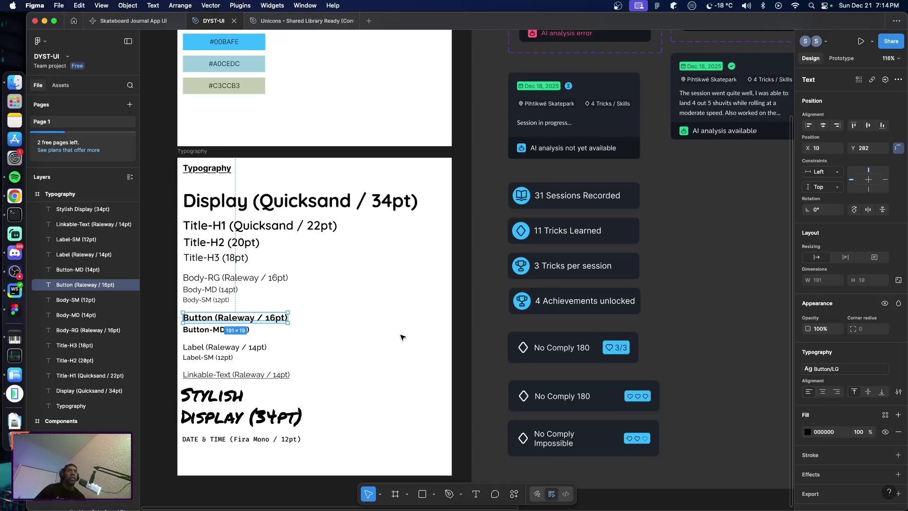
{"action": "scroll", "coordinate": [377, 332], "scroll_direction": "right", "scroll_amount": 1}
{"action": "scroll", "coordinate": [376, 331], "scroll_direction": "right", "scroll_amount": 2}
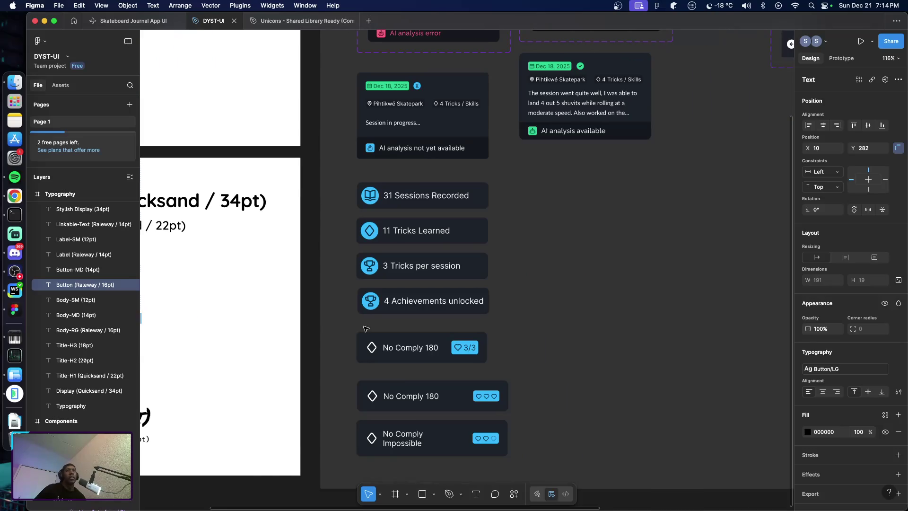
{"action": "scroll", "coordinate": [362, 329], "scroll_direction": "right", "scroll_amount": 1}
{"action": "scroll", "coordinate": [357, 327], "scroll_direction": "right", "scroll_amount": 5}
{"action": "scroll", "coordinate": [360, 328], "scroll_direction": "right", "scroll_amount": 1}
{"action": "scroll", "coordinate": [363, 328], "scroll_direction": "right", "scroll_amount": 2}
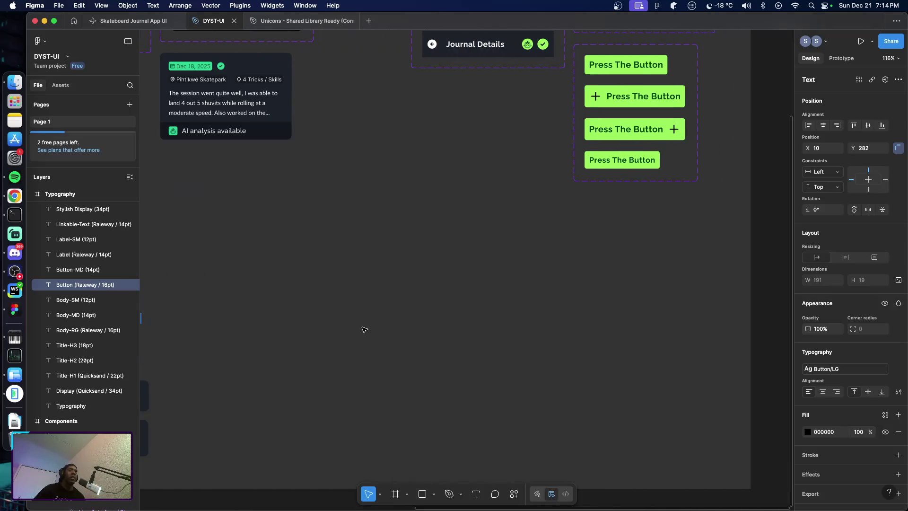
{"action": "scroll", "coordinate": [371, 329], "scroll_direction": "down", "scroll_amount": 1}
{"action": "scroll", "coordinate": [374, 328], "scroll_direction": "down", "scroll_amount": 5}
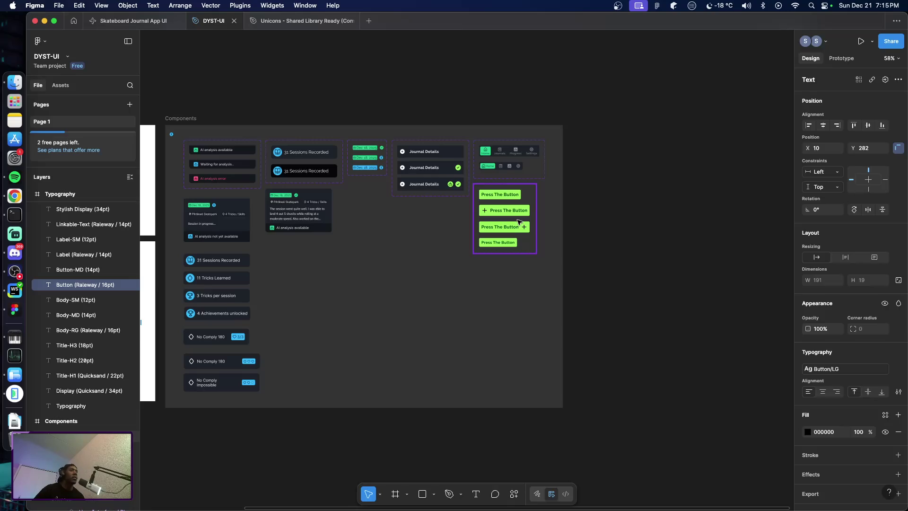
{"action": "scroll", "coordinate": [428, 286], "scroll_direction": "right", "scroll_amount": 2}
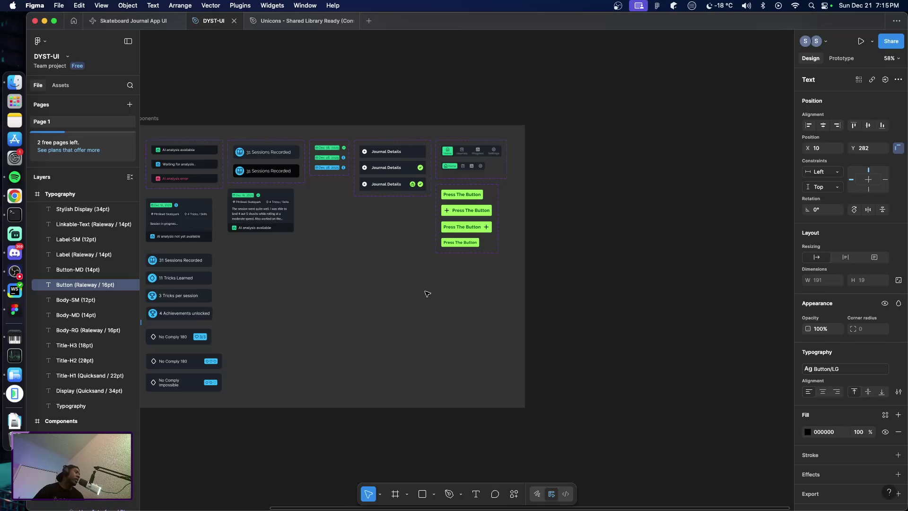
{"action": "scroll", "coordinate": [426, 293], "scroll_direction": "right", "scroll_amount": 3}
Add a 440 × 956 iPhone 16 Pro Max frame to the right of the components
{"action": "key", "text": "f"}
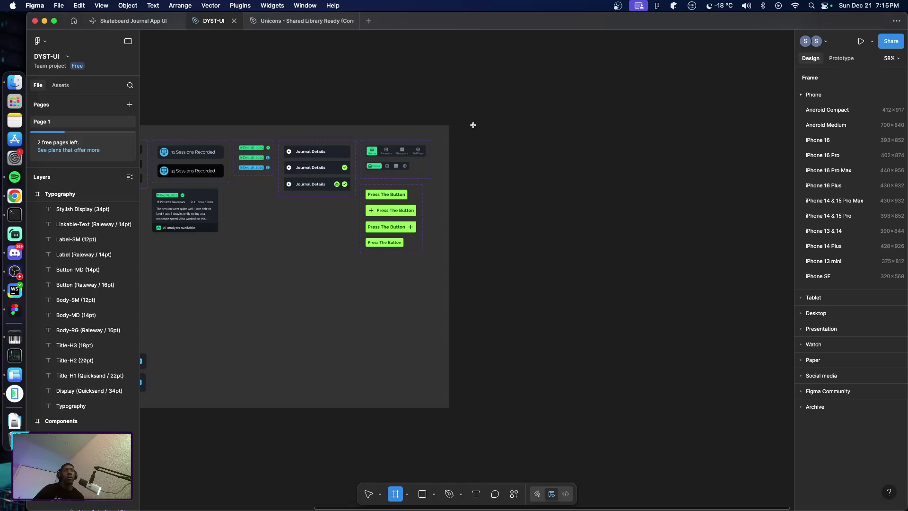
{"action": "mouse_move", "coordinate": [473, 125]}
{"action": "left_mouse_down"}
{"action": "mouse_move", "coordinate": [590, 405]}
{"action": "mouse_move", "coordinate": [704, 407]}
{"action": "left_mouse_up"}
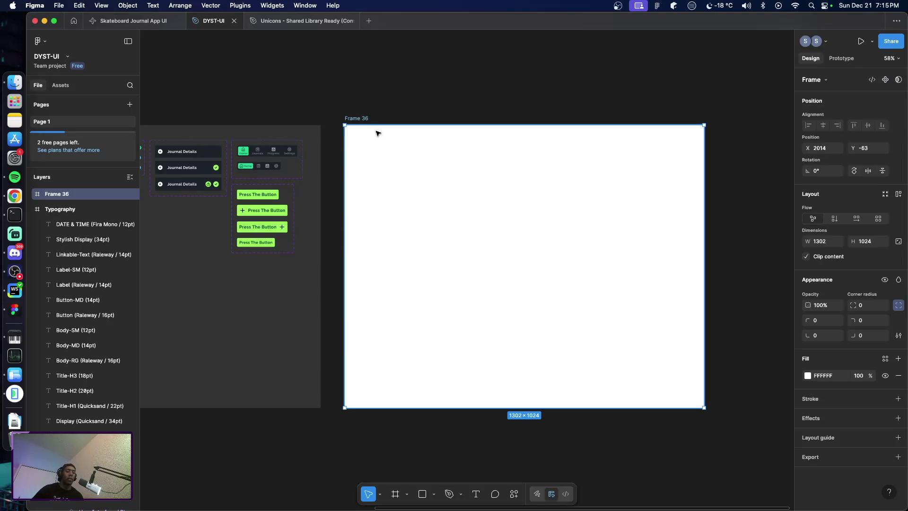
{"action": "key", "text": "Delete"}
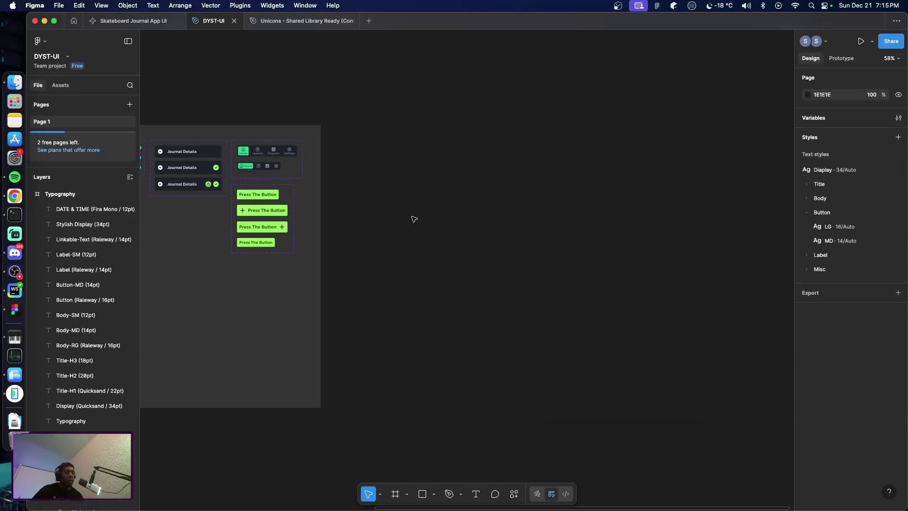
{"action": "key", "text": "f"}
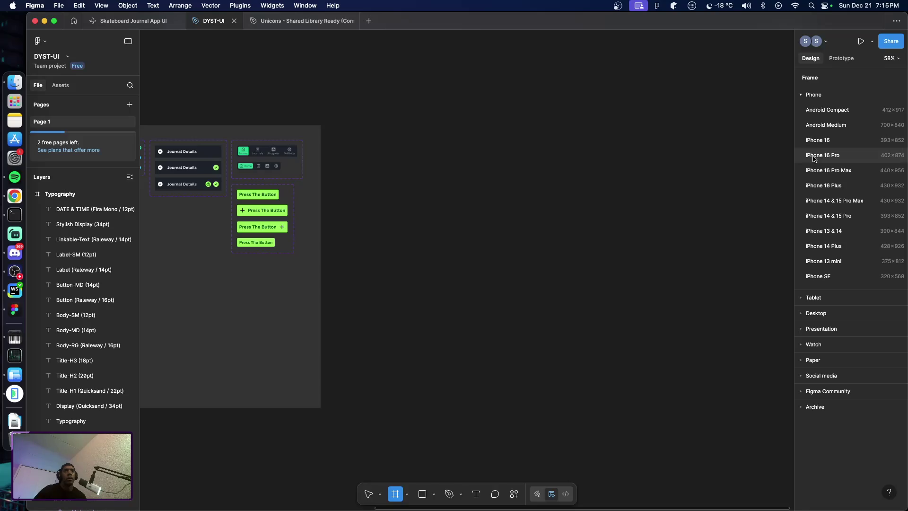
{"action": "left_click", "coordinate": [825, 170]}
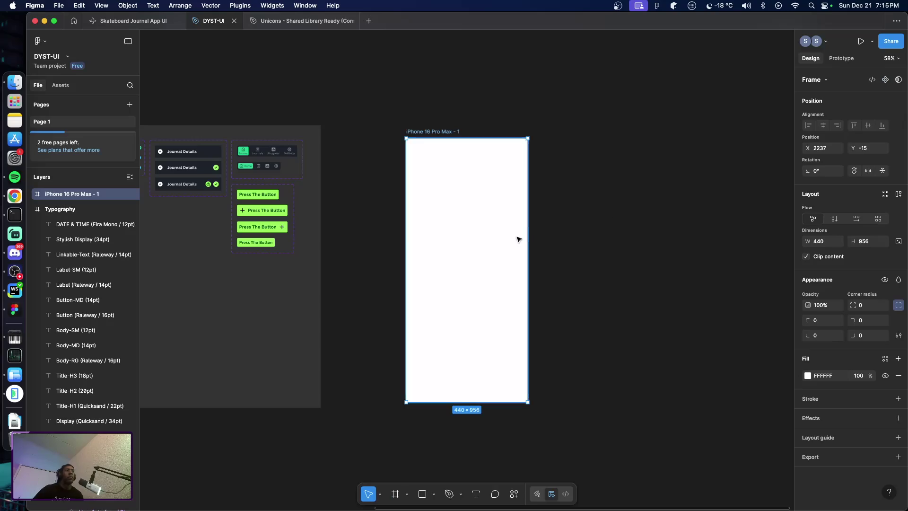
{"action": "left_click_drag", "start_coordinate": [478, 256], "coordinate": [459, 242]}
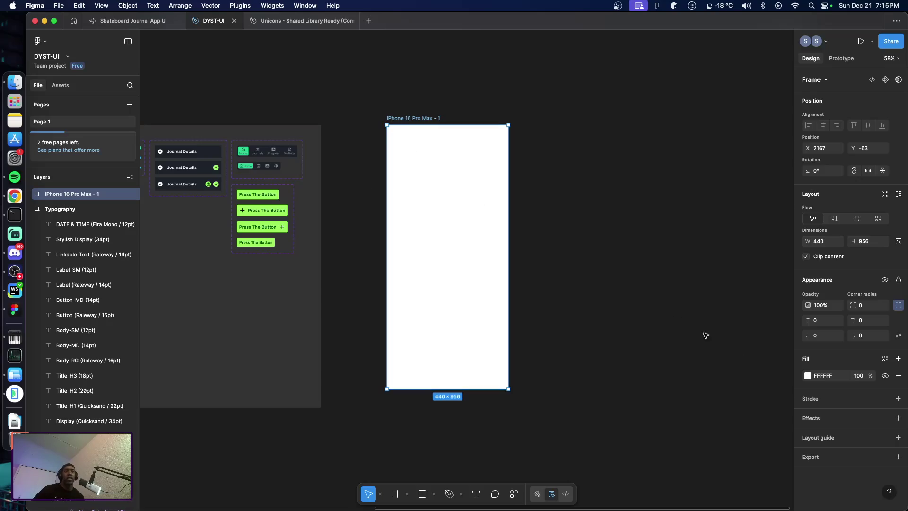
Fill the phone frame with the Base-100 colour style
{"action": "left_click", "coordinate": [886, 362]}
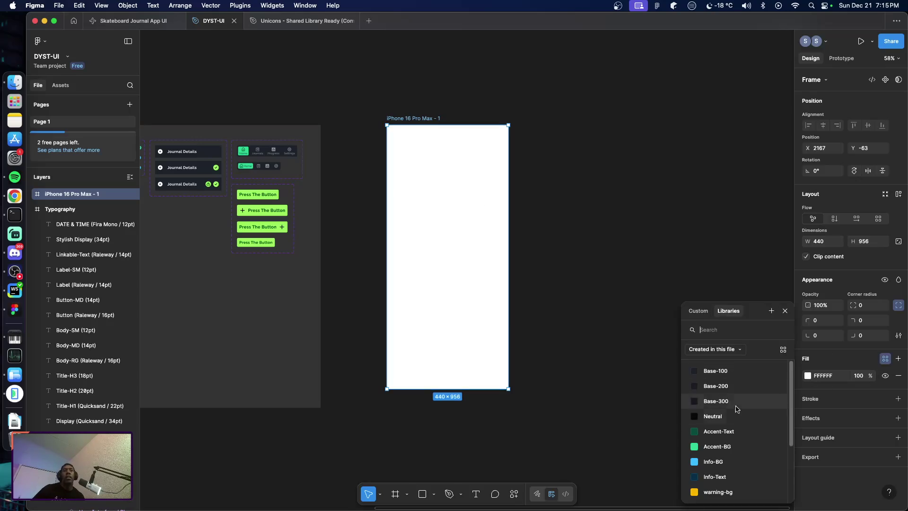
{"action": "left_click", "coordinate": [713, 371]}
{"action": "left_click", "coordinate": [601, 344]}
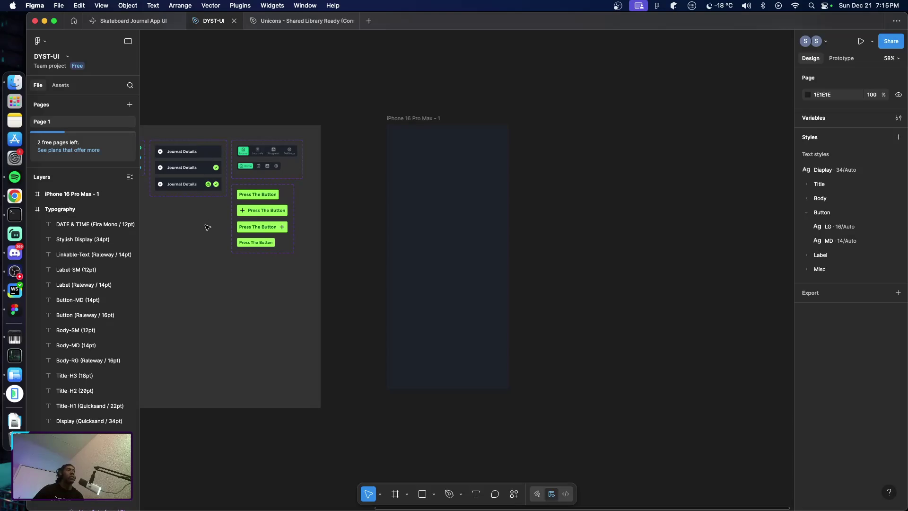
{"action": "scroll", "coordinate": [206, 231], "scroll_direction": "left", "scroll_amount": 2}
{"action": "scroll", "coordinate": [218, 228], "scroll_direction": "left", "scroll_amount": 2}
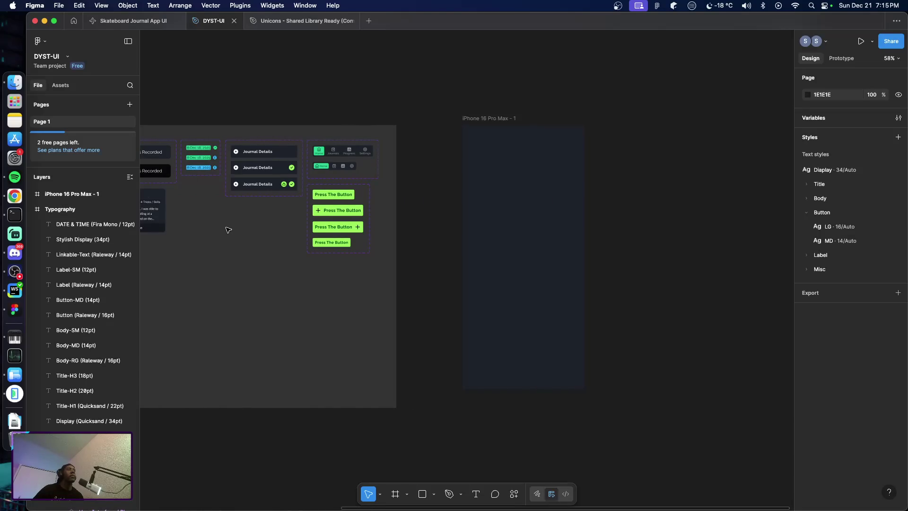
{"action": "scroll", "coordinate": [227, 228], "scroll_direction": "left", "scroll_amount": 3}
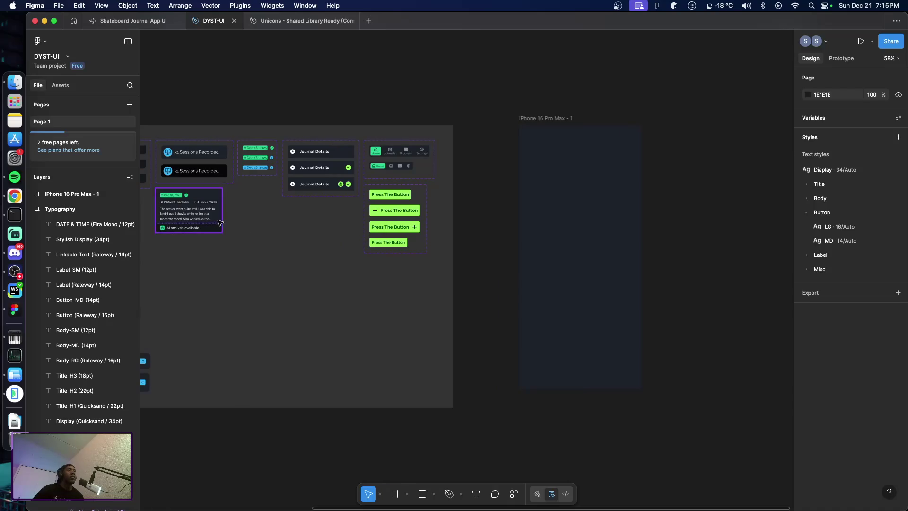
Paste a Stylish StandardNav instance into the iPhone 16 Pro Max frame, near its bottom (X 46, Y 877)
{"action": "left_click", "coordinate": [389, 173]}
{"action": "left_click", "coordinate": [388, 172]}
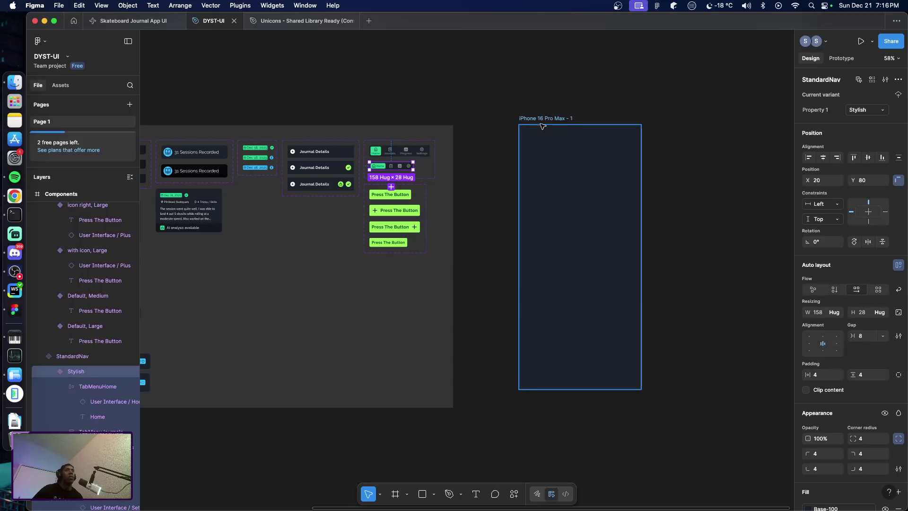
{"action": "left_click", "coordinate": [551, 310]}
{"action": "key", "text": "super+v"}
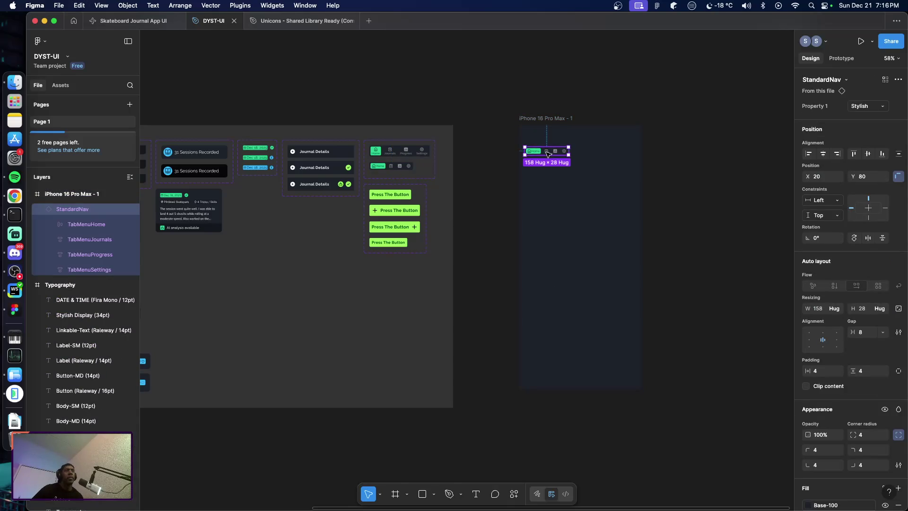
{"action": "left_click_drag", "start_coordinate": [543, 153], "coordinate": [551, 374]}
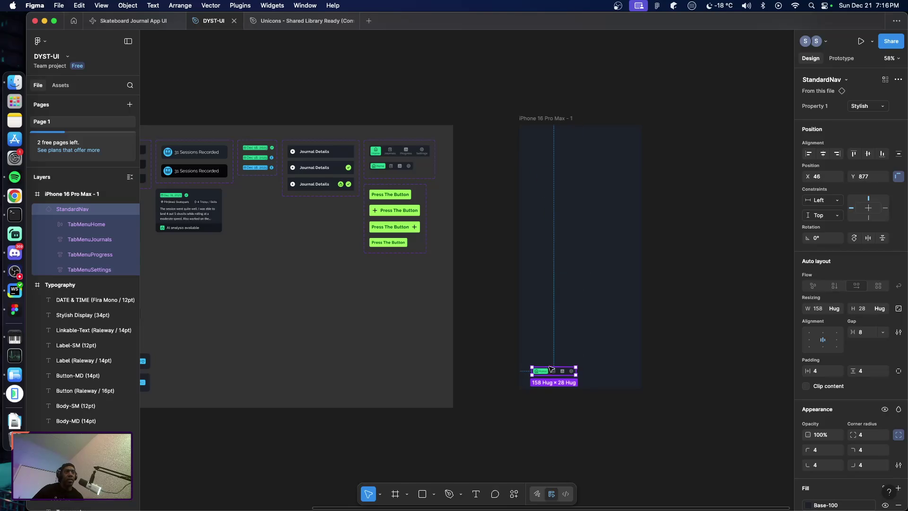
{"action": "scroll", "coordinate": [552, 373], "scroll_direction": "up", "scroll_amount": 3}
{"action": "scroll", "coordinate": [550, 368], "scroll_direction": "up", "scroll_amount": 2}
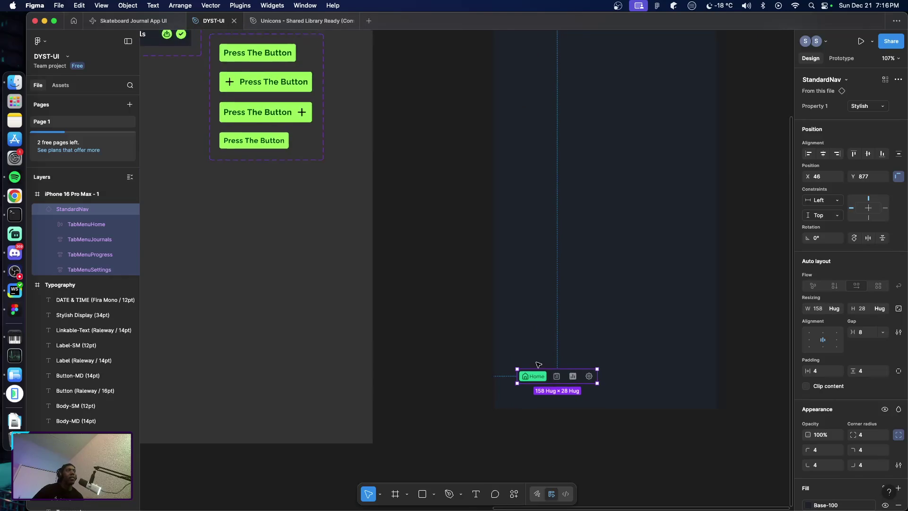
{"action": "scroll", "coordinate": [303, 272], "scroll_direction": "down", "scroll_amount": 1}
{"action": "scroll", "coordinate": [364, 276], "scroll_direction": "up", "scroll_amount": 2}
{"action": "scroll", "coordinate": [364, 276], "scroll_direction": "up", "scroll_amount": 3}
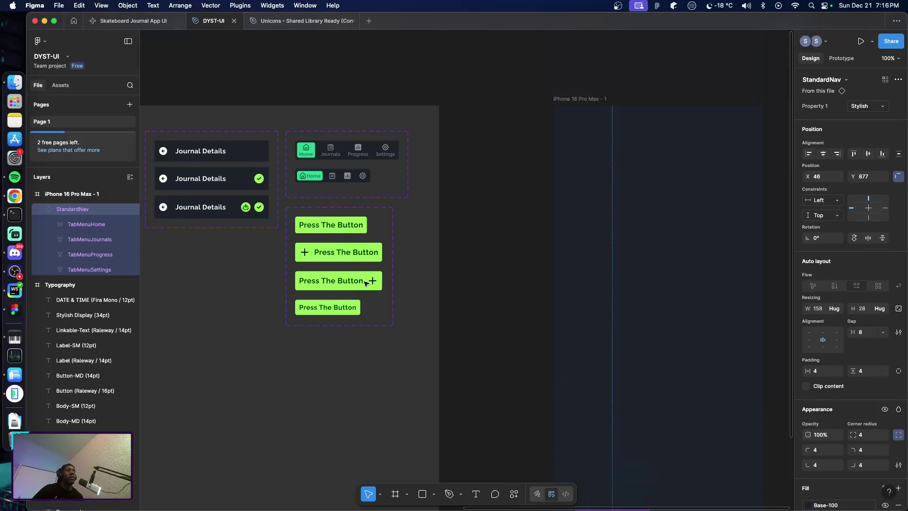
{"action": "scroll", "coordinate": [304, 177], "scroll_direction": "up", "scroll_amount": 2}
{"action": "scroll", "coordinate": [304, 182], "scroll_direction": "up", "scroll_amount": 2}
Enlarge the Home tab's house icon to 24 px
{"action": "left_click", "coordinate": [304, 183]}
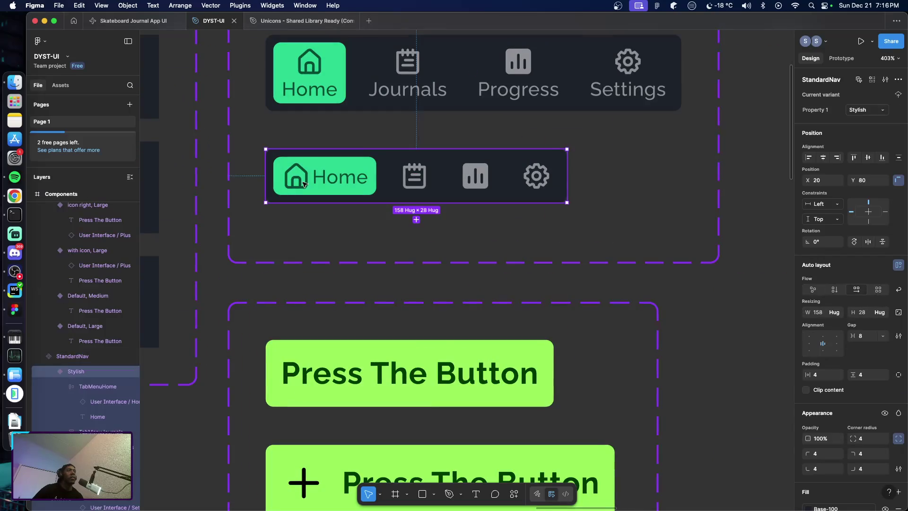
{"action": "double_click", "coordinate": [303, 185]}
{"action": "double_click", "coordinate": [299, 187]}
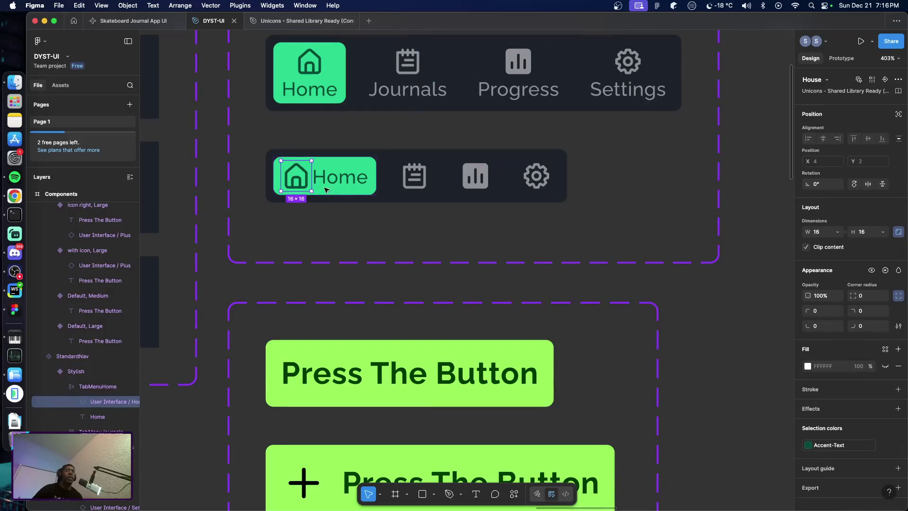
{"action": "left_click", "coordinate": [827, 236]}
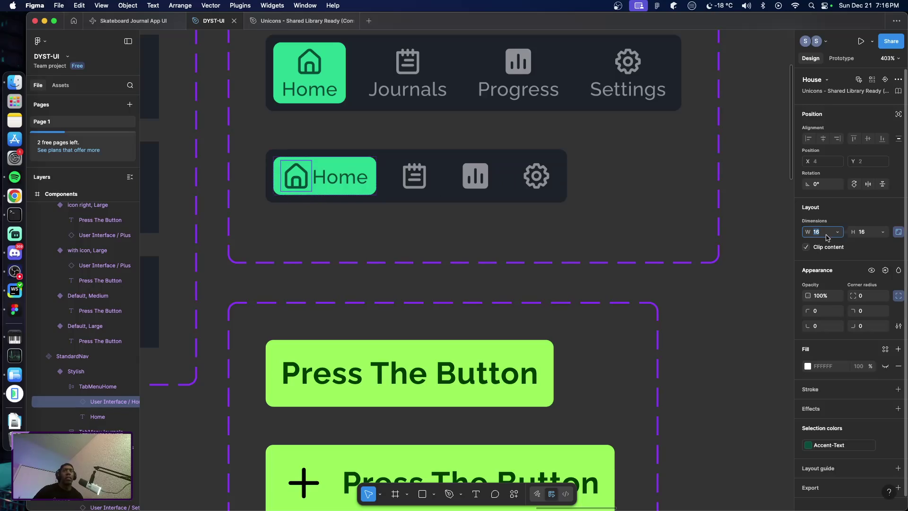
{"action": "key", "text": "Up"}
{"action": "key", "text": "Up"}
{"action": "key", "text": "Up"}
{"action": "key", "text": "Up"}
{"action": "key", "text": "Up"}
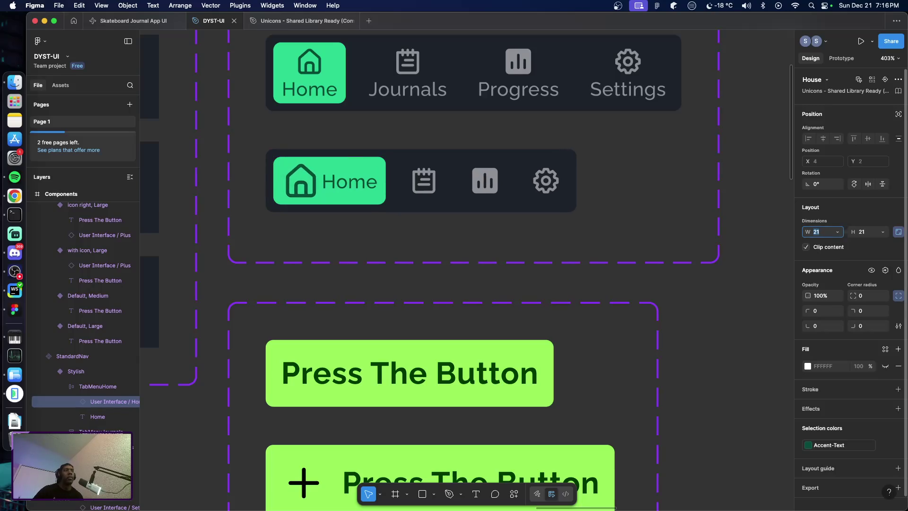
{"action": "key", "text": "Up"}
{"action": "key", "text": "Up"}
{"action": "key", "text": "Up"}
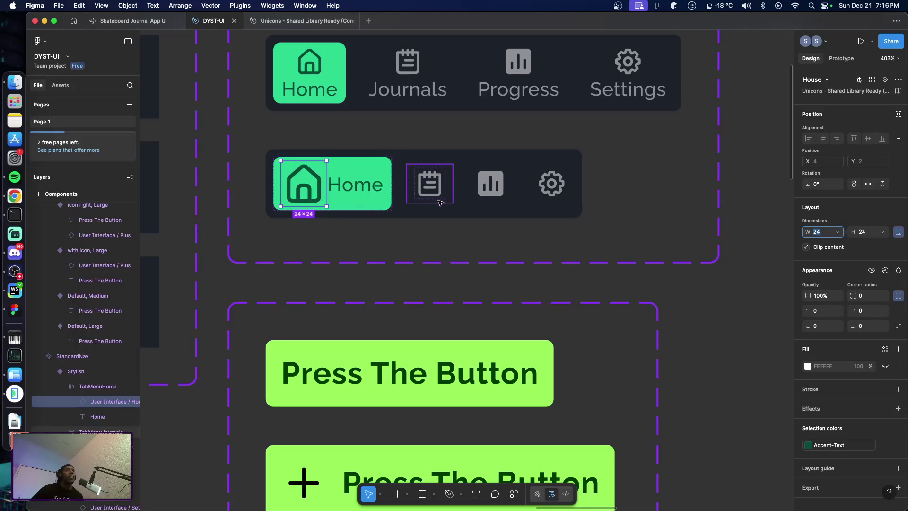
{"action": "scroll", "coordinate": [444, 196], "scroll_direction": "up", "scroll_amount": 3}
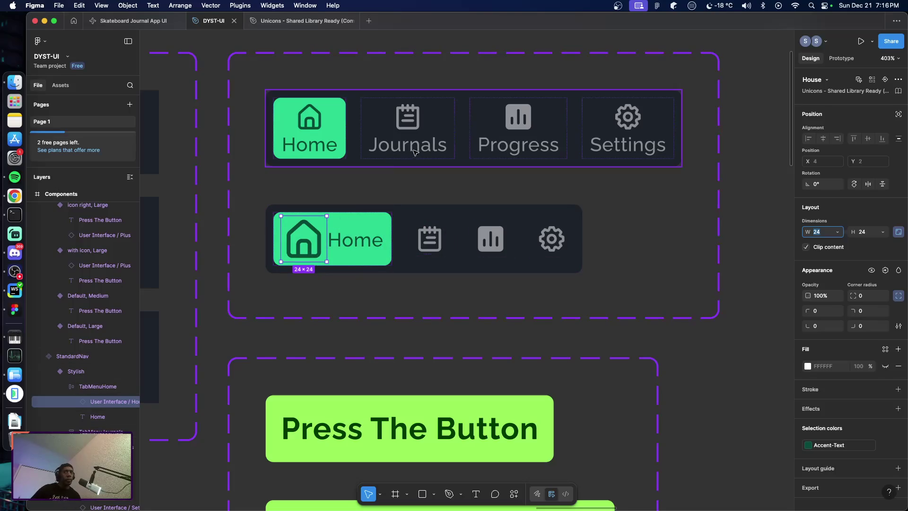
Apply the Button/MD text style to the Home label
{"action": "left_click", "coordinate": [368, 249]}
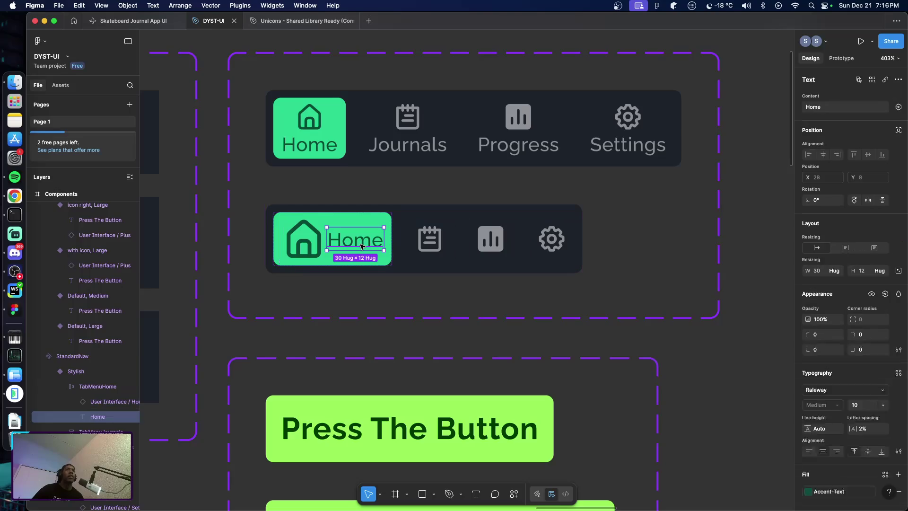
{"action": "mouse_move", "coordinate": [836, 461]}
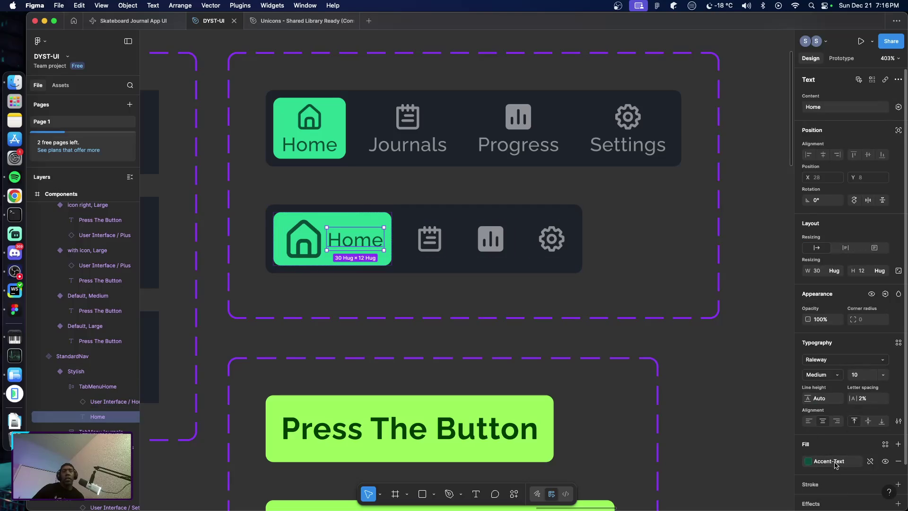
{"action": "scroll", "coordinate": [836, 464], "scroll_direction": "down", "scroll_amount": 2}
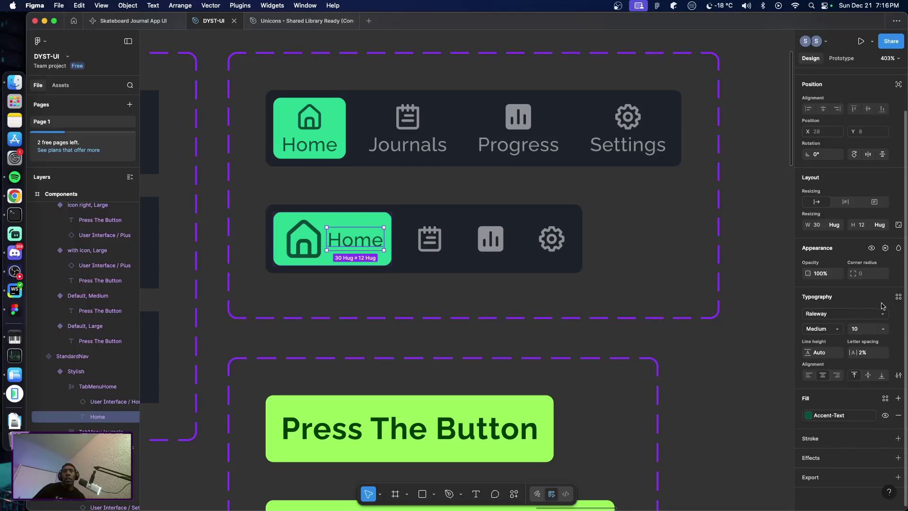
{"action": "left_click", "coordinate": [898, 296]}
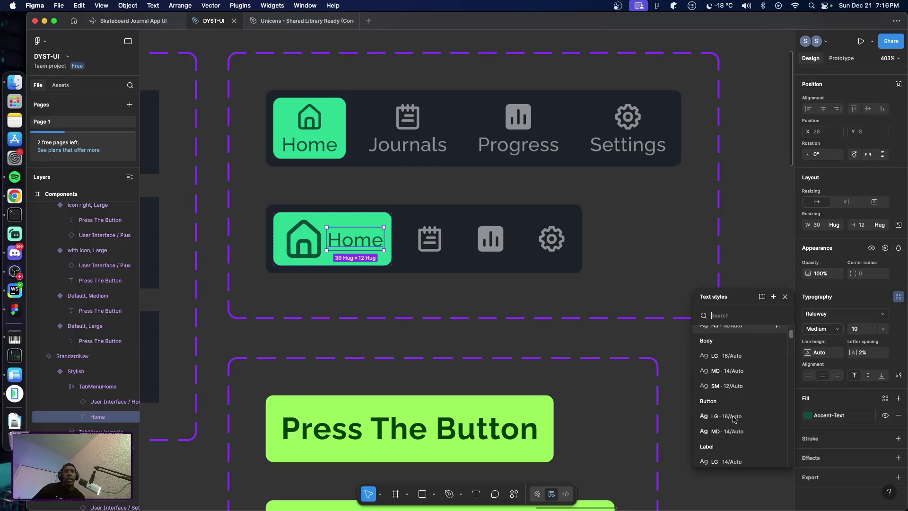
{"action": "left_click", "coordinate": [727, 431]}
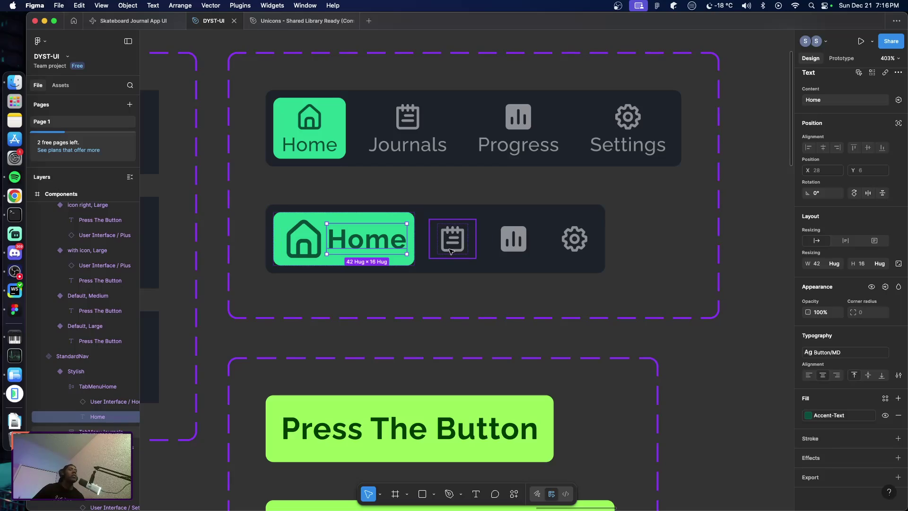
Resize the Journals tab's notes icon to 24 × 24
{"action": "left_click", "coordinate": [442, 250]}
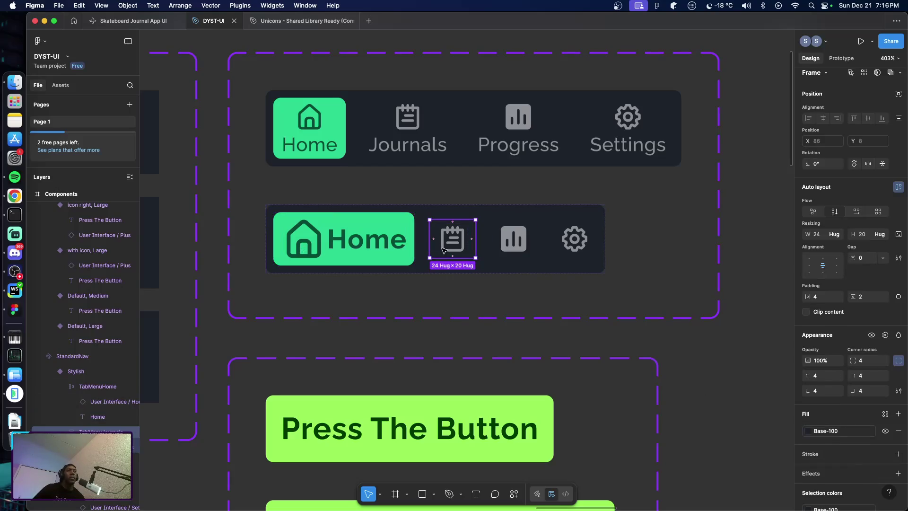
{"action": "double_click", "coordinate": [447, 251]}
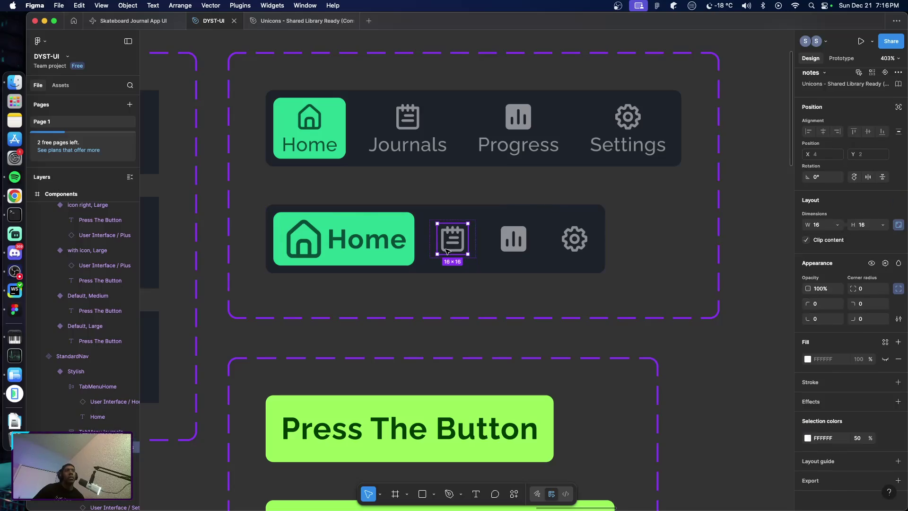
{"action": "left_click", "coordinate": [827, 225]}
{"action": "type", "text": "24"}
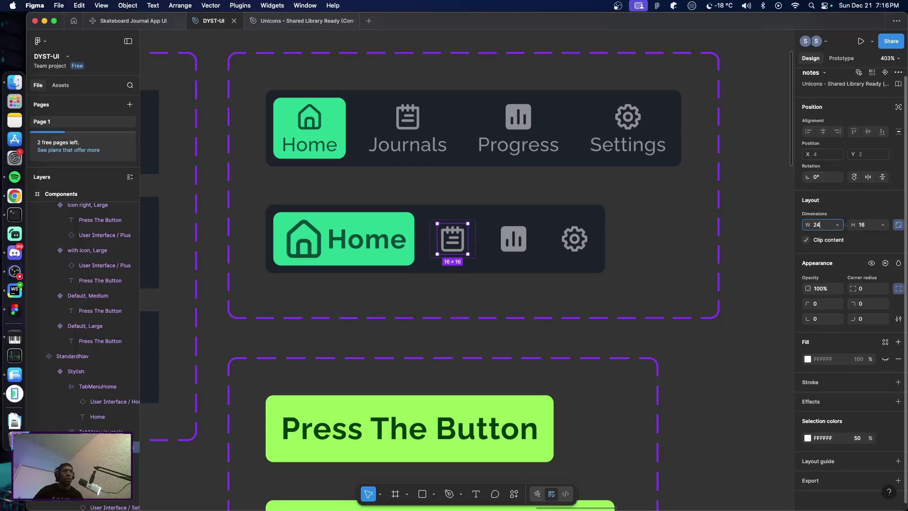
{"action": "key", "text": "Tab"}
Resize the chart icon to W 24, H 24
{"action": "left_click", "coordinate": [532, 246]}
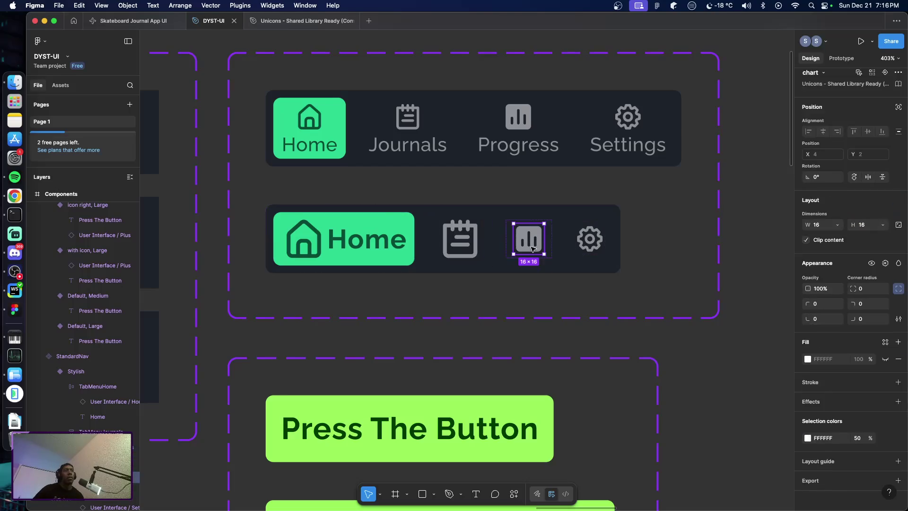
{"action": "left_click", "coordinate": [822, 226]}
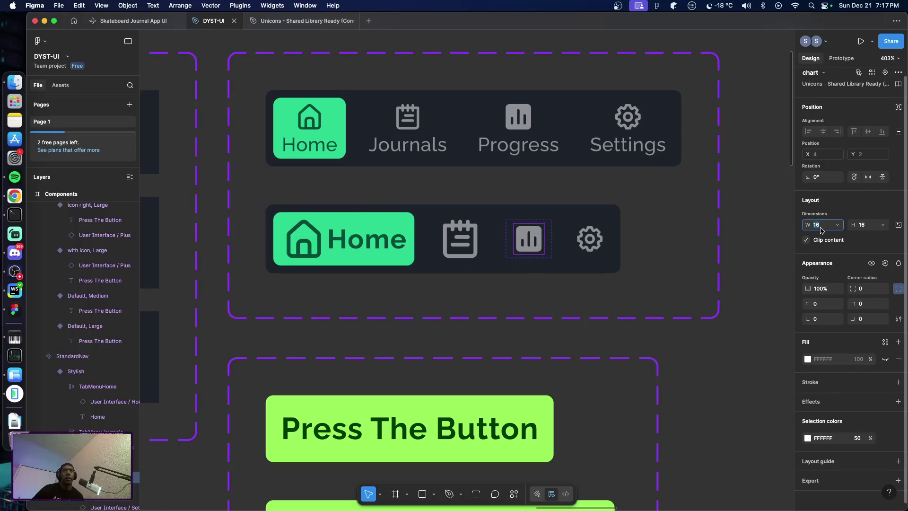
{"action": "type", "text": "24"}
{"action": "key", "text": "Return"}
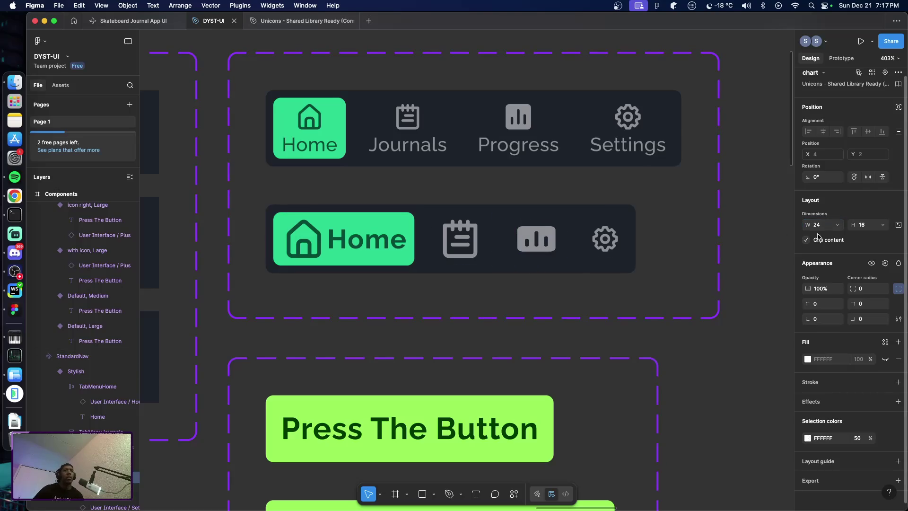
{"action": "left_click", "coordinate": [865, 225]}
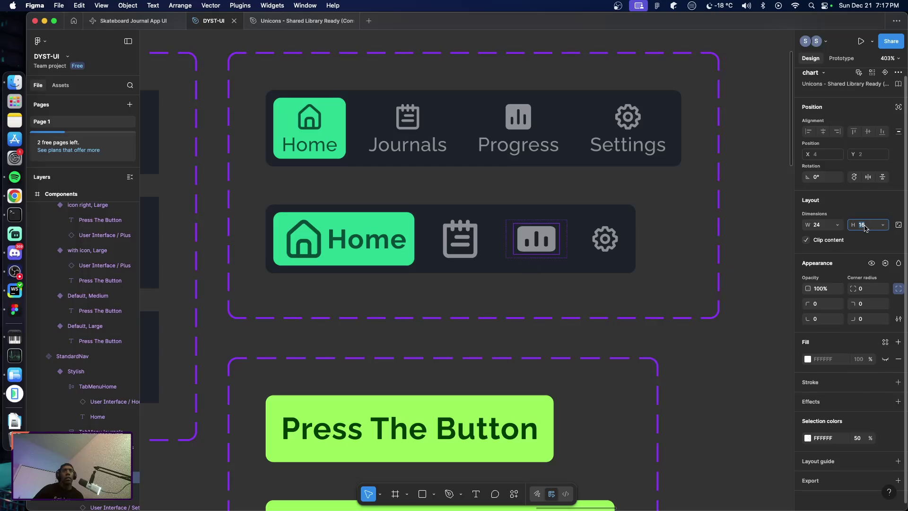
{"action": "type", "text": "24"}
{"action": "key", "text": "Return"}
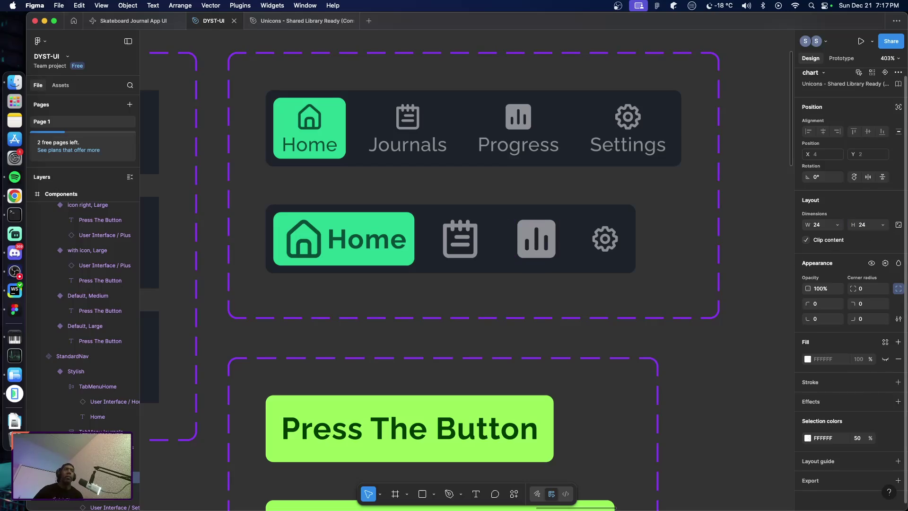
{"action": "scroll", "coordinate": [668, 300], "scroll_direction": "right", "scroll_amount": 5}
{"action": "scroll", "coordinate": [633, 303], "scroll_direction": "right", "scroll_amount": 3}
{"action": "scroll", "coordinate": [633, 303], "scroll_direction": "down", "scroll_amount": 5}
Set the settings gear icon to 24 px
{"action": "scroll", "coordinate": [633, 303], "scroll_direction": "left", "scroll_amount": 3}
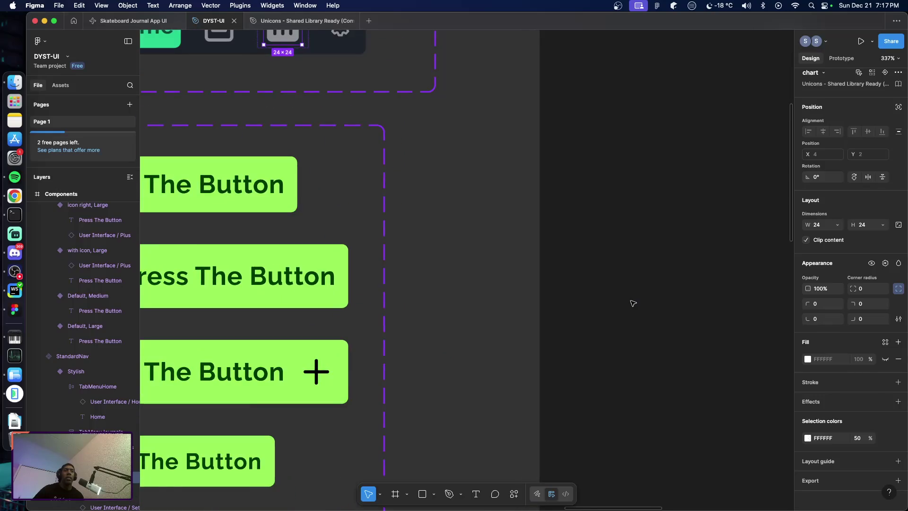
{"action": "scroll", "coordinate": [634, 304], "scroll_direction": "down", "scroll_amount": 10, "text": "ctrl"}
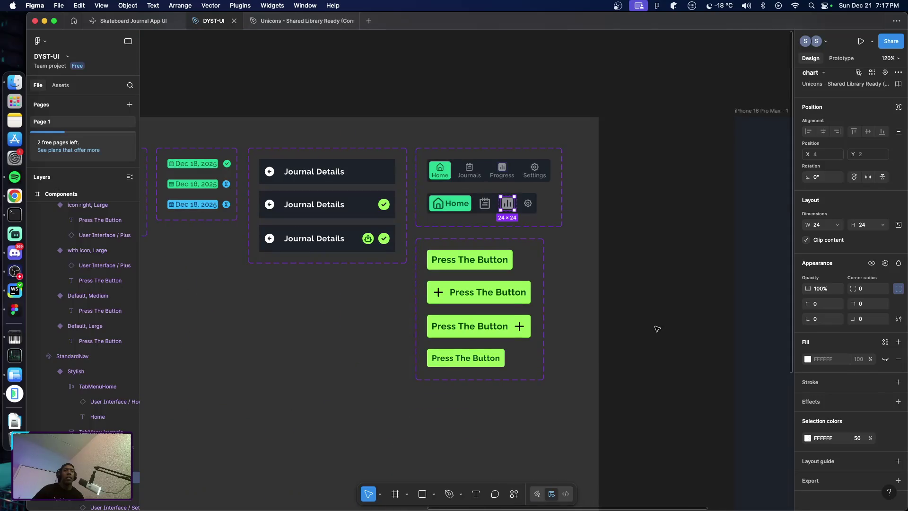
{"action": "mouse_move", "coordinate": [658, 331]}
{"action": "left_mouse_down"}
{"action": "mouse_move", "coordinate": [431, 151]}
{"action": "mouse_move", "coordinate": [430, 164]}
{"action": "mouse_move", "coordinate": [466, 201]}
{"action": "mouse_move", "coordinate": [472, 229]}
{"action": "mouse_move", "coordinate": [438, 178]}
{"action": "left_mouse_up"}
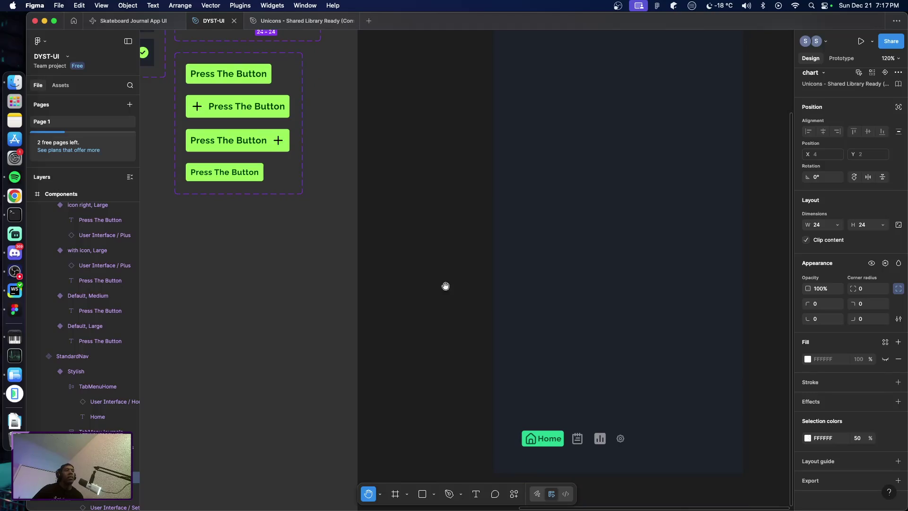
{"action": "scroll", "coordinate": [422, 248], "scroll_direction": "up", "scroll_amount": 1}
{"action": "left_click_drag", "start_coordinate": [422, 248], "coordinate": [422, 271]}
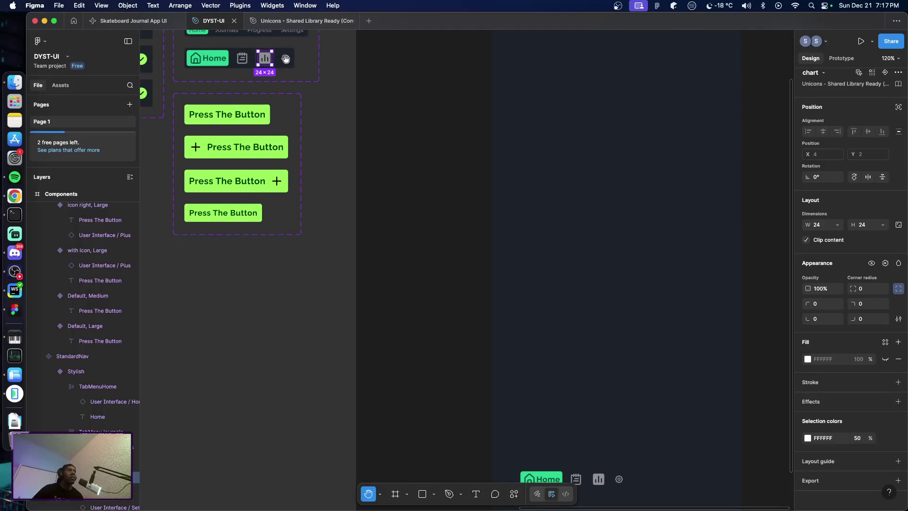
{"action": "key", "text": "v"}
{"action": "left_click", "coordinate": [285, 60]}
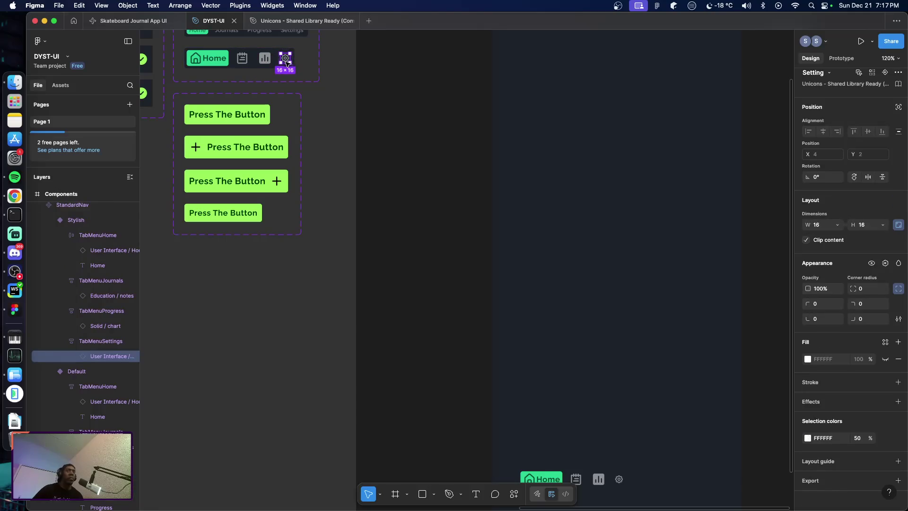
{"action": "left_click", "coordinate": [824, 229]}
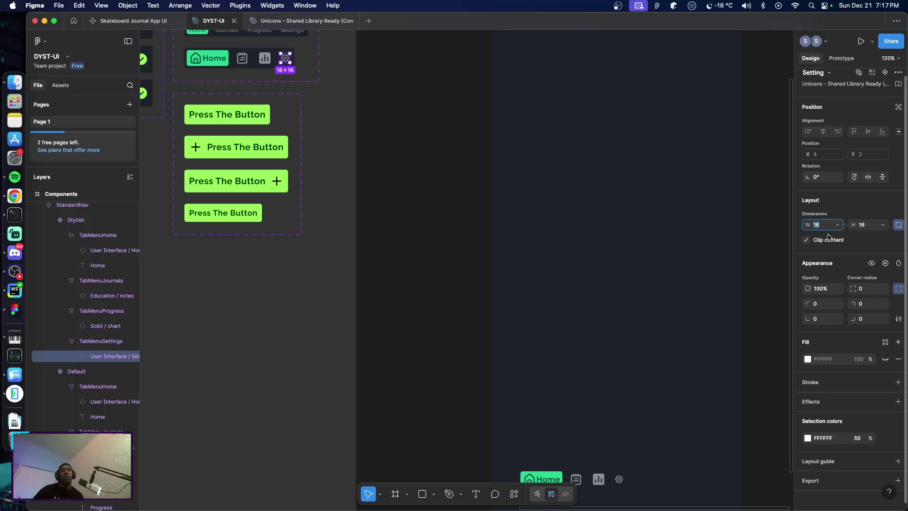
{"action": "type", "text": "24"}
{"action": "key", "text": "Tab"}
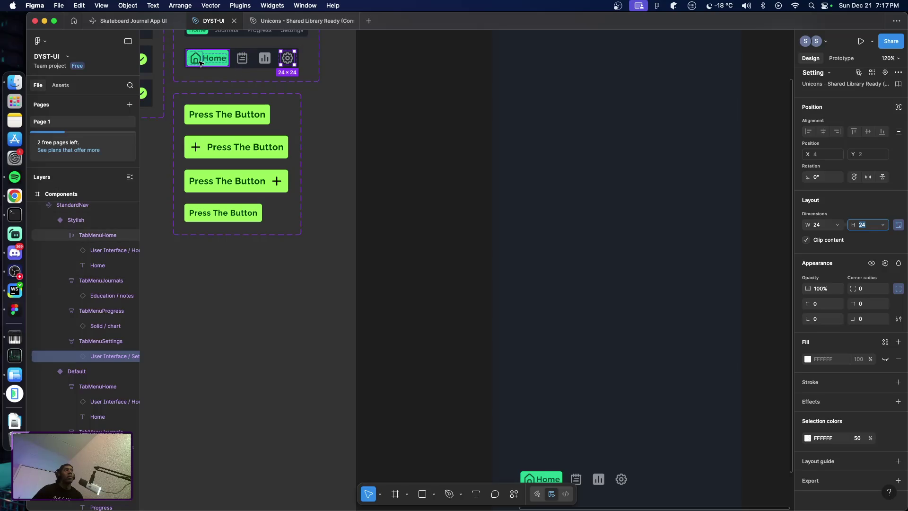
Resize the house and notes icons to 32 × 32
{"action": "left_click", "coordinate": [198, 61]}
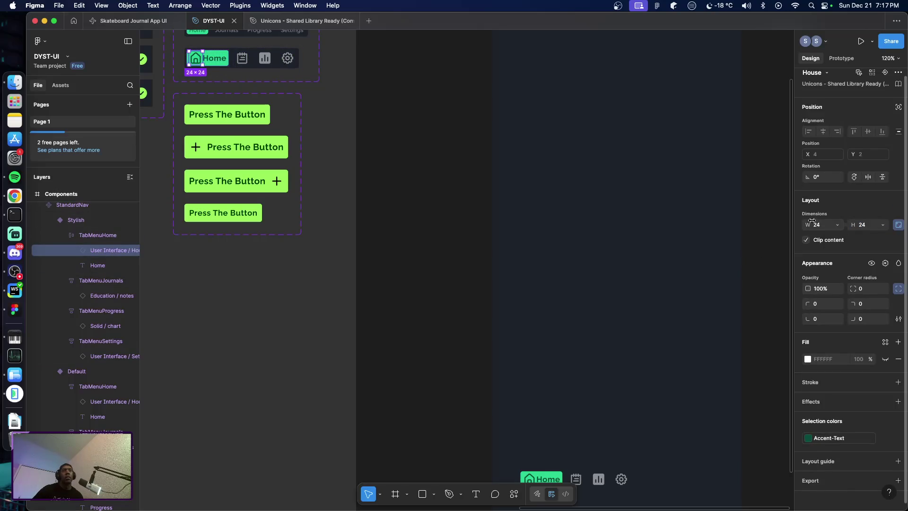
{"action": "left_click", "coordinate": [828, 226]}
{"action": "type", "text": "32"}
{"action": "key", "text": "Tab"}
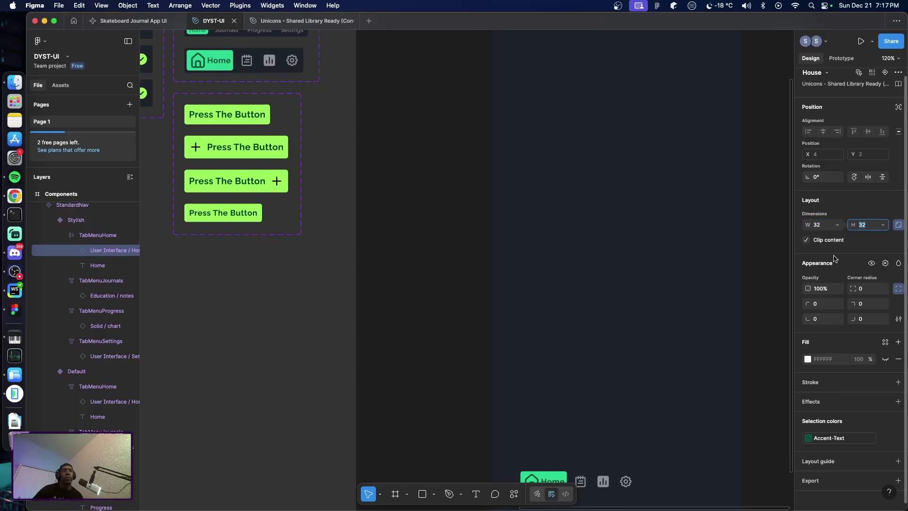
{"action": "left_click", "coordinate": [247, 64]}
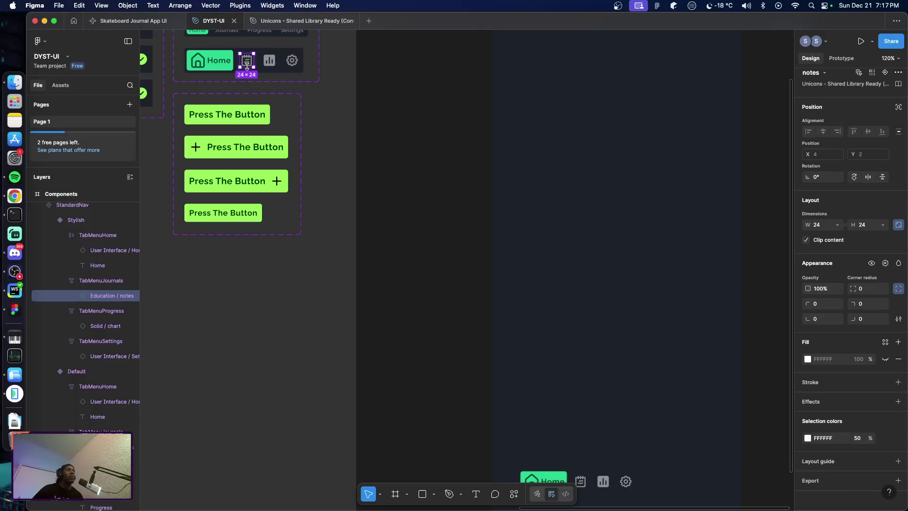
{"action": "left_click", "coordinate": [818, 225]}
{"action": "type", "text": "3"}
{"action": "key", "text": "Return"}
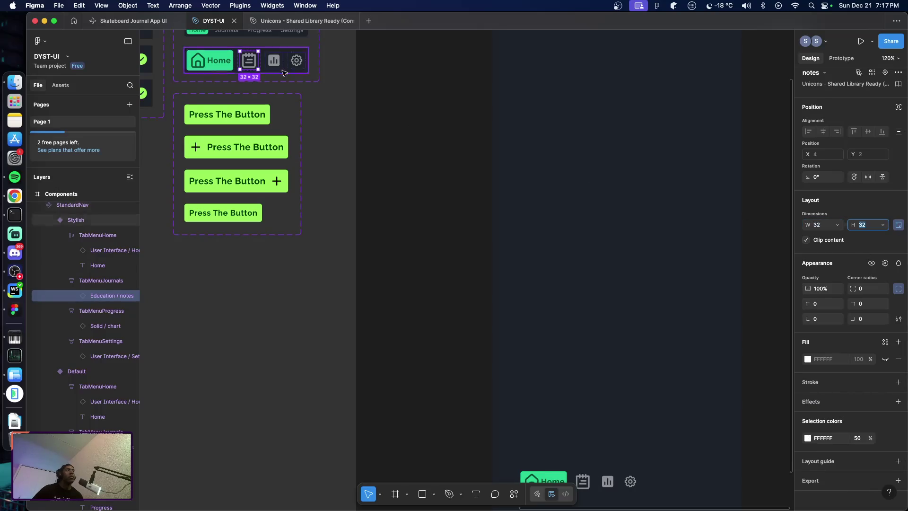
Resize the chart and gear icons to 32 × 32 with proportions locked
{"action": "left_click", "coordinate": [274, 60]}
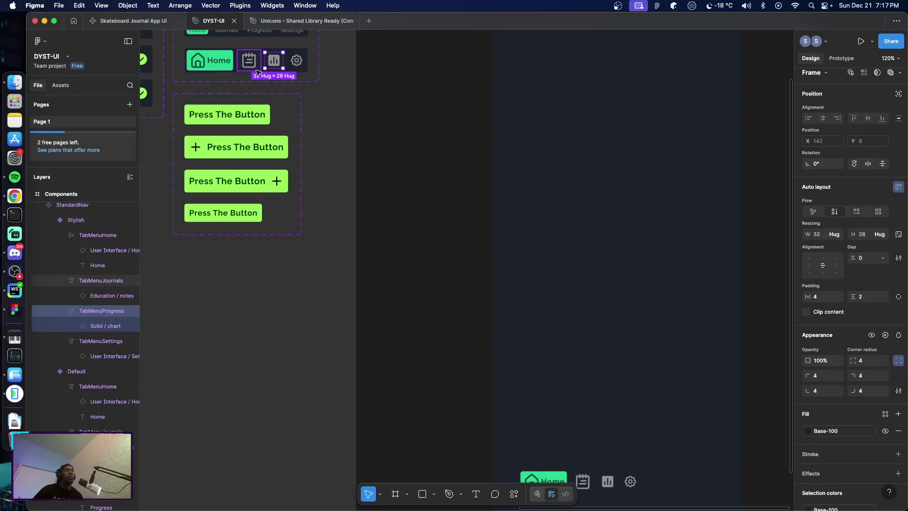
{"action": "left_click", "coordinate": [273, 65]}
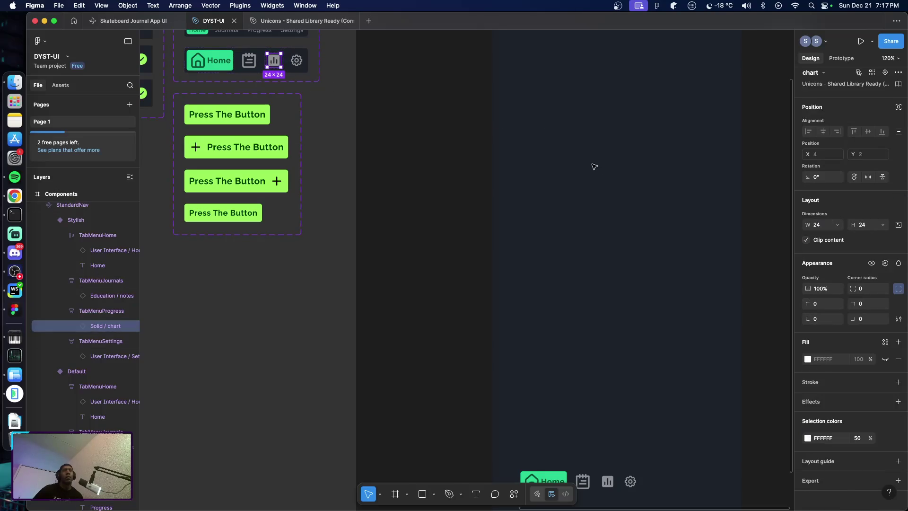
{"action": "left_click", "coordinate": [898, 225]}
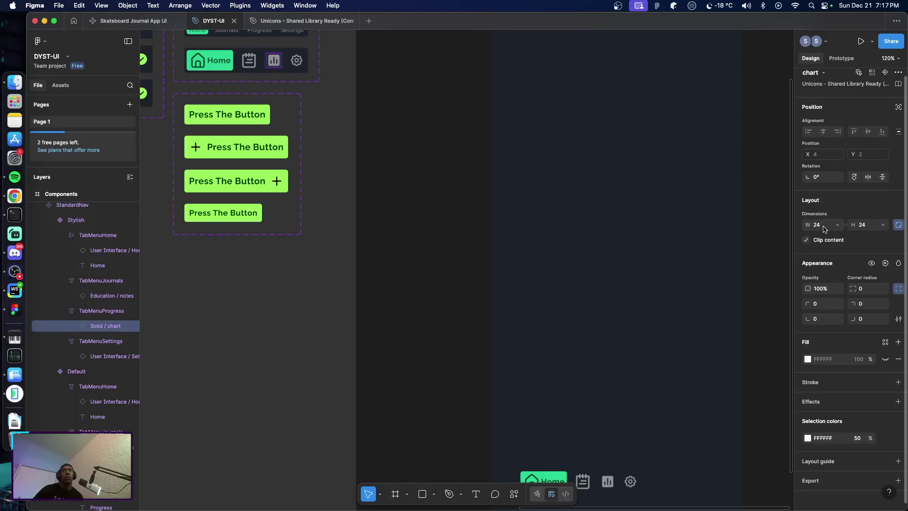
{"action": "left_click", "coordinate": [823, 225]}
{"action": "type", "text": "23"}
{"action": "type", "text": "32"}
{"action": "key", "text": "Return"}
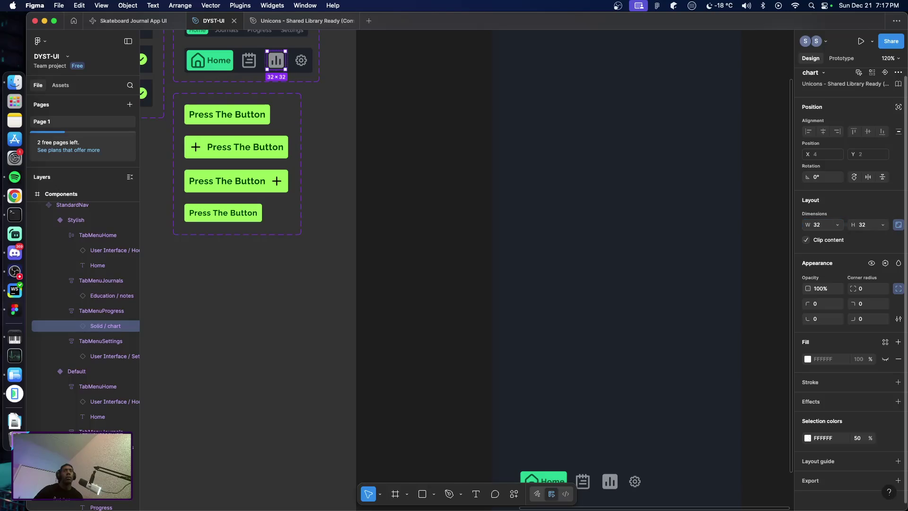
{"action": "left_click", "coordinate": [300, 61]}
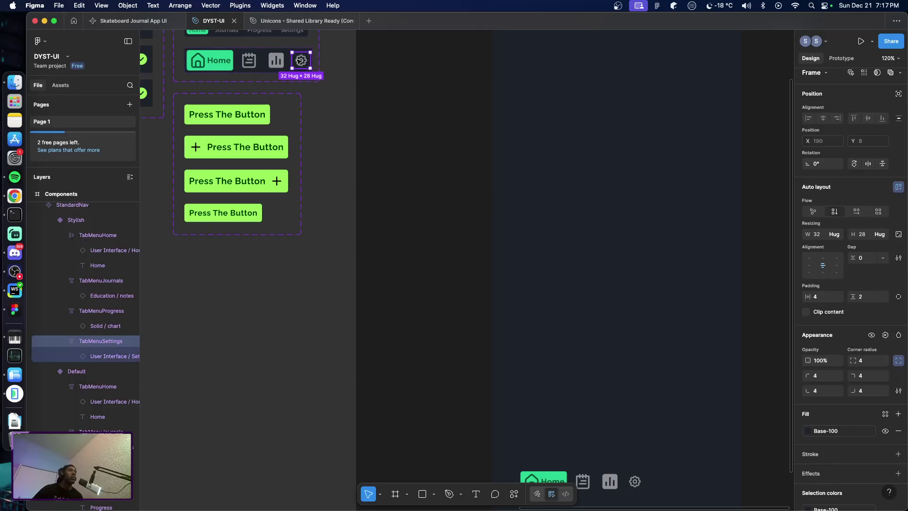
{"action": "left_click", "coordinate": [302, 61]}
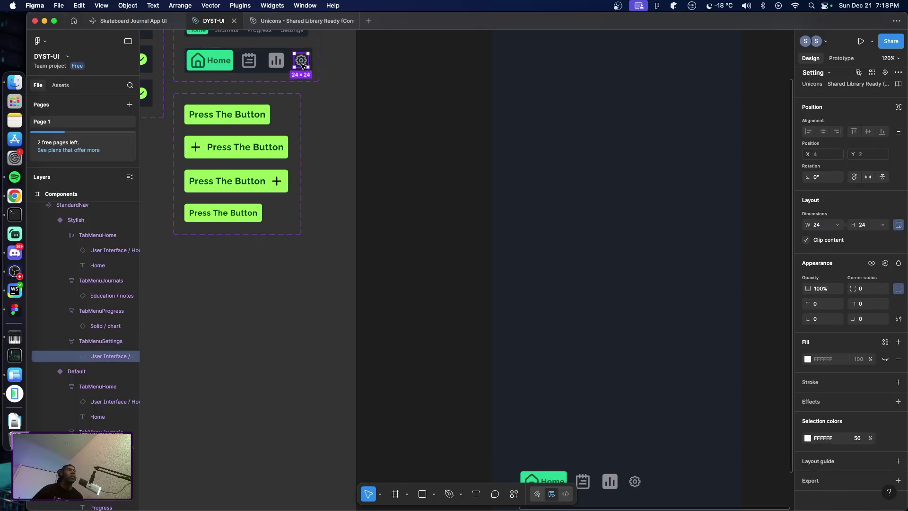
{"action": "left_click", "coordinate": [830, 225]}
{"action": "type", "text": "32"}
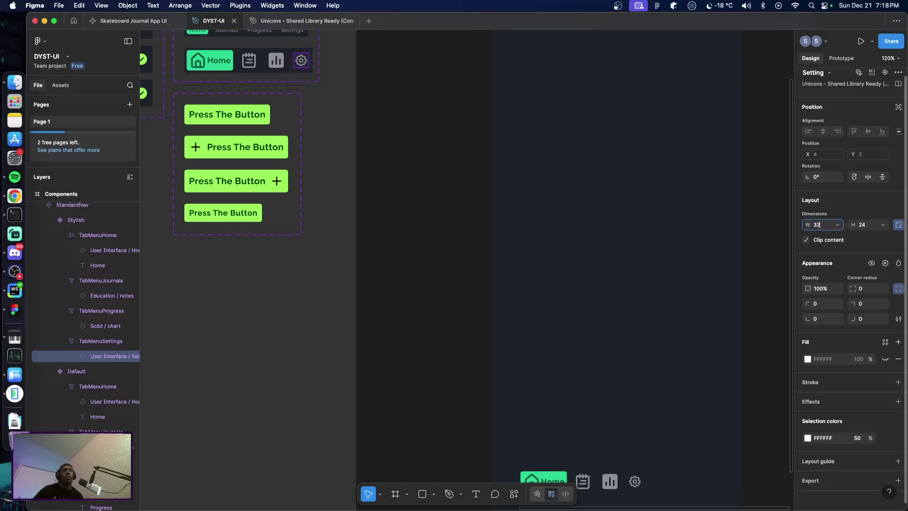
{"action": "key", "text": "Return"}
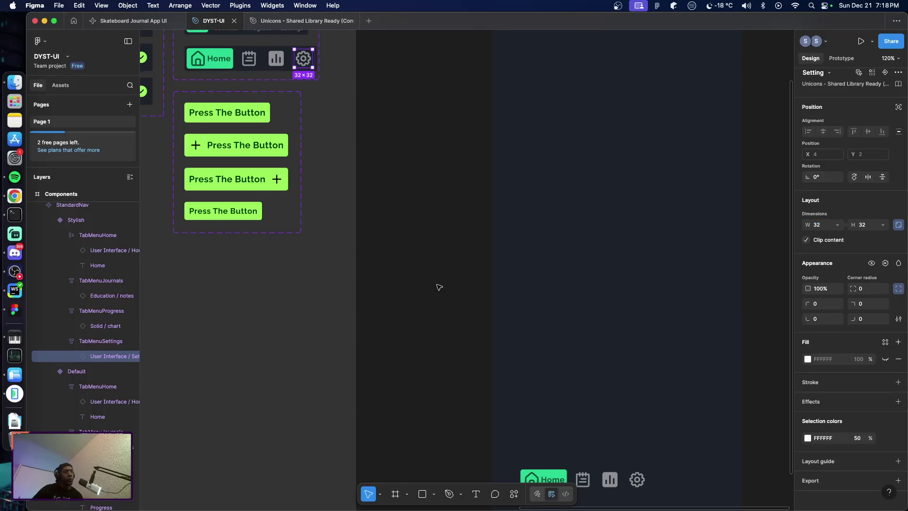
{"action": "scroll", "coordinate": [435, 287], "scroll_direction": "up", "scroll_amount": 5}
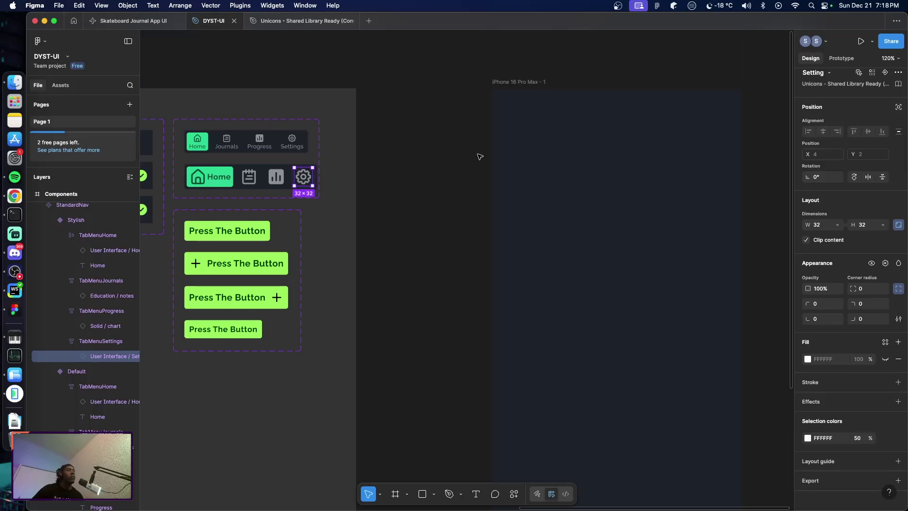
Fill the iPhone 16 Pro Max frame with the Neutral colour style
{"action": "left_click", "coordinate": [544, 165]}
{"action": "left_click", "coordinate": [818, 371]}
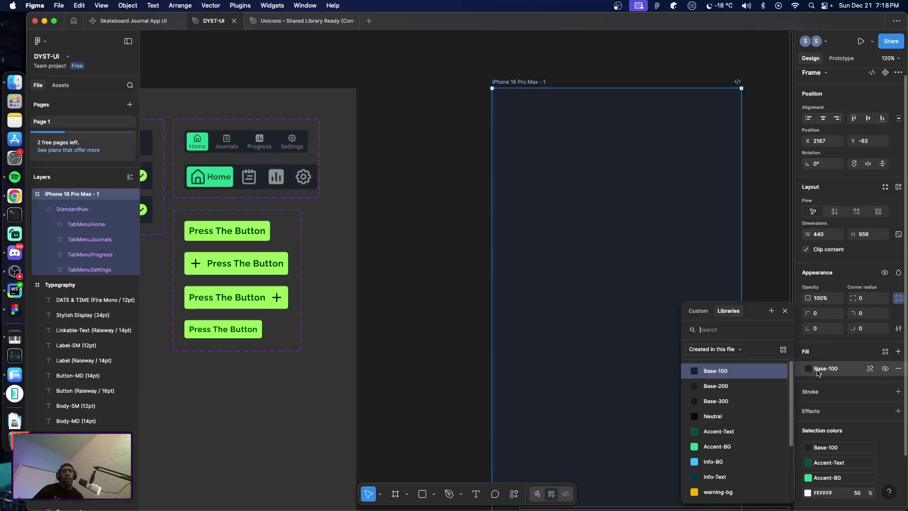
{"action": "left_click", "coordinate": [714, 416]}
{"action": "scroll", "coordinate": [618, 380], "scroll_direction": "down", "scroll_amount": 8}
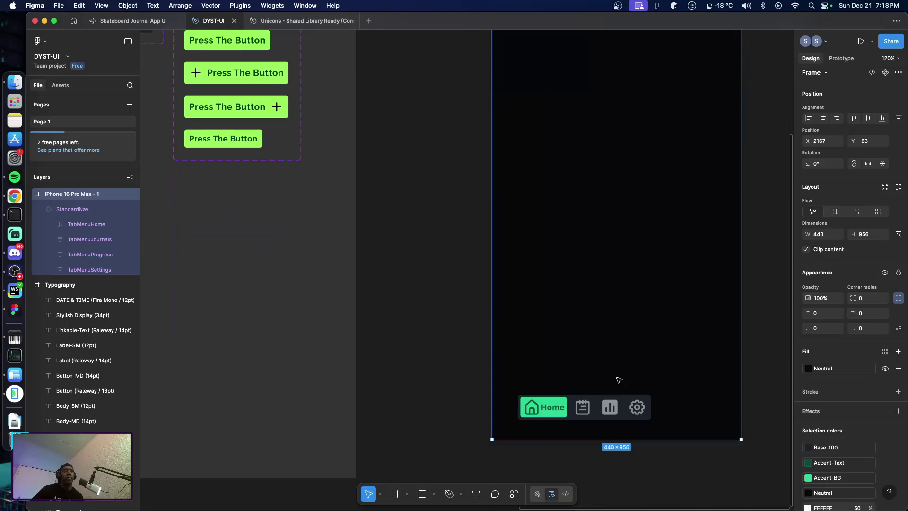
Drag the phone's nav bar to the frame's horizontal centre (X 103, Y 877)
{"action": "left_click", "coordinate": [573, 417]}
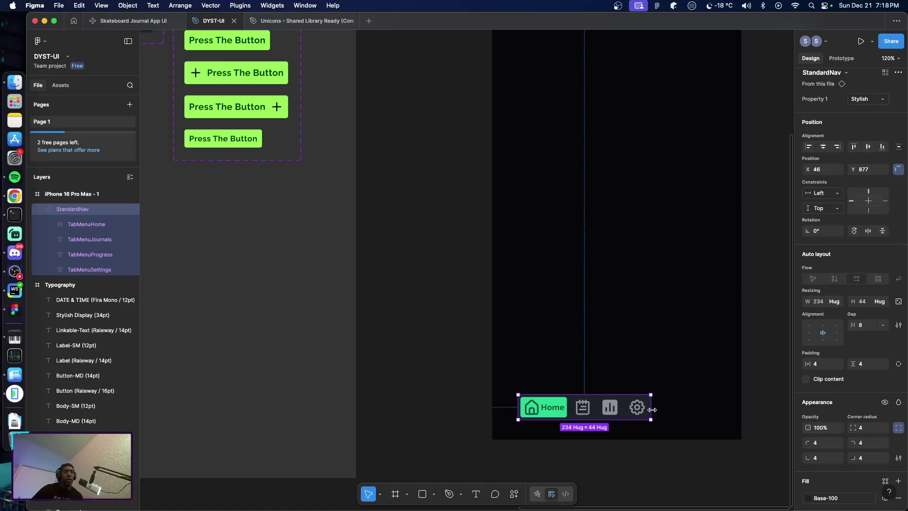
{"action": "left_click_drag", "start_coordinate": [598, 412], "coordinate": [630, 413]}
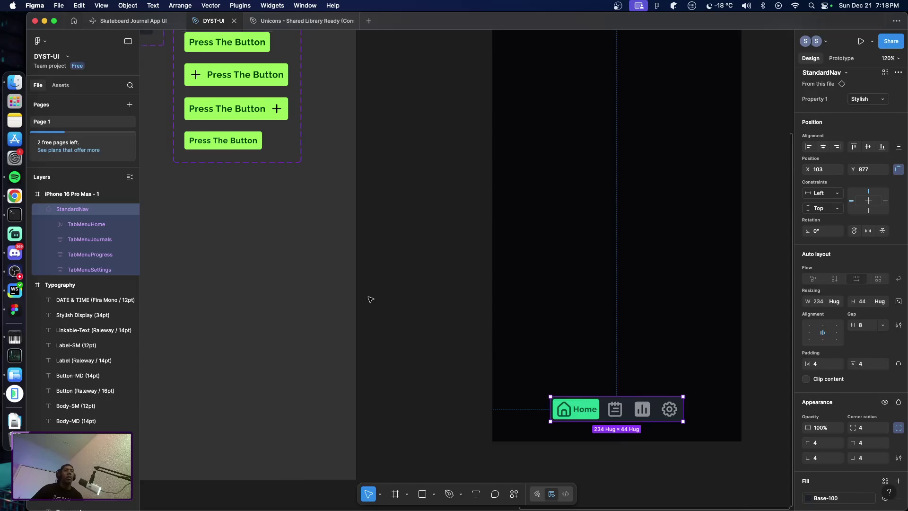
{"action": "scroll", "coordinate": [370, 299], "scroll_direction": "up", "scroll_amount": 5}
{"action": "left_click", "coordinate": [240, 175]}
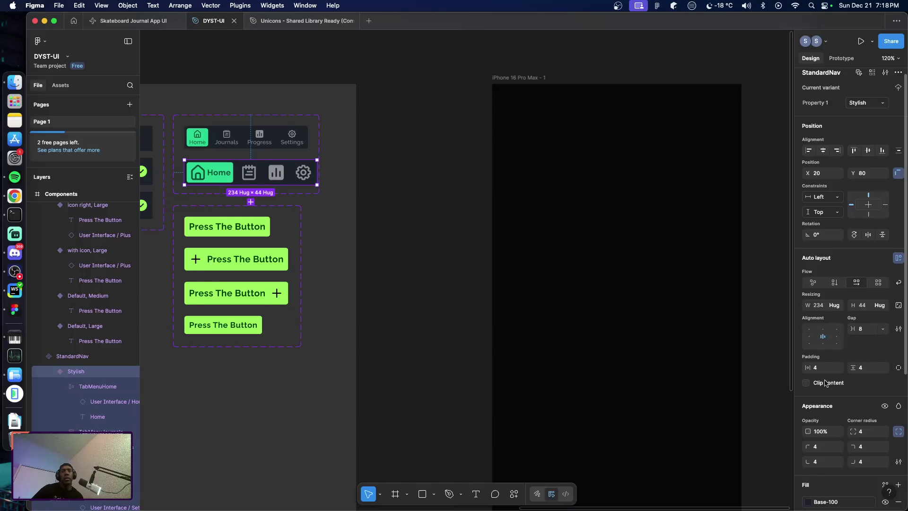
Set the Stylish nav variant's auto-layout gap to 16
{"action": "left_click", "coordinate": [869, 329]}
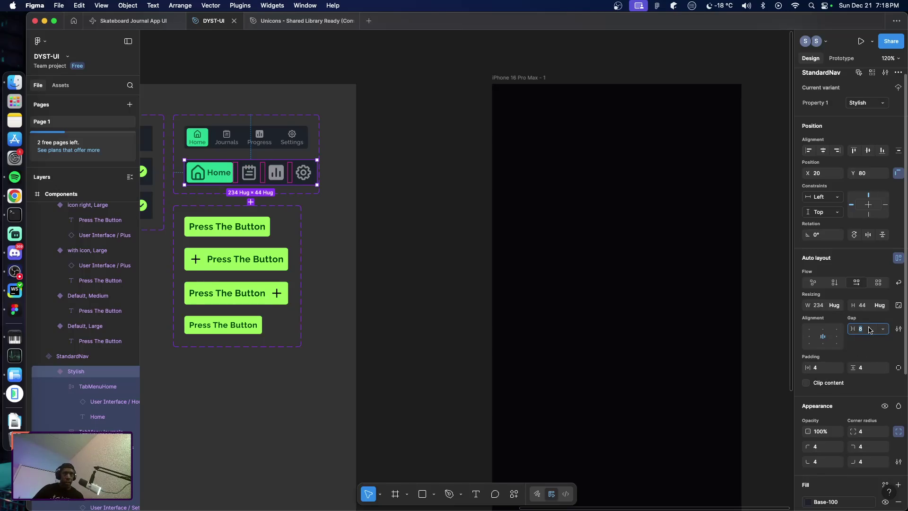
{"action": "type", "text": "16"}
{"action": "key", "text": "Return"}
{"action": "scroll", "coordinate": [708, 342], "scroll_direction": "down", "scroll_amount": 5}
{"action": "scroll", "coordinate": [713, 349], "scroll_direction": "up", "scroll_amount": 2}
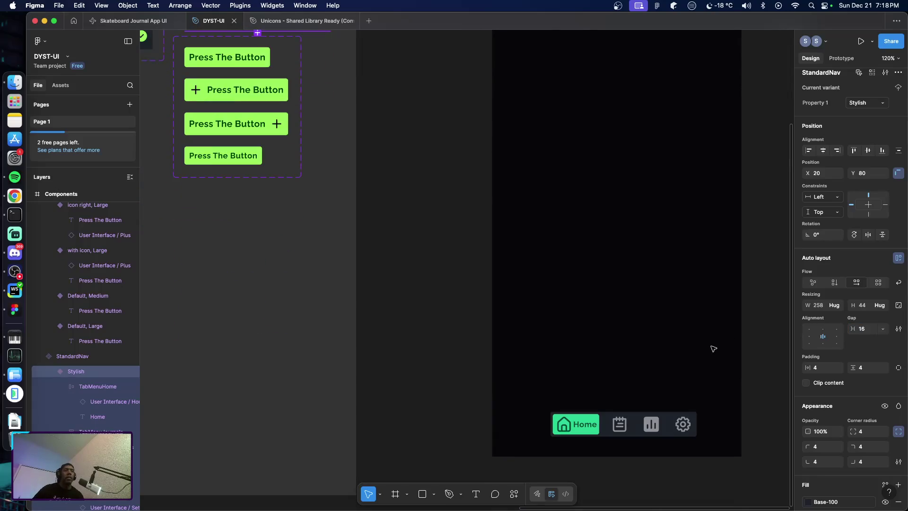
{"action": "scroll", "coordinate": [321, 117], "scroll_direction": "up", "scroll_amount": 5}
Widen the StandardNav component set to 298
{"action": "left_click", "coordinate": [323, 164]}
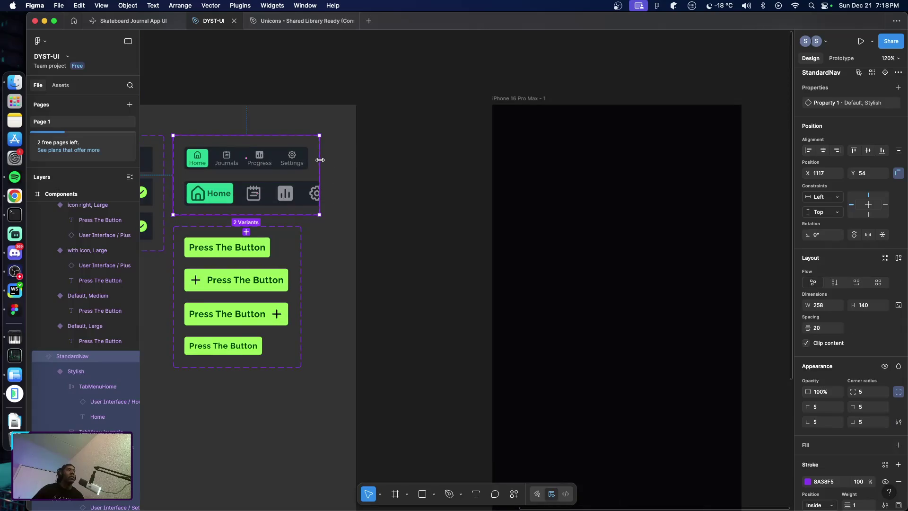
{"action": "left_click_drag", "start_coordinate": [327, 164], "coordinate": [345, 164]}
{"action": "scroll", "coordinate": [416, 225], "scroll_direction": "down", "scroll_amount": 5}
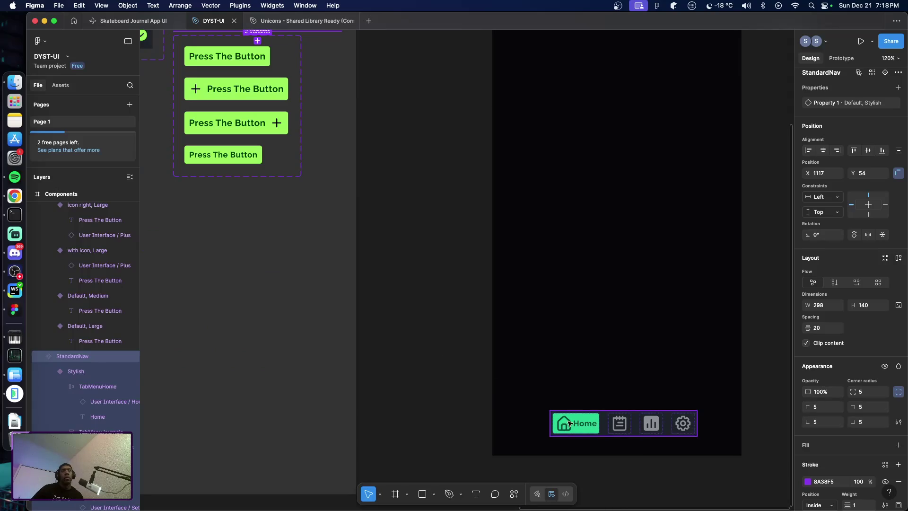
{"action": "scroll", "coordinate": [331, 213], "scroll_direction": "up", "scroll_amount": 1}
{"action": "scroll", "coordinate": [520, 284], "scroll_direction": "up", "scroll_amount": 1}
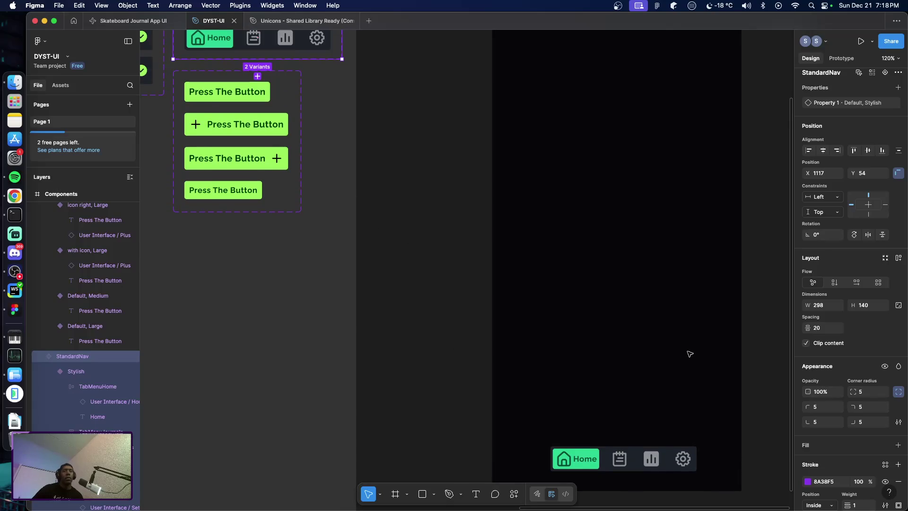
Change the component set's corner radius from 5 to 4
{"action": "left_click", "coordinate": [869, 393]}
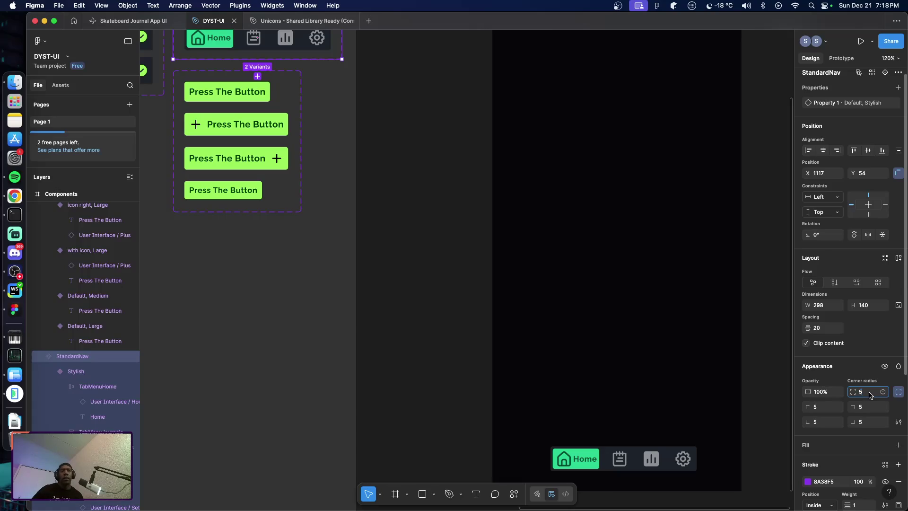
{"action": "key", "text": "BackSpace"}
{"action": "key", "text": "BackSpace"}
{"action": "type", "text": "4"}
{"action": "key", "text": "Return"}
{"action": "scroll", "coordinate": [374, 215], "scroll_direction": "up", "scroll_amount": 3}
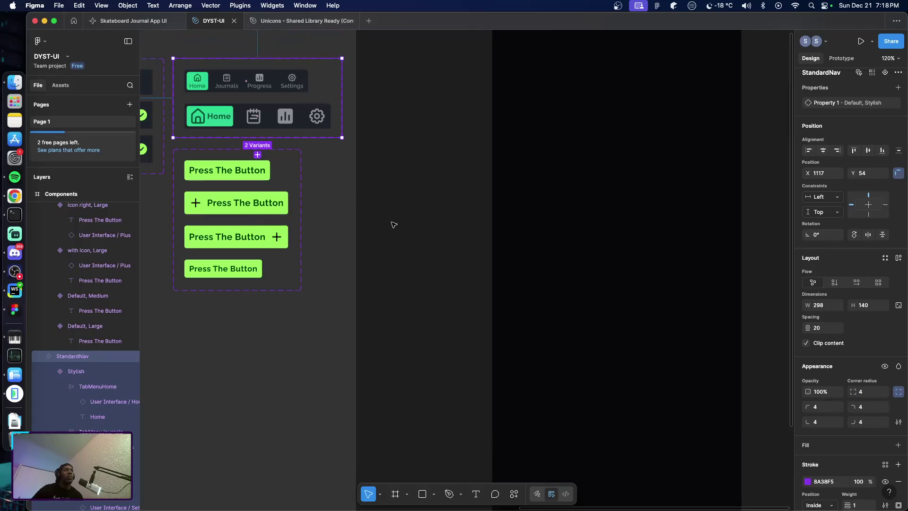
{"action": "key", "text": "Up"}
{"action": "left_click", "coordinate": [273, 127]}
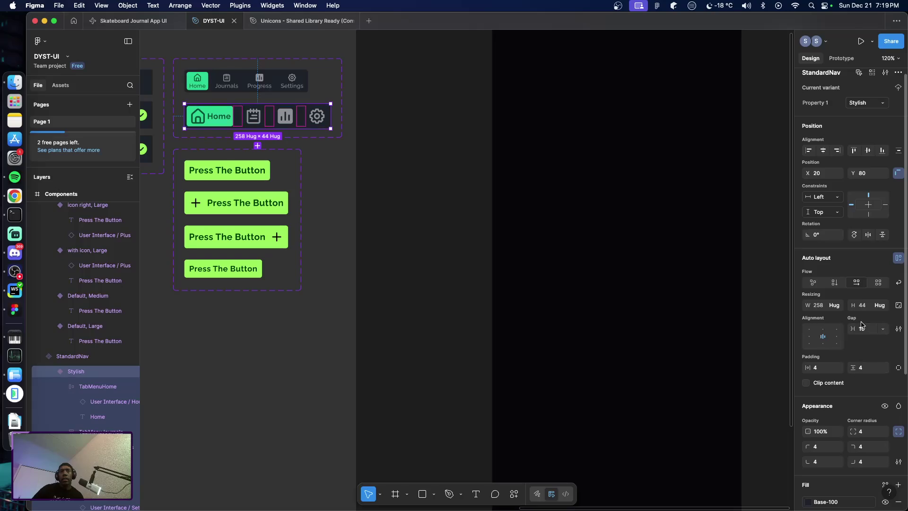
Set the Stylish nav's horizontal and vertical padding to 8
{"action": "left_click", "coordinate": [823, 371]}
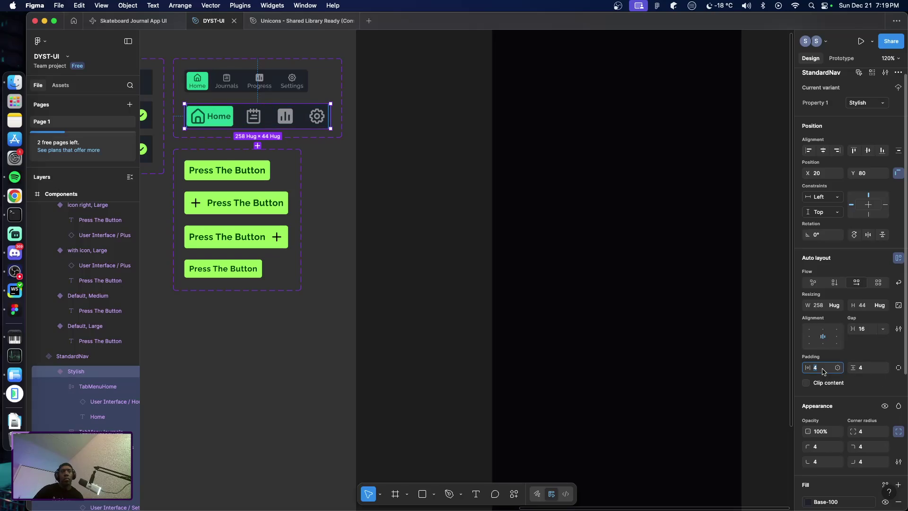
{"action": "type", "text": "7"}
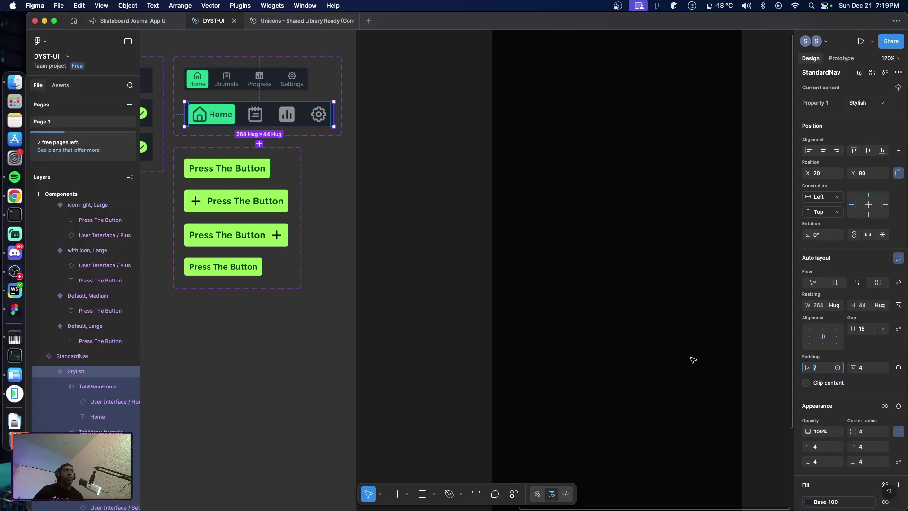
{"action": "scroll", "coordinate": [691, 360], "scroll_direction": "down", "scroll_amount": 2}
{"action": "type", "text": "8"}
{"action": "key", "text": "Tab"}
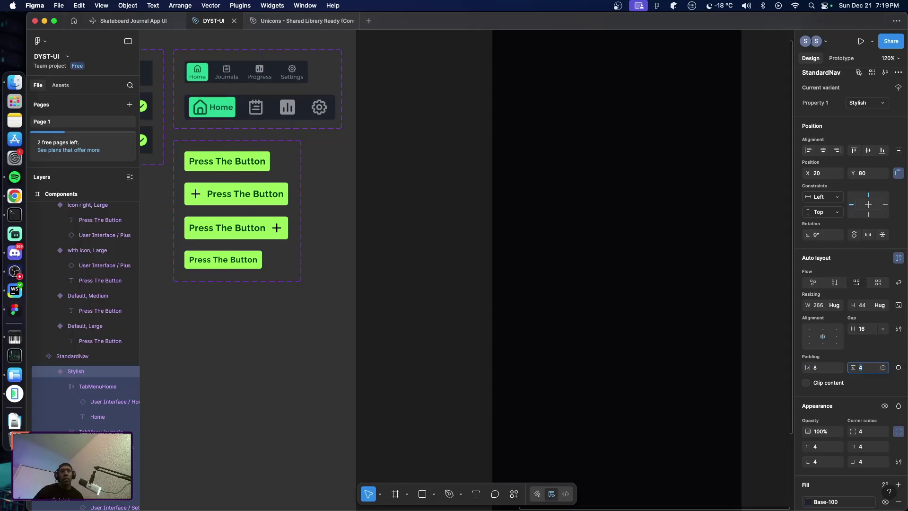
{"action": "type", "text": "8"}
{"action": "key", "text": "Return"}
Drag the phone's nav bar to the red centre guide (X 87, Y 876)
{"action": "scroll", "coordinate": [702, 374], "scroll_direction": "down", "scroll_amount": 5}
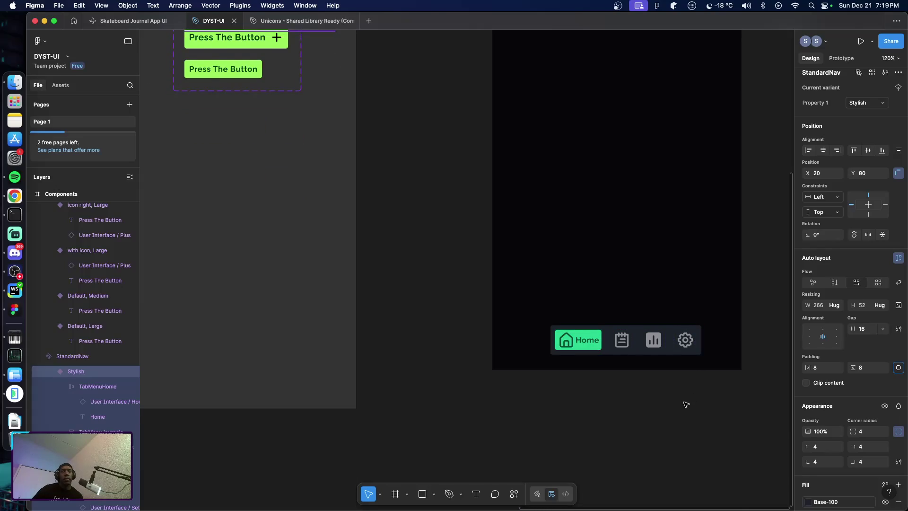
{"action": "scroll", "coordinate": [676, 402], "scroll_direction": "up", "scroll_amount": 5}
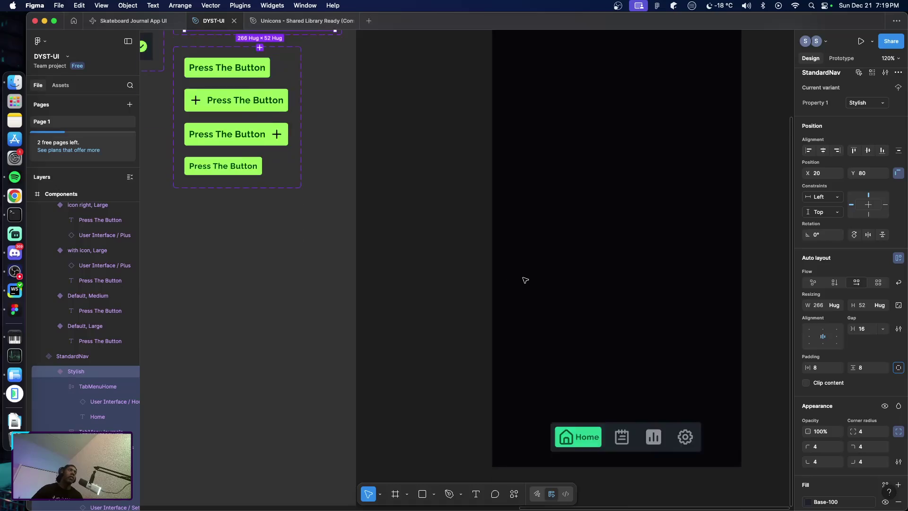
{"action": "scroll", "coordinate": [468, 277], "scroll_direction": "up", "scroll_amount": 2}
{"action": "scroll", "coordinate": [444, 250], "scroll_direction": "down", "scroll_amount": 4}
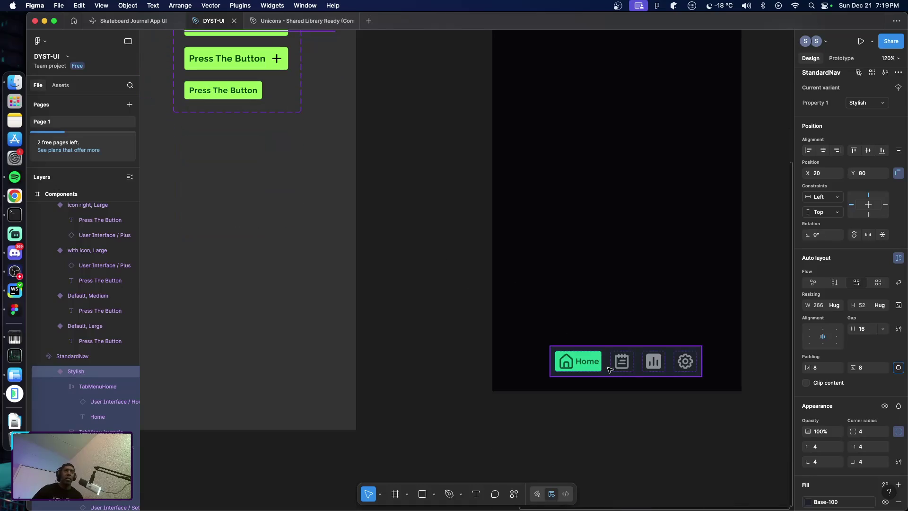
{"action": "left_click_drag", "start_coordinate": [607, 369], "coordinate": [598, 369]}
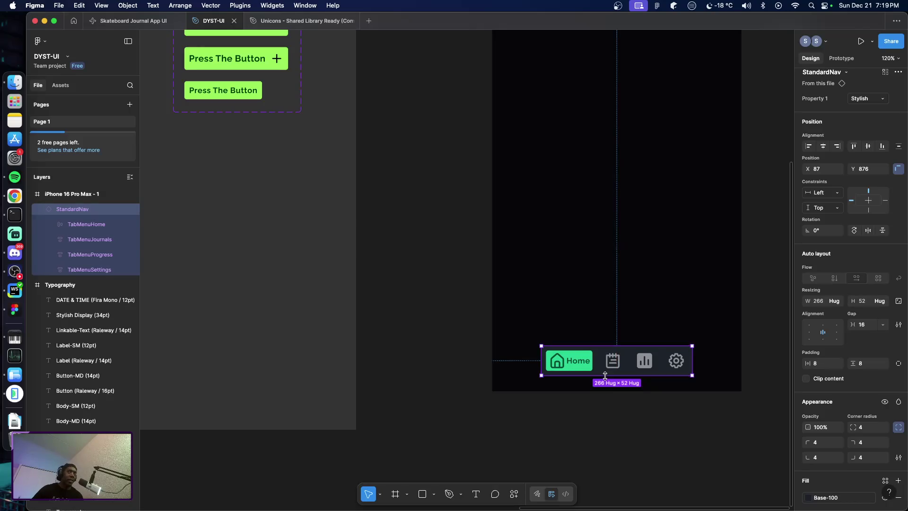
{"action": "left_click", "coordinate": [689, 422]}
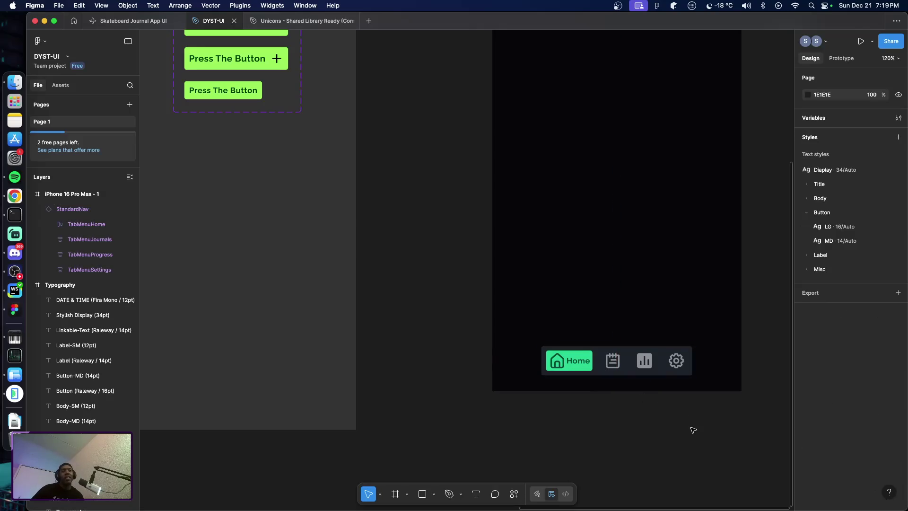
{"action": "left_click", "coordinate": [629, 370]}
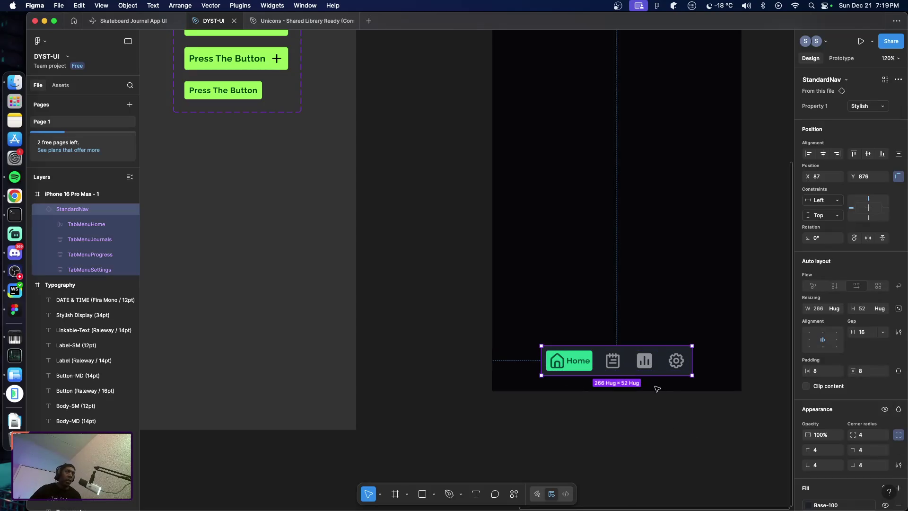
Apply the Button/LG text style to the Stylish nav's Home label
{"action": "scroll", "coordinate": [426, 331], "scroll_direction": "up", "scroll_amount": 5}
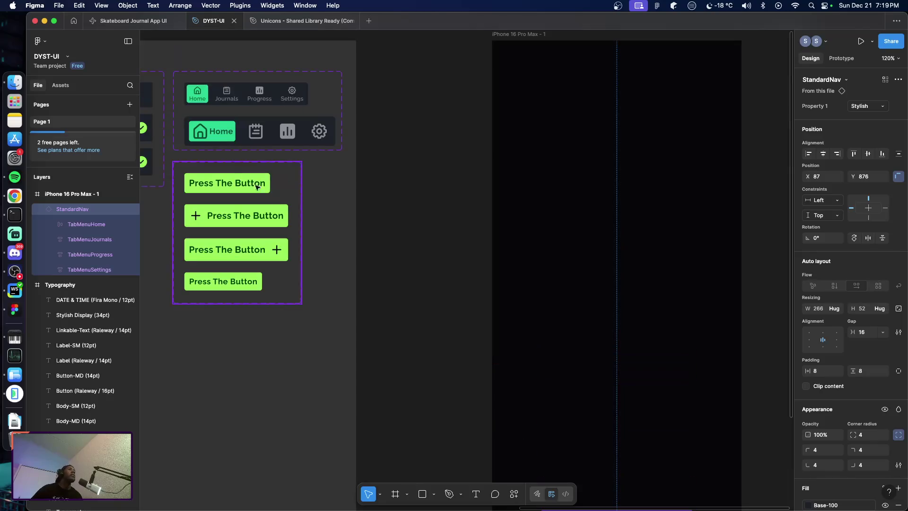
{"action": "double_click", "coordinate": [219, 133]}
{"action": "double_click", "coordinate": [219, 133]}
{"action": "double_click", "coordinate": [219, 132]}
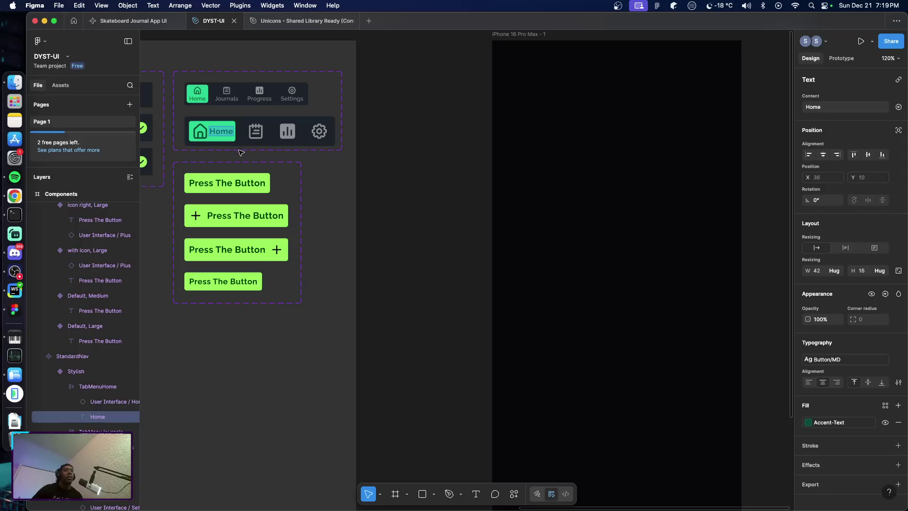
{"action": "key", "text": "Escape"}
{"action": "left_click", "coordinate": [836, 360]}
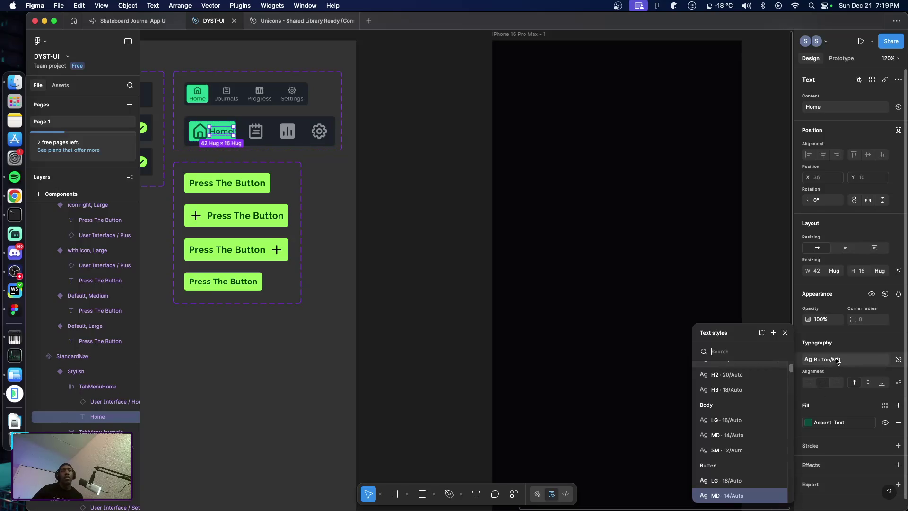
{"action": "left_click", "coordinate": [730, 481]}
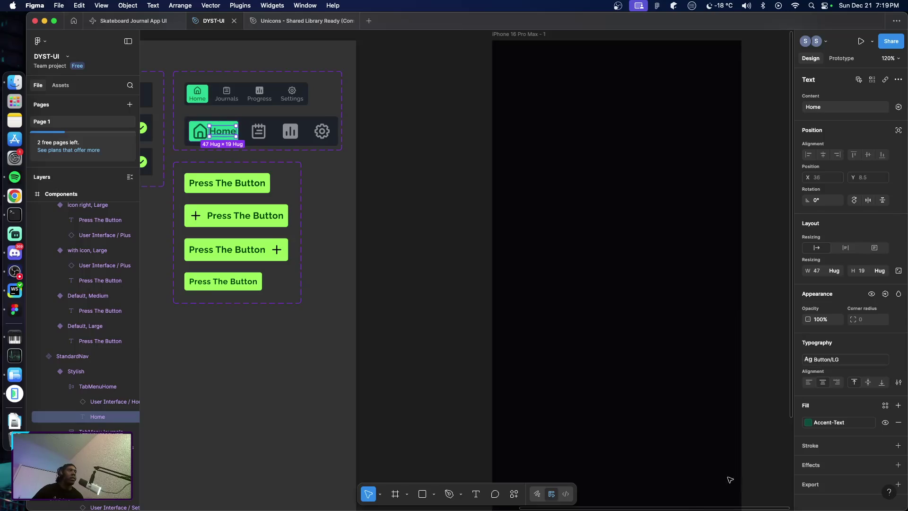
{"action": "left_click", "coordinate": [445, 337]}
{"action": "scroll", "coordinate": [446, 339], "scroll_direction": "down", "scroll_amount": 5}
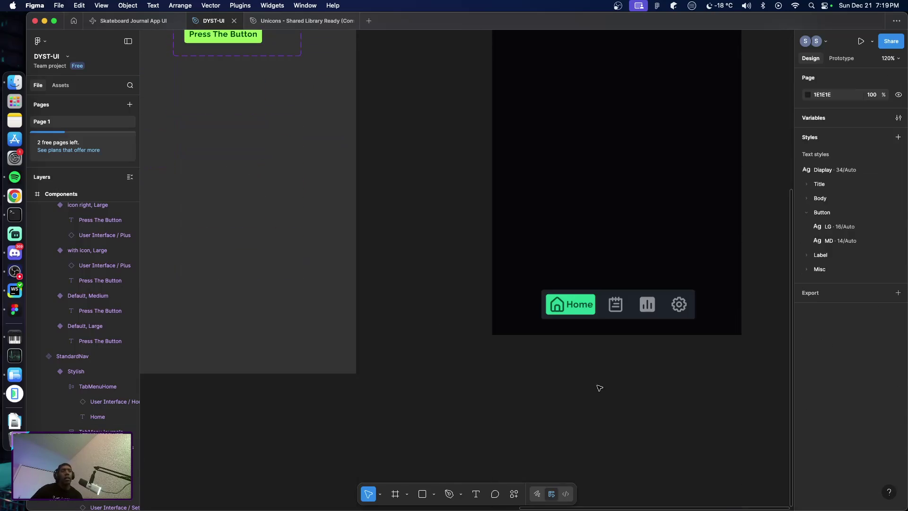
Nudge the phone's nav bar up 3 px
{"action": "scroll", "coordinate": [622, 377], "scroll_direction": "up", "scroll_amount": 2}
{"action": "scroll", "coordinate": [648, 384], "scroll_direction": "down", "scroll_amount": 5, "text": "ctrl"}
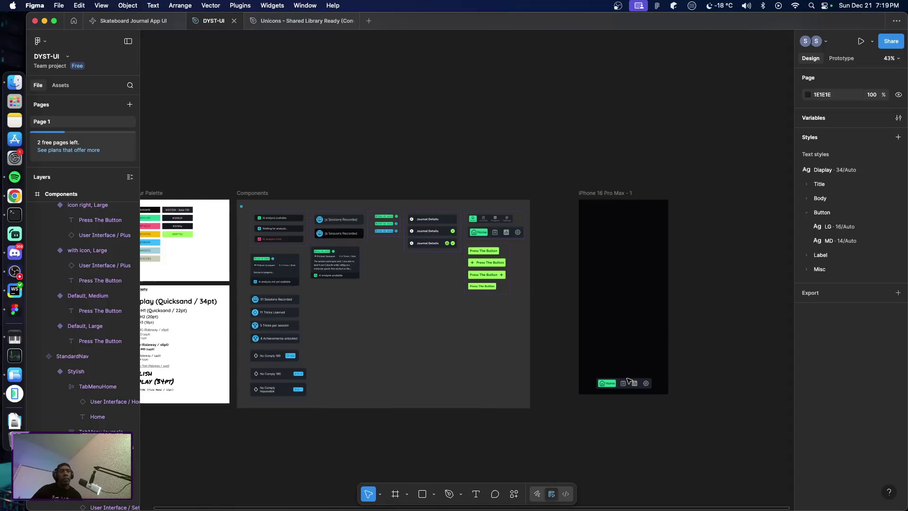
{"action": "scroll", "coordinate": [698, 347], "scroll_direction": "up", "scroll_amount": 2, "text": "ctrl"}
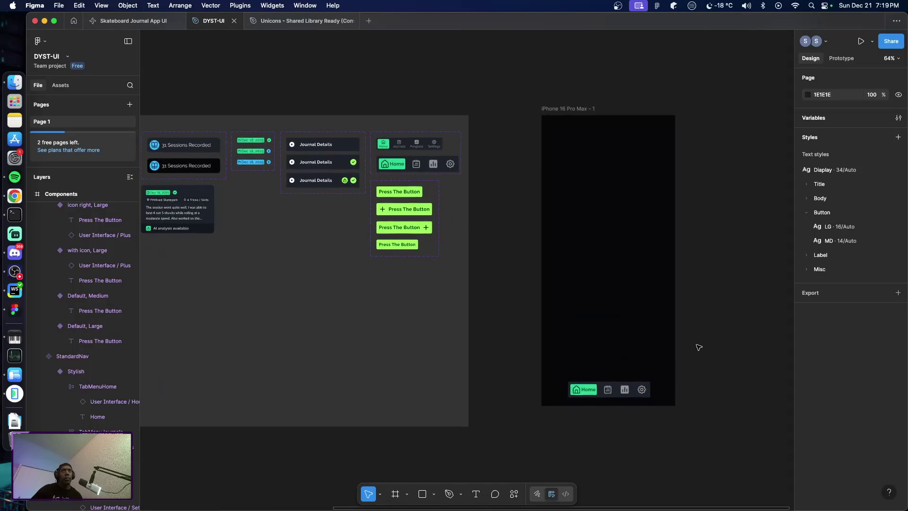
{"action": "scroll", "coordinate": [699, 347], "scroll_direction": "up", "scroll_amount": 2, "text": "ctrl"}
{"action": "scroll", "coordinate": [699, 347], "scroll_direction": "up", "scroll_amount": 1, "text": "ctrl"}
{"action": "scroll", "coordinate": [699, 347], "scroll_direction": "up", "scroll_amount": 1, "text": "ctrl"}
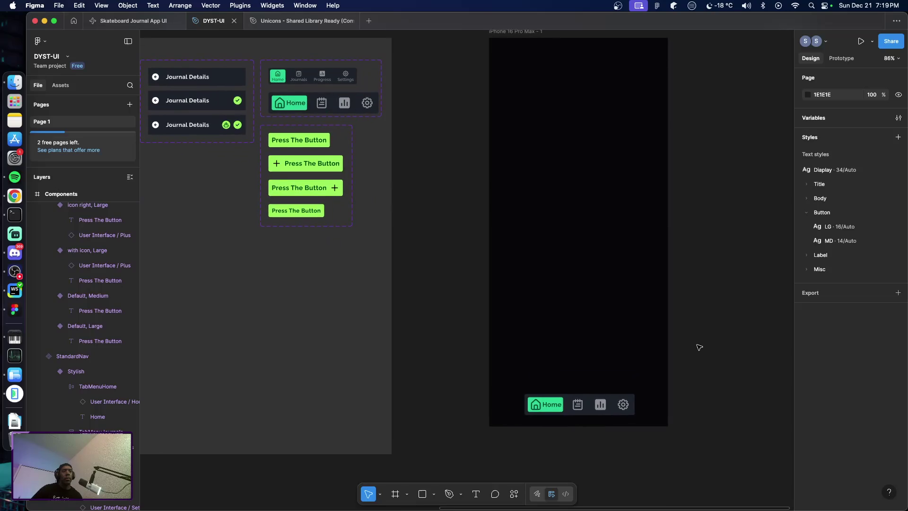
{"action": "scroll", "coordinate": [699, 347], "scroll_direction": "up", "scroll_amount": 1, "text": "ctrl"}
{"action": "scroll", "coordinate": [699, 347], "scroll_direction": "up", "scroll_amount": 1, "text": "ctrl"}
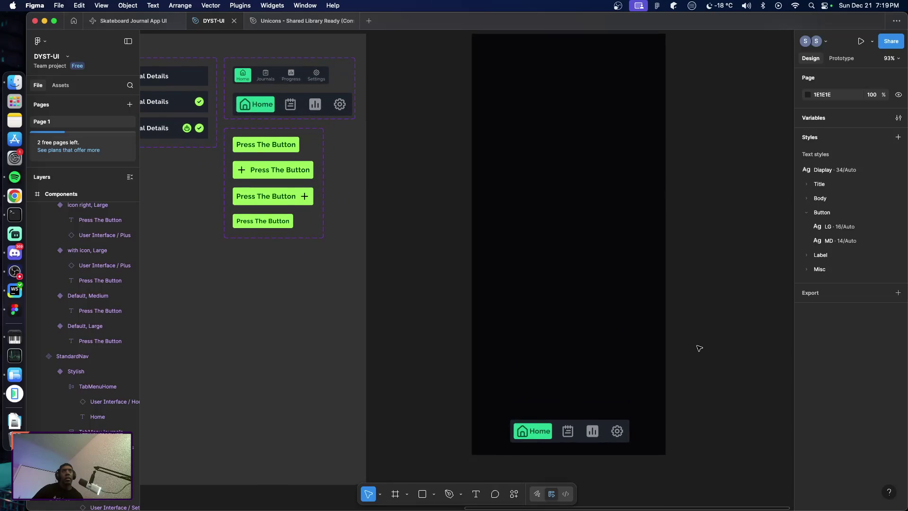
{"action": "scroll", "coordinate": [700, 349], "scroll_direction": "up", "scroll_amount": 1}
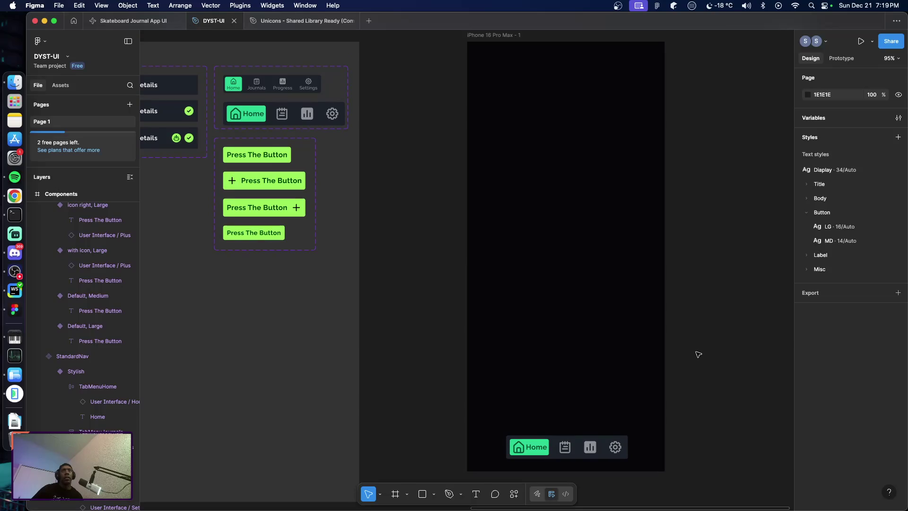
{"action": "scroll", "coordinate": [700, 354], "scroll_direction": "up", "scroll_amount": 1, "text": "ctrl"}
{"action": "scroll", "coordinate": [698, 355], "scroll_direction": "up", "scroll_amount": 1, "text": "ctrl"}
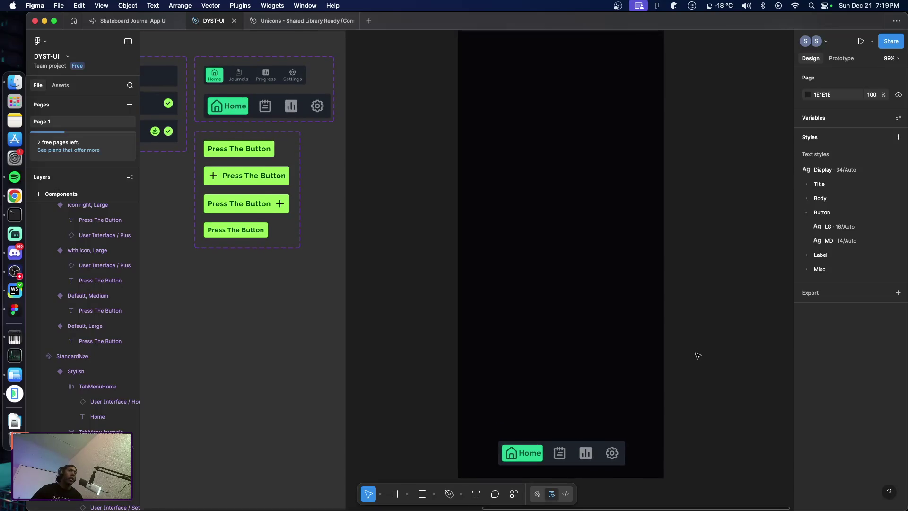
{"action": "scroll", "coordinate": [698, 355], "scroll_direction": "up", "scroll_amount": 1}
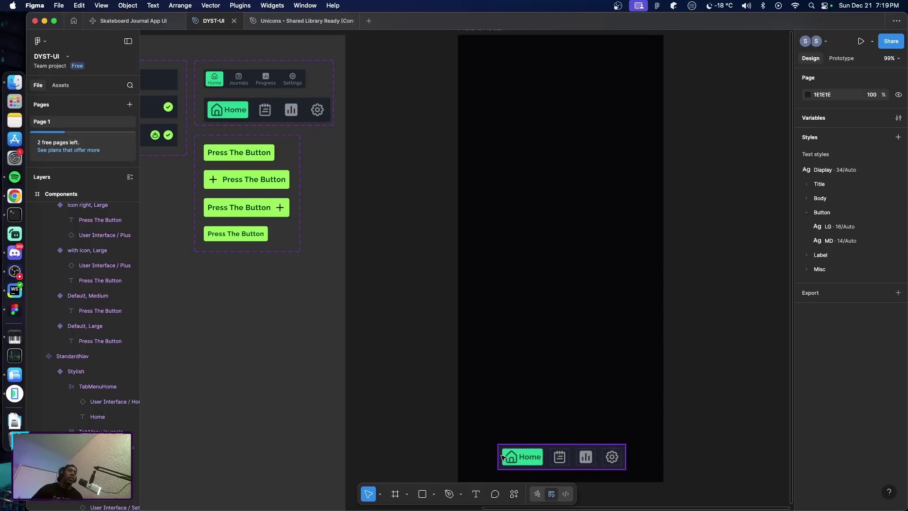
{"action": "scroll", "coordinate": [644, 434], "scroll_direction": "down", "scroll_amount": 1}
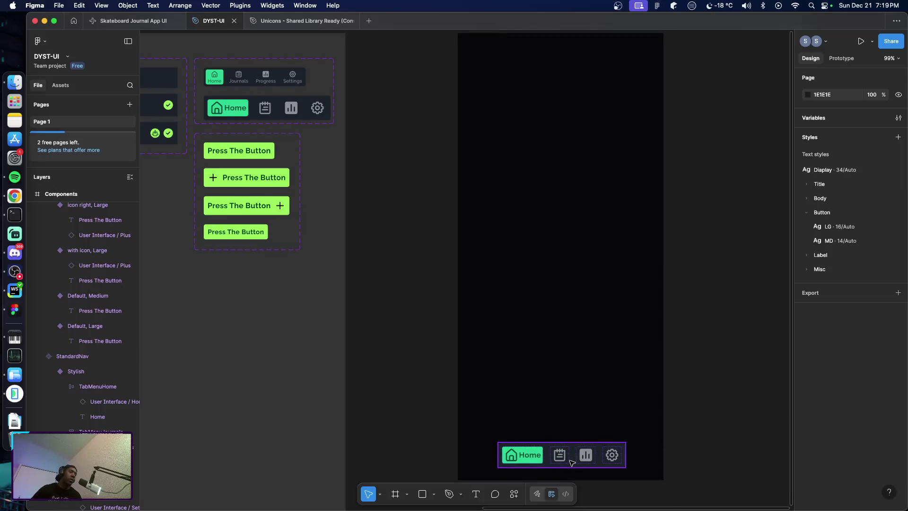
{"action": "left_click", "coordinate": [620, 455]}
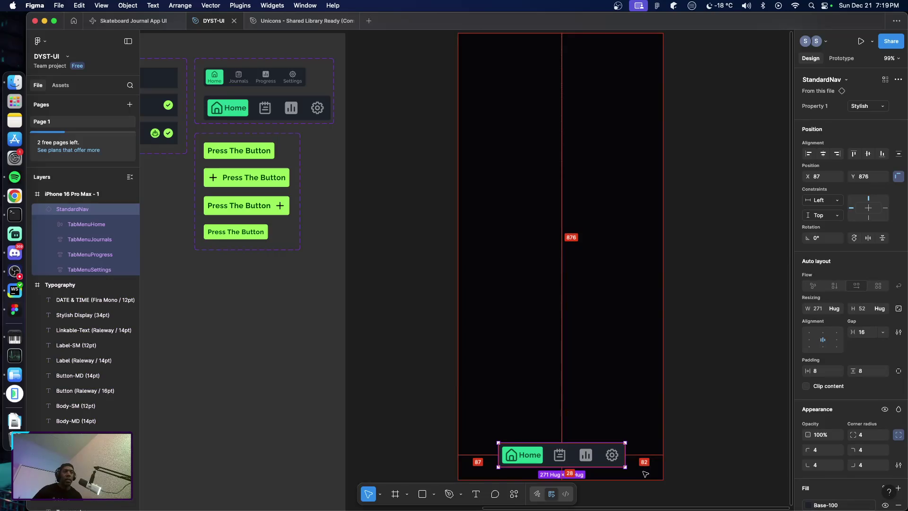
{"action": "key", "text": "Up"}
{"action": "key", "text": "Up"}
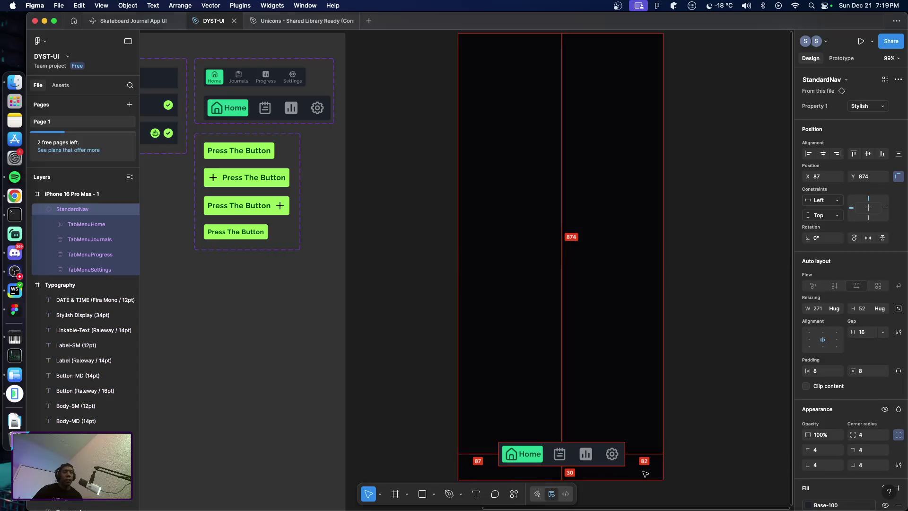
{"action": "key", "text": "Up"}
{"action": "key", "text": "Up"}
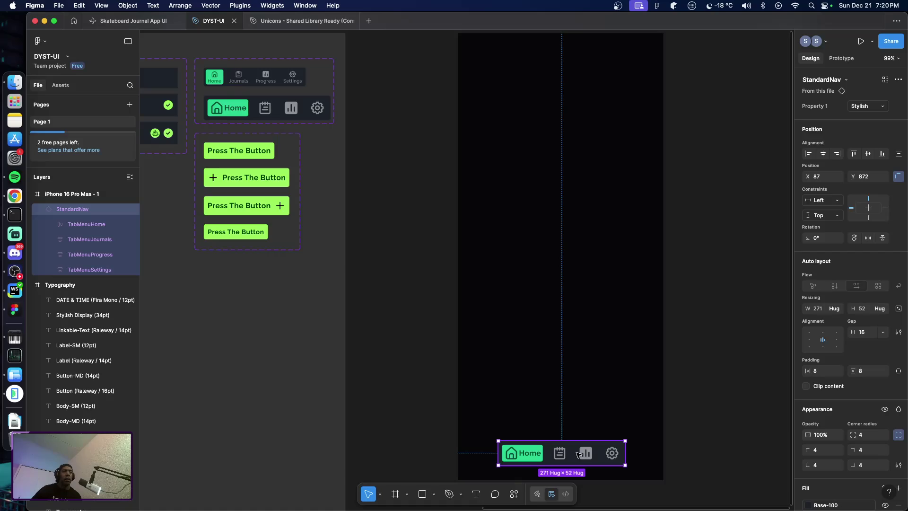
Centre the StandardNav horizontally in the iPhone frame with Option+H (X 85)
{"action": "left_click", "coordinate": [605, 426]}
{"action": "left_click", "coordinate": [576, 454]}
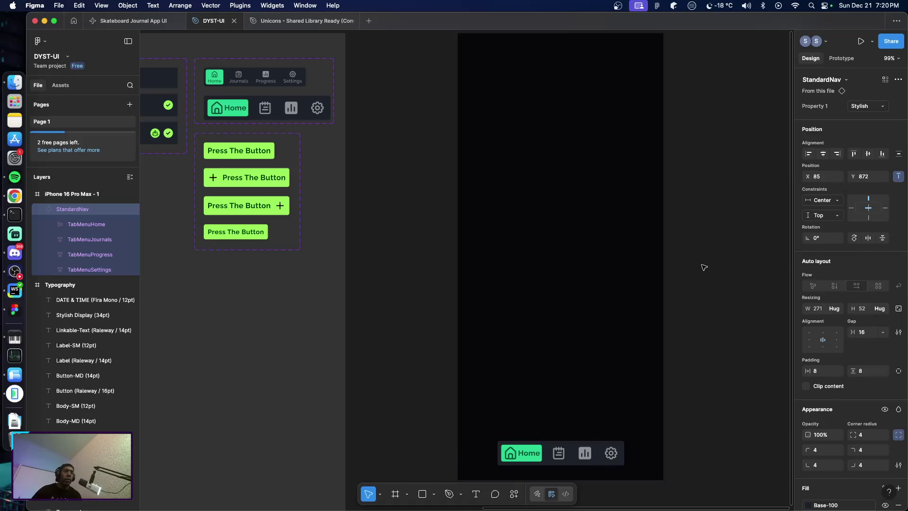
{"action": "key", "text": "alt+h"}
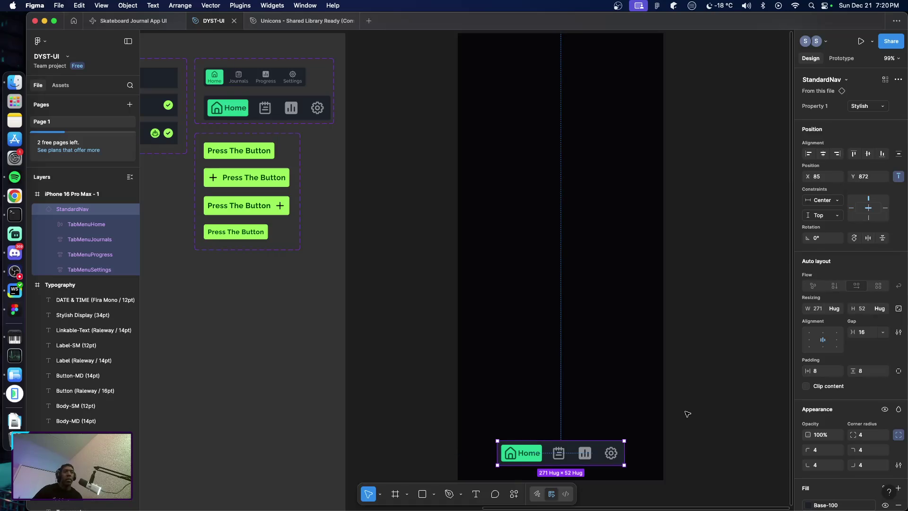
{"action": "left_click", "coordinate": [688, 412]}
{"action": "scroll", "coordinate": [690, 411], "scroll_direction": "up", "scroll_amount": 5}
{"action": "scroll", "coordinate": [691, 402], "scroll_direction": "down", "scroll_amount": 3}
{"action": "scroll", "coordinate": [691, 401], "scroll_direction": "down", "scroll_amount": 5}
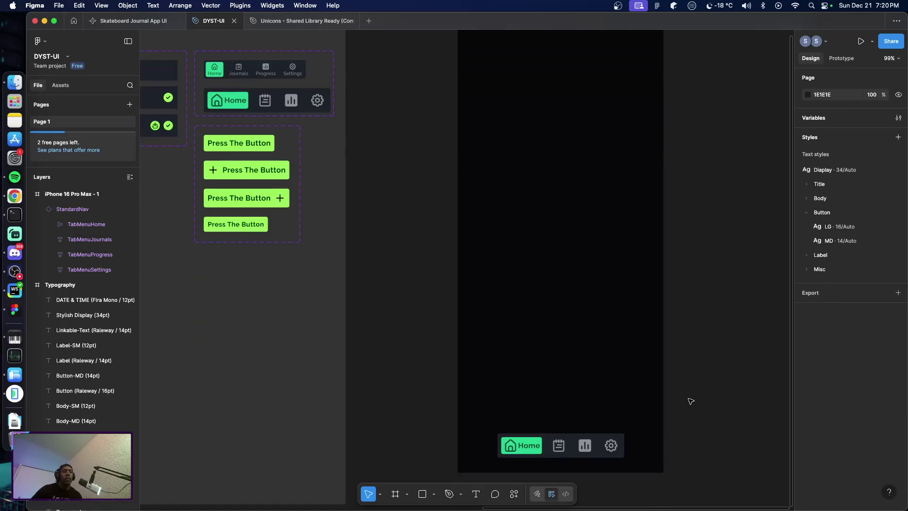
{"action": "scroll", "coordinate": [660, 385], "scroll_direction": "up", "scroll_amount": 1}
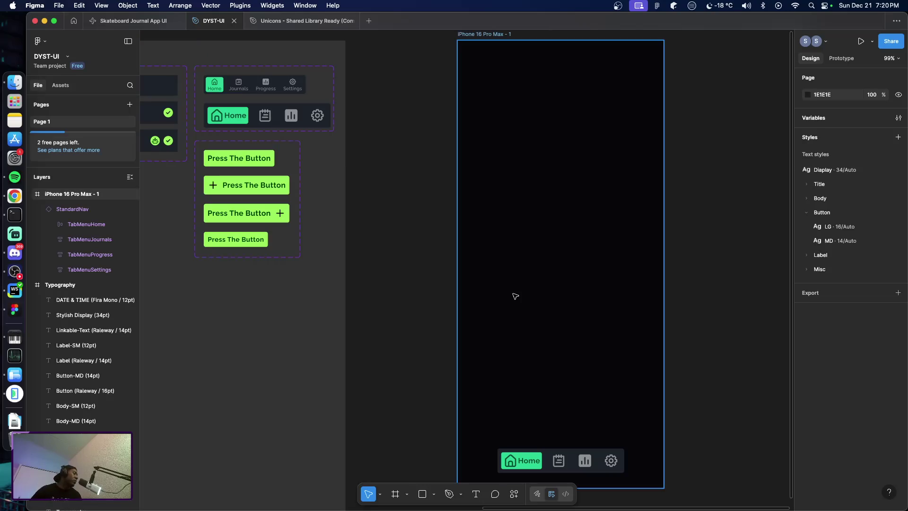
{"action": "key", "text": "super+Tab"}
{"action": "key", "text": "super+Tab"}
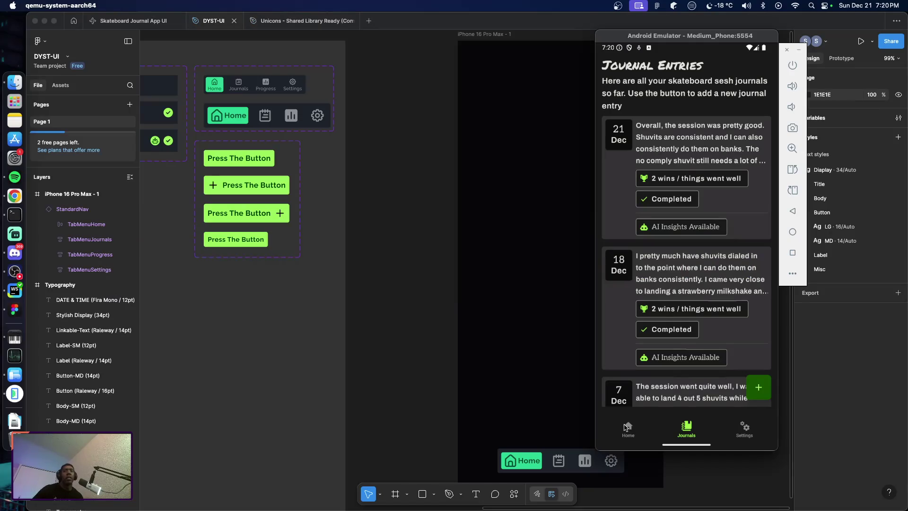
View the journal app's Home tab in the emulator, then return to the Figma components board
{"action": "left_click", "coordinate": [629, 428]}
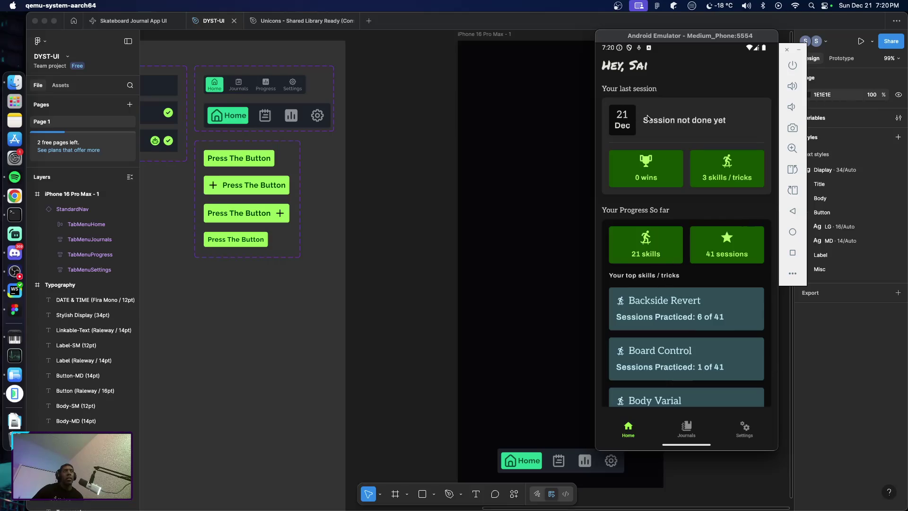
{"action": "left_click", "coordinate": [415, 258]}
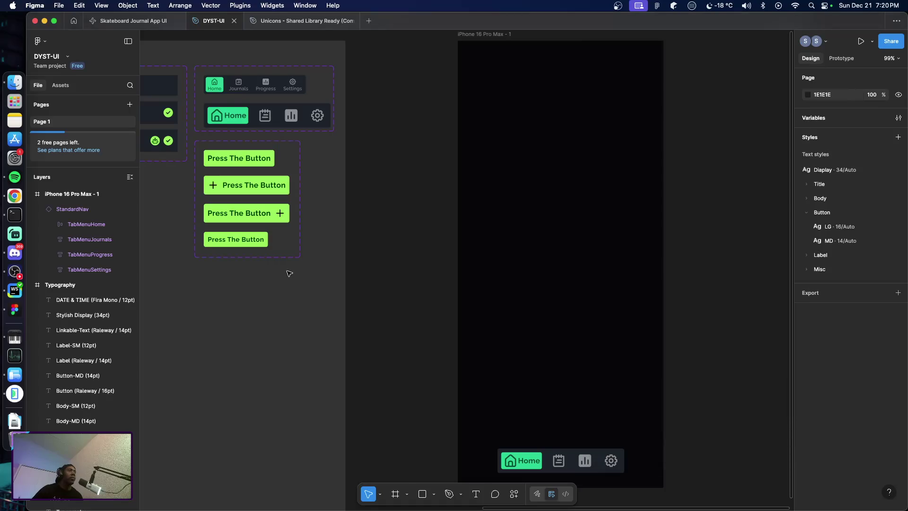
{"action": "scroll", "coordinate": [289, 276], "scroll_direction": "left", "scroll_amount": 5}
{"action": "scroll", "coordinate": [289, 276], "scroll_direction": "left", "scroll_amount": 3}
Set the JournalEntryCard's width and height resizing to Hug contents
{"action": "left_click", "coordinate": [348, 164]}
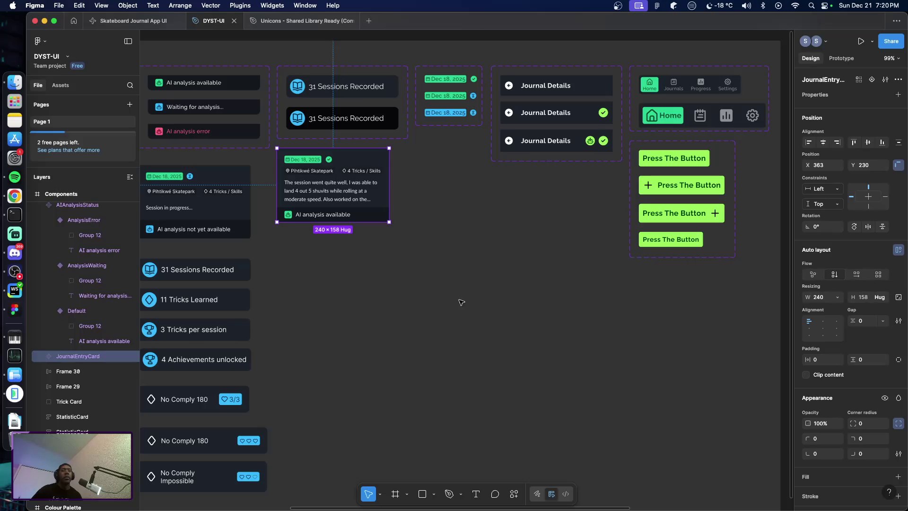
{"action": "scroll", "coordinate": [832, 381], "scroll_direction": "down", "scroll_amount": 5}
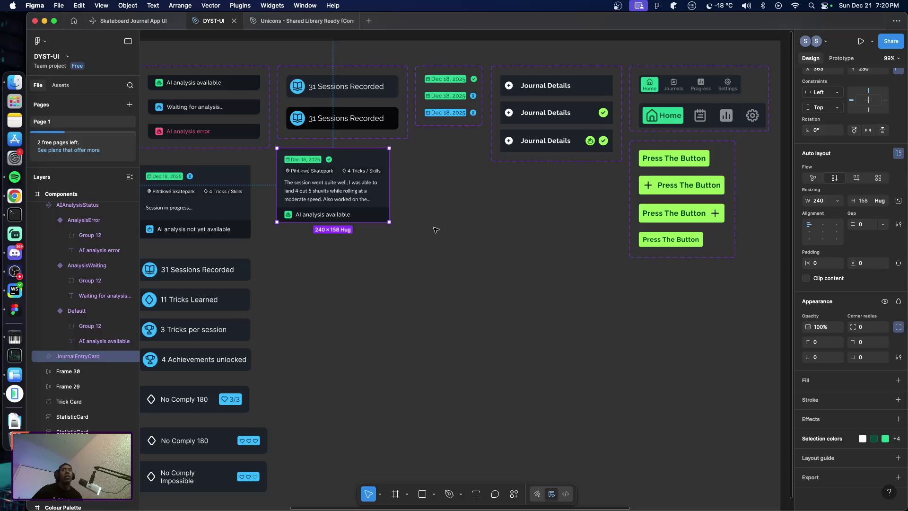
{"action": "left_click", "coordinate": [837, 201]}
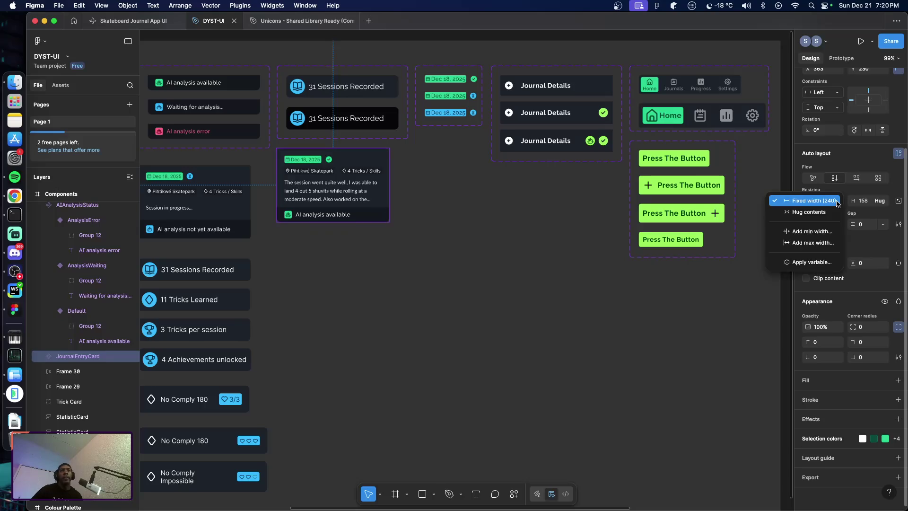
{"action": "left_click", "coordinate": [835, 211]}
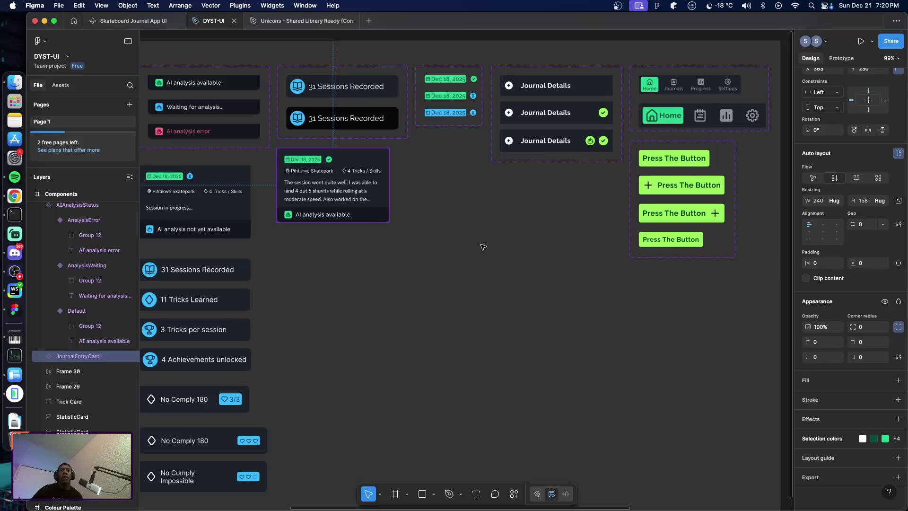
{"action": "left_click", "coordinate": [885, 201]}
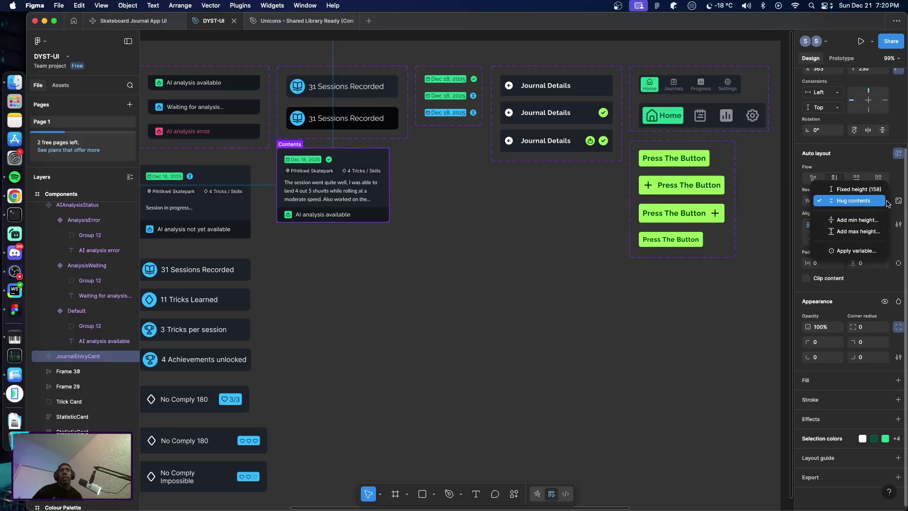
{"action": "left_click", "coordinate": [873, 204]}
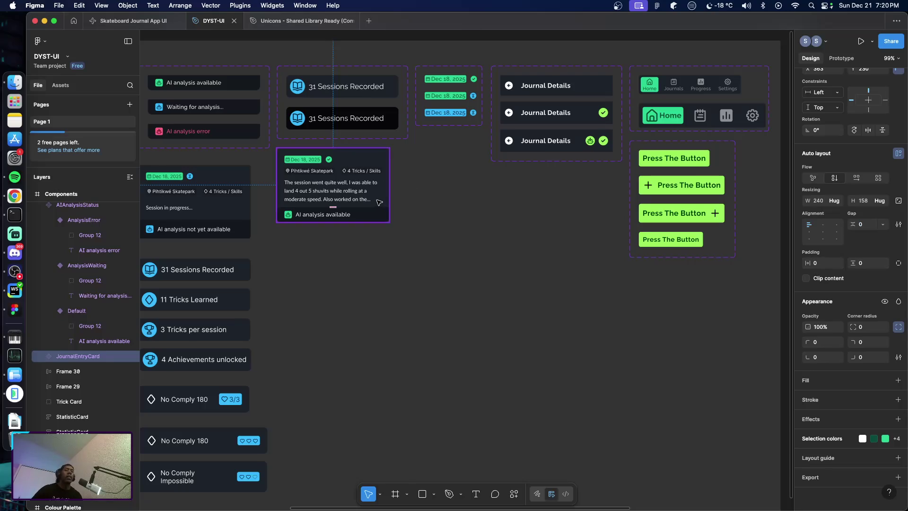
Move the JournalEntryCard down to Y 272, undoing a trial resize
{"action": "left_click_drag", "start_coordinate": [378, 201], "coordinate": [379, 218]}
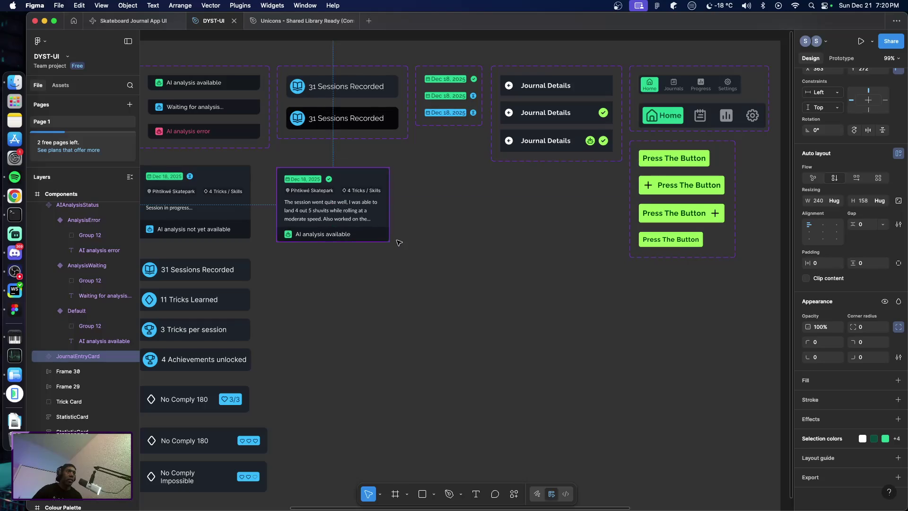
{"action": "left_click_drag", "start_coordinate": [389, 240], "coordinate": [414, 258]}
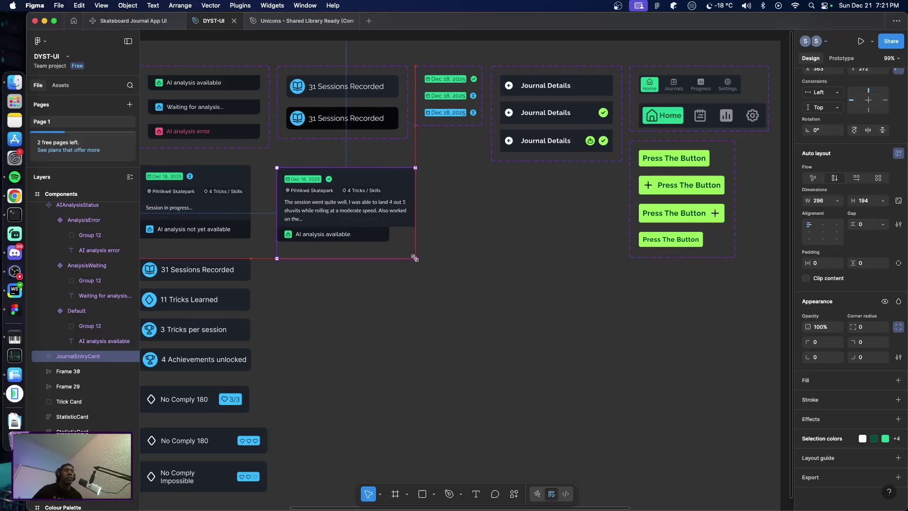
{"action": "key", "text": "super+z"}
{"action": "left_click", "coordinate": [418, 267]}
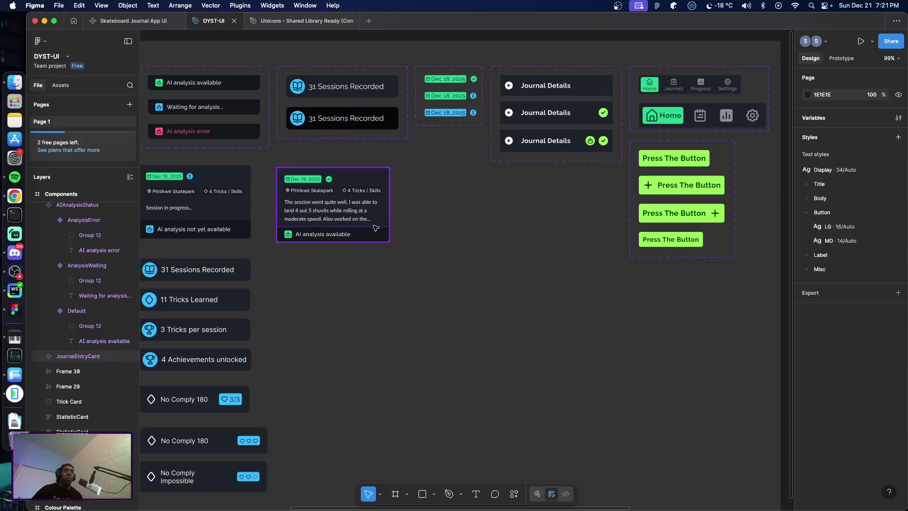
{"action": "left_click", "coordinate": [377, 219]}
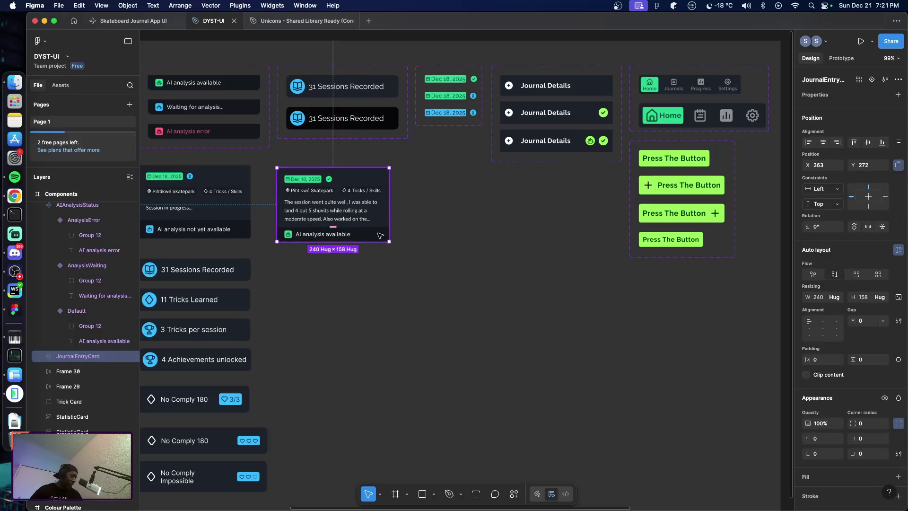
Try Hug width on the AIAnalysisStatus row, undo it, and reselect the row
{"action": "left_click", "coordinate": [380, 235]}
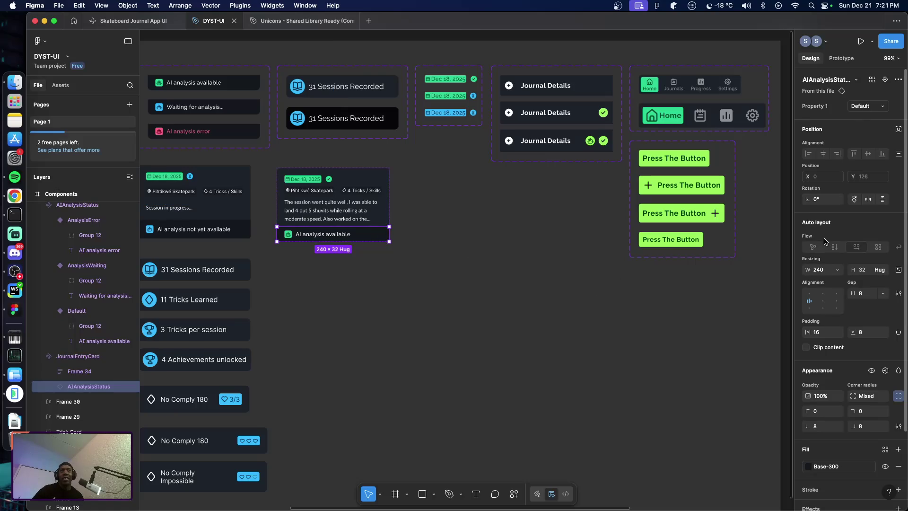
{"action": "left_click", "coordinate": [837, 270]}
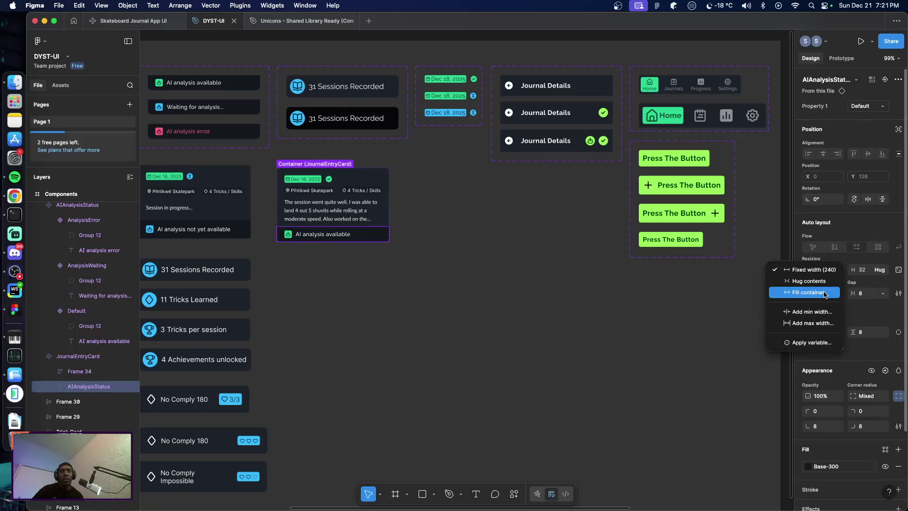
{"action": "left_click", "coordinate": [809, 280]}
{"action": "left_click", "coordinate": [526, 275]}
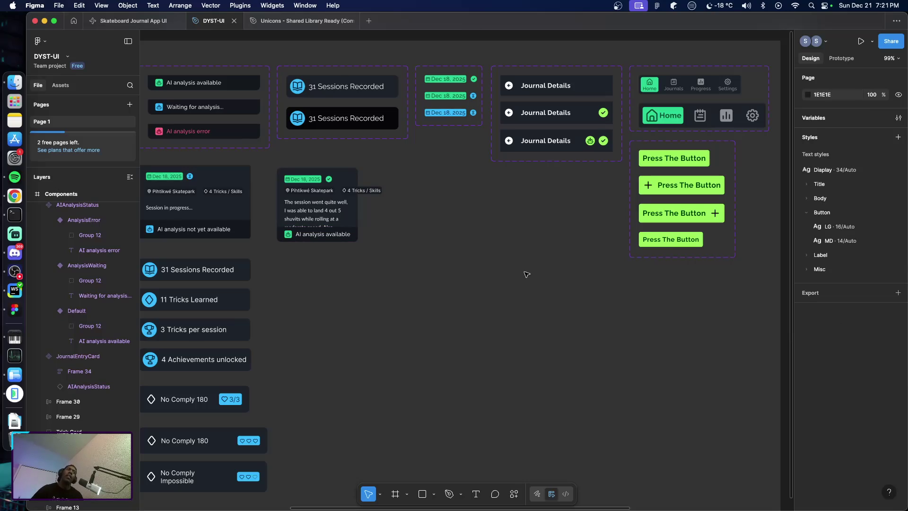
{"action": "key", "text": "super+z"}
{"action": "key", "text": "super+z"}
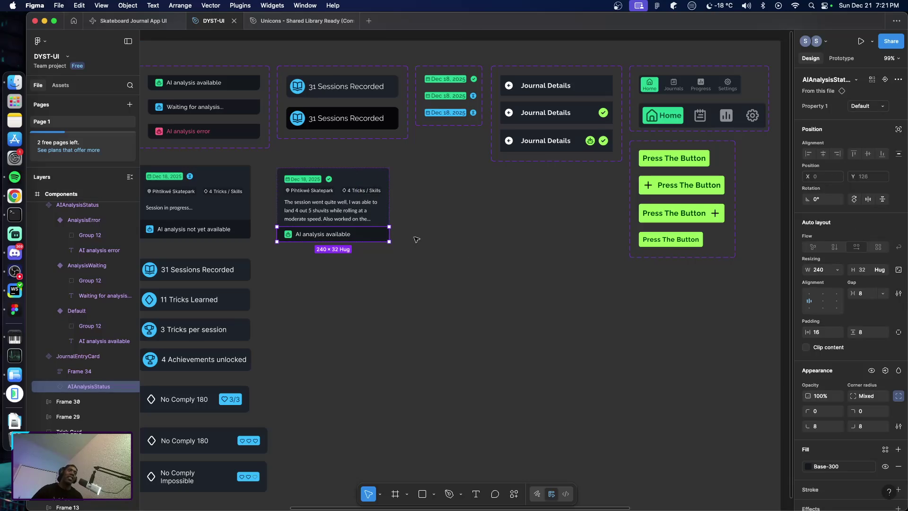
{"action": "left_click", "coordinate": [408, 235]}
{"action": "double_click", "coordinate": [381, 235]}
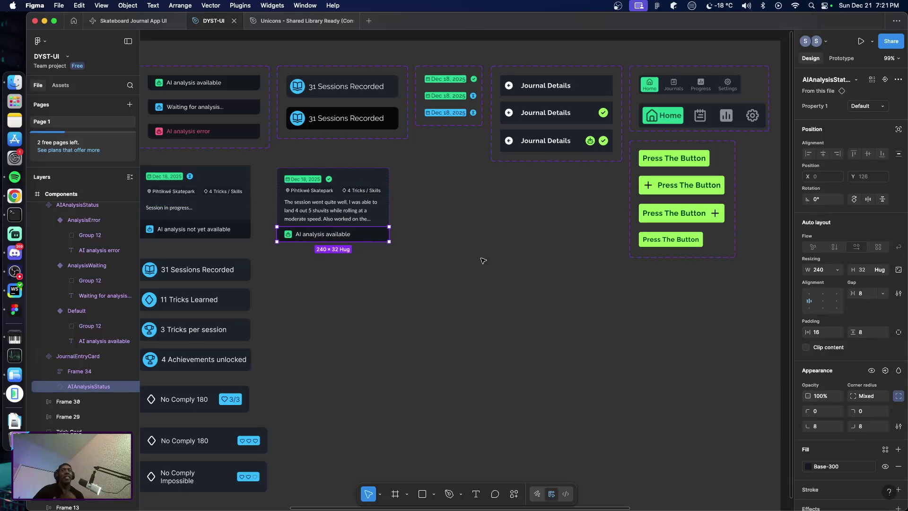
Drill through the journal card's layers down to the AIAnalysisStatus row
{"action": "scroll", "coordinate": [358, 198], "scroll_direction": "up", "scroll_amount": 3}
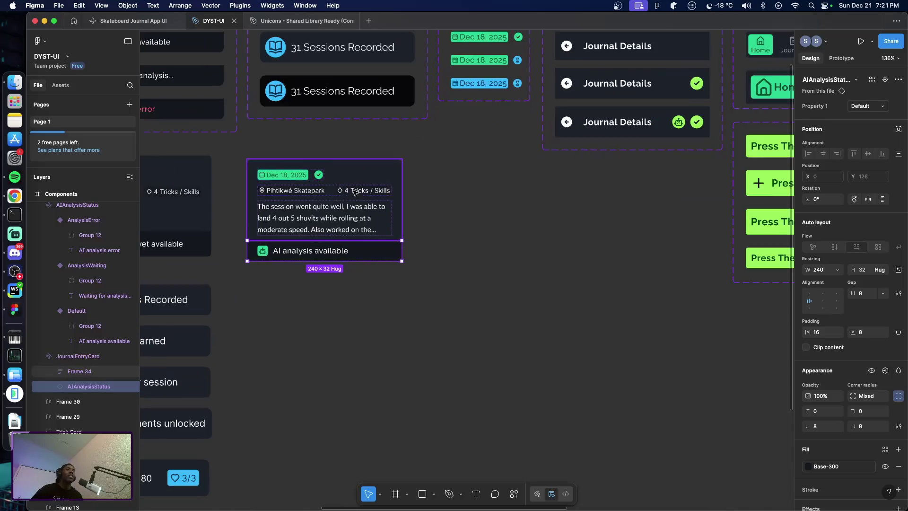
{"action": "scroll", "coordinate": [358, 209], "scroll_direction": "up", "scroll_amount": 2}
{"action": "scroll", "coordinate": [358, 208], "scroll_direction": "up", "scroll_amount": 2}
{"action": "scroll", "coordinate": [364, 209], "scroll_direction": "left", "scroll_amount": 2}
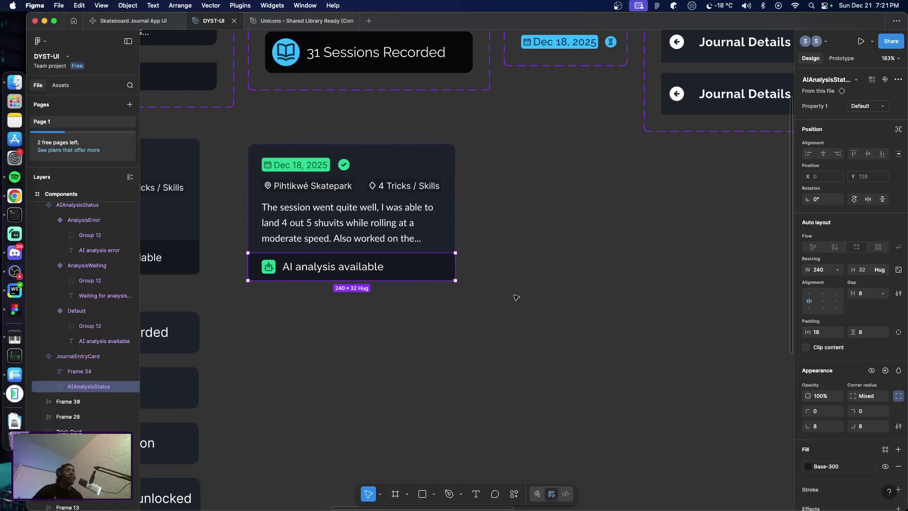
{"action": "key", "text": "Escape"}
{"action": "key", "text": "Return"}
{"action": "left_click", "coordinate": [517, 302]}
{"action": "left_click", "coordinate": [451, 243]}
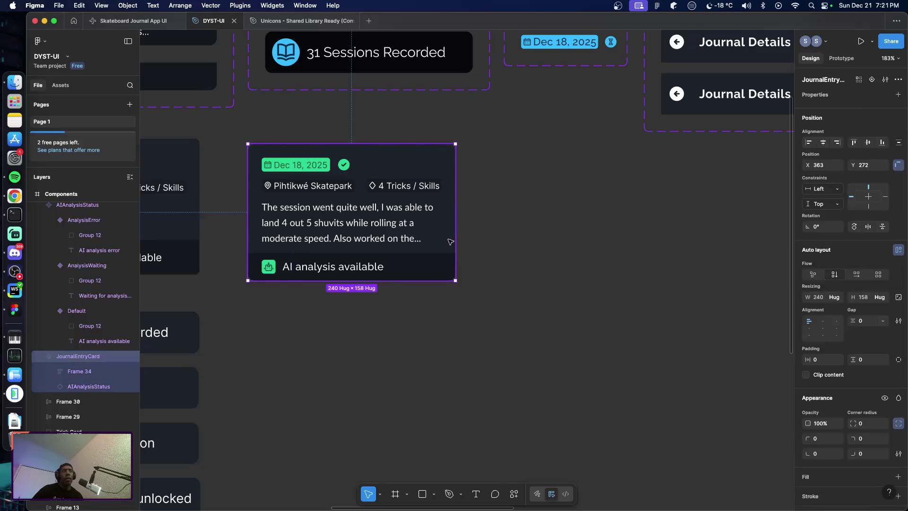
{"action": "double_click", "coordinate": [451, 244]}
{"action": "left_click", "coordinate": [454, 272]}
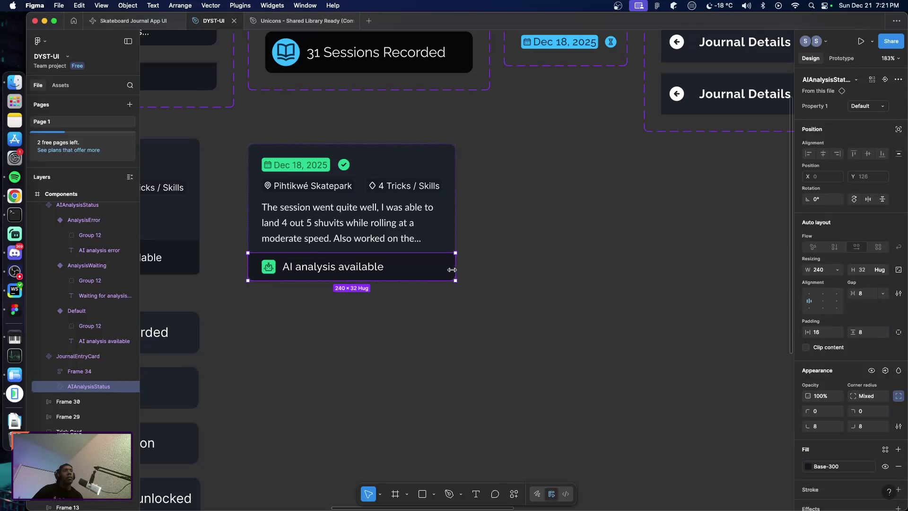
Wrap Frame 34 and AIAnalysisStatus together in a new auto-layout frame
{"action": "left_click", "coordinate": [88, 374]}
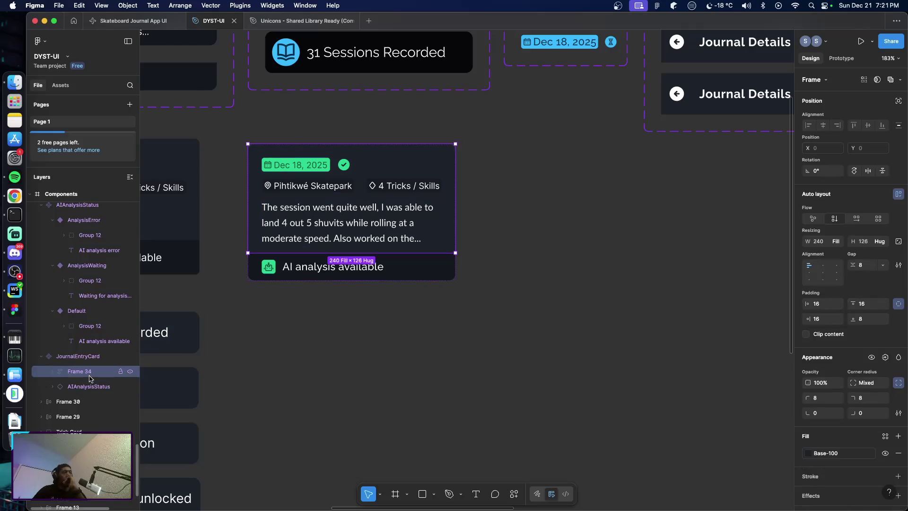
{"action": "key", "text": "Escape"}
{"action": "left_click", "coordinate": [89, 371]}
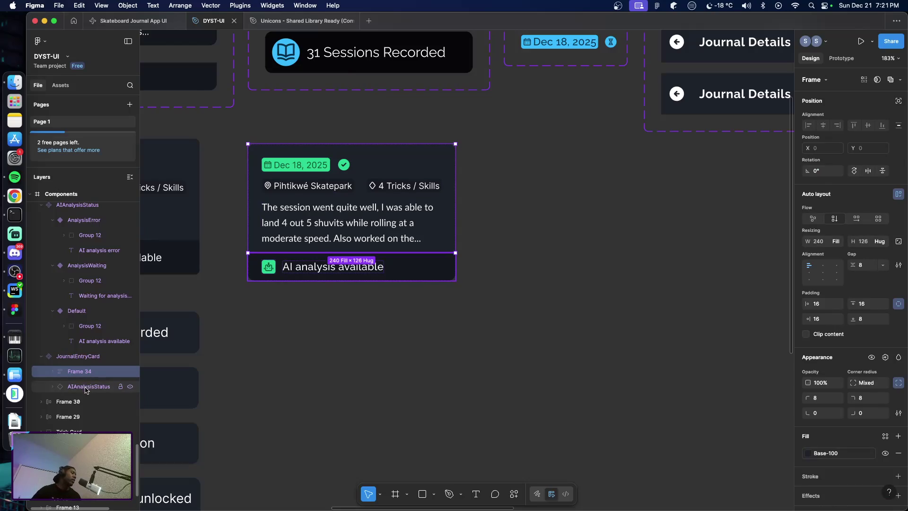
{"action": "left_click", "coordinate": [86, 387], "text": "shift"}
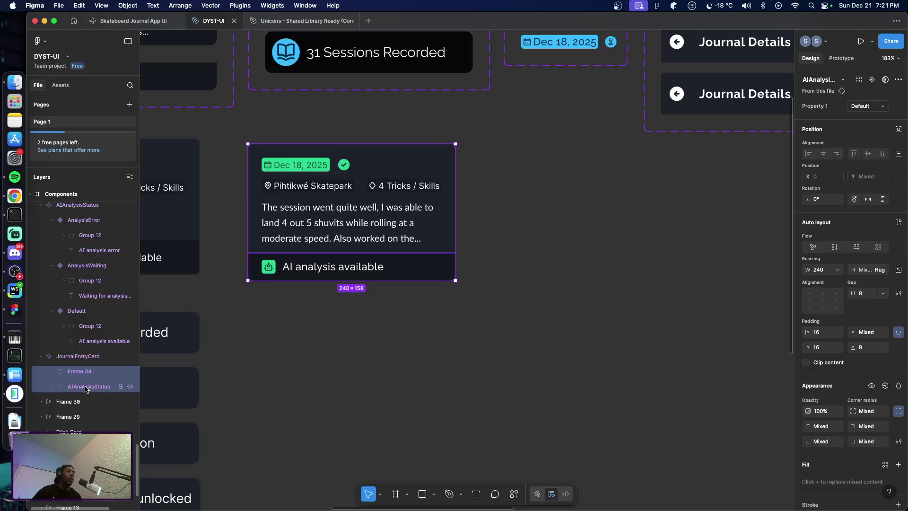
{"action": "key", "text": "shift+a"}
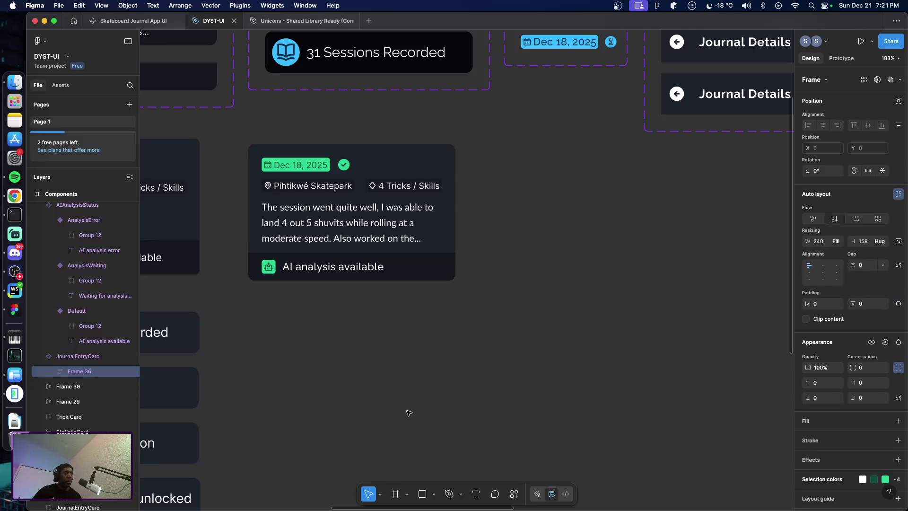
Set the new Frame 36's width to Fill container across the card
{"action": "left_click", "coordinate": [456, 390]}
{"action": "left_click", "coordinate": [423, 274]}
{"action": "double_click", "coordinate": [424, 274]}
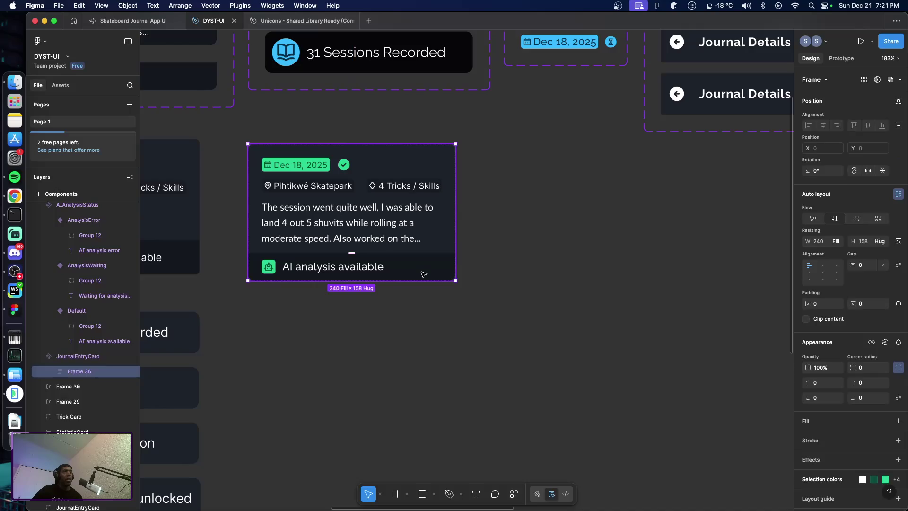
{"action": "left_click", "coordinate": [424, 274]}
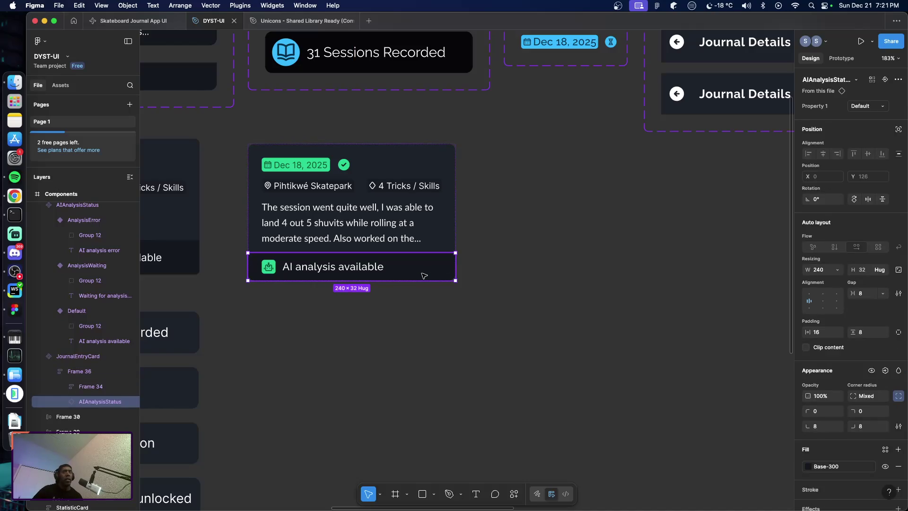
{"action": "left_click", "coordinate": [837, 269]}
{"action": "left_click", "coordinate": [827, 292]}
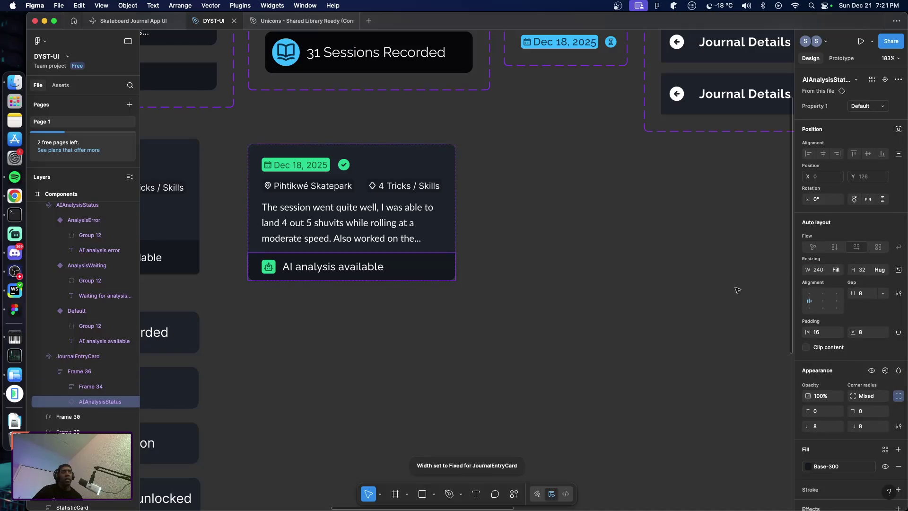
{"action": "left_click", "coordinate": [568, 307]}
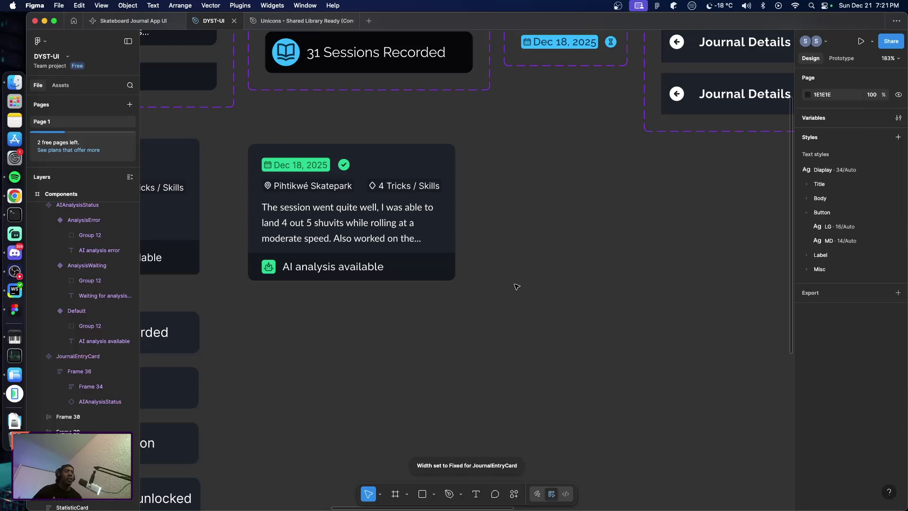
Widen the JournalEntryCard component to 274 px so its summary text reflows
{"action": "left_click", "coordinate": [428, 264]}
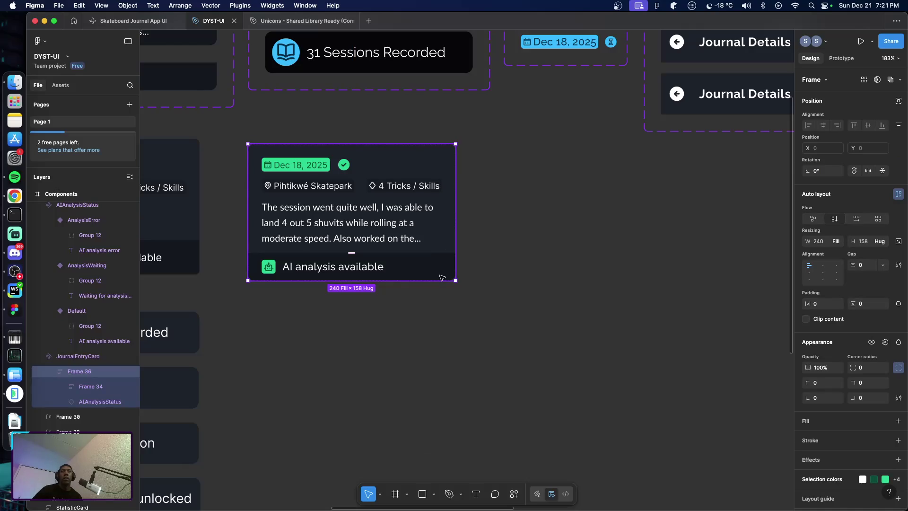
{"action": "left_click", "coordinate": [441, 278]}
{"action": "left_click", "coordinate": [458, 260]}
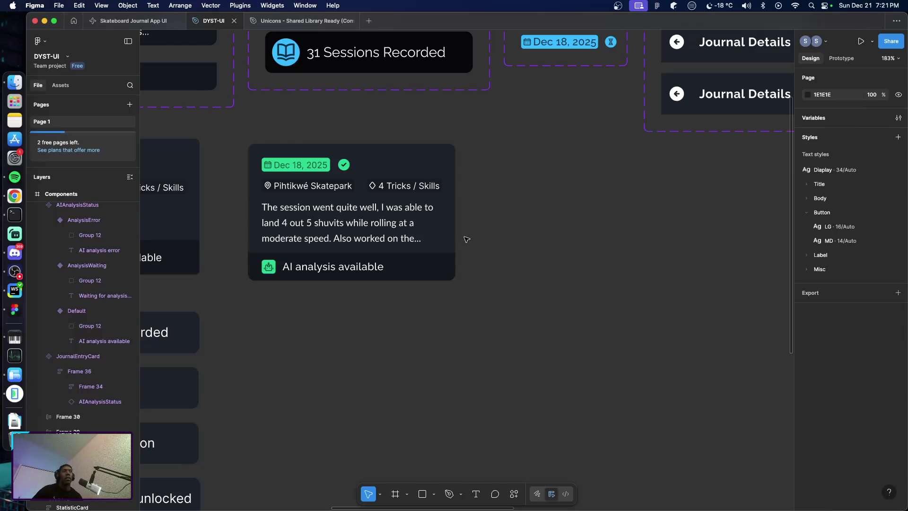
{"action": "left_click", "coordinate": [454, 238]}
{"action": "mouse_move", "coordinate": [455, 239]}
{"action": "left_mouse_down"}
{"action": "mouse_move", "coordinate": [527, 253]}
{"action": "mouse_move", "coordinate": [483, 252]}
{"action": "left_mouse_up"}
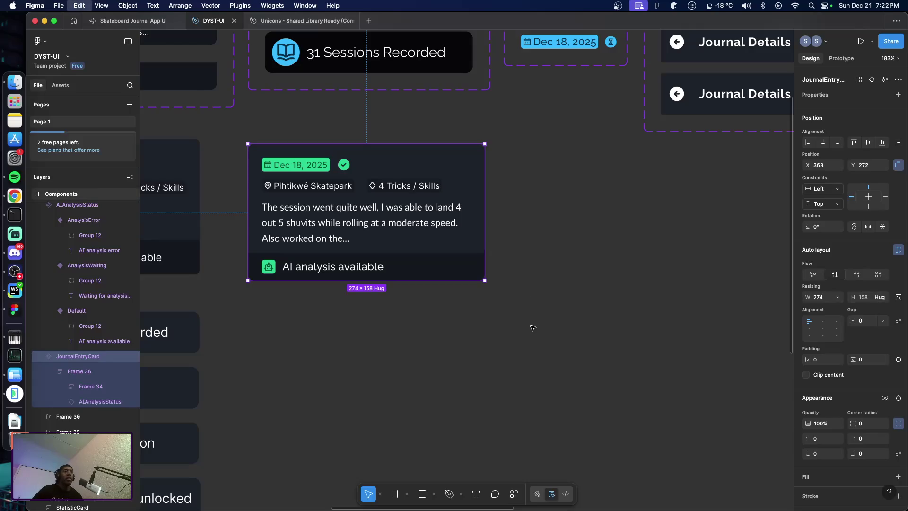
Move the journal card instance on the iPhone 16 Pro Max screen left to X 22
{"action": "scroll", "coordinate": [533, 320], "scroll_direction": "right", "scroll_amount": 8}
{"action": "scroll", "coordinate": [527, 332], "scroll_direction": "right", "scroll_amount": 5}
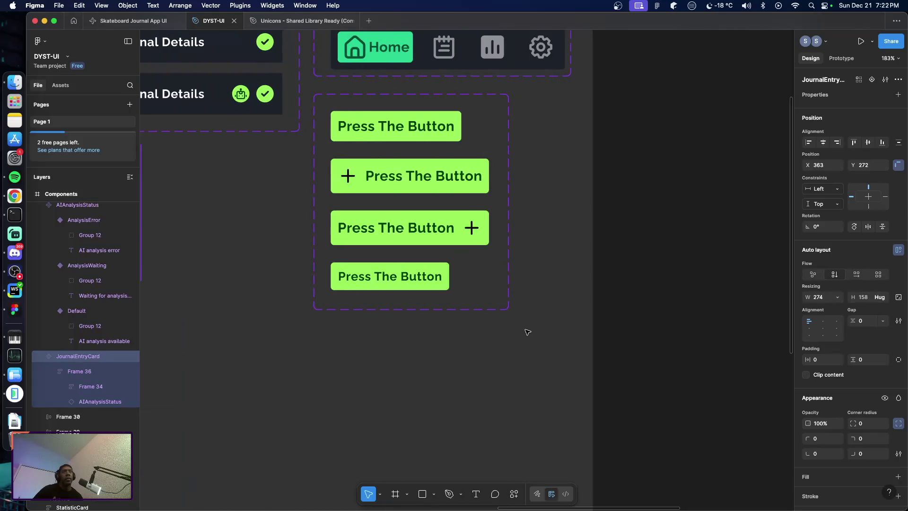
{"action": "scroll", "coordinate": [630, 257], "scroll_direction": "right", "scroll_amount": 10}
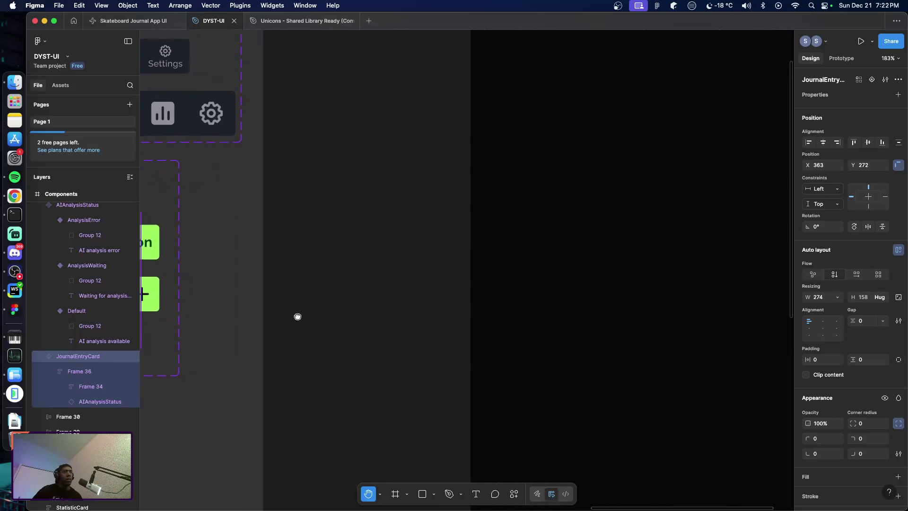
{"action": "left_click_drag", "start_coordinate": [519, 242], "coordinate": [415, 334]}
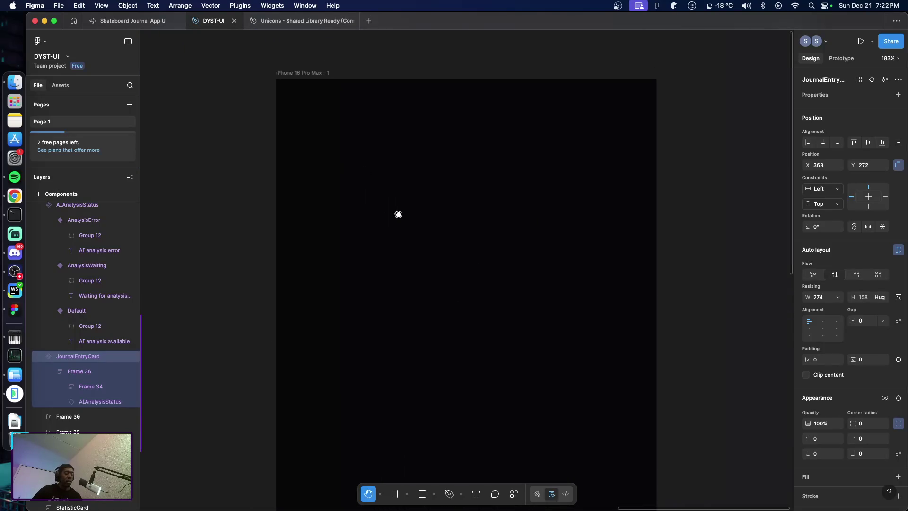
{"action": "key", "text": "Escape"}
{"action": "key", "text": "super+v"}
{"action": "key", "text": "Escape"}
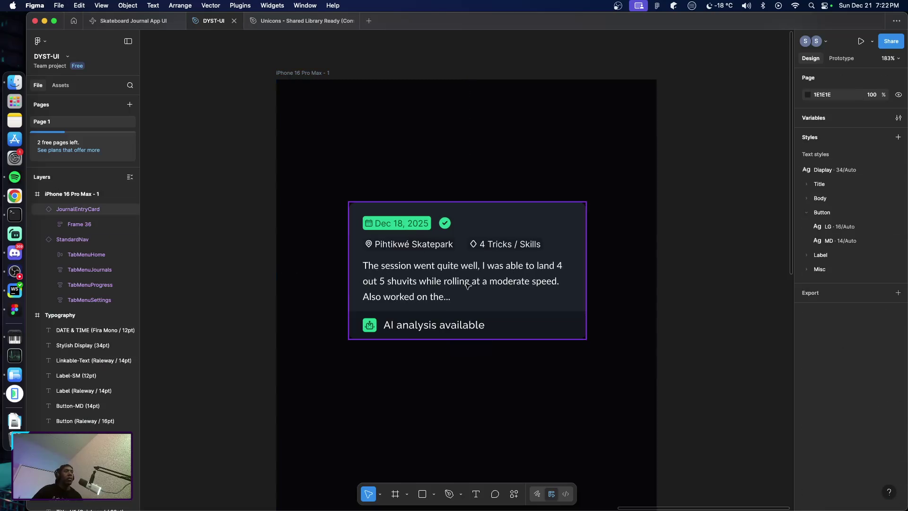
{"action": "left_click_drag", "start_coordinate": [471, 284], "coordinate": [418, 284]}
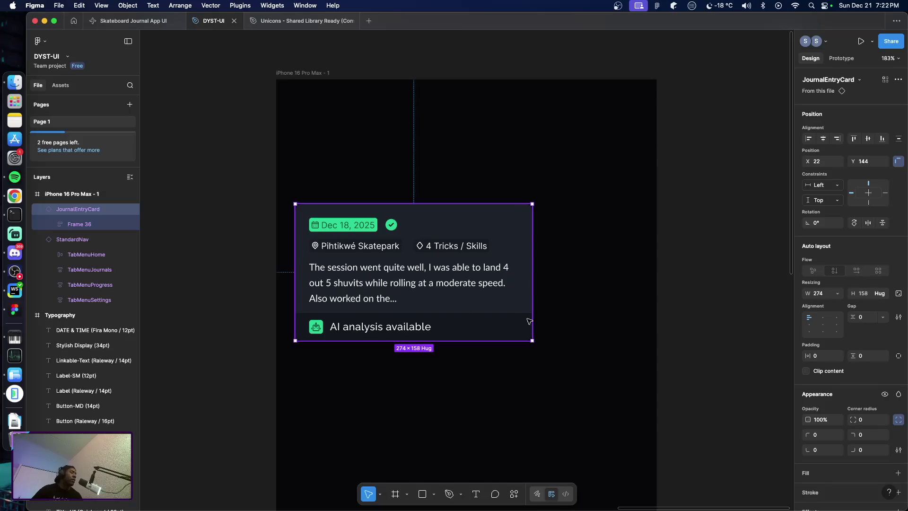
Test-stretch the card instance and its main component, undoing each resize
{"action": "left_click_drag", "start_coordinate": [537, 344], "coordinate": [580, 373]}
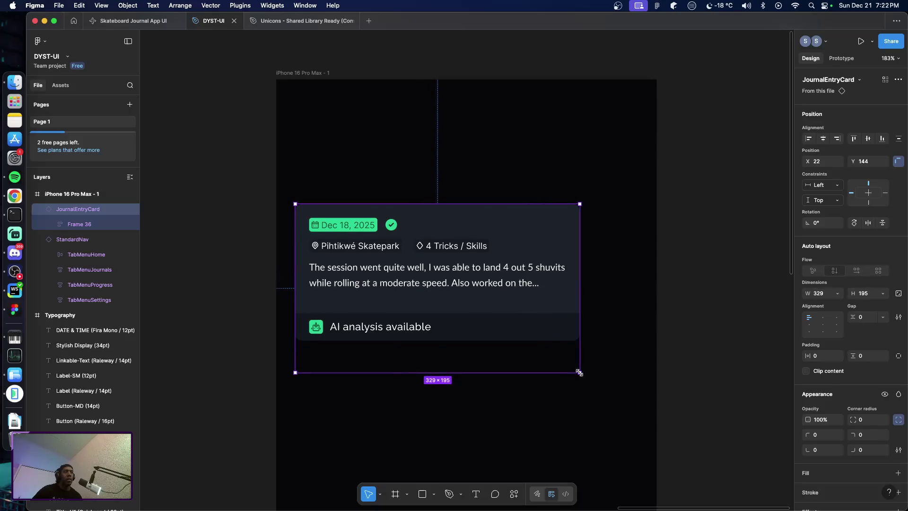
{"action": "key", "text": "cmd+z"}
{"action": "left_click", "coordinate": [615, 359]}
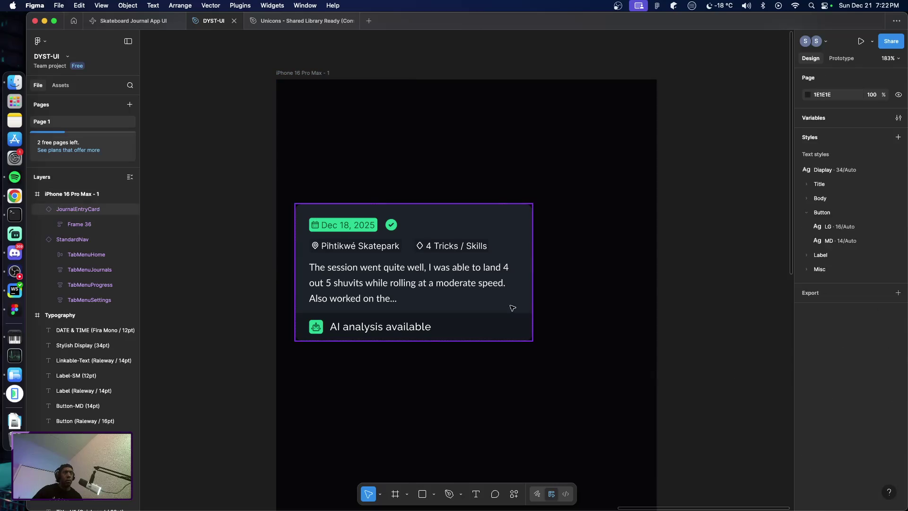
{"action": "left_click", "coordinate": [511, 307]}
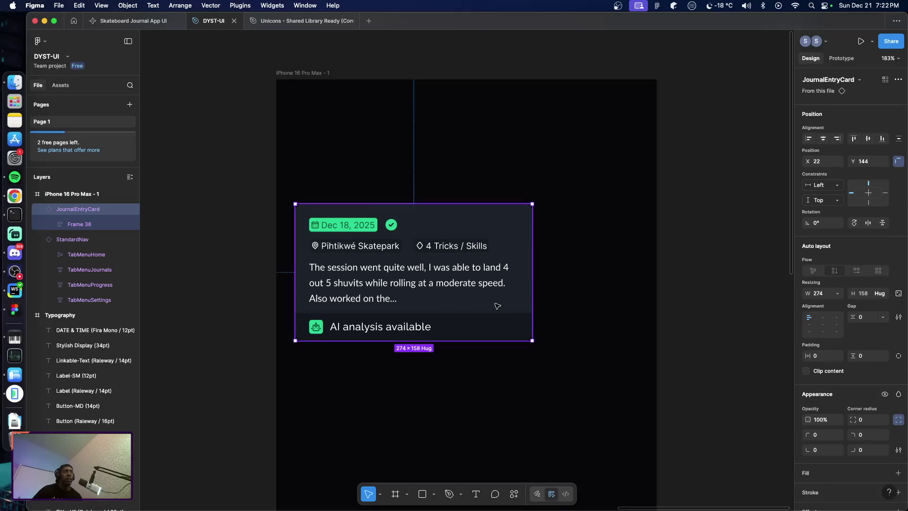
{"action": "scroll", "coordinate": [534, 307], "scroll_direction": "left", "scroll_amount": 15}
{"action": "scroll", "coordinate": [426, 331], "scroll_direction": "up", "scroll_amount": 3}
{"action": "left_click", "coordinate": [331, 344]}
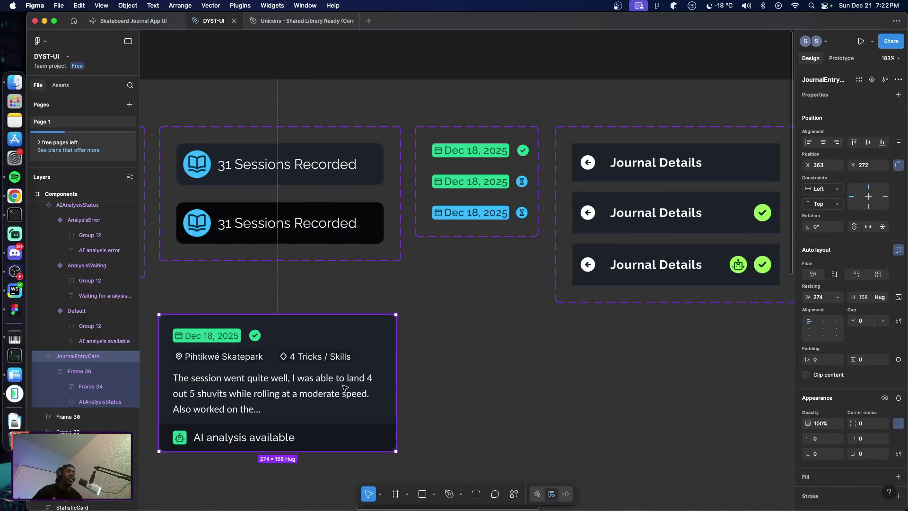
{"action": "scroll", "coordinate": [328, 397], "scroll_direction": "down", "scroll_amount": 5}
{"action": "left_click_drag", "start_coordinate": [320, 260], "coordinate": [324, 326]}
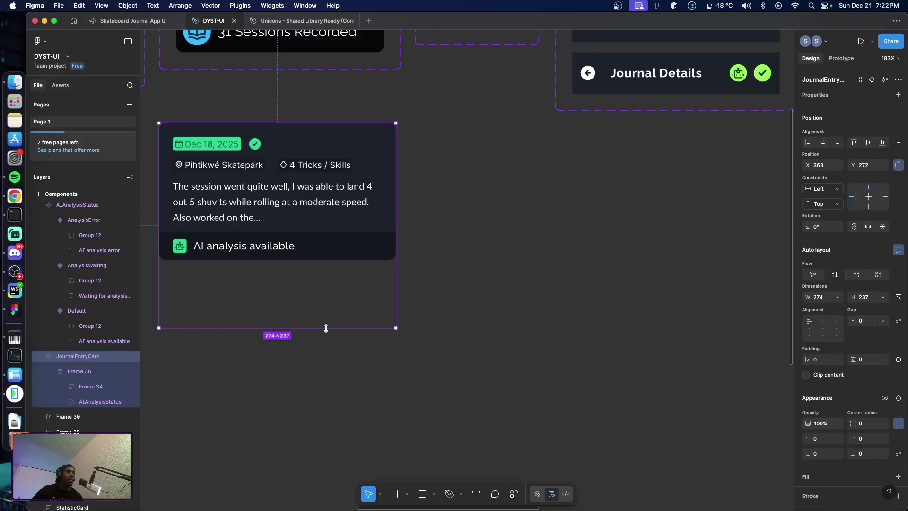
{"action": "key", "text": "cmd+z"}
Align Frame 36's content to the middle-left inside the journal card
{"action": "double_click", "coordinate": [336, 227]}
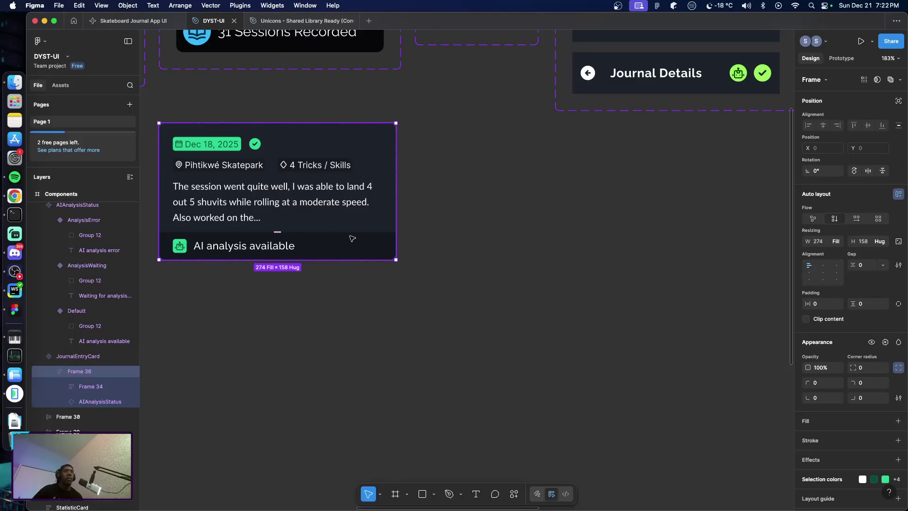
{"action": "left_click", "coordinate": [840, 243]}
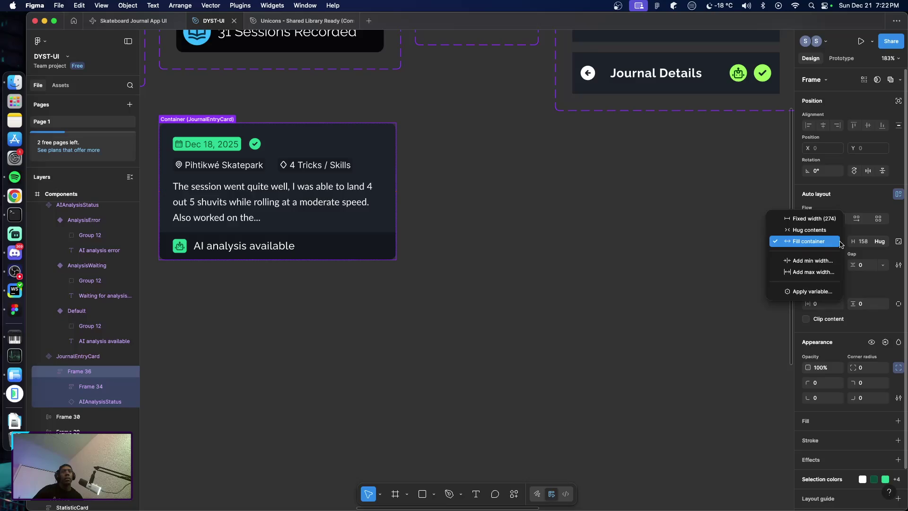
{"action": "key", "text": "Escape"}
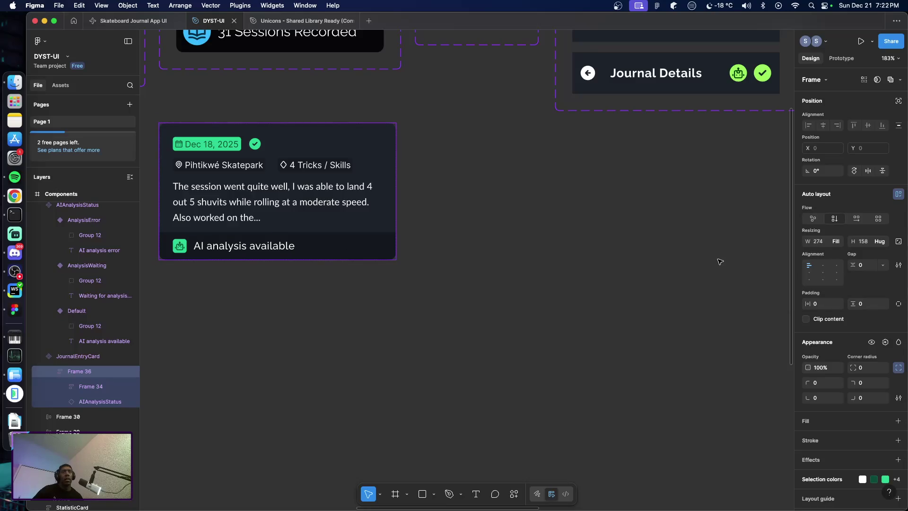
{"action": "left_click", "coordinate": [809, 272]}
{"action": "left_click", "coordinate": [507, 255]}
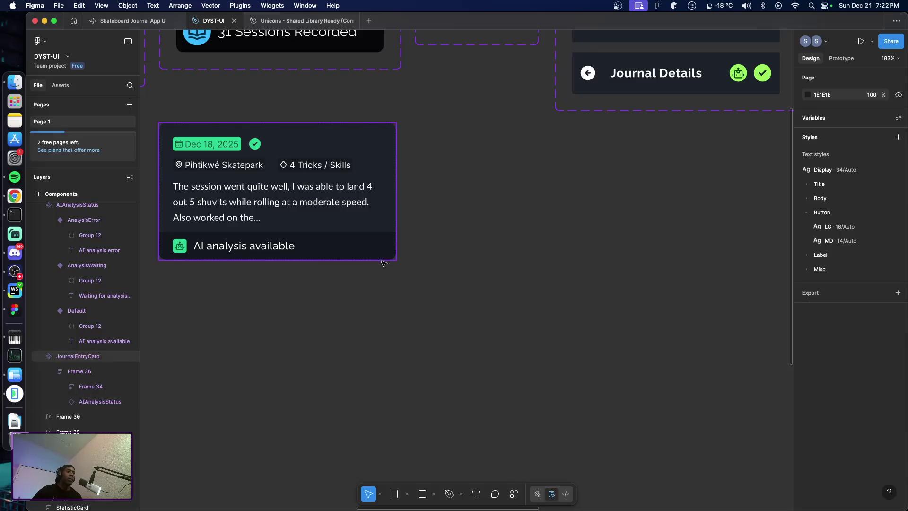
{"action": "left_click", "coordinate": [360, 233]}
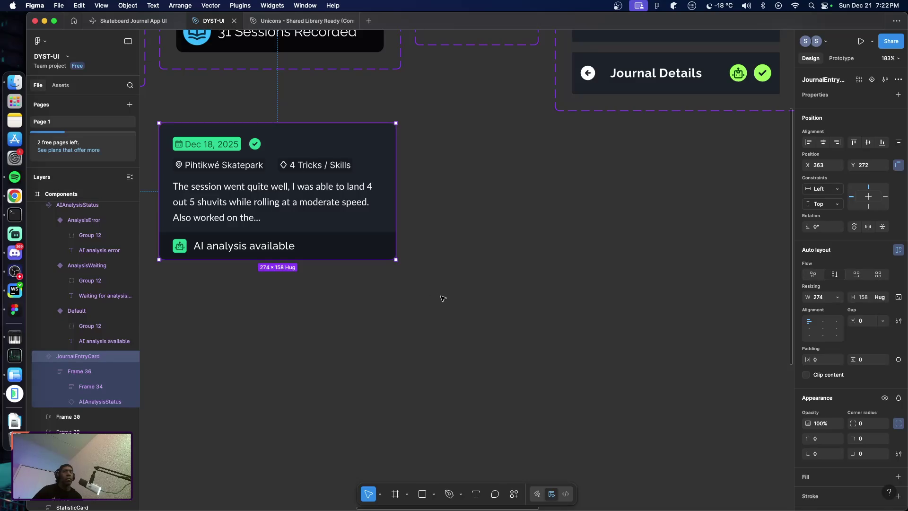
Review Frame 34's width sizing, then test-stretch the card and restore Hug height
{"action": "left_click", "coordinate": [90, 389]}
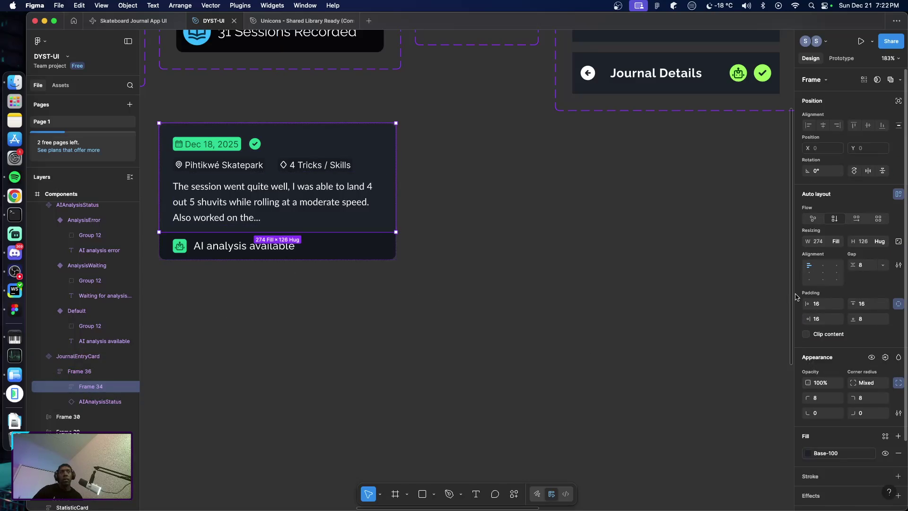
{"action": "left_click", "coordinate": [836, 241]}
{"action": "left_click", "coordinate": [654, 287]}
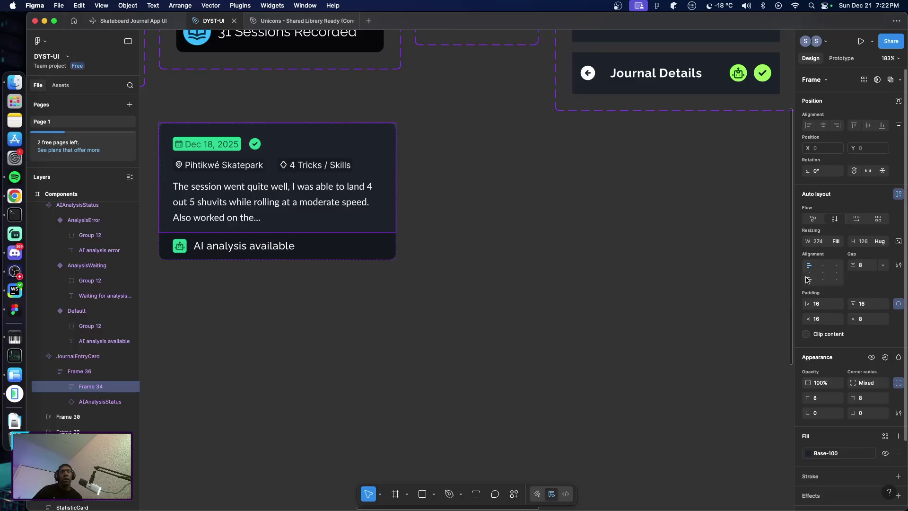
{"action": "left_click", "coordinate": [654, 289]}
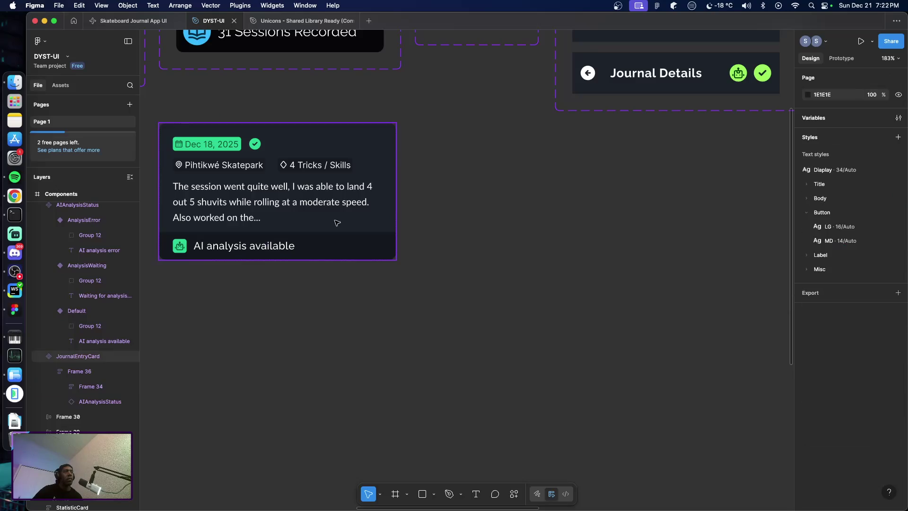
{"action": "left_click", "coordinate": [341, 256]}
{"action": "left_click_drag", "start_coordinate": [340, 259], "coordinate": [341, 282]}
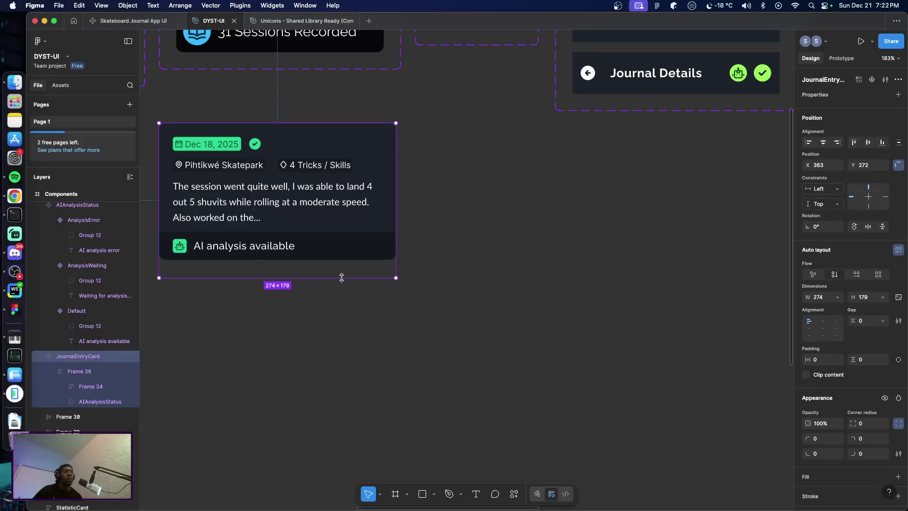
{"action": "double_click", "coordinate": [341, 278]}
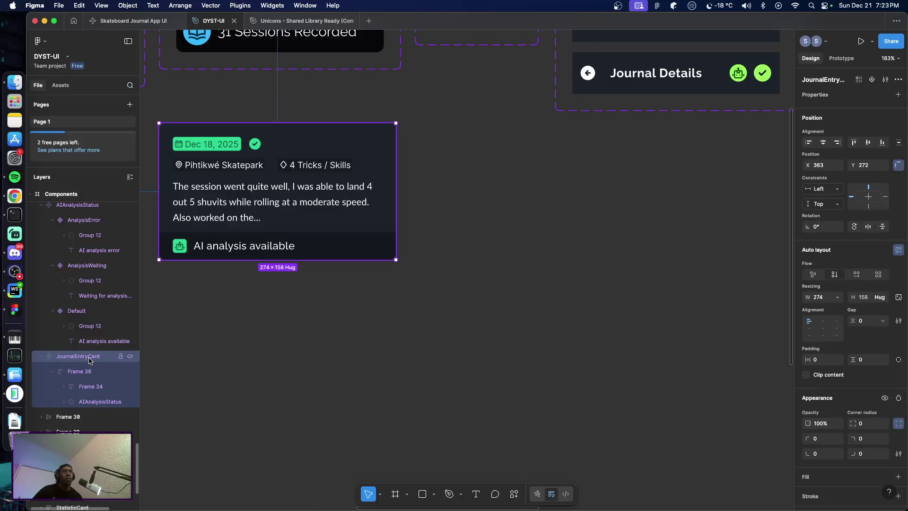
Give Frame 36 a fixed width, then verify the card returns to Hug height
{"action": "left_click", "coordinate": [837, 298]}
{"action": "left_click", "coordinate": [810, 297]}
{"action": "left_click", "coordinate": [486, 320]}
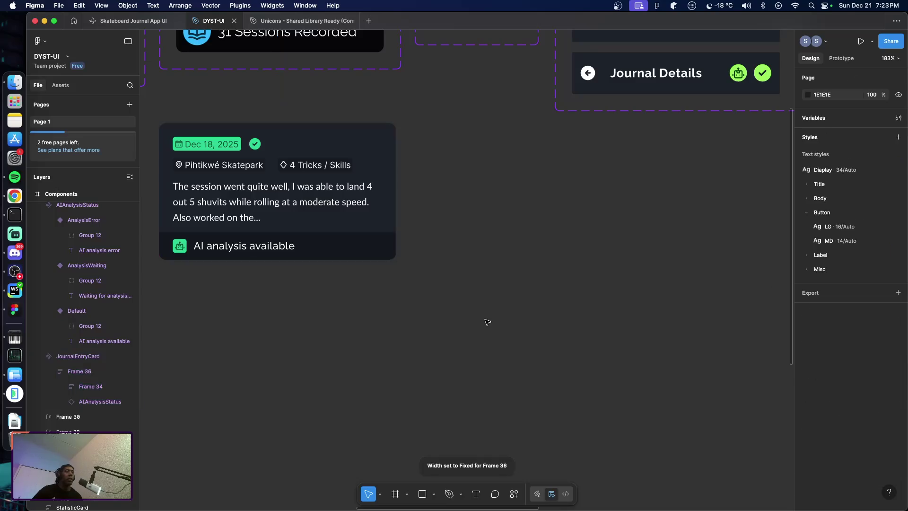
{"action": "left_click", "coordinate": [348, 229]}
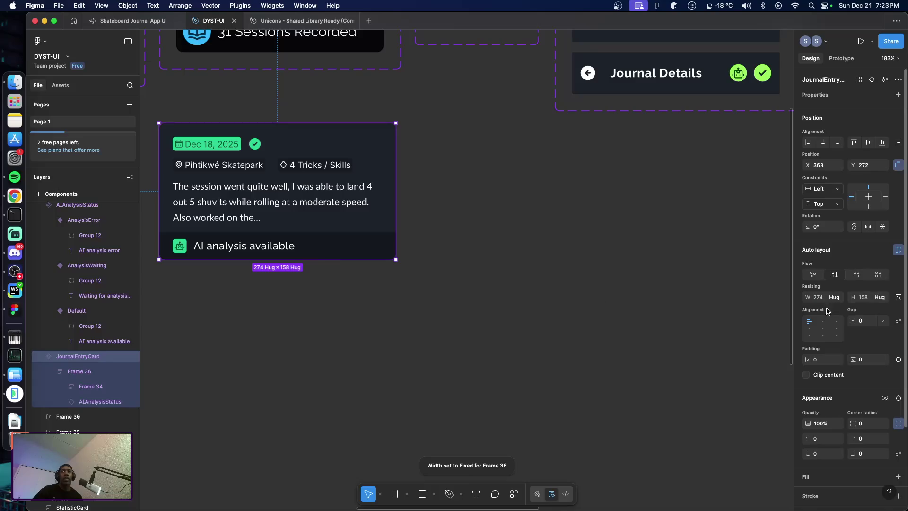
{"action": "left_click_drag", "start_coordinate": [339, 260], "coordinate": [336, 291]}
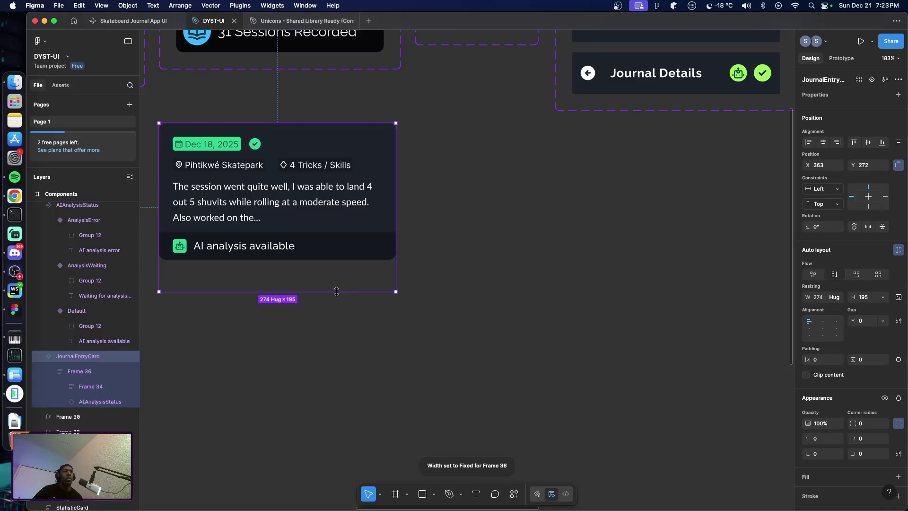
{"action": "double_click", "coordinate": [370, 289]}
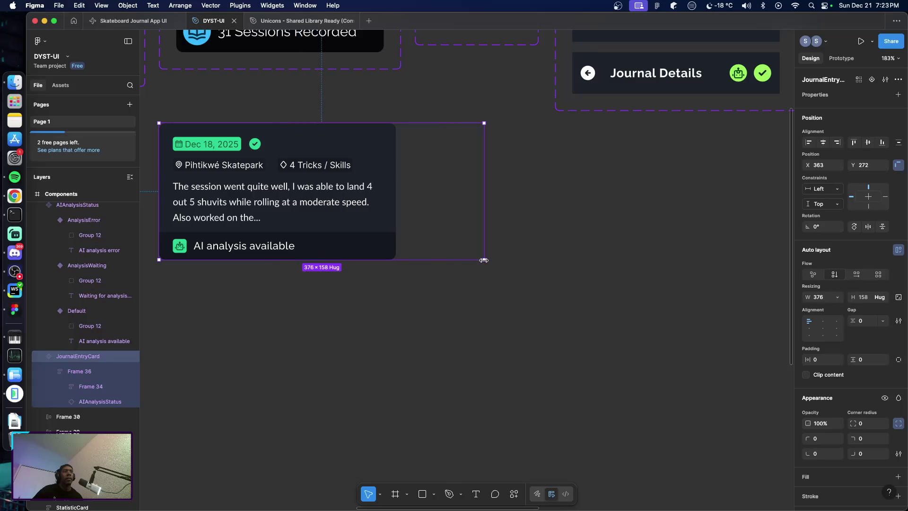
{"action": "left_click", "coordinate": [82, 373]}
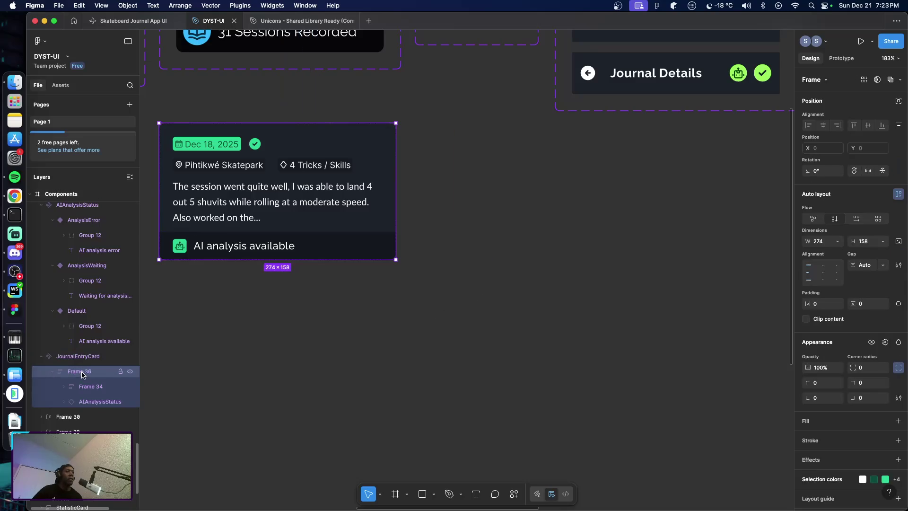
Resize Frame 36 to 299 wide and 191 tall, then back to 158 tall
{"action": "left_click", "coordinate": [227, 341]}
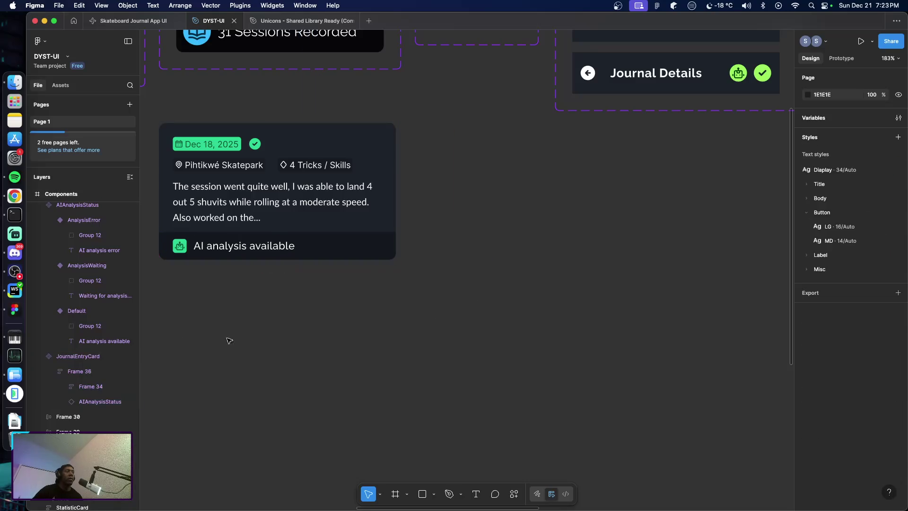
{"action": "left_click", "coordinate": [79, 371]}
{"action": "mouse_move", "coordinate": [397, 240]}
{"action": "left_mouse_down"}
{"action": "mouse_move", "coordinate": [421, 255]}
{"action": "mouse_move", "coordinate": [402, 254]}
{"action": "left_mouse_up"}
{"action": "left_click_drag", "start_coordinate": [393, 259], "coordinate": [374, 287]}
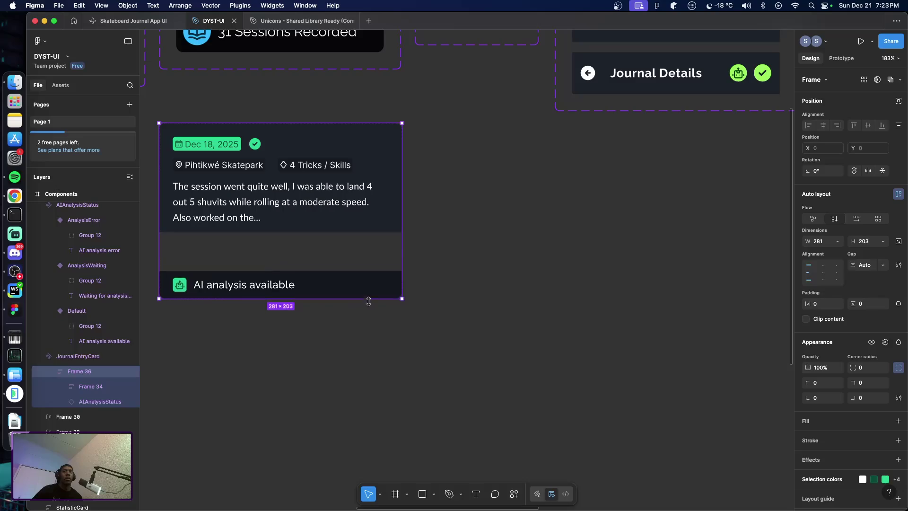
{"action": "left_click_drag", "start_coordinate": [374, 286], "coordinate": [373, 260]}
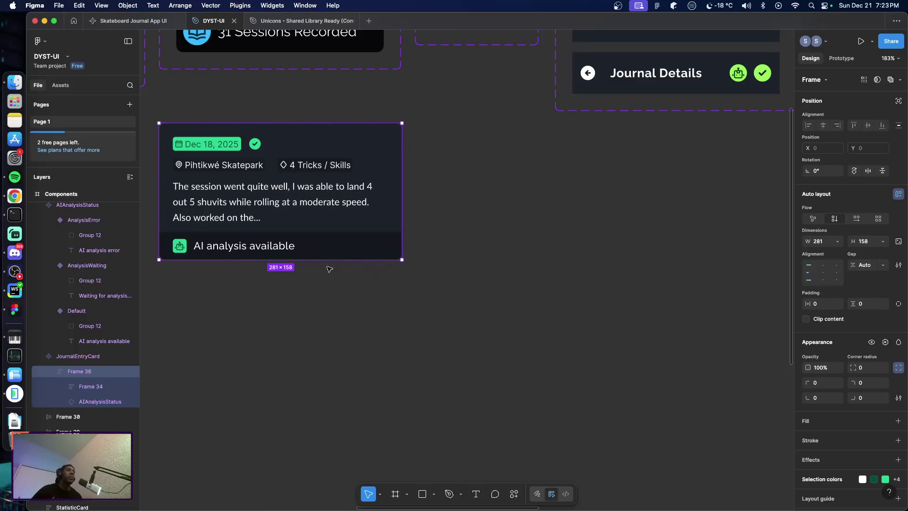
Confirm Frame 34 keeps Fill container width, then reselect Frame 36
{"action": "left_click", "coordinate": [371, 226]}
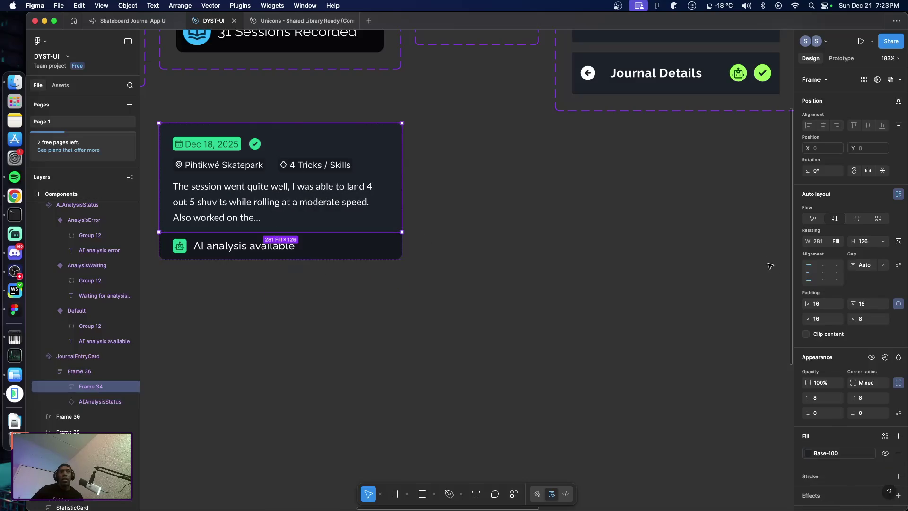
{"action": "left_click", "coordinate": [835, 241]}
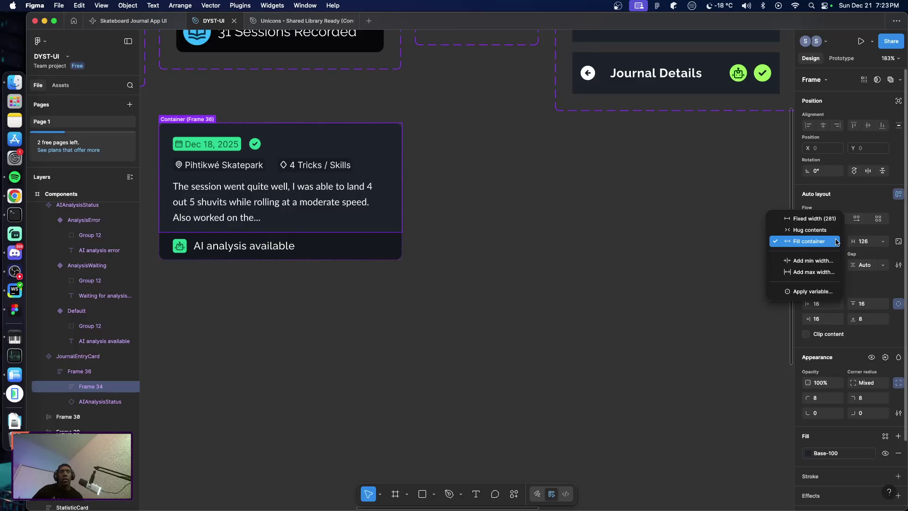
{"action": "left_click", "coordinate": [653, 252]}
{"action": "left_click", "coordinate": [544, 291]}
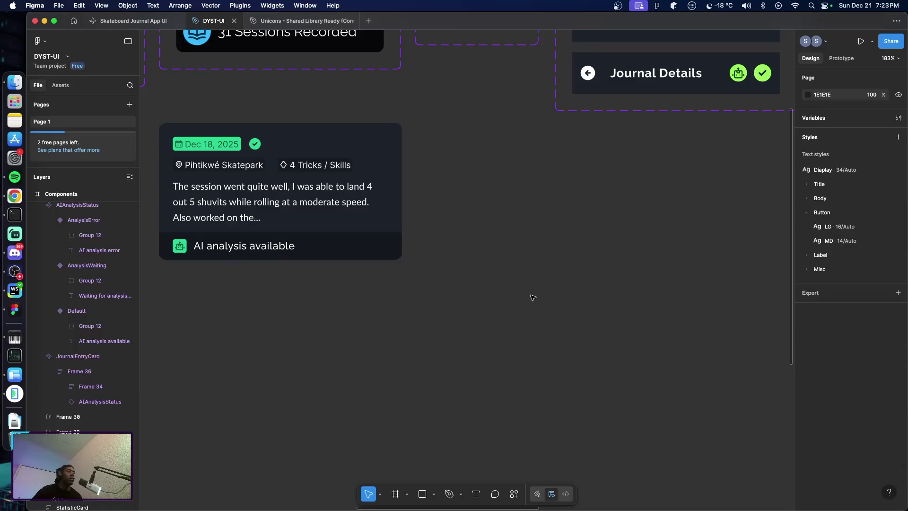
{"action": "left_click", "coordinate": [76, 360]}
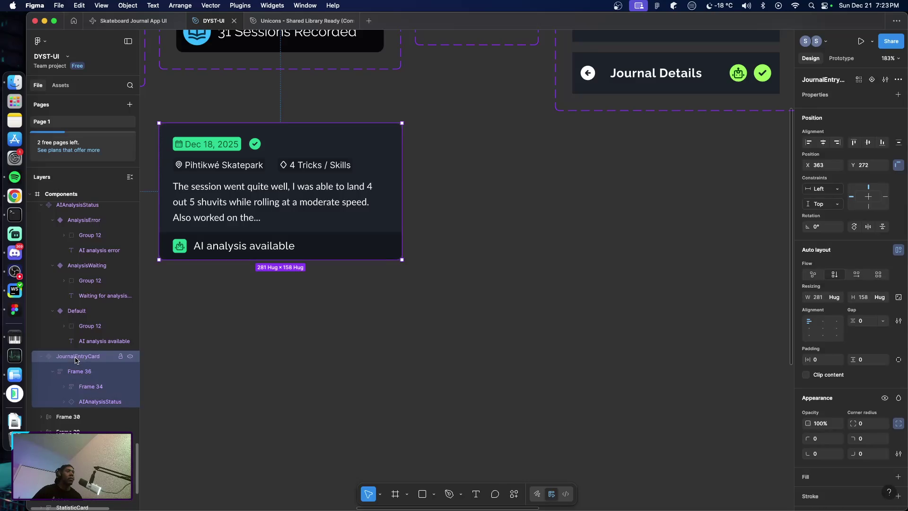
{"action": "left_click", "coordinate": [79, 371]}
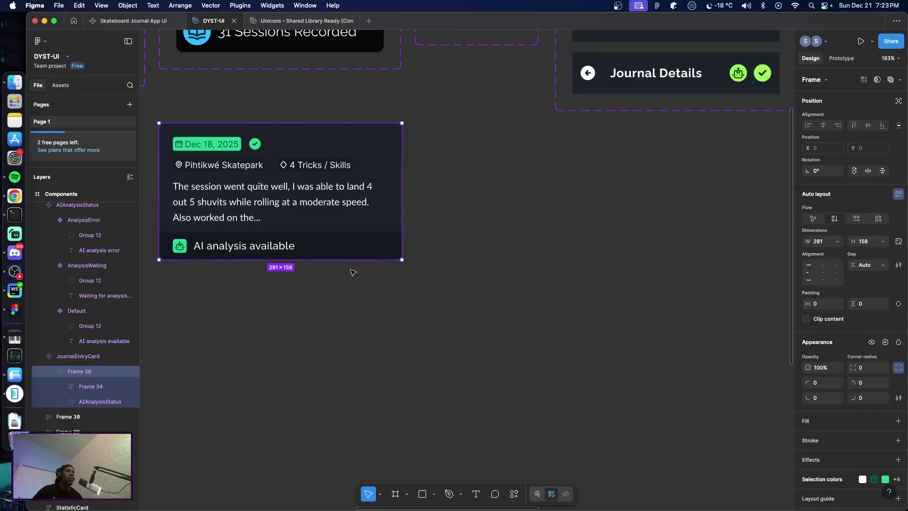
Stretch Frame 36 taller and confirm Frame 34 still fills its container
{"action": "mouse_move", "coordinate": [347, 262]}
{"action": "left_mouse_down"}
{"action": "mouse_move", "coordinate": [330, 337]}
{"action": "mouse_move", "coordinate": [327, 294]}
{"action": "mouse_move", "coordinate": [326, 303]}
{"action": "left_mouse_up"}
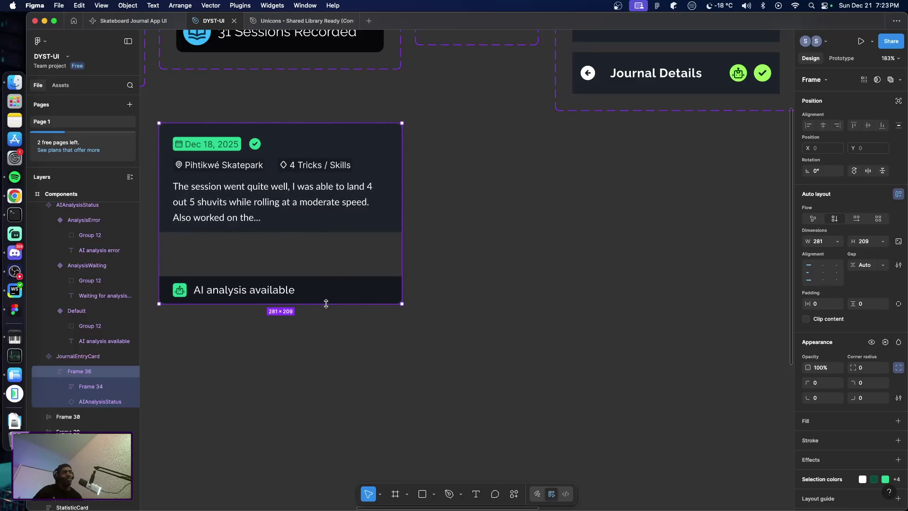
{"action": "left_click", "coordinate": [317, 225]}
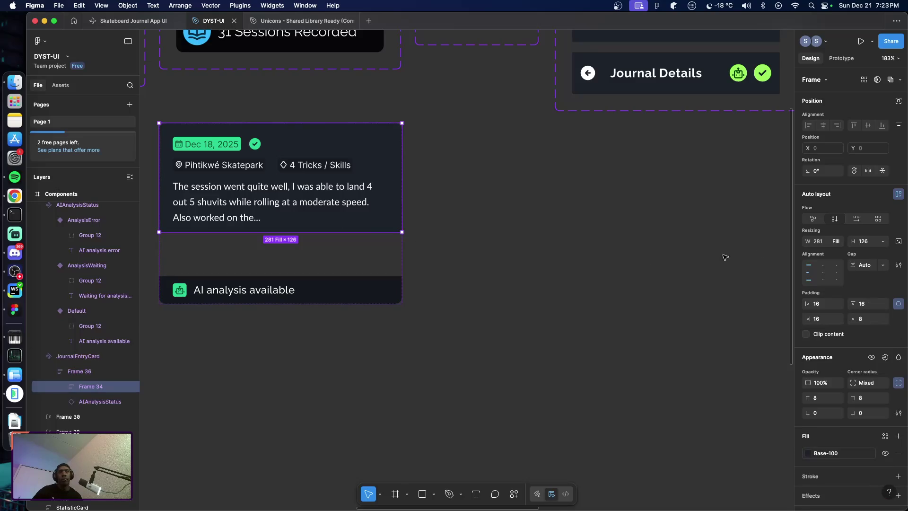
{"action": "left_click", "coordinate": [835, 241]}
{"action": "left_click", "coordinate": [833, 244]}
{"action": "left_click", "coordinate": [515, 278]}
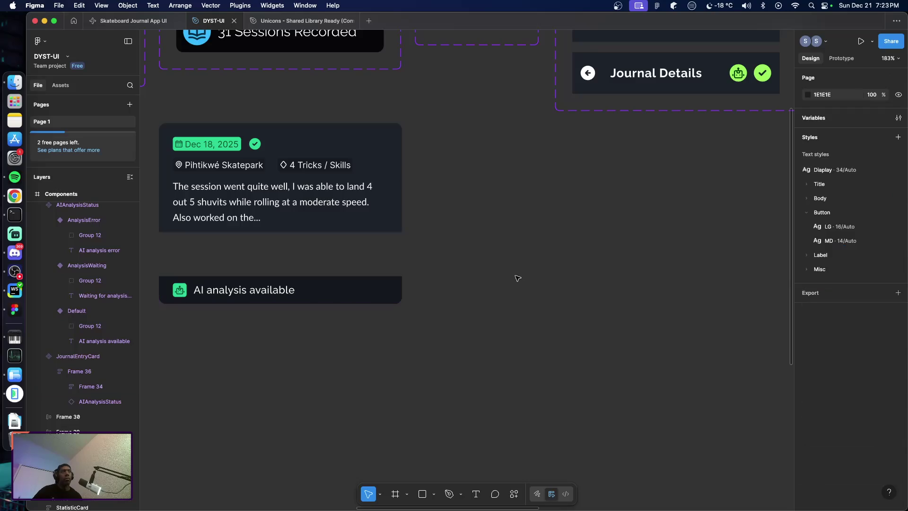
{"action": "left_click", "coordinate": [367, 237]}
Shorten the card and Frame 36, undoing back to the 158-tall card
{"action": "left_click_drag", "start_coordinate": [364, 293], "coordinate": [359, 243]}
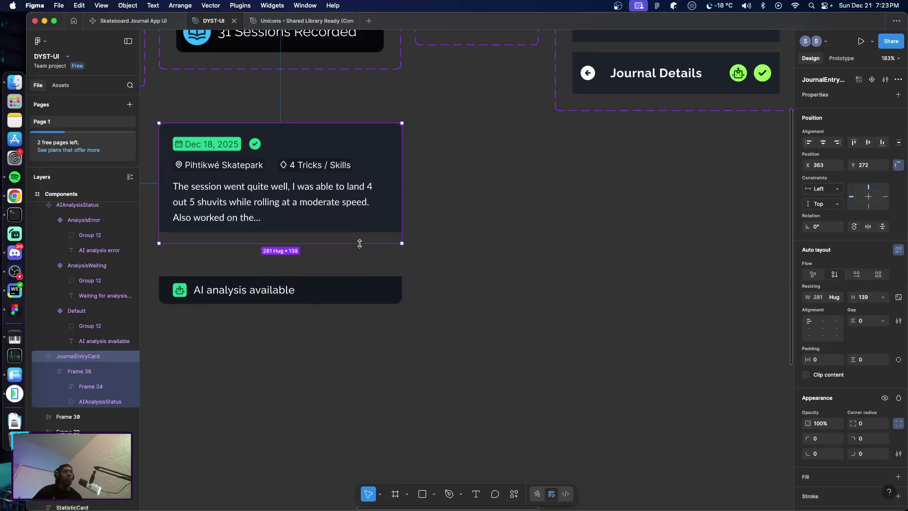
{"action": "left_click", "coordinate": [80, 371]}
{"action": "left_click_drag", "start_coordinate": [346, 304], "coordinate": [340, 288]}
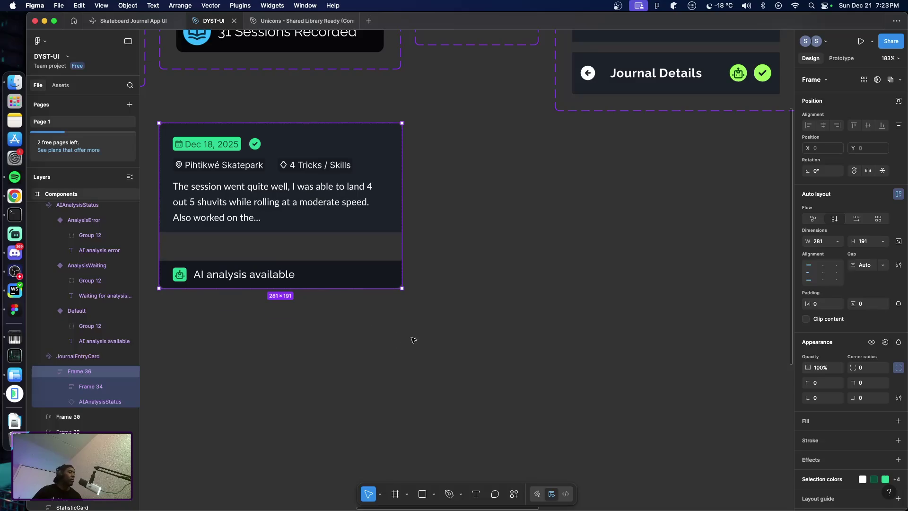
{"action": "key", "text": "super+z"}
{"action": "key", "text": "super+z"}
{"action": "left_click", "coordinate": [430, 338]}
{"action": "key", "text": "super+z"}
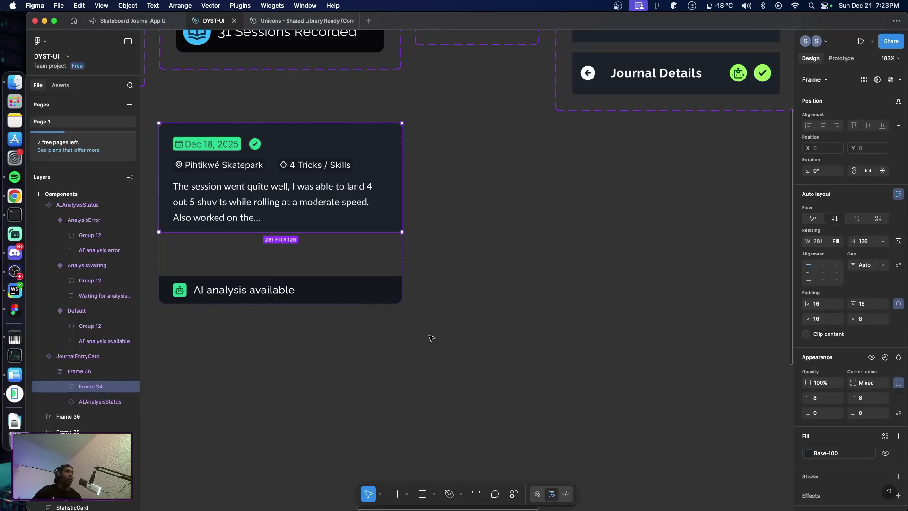
{"action": "key", "text": "super+z"}
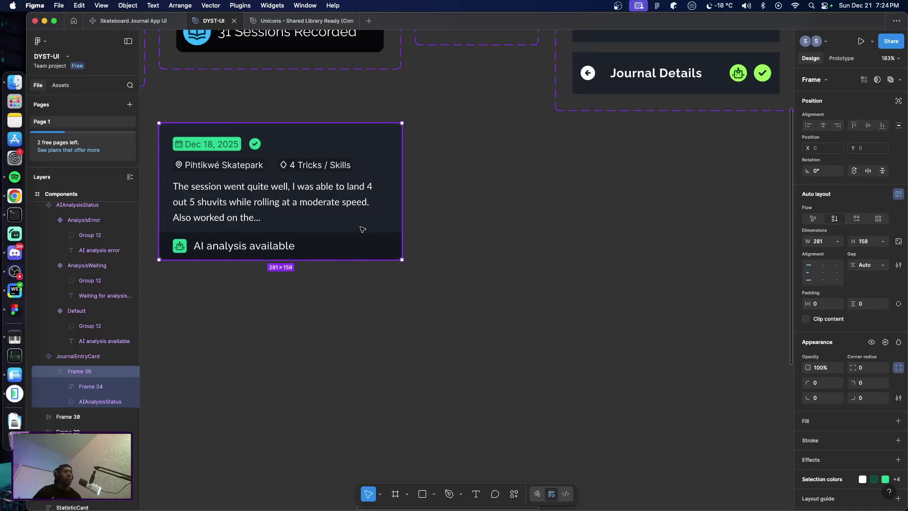
Check Frame 34's width setting without changing it
{"action": "double_click", "coordinate": [372, 229]}
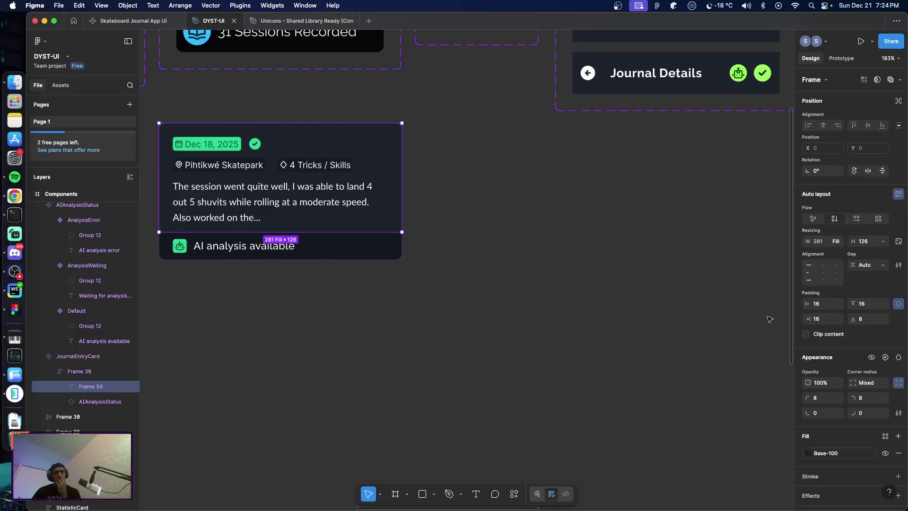
{"action": "left_click", "coordinate": [838, 241]}
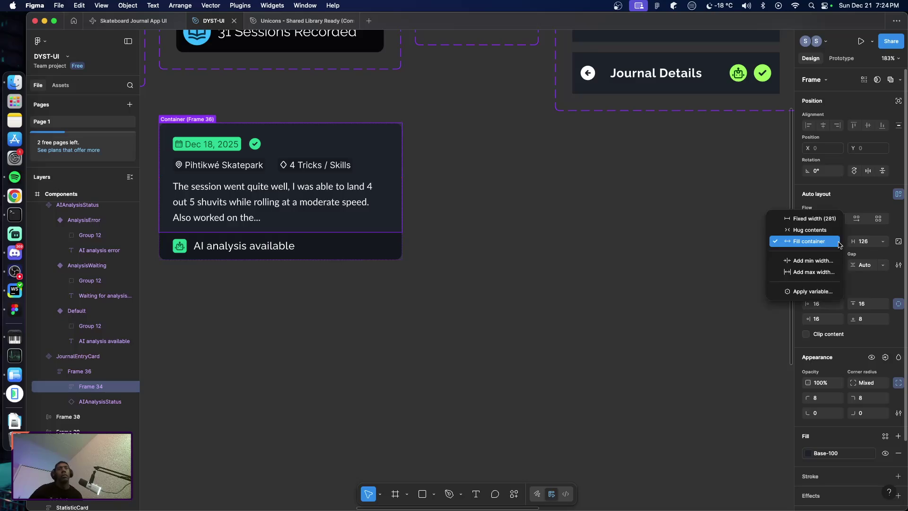
{"action": "left_click", "coordinate": [611, 311]}
{"action": "left_click", "coordinate": [573, 314]}
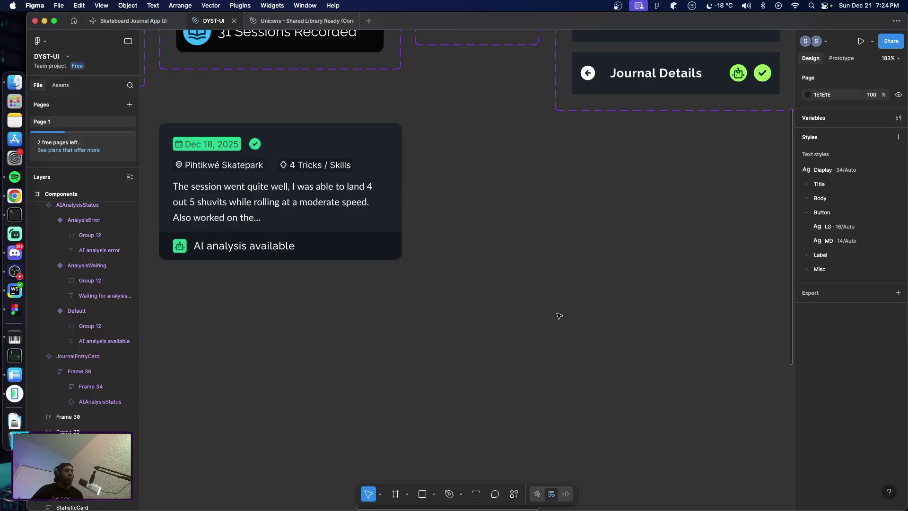
Bring up and dismiss the JournalEntryCard layer's context menu several times
{"action": "left_click", "coordinate": [361, 255]}
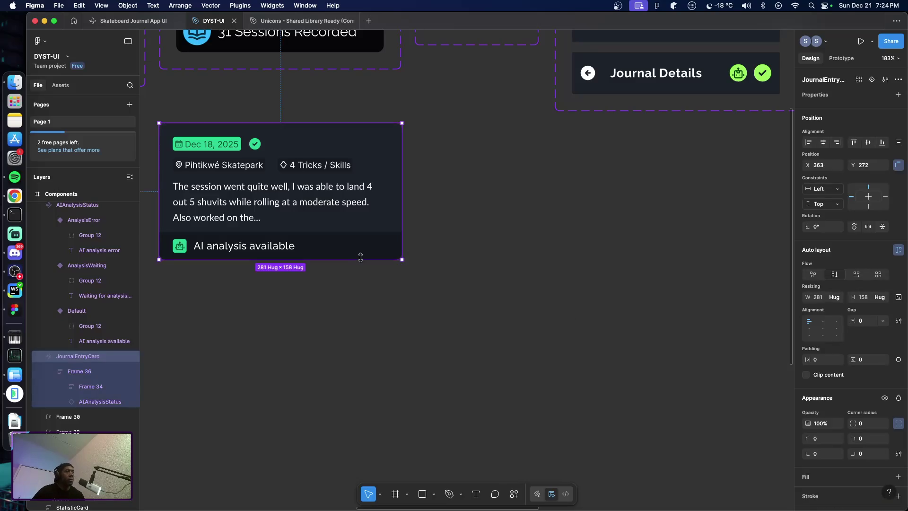
{"action": "right_click", "coordinate": [94, 359]}
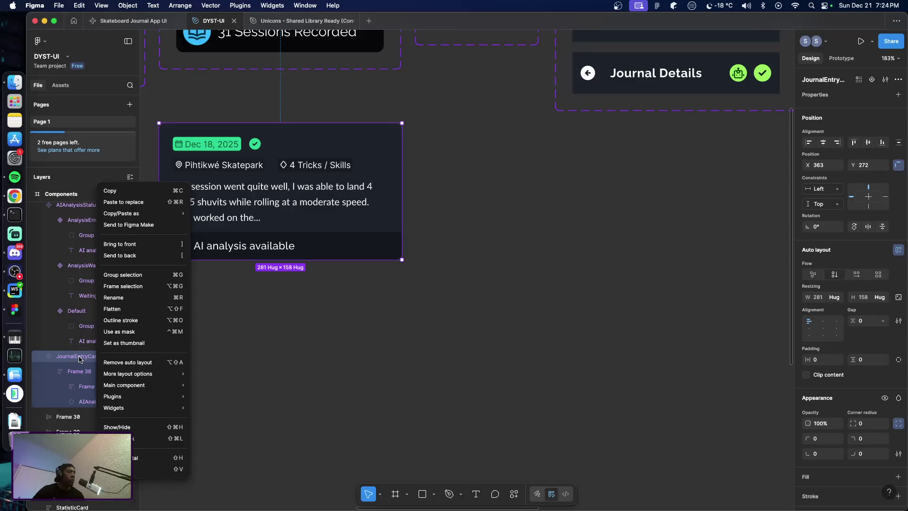
{"action": "left_click", "coordinate": [310, 357]}
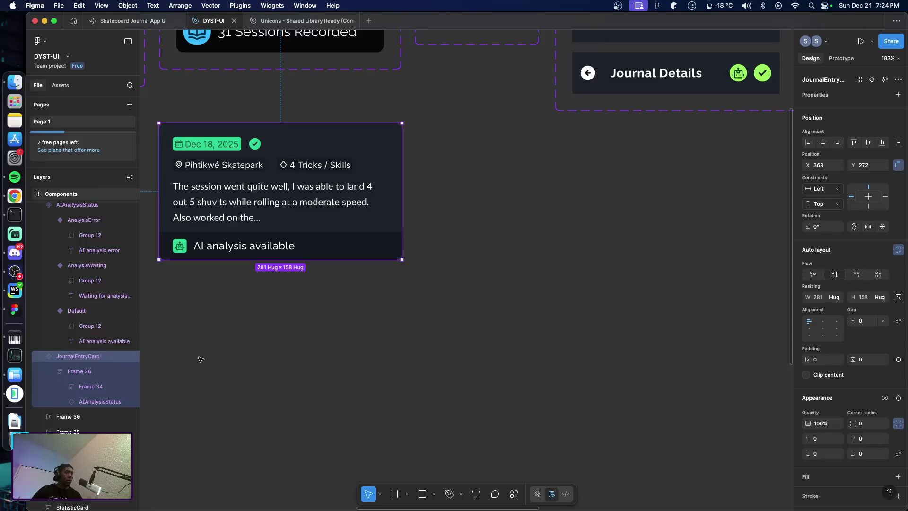
{"action": "right_click", "coordinate": [98, 358]}
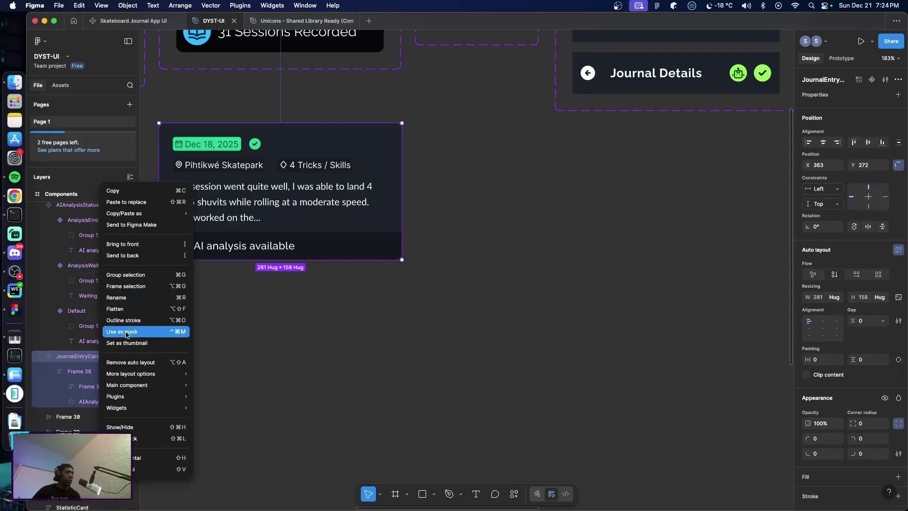
{"action": "left_click", "coordinate": [278, 343]}
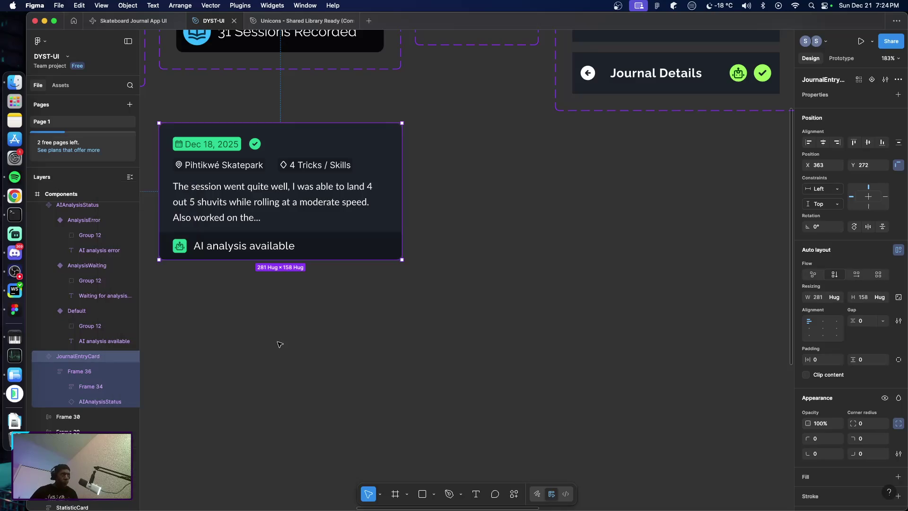
{"action": "right_click", "coordinate": [98, 360]}
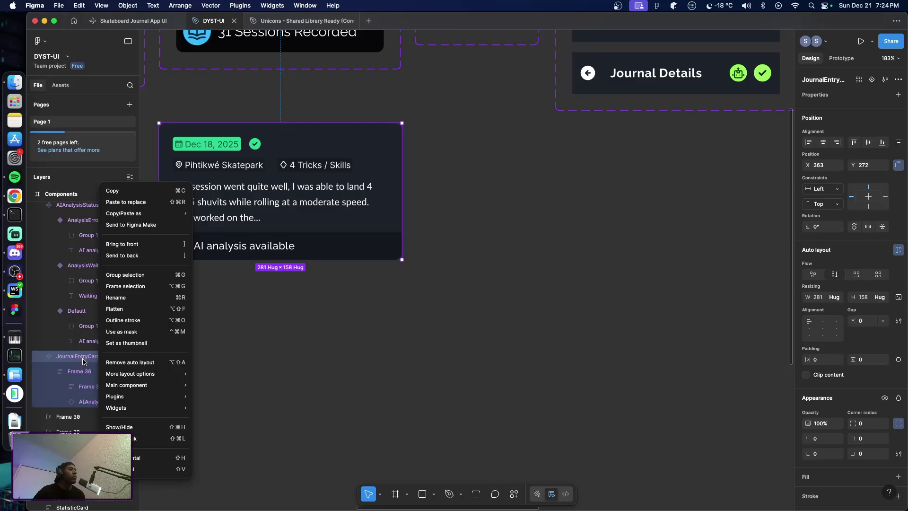
{"action": "left_click", "coordinate": [350, 358]}
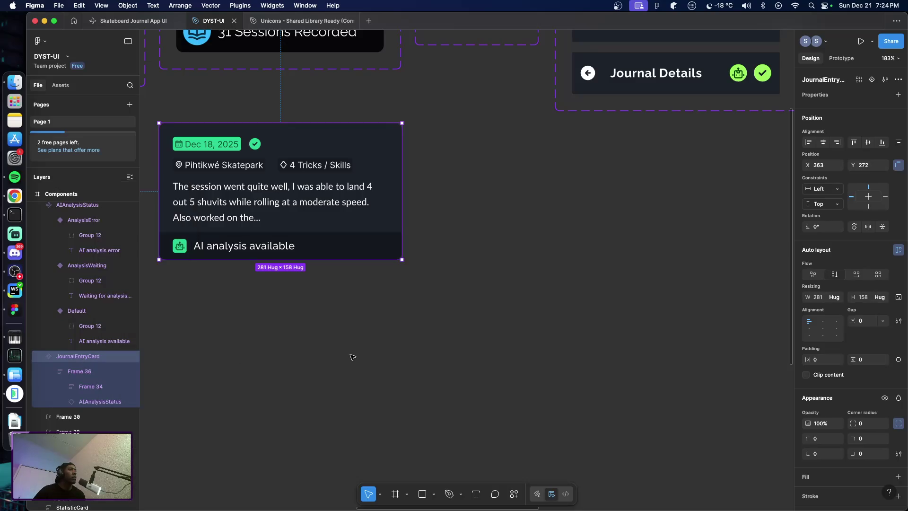
Open the JournalEntryCard layer's context menu for Main component options like Publish and Add variant
{"action": "scroll", "coordinate": [350, 357], "scroll_direction": "up", "scroll_amount": 5}
{"action": "scroll", "coordinate": [341, 365], "scroll_direction": "left", "scroll_amount": 10}
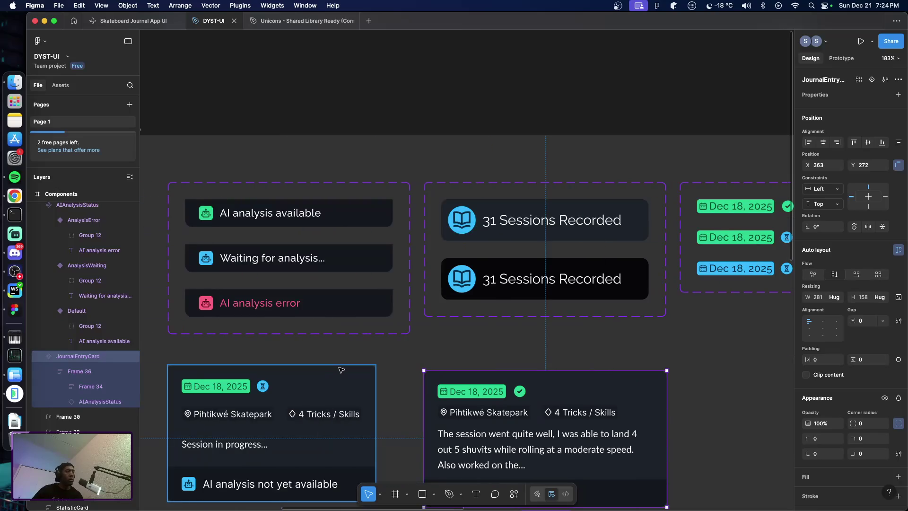
{"action": "scroll", "coordinate": [340, 367], "scroll_direction": "right", "scroll_amount": 5}
{"action": "scroll", "coordinate": [340, 368], "scroll_direction": "right", "scroll_amount": 3}
{"action": "scroll", "coordinate": [340, 368], "scroll_direction": "down", "scroll_amount": 3}
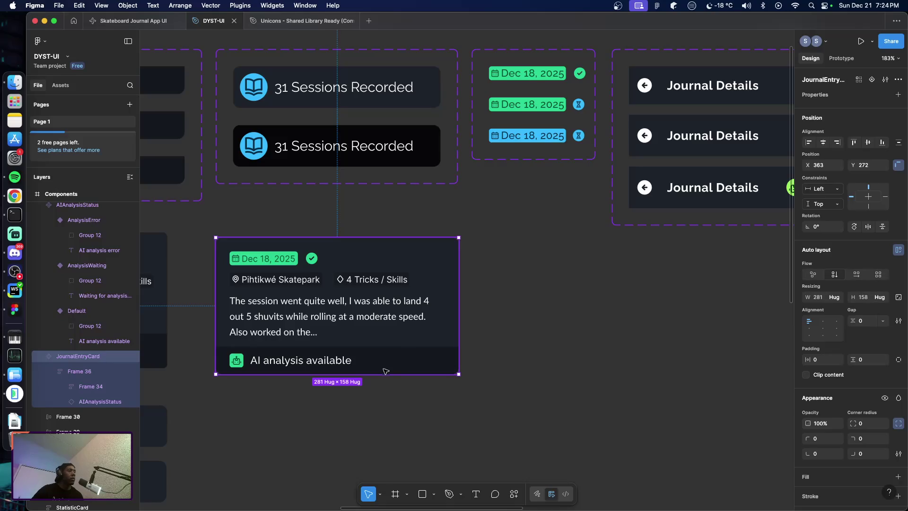
{"action": "right_click", "coordinate": [102, 360]}
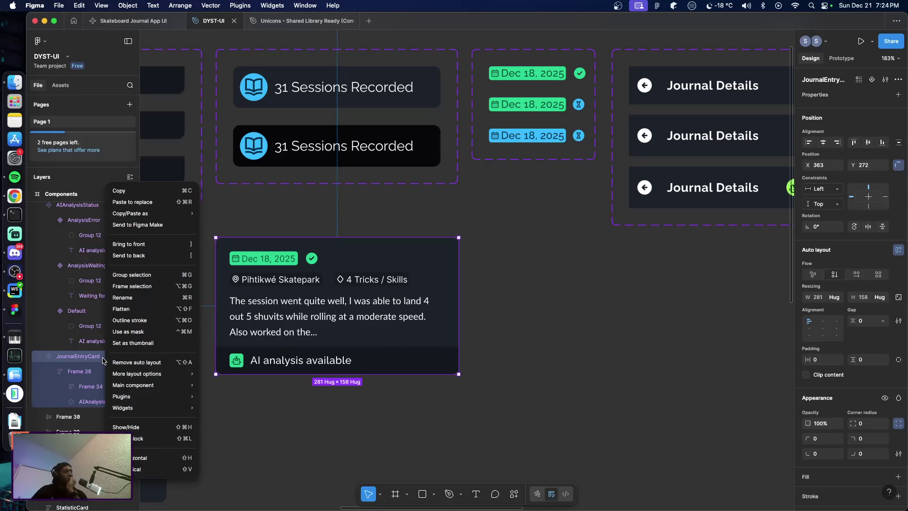
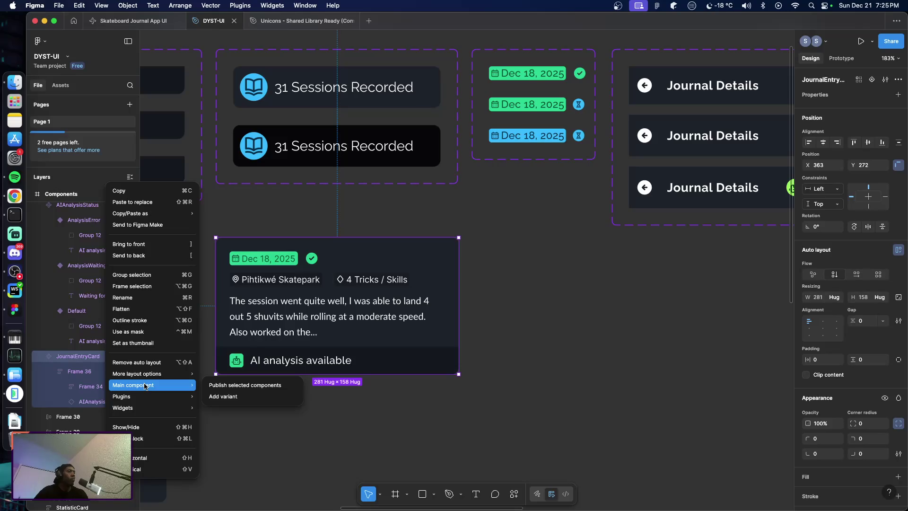
Try stretching the card's container and content frame, undo the resizes, then make the container taller again
{"action": "left_click", "coordinate": [408, 440]}
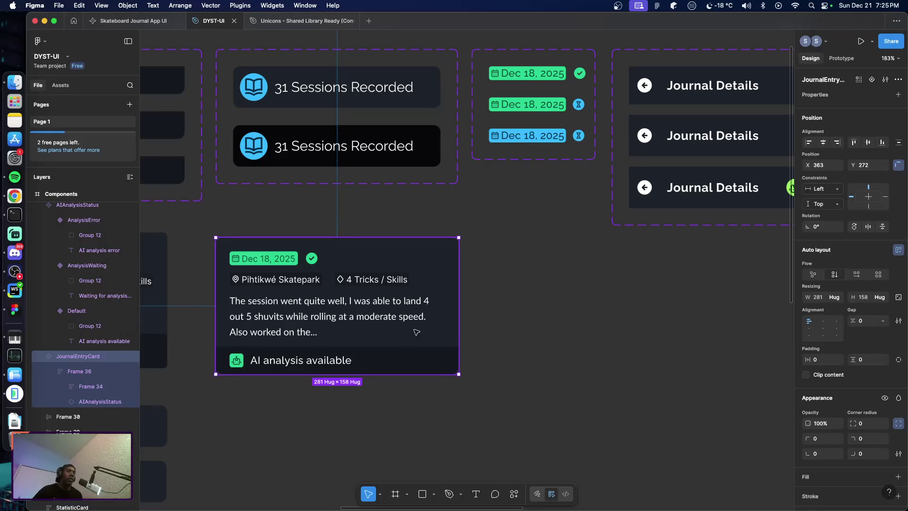
{"action": "key", "text": "Return"}
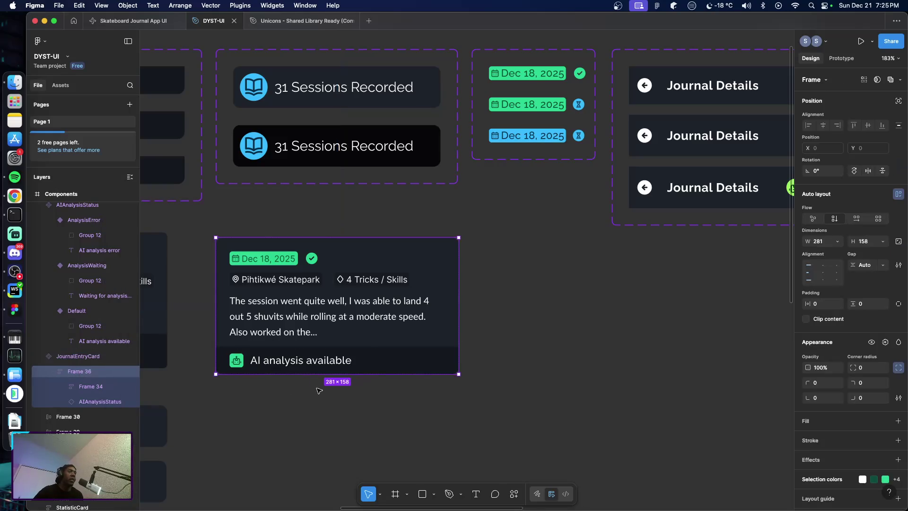
{"action": "left_click_drag", "start_coordinate": [360, 376], "coordinate": [360, 400]}
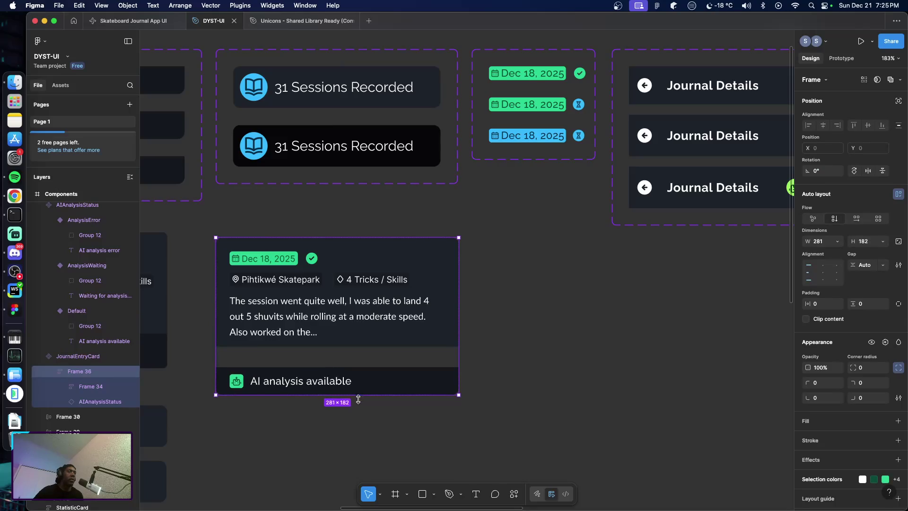
{"action": "left_click", "coordinate": [366, 340]}
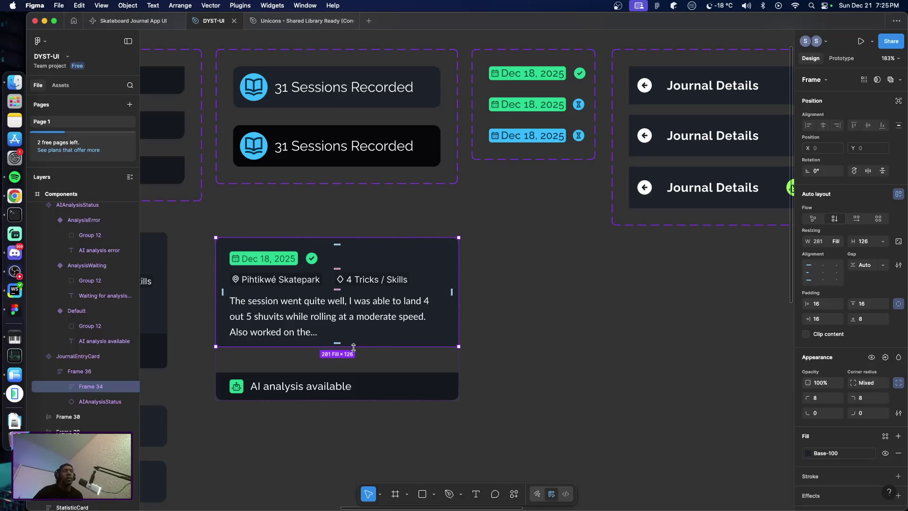
{"action": "mouse_move", "coordinate": [340, 347]}
{"action": "left_mouse_down"}
{"action": "mouse_move", "coordinate": [343, 370]}
{"action": "mouse_move", "coordinate": [343, 362]}
{"action": "left_mouse_up"}
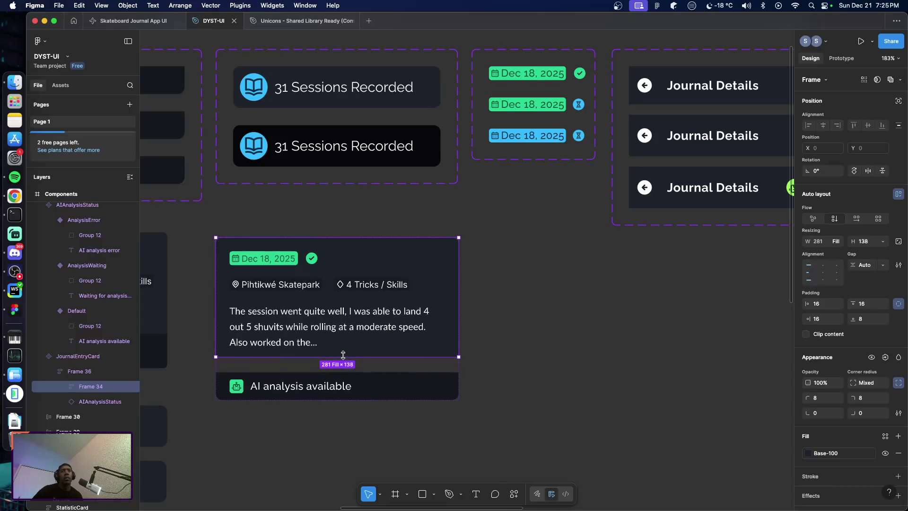
{"action": "left_click_drag", "start_coordinate": [343, 362], "coordinate": [343, 355]}
{"action": "left_click", "coordinate": [838, 243]}
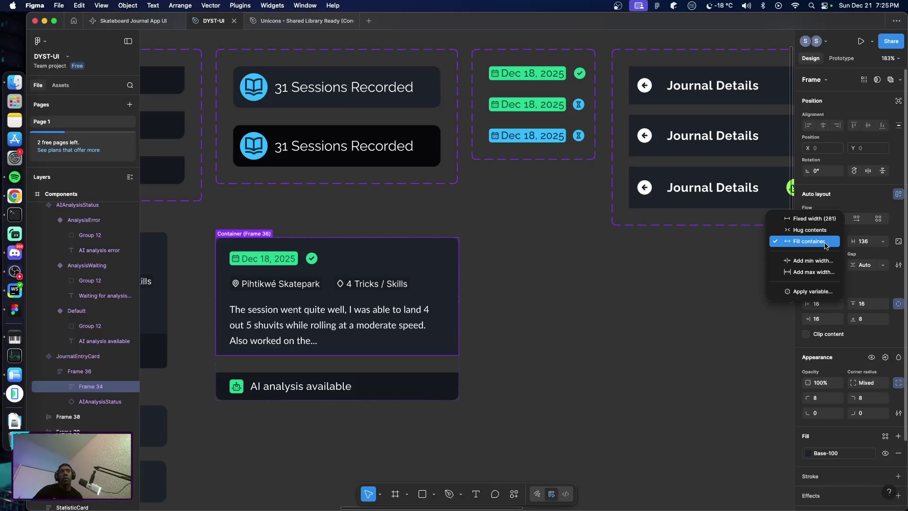
{"action": "left_click", "coordinate": [635, 298]}
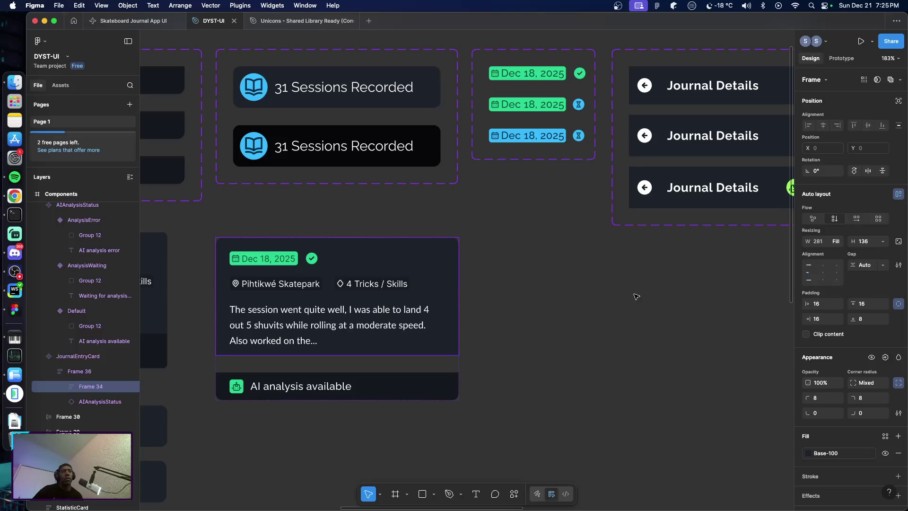
{"action": "left_click", "coordinate": [559, 322]}
{"action": "key", "text": "ctrl+z"}
{"action": "key", "text": "ctrl+z"}
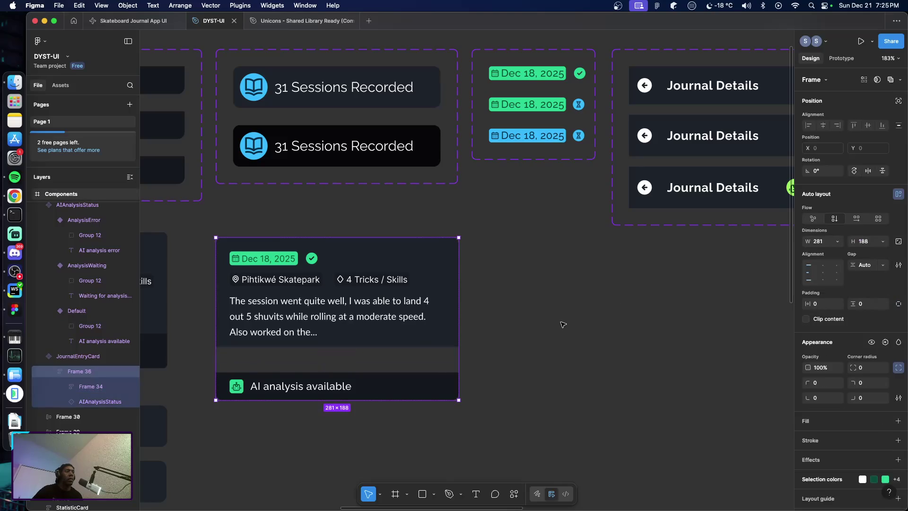
{"action": "key", "text": "ctrl+z"}
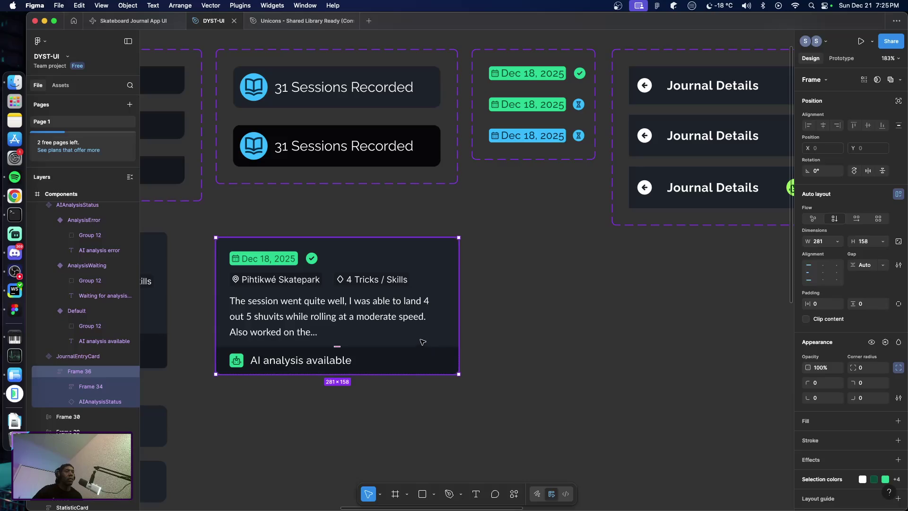
{"action": "left_click_drag", "start_coordinate": [399, 374], "coordinate": [399, 386]}
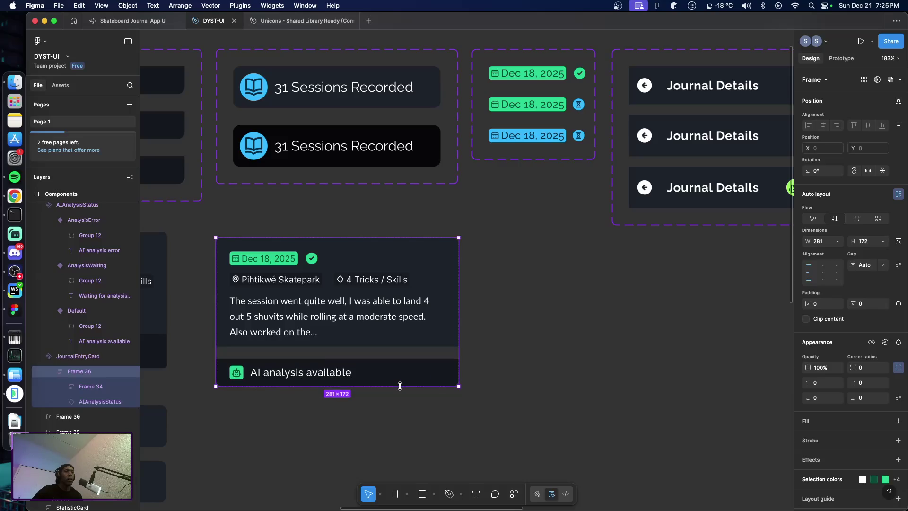
Set Frame 34's height to Fill container and stretch the card's container to test the fill
{"action": "left_click", "coordinate": [404, 340]}
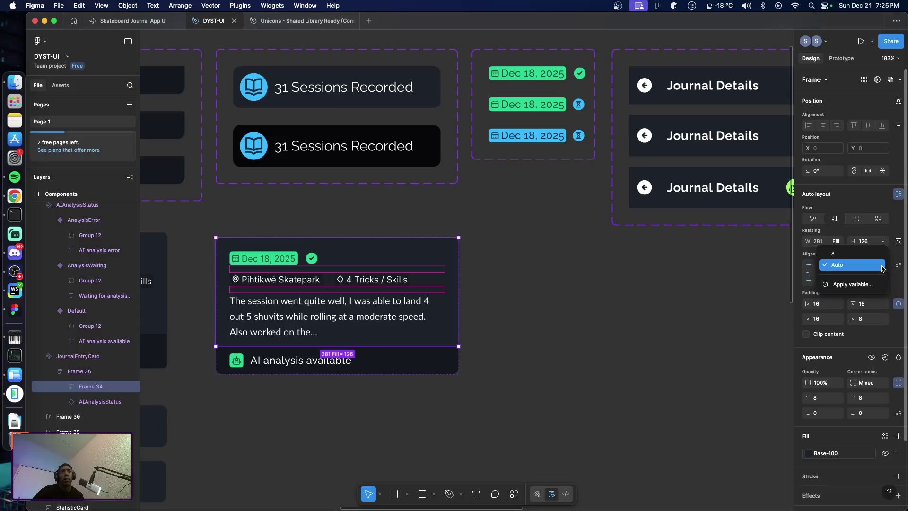
{"action": "left_click", "coordinate": [883, 241]}
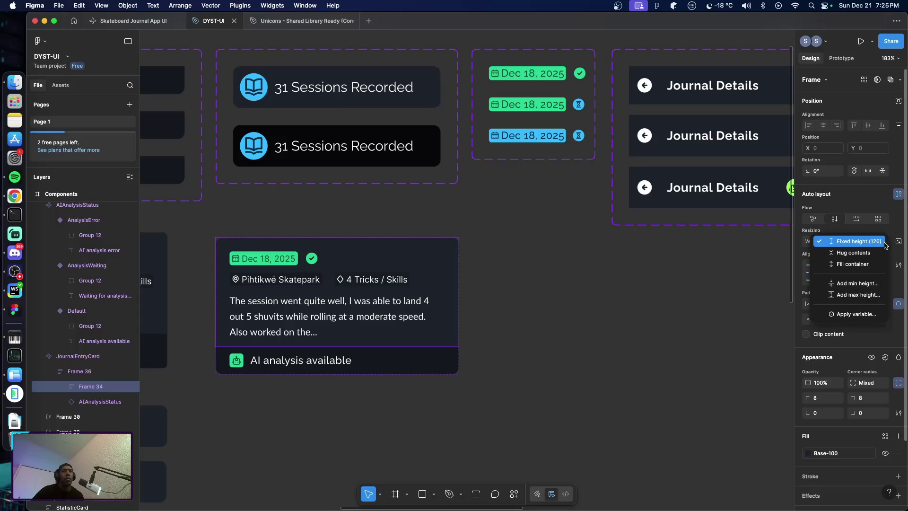
{"action": "left_click", "coordinate": [853, 264]}
{"action": "left_click", "coordinate": [567, 315]}
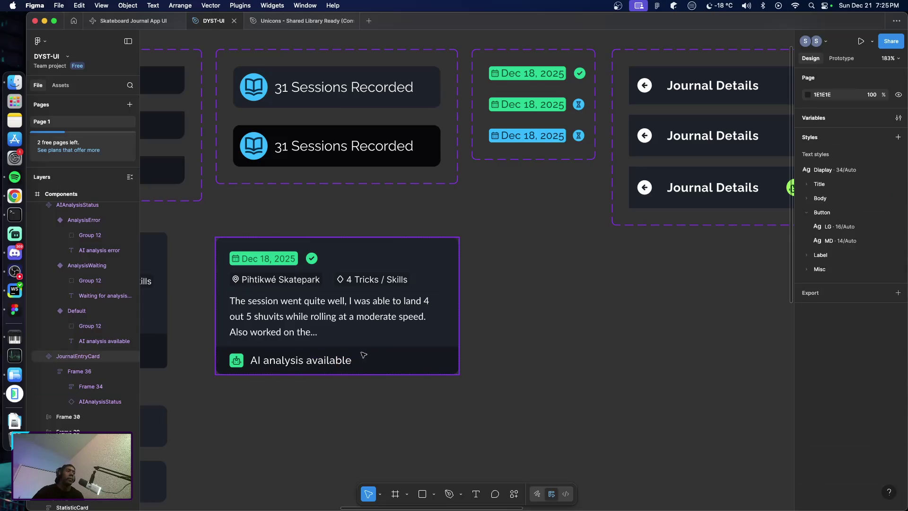
{"action": "left_click", "coordinate": [400, 337]}
{"action": "left_click", "coordinate": [94, 373]}
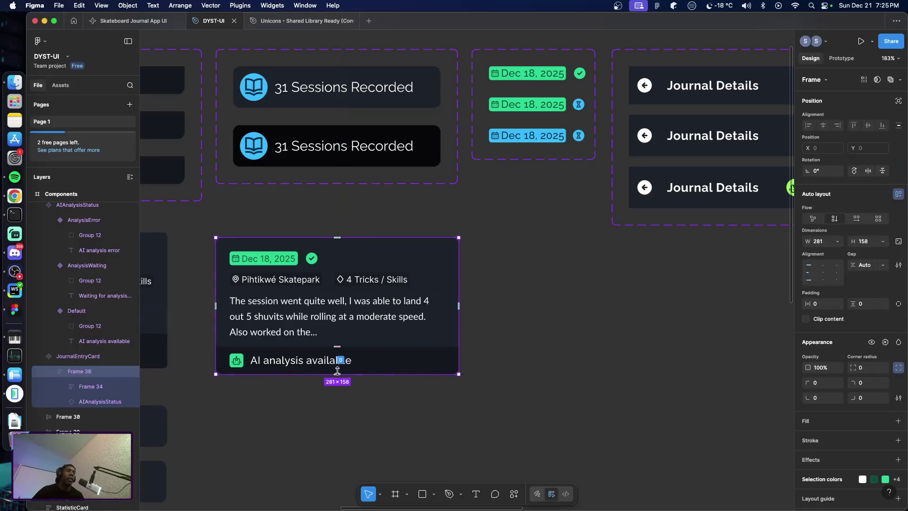
{"action": "mouse_move", "coordinate": [356, 374]}
{"action": "left_mouse_down"}
{"action": "mouse_move", "coordinate": [356, 448]}
{"action": "mouse_move", "coordinate": [345, 390]}
{"action": "mouse_move", "coordinate": [341, 492]}
{"action": "mouse_move", "coordinate": [340, 376]}
{"action": "mouse_move", "coordinate": [337, 422]}
{"action": "mouse_move", "coordinate": [331, 364]}
{"action": "mouse_move", "coordinate": [329, 386]}
{"action": "mouse_move", "coordinate": [334, 370]}
{"action": "mouse_move", "coordinate": [336, 381]}
{"action": "left_mouse_up"}
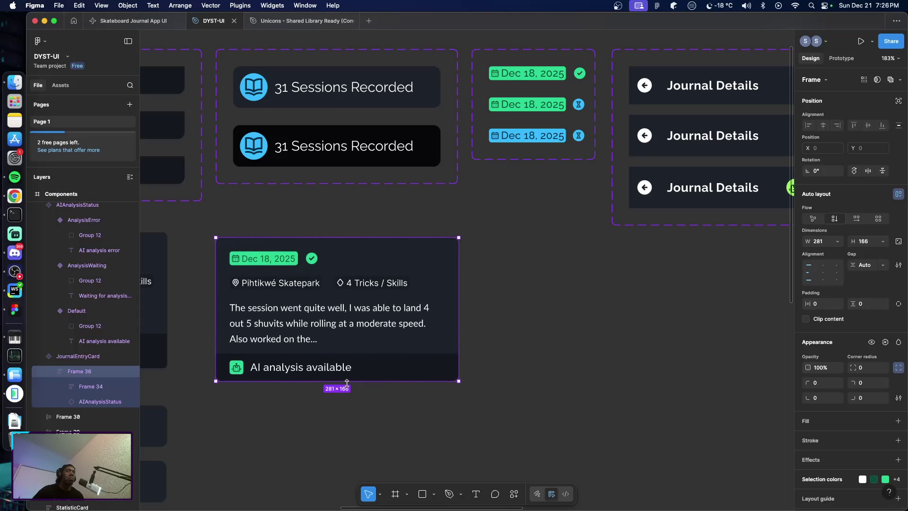
Give the content frame an 8 gap with top-left alignment and bring Frame 36 back to 166 high
{"action": "left_click", "coordinate": [368, 348]}
{"action": "left_click", "coordinate": [809, 266]}
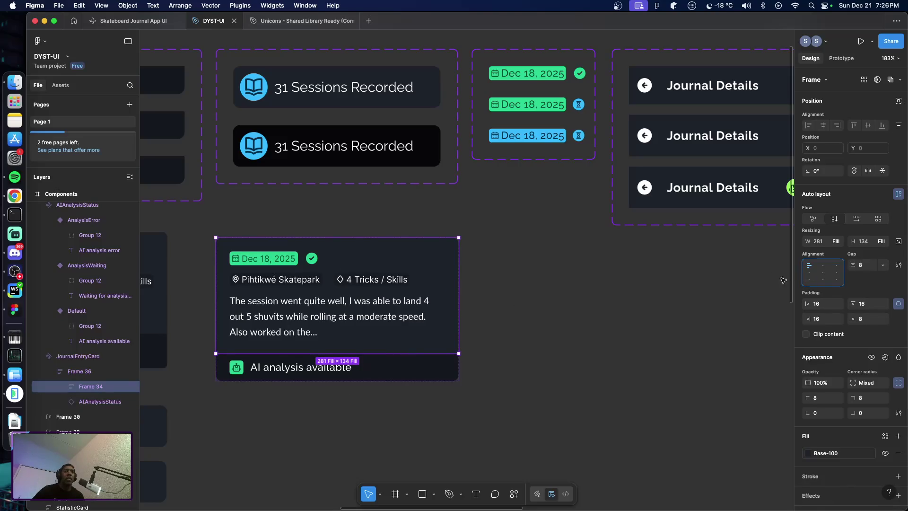
{"action": "left_click", "coordinate": [480, 376]}
{"action": "left_click", "coordinate": [378, 349]}
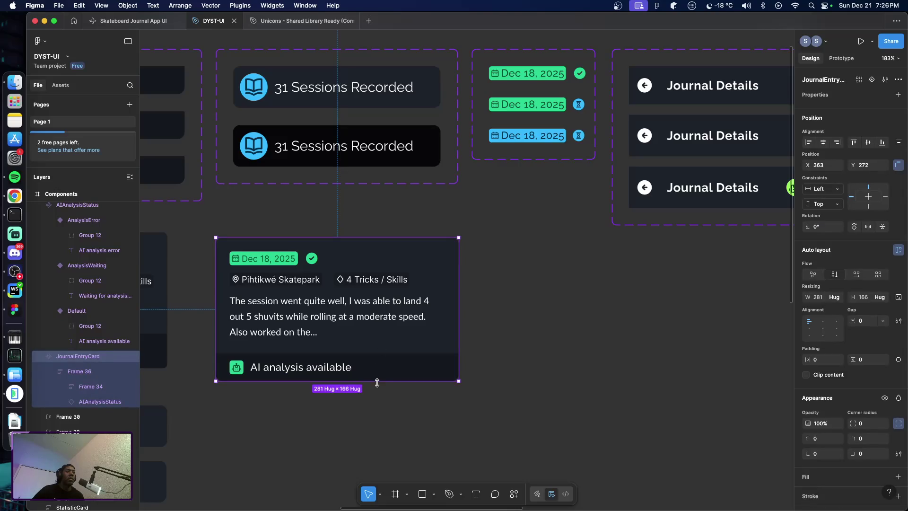
{"action": "key", "text": "Return"}
{"action": "mouse_move", "coordinate": [337, 381]}
{"action": "left_mouse_down"}
{"action": "mouse_move", "coordinate": [341, 428]}
{"action": "mouse_move", "coordinate": [345, 397]}
{"action": "left_mouse_up"}
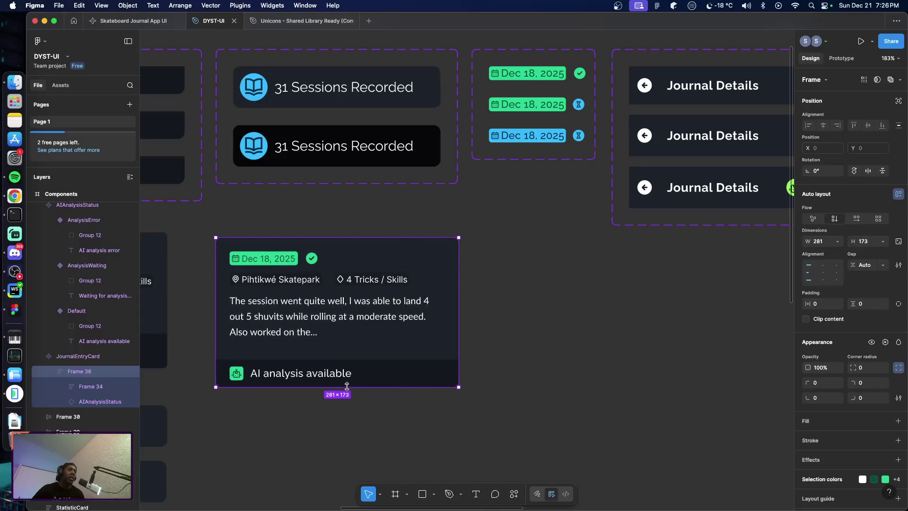
{"action": "left_click_drag", "start_coordinate": [346, 396], "coordinate": [347, 381]}
{"action": "left_click", "coordinate": [553, 348]}
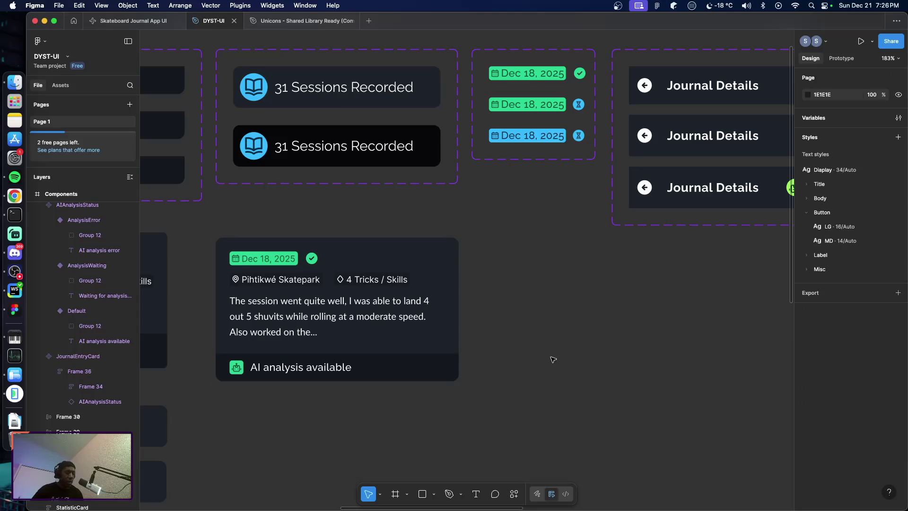
{"action": "key", "text": "space"}
{"action": "left_click_drag", "start_coordinate": [588, 345], "coordinate": [310, 298]}
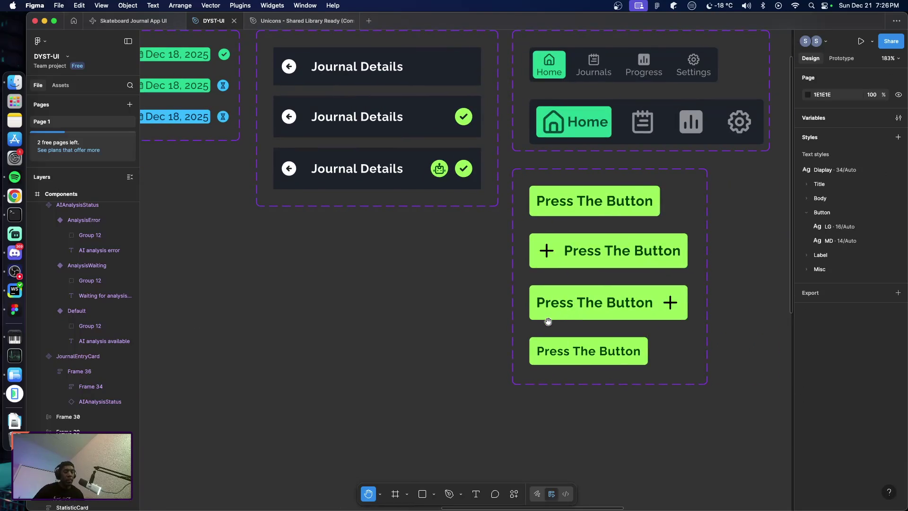
{"action": "key", "text": "shift+1"}
{"action": "key", "text": "shift+0"}
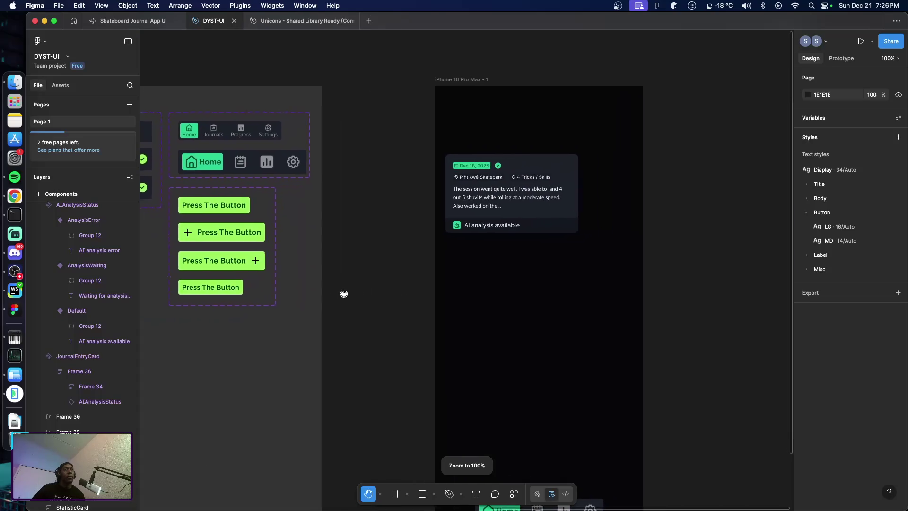
{"action": "key", "text": "v"}
{"action": "left_click", "coordinate": [560, 206]}
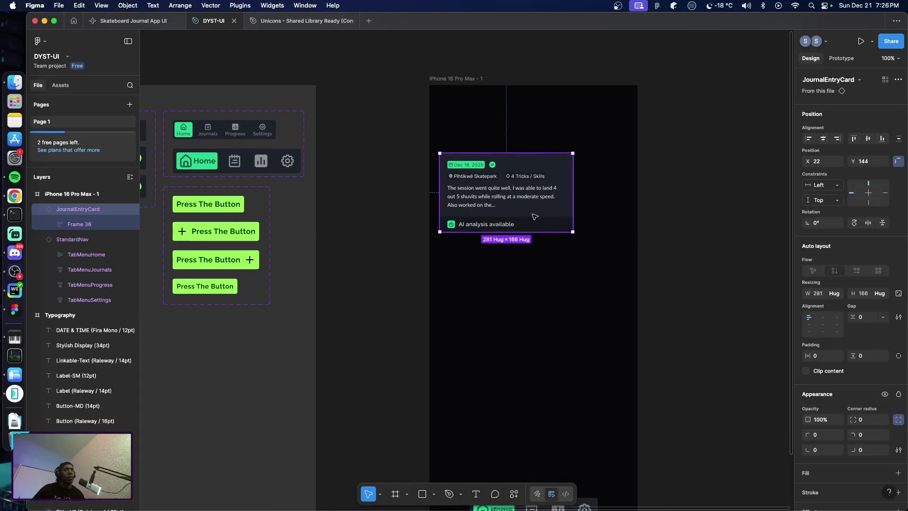
{"action": "left_click_drag", "start_coordinate": [573, 231], "coordinate": [591, 232]}
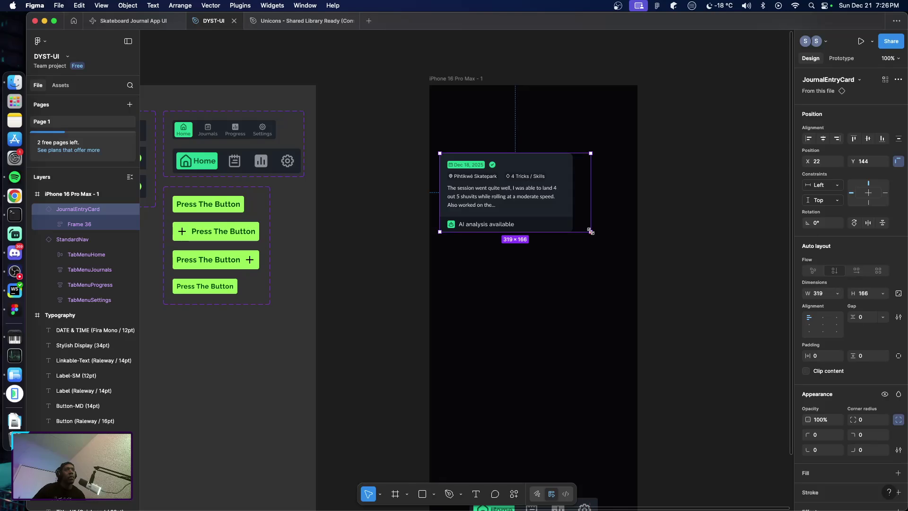
{"action": "key", "text": "ctrl+z"}
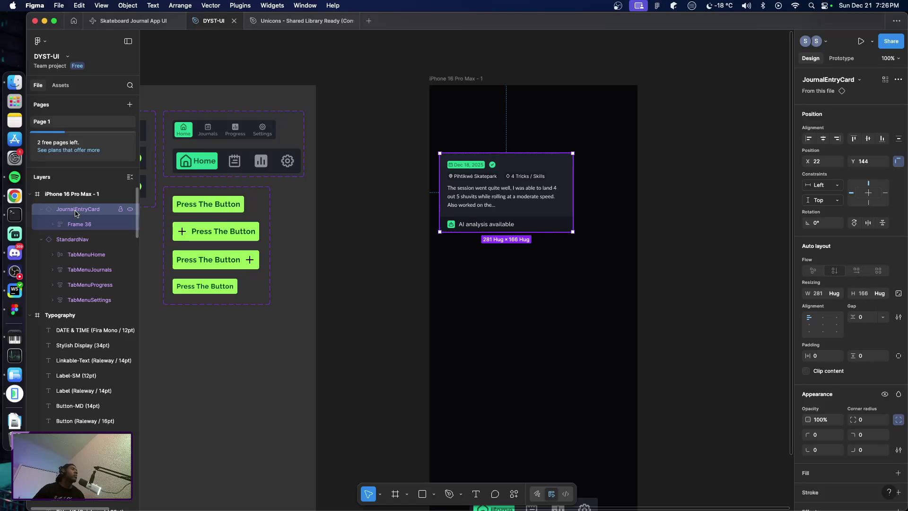
{"action": "scroll", "coordinate": [212, 303], "scroll_direction": "left", "scroll_amount": 2}
{"action": "scroll", "coordinate": [213, 303], "scroll_direction": "left", "scroll_amount": 8}
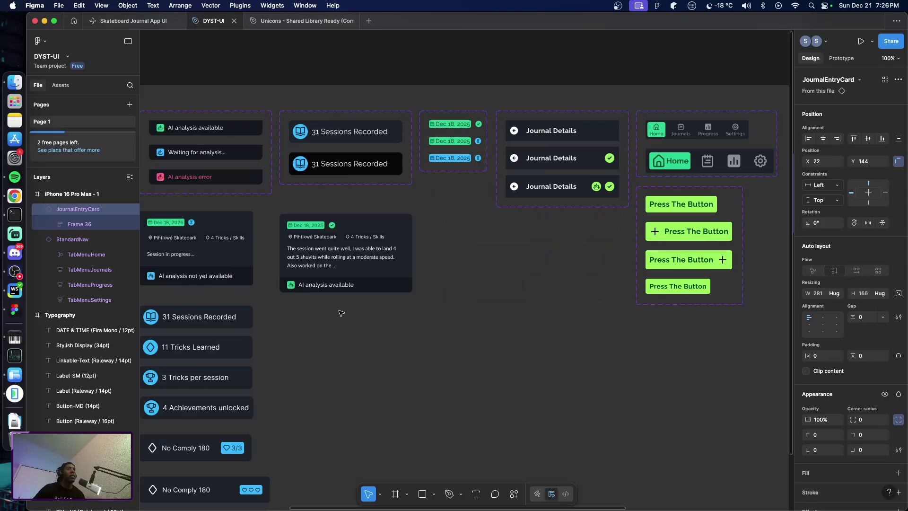
Paste an instance of the journal entry card into the iPhone frame
{"action": "left_click", "coordinate": [361, 272]}
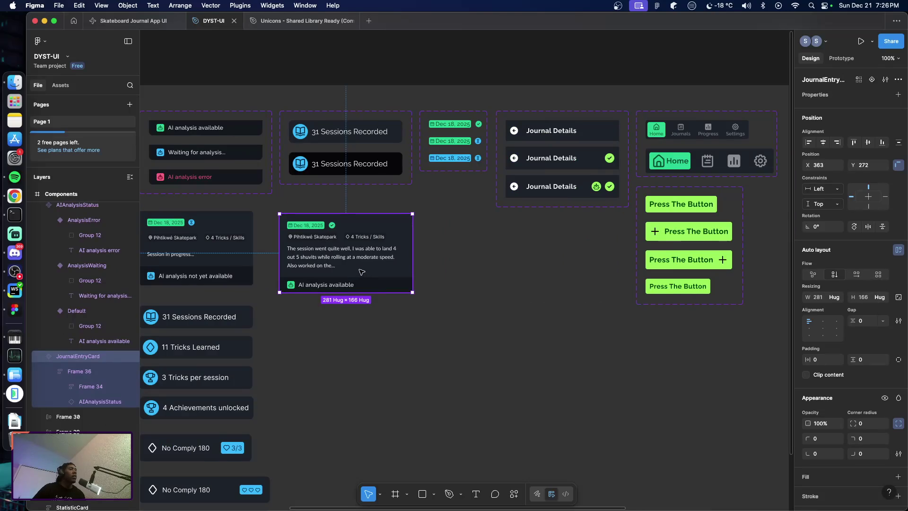
{"action": "right_click", "coordinate": [362, 272]}
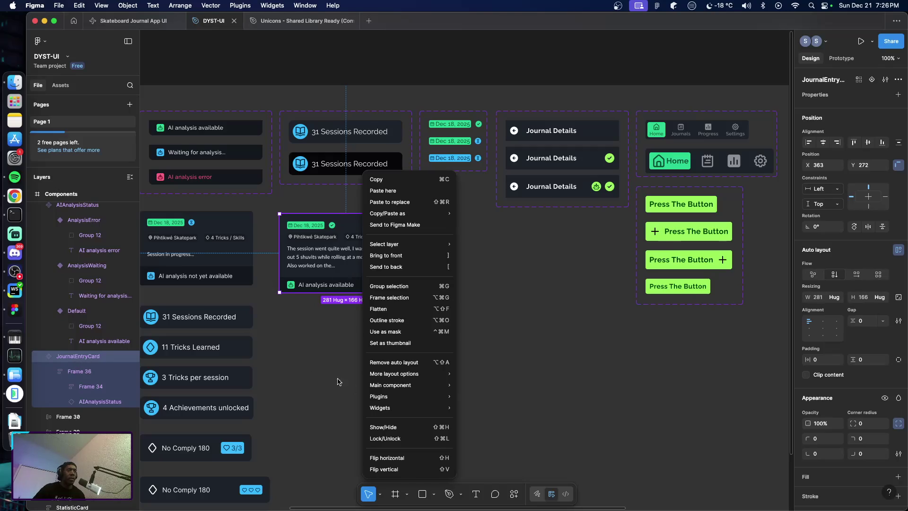
{"action": "mouse_move", "coordinate": [395, 373]}
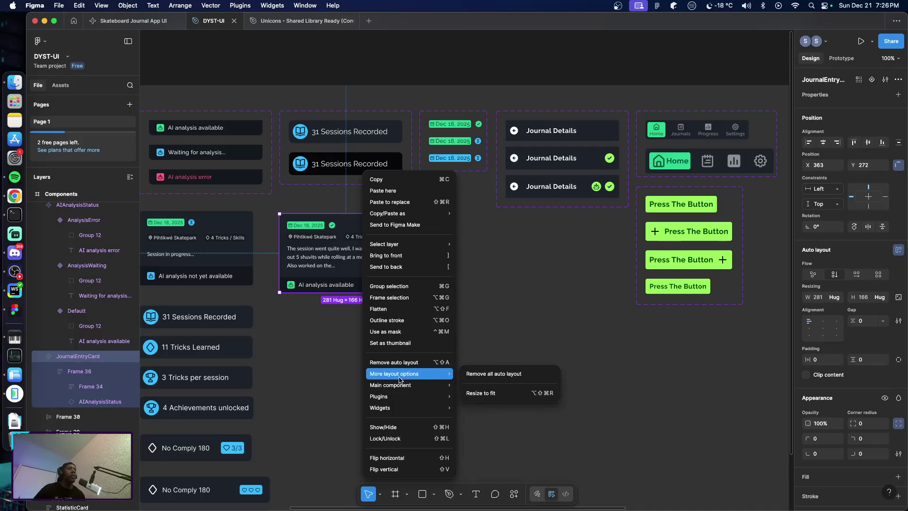
{"action": "left_click", "coordinate": [324, 385]}
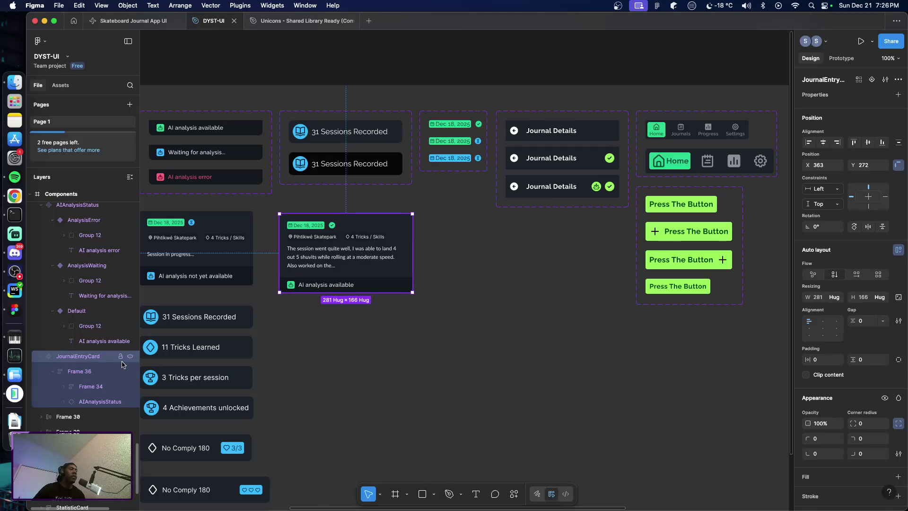
{"action": "key", "text": "ctrl+v"}
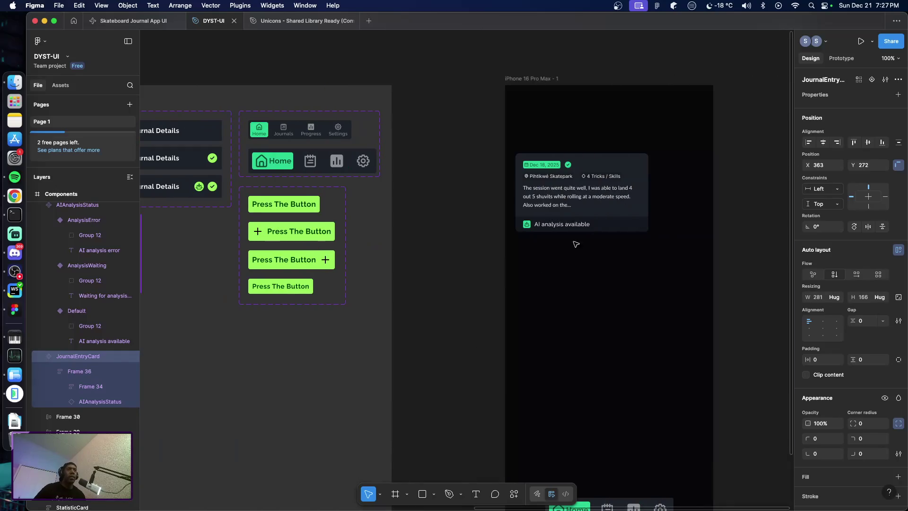
Delete the pasted card and reselect the JournalEntryCard component on the Components board
{"action": "key", "text": "Delete"}
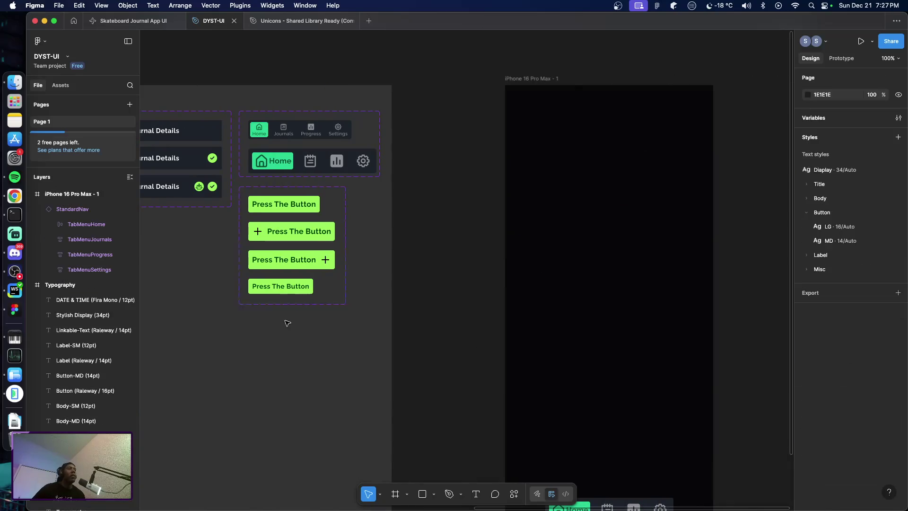
{"action": "scroll", "coordinate": [286, 319], "scroll_direction": "left", "scroll_amount": 10}
{"action": "scroll", "coordinate": [278, 348], "scroll_direction": "left", "scroll_amount": 3}
{"action": "scroll", "coordinate": [331, 307], "scroll_direction": "right", "scroll_amount": 5}
{"action": "left_click", "coordinate": [418, 268]}
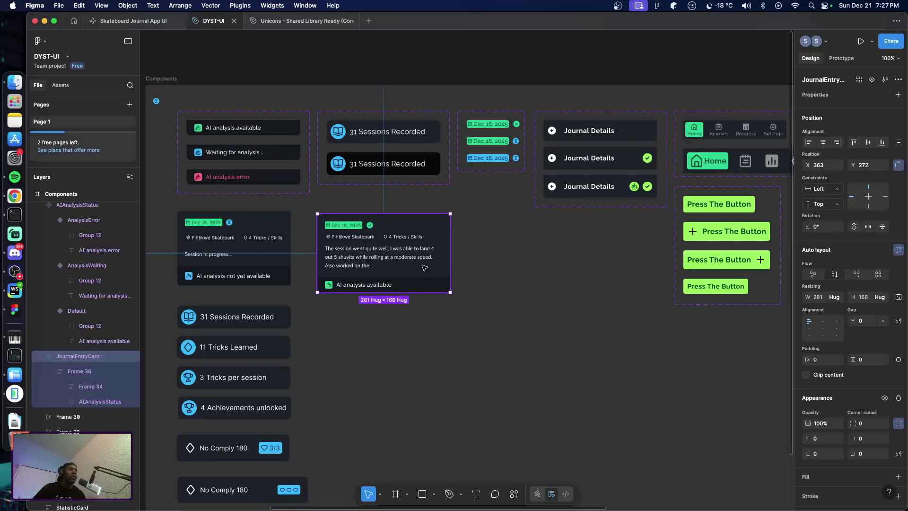
{"action": "right_click", "coordinate": [418, 270]}
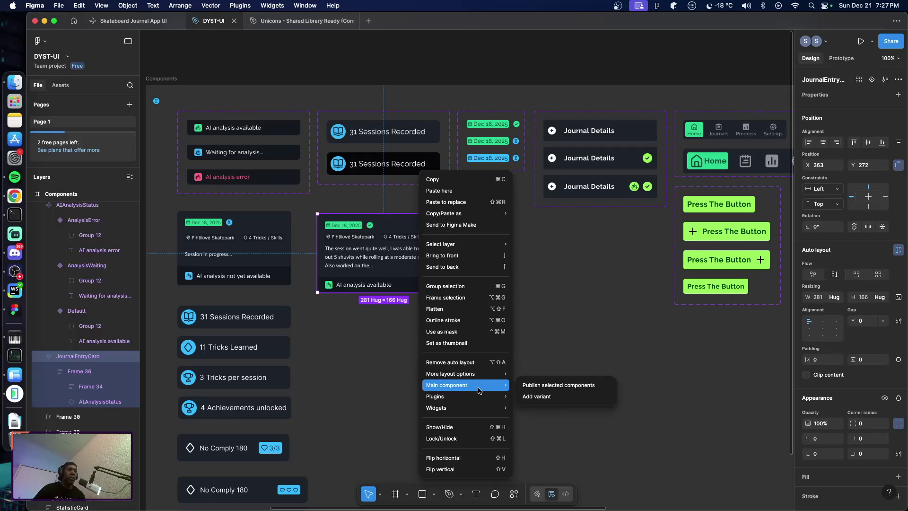
Dismiss the context menu and select the card's inner Frame 36 layer
{"action": "left_click", "coordinate": [349, 420]}
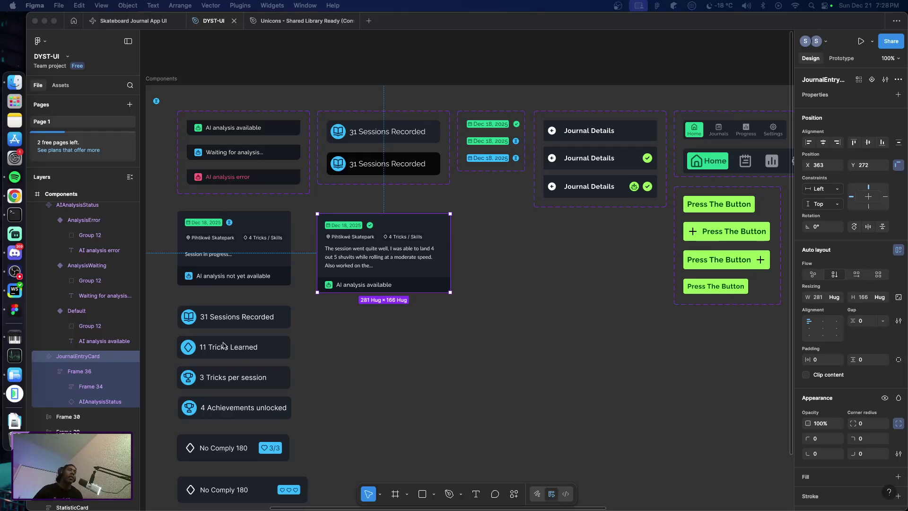
{"action": "left_click", "coordinate": [143, 369]}
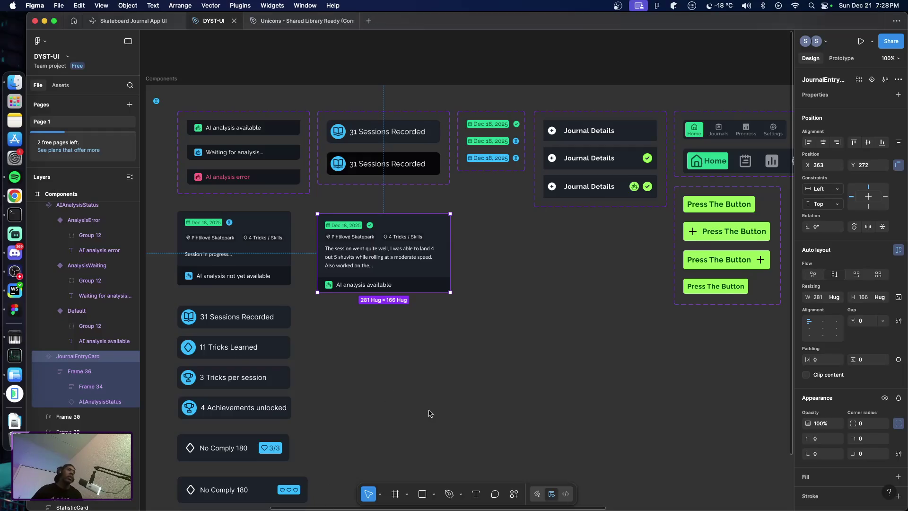
{"action": "left_click", "coordinate": [82, 374]}
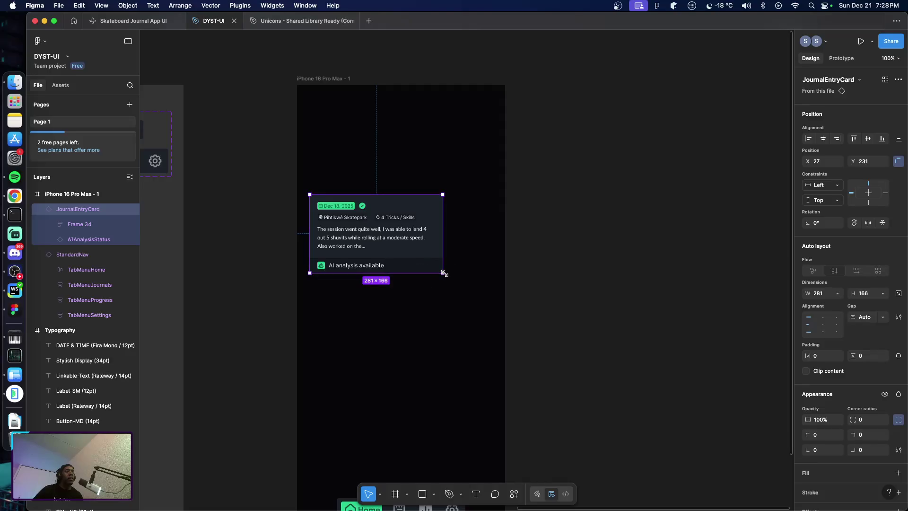
Widen the card instance in the iPhone frame, then pan left toward the JournalEntryCard component
{"action": "mouse_move", "coordinate": [442, 273]}
{"action": "left_mouse_down"}
{"action": "mouse_move", "coordinate": [459, 283]}
{"action": "mouse_move", "coordinate": [496, 264]}
{"action": "mouse_move", "coordinate": [488, 273]}
{"action": "left_mouse_up"}
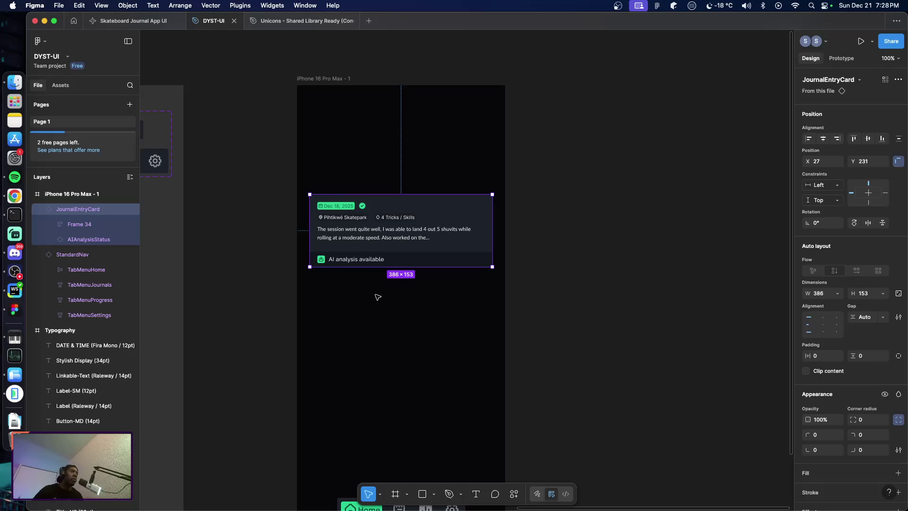
{"action": "scroll", "coordinate": [374, 296], "scroll_direction": "left", "scroll_amount": 2}
{"action": "scroll", "coordinate": [375, 293], "scroll_direction": "left", "scroll_amount": 4}
{"action": "scroll", "coordinate": [376, 291], "scroll_direction": "left", "scroll_amount": 3}
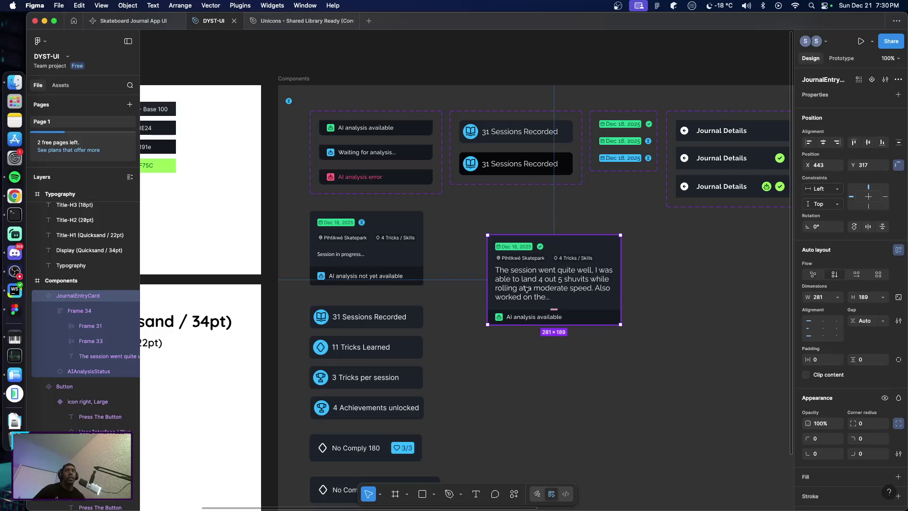
{"action": "scroll", "coordinate": [525, 297], "scroll_direction": "right", "scroll_amount": 10}
{"action": "scroll", "coordinate": [522, 301], "scroll_direction": "right", "scroll_amount": 10}
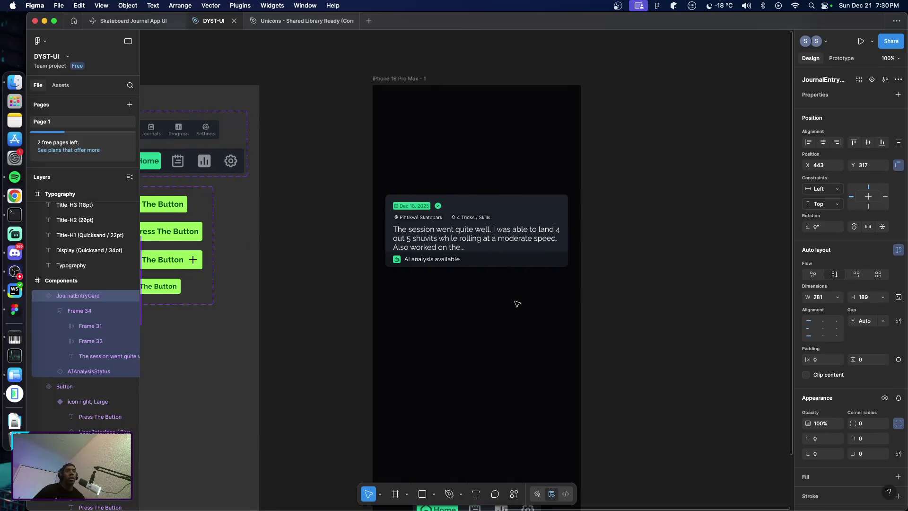
{"action": "scroll", "coordinate": [520, 302], "scroll_direction": "left", "scroll_amount": 7}
{"action": "scroll", "coordinate": [518, 305], "scroll_direction": "left", "scroll_amount": 2}
{"action": "scroll", "coordinate": [516, 306], "scroll_direction": "left", "scroll_amount": 10}
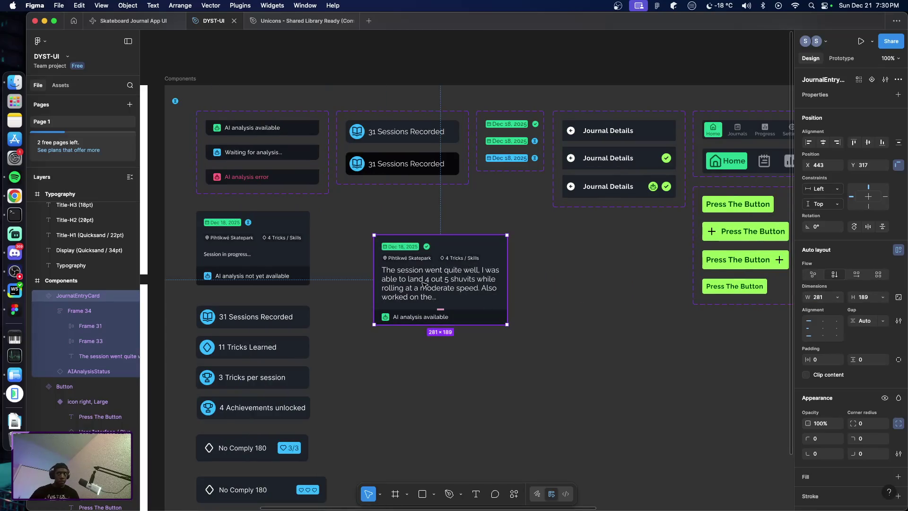
{"action": "double_click", "coordinate": [426, 287]}
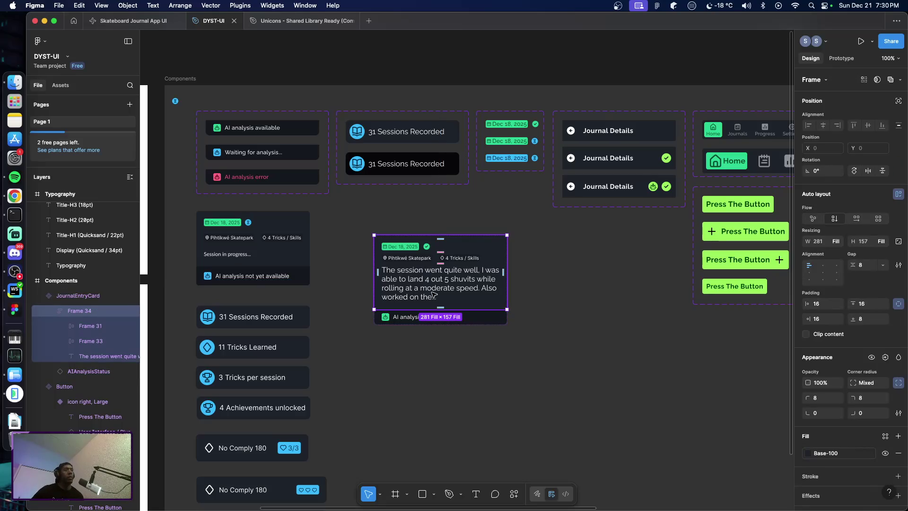
{"action": "double_click", "coordinate": [428, 294]}
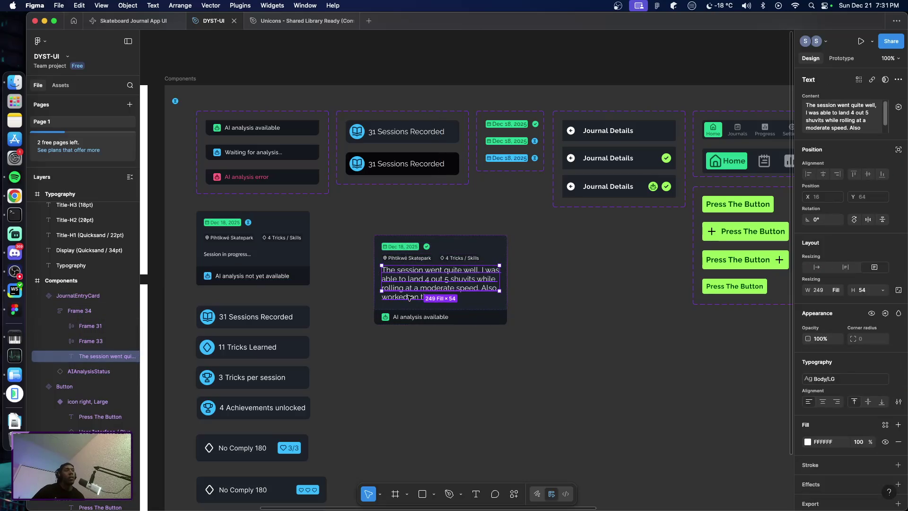
{"action": "scroll", "coordinate": [319, 298], "scroll_direction": "left", "scroll_amount": 10}
{"action": "scroll", "coordinate": [326, 302], "scroll_direction": "left", "scroll_amount": 2}
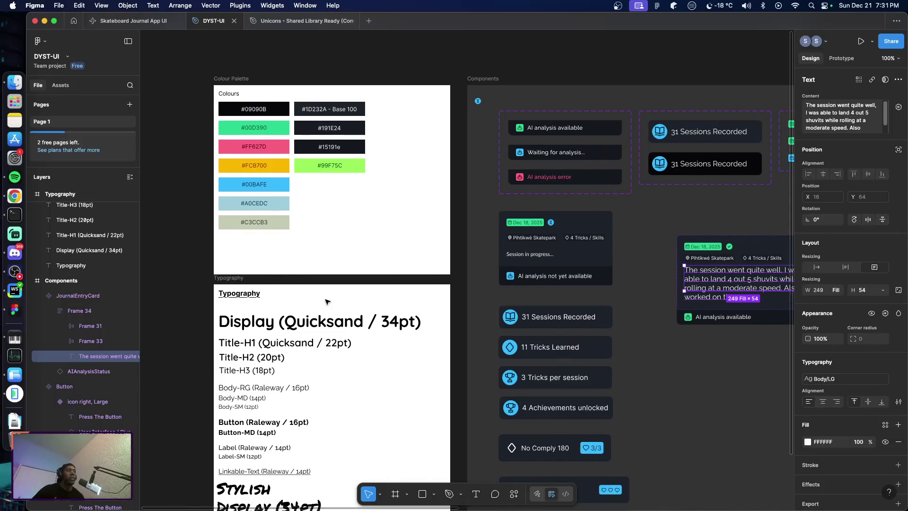
{"action": "scroll", "coordinate": [331, 331], "scroll_direction": "left", "scroll_amount": 2}
{"action": "scroll", "coordinate": [478, 378], "scroll_direction": "right", "scroll_amount": 10}
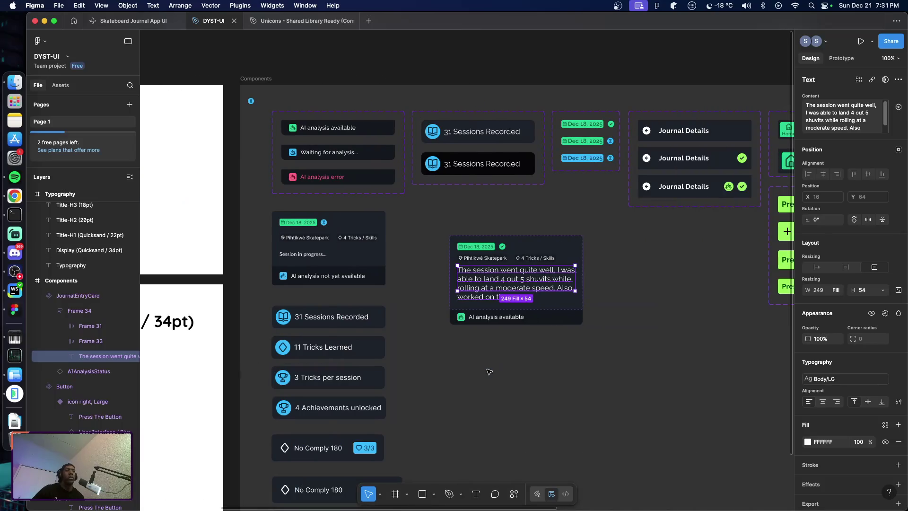
{"action": "left_click", "coordinate": [524, 381]}
{"action": "double_click", "coordinate": [517, 287]}
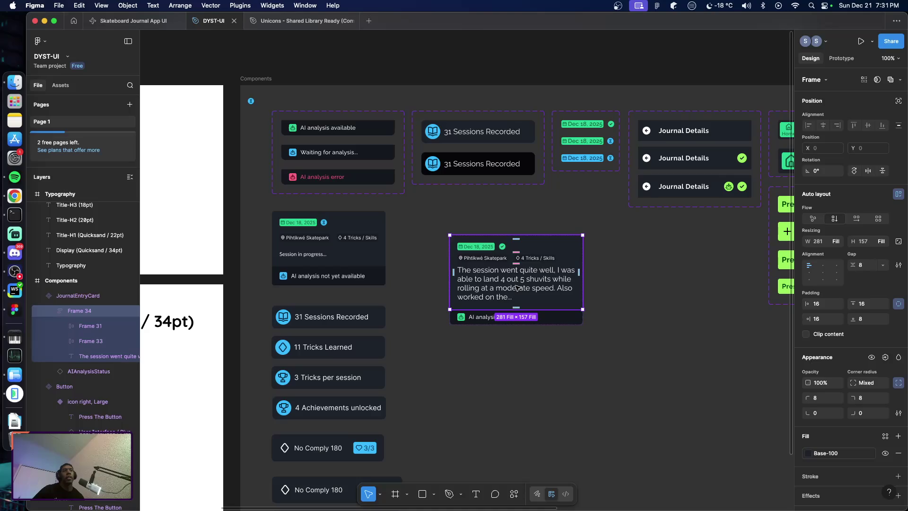
{"action": "left_click", "coordinate": [518, 288]}
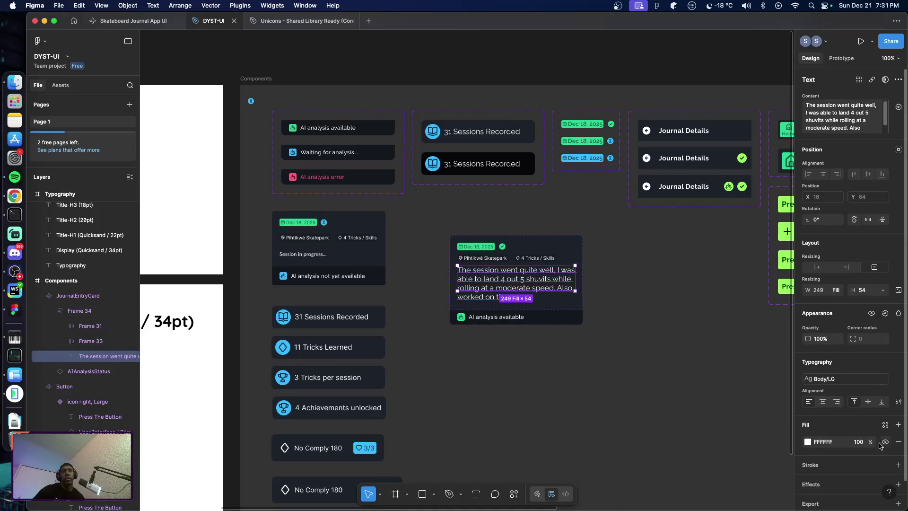
Edit the Body/LG text style so its line height is 24
{"action": "left_click", "coordinate": [832, 380]}
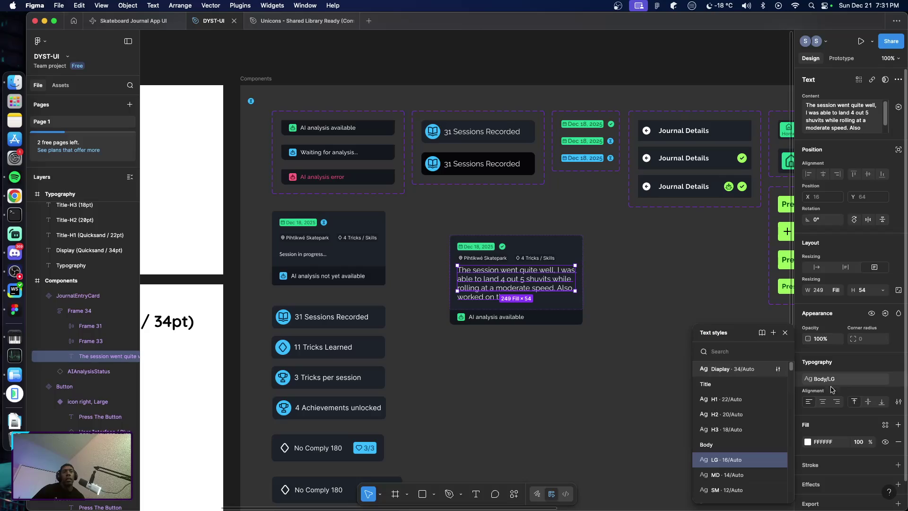
{"action": "left_click", "coordinate": [778, 459]}
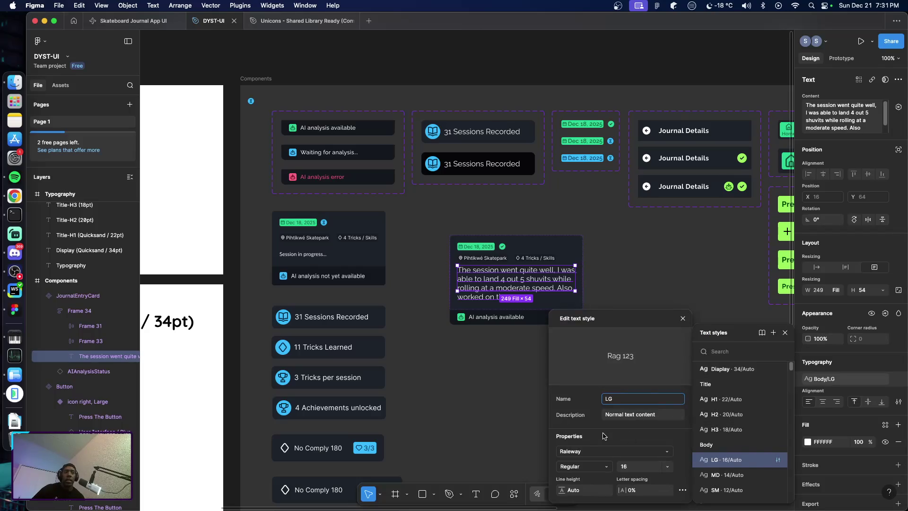
{"action": "left_click", "coordinate": [587, 490]}
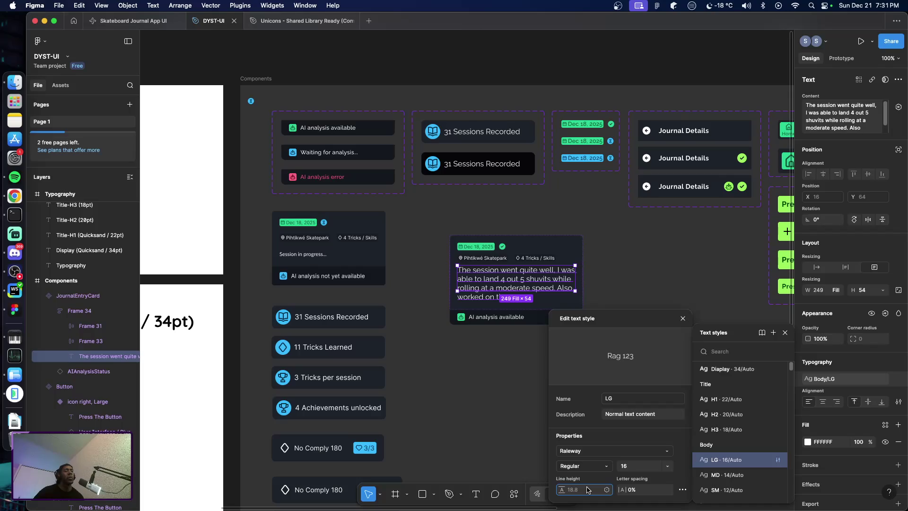
{"action": "key", "text": "Up"}
{"action": "key", "text": "Up"}
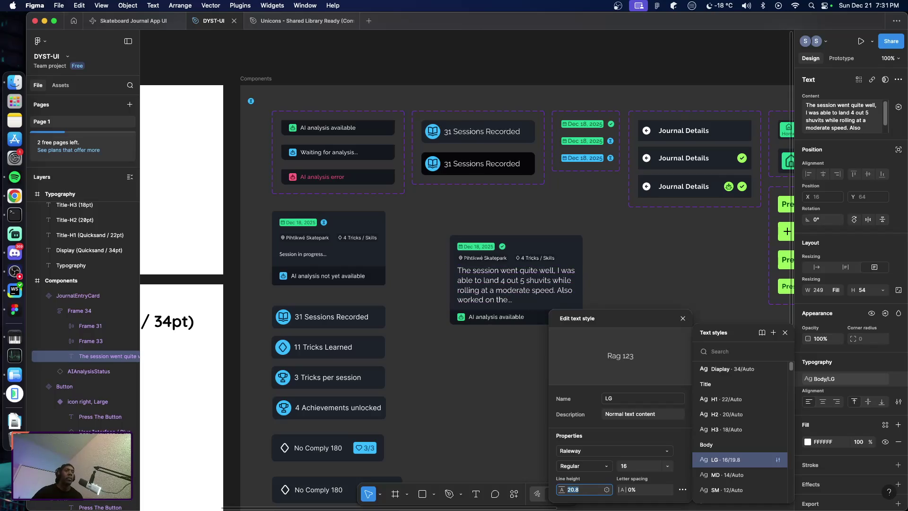
{"action": "key", "text": "Up"}
{"action": "key", "text": "Up"}
{"action": "type", "text": "24"}
{"action": "key", "text": "Return"}
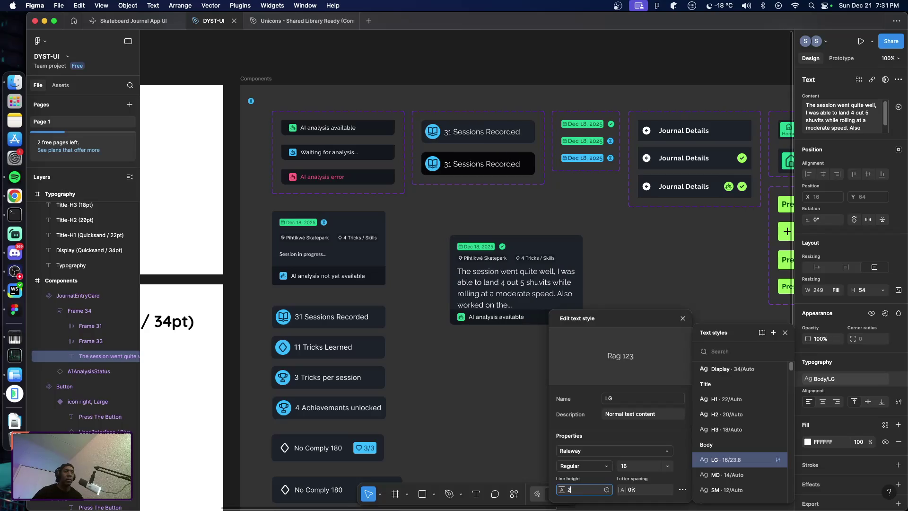
{"action": "left_click", "coordinate": [493, 389]}
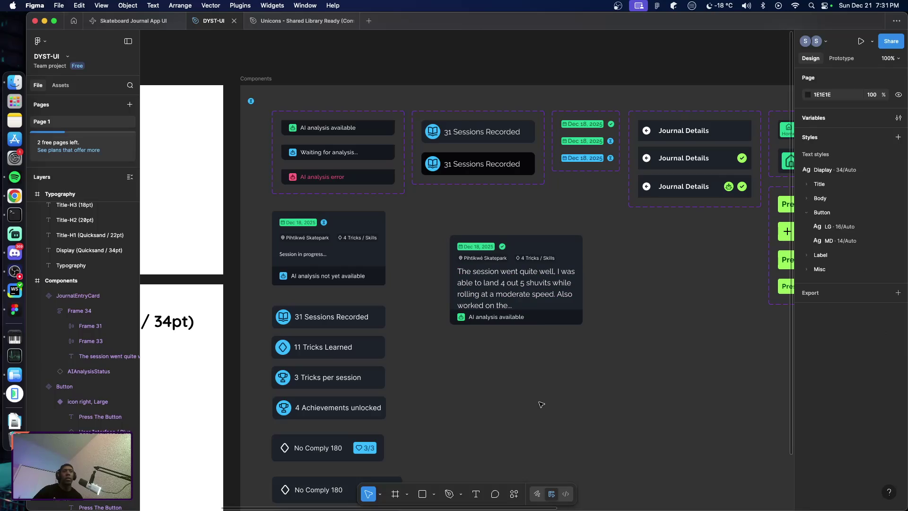
Stretch the JournalEntryCard component's bottom and right edges to reach about 348×197
{"action": "left_click", "coordinate": [488, 321]}
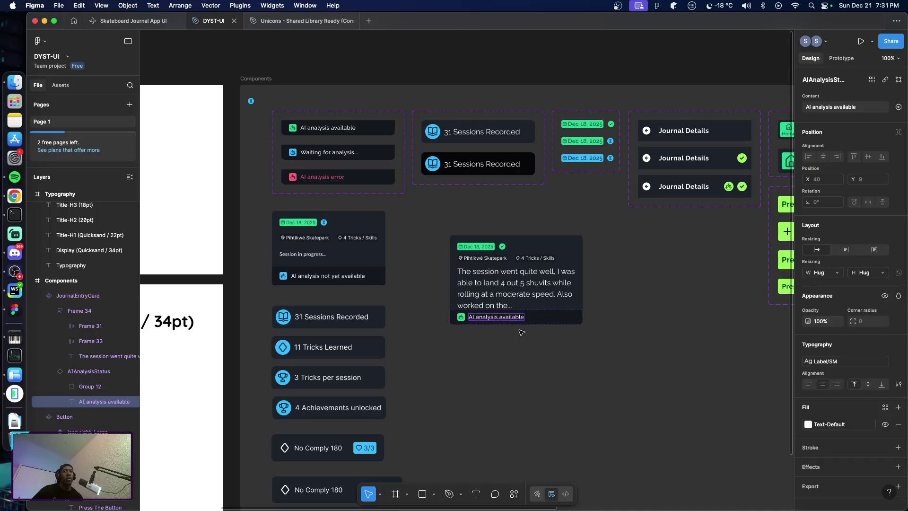
{"action": "left_click", "coordinate": [534, 332]}
{"action": "left_click", "coordinate": [563, 322]}
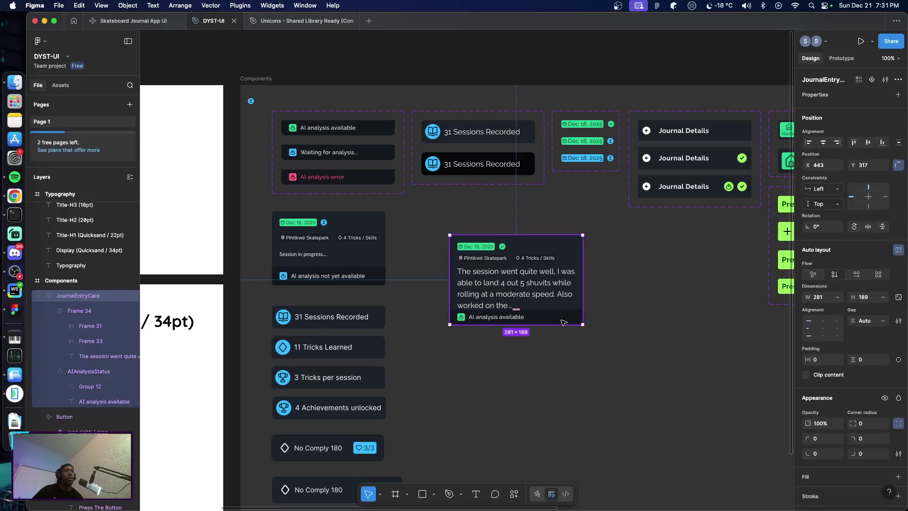
{"action": "left_click", "coordinate": [564, 323]}
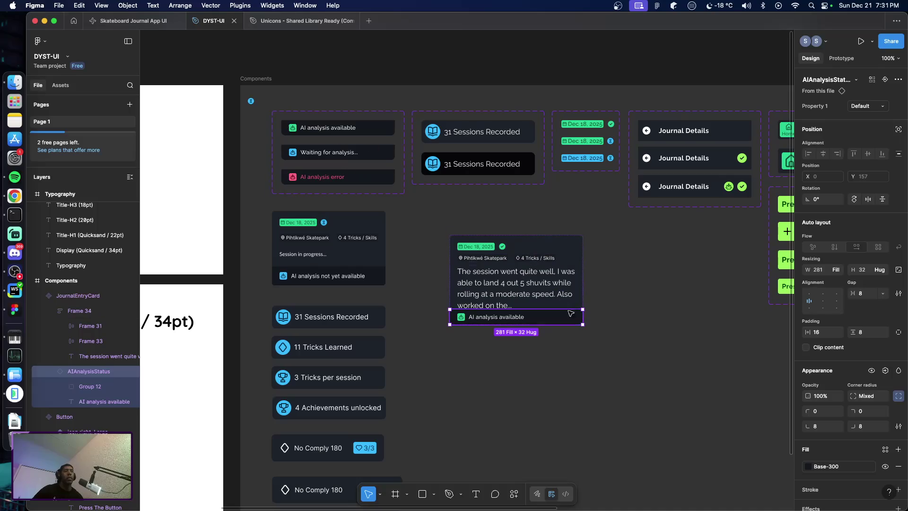
{"action": "left_click", "coordinate": [216, 308]}
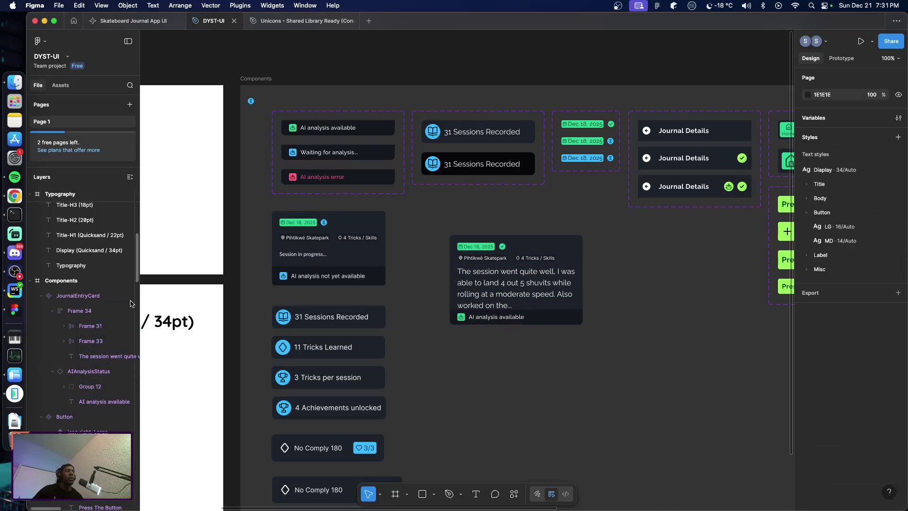
{"action": "left_click", "coordinate": [539, 318]}
{"action": "left_click_drag", "start_coordinate": [545, 325], "coordinate": [545, 330]}
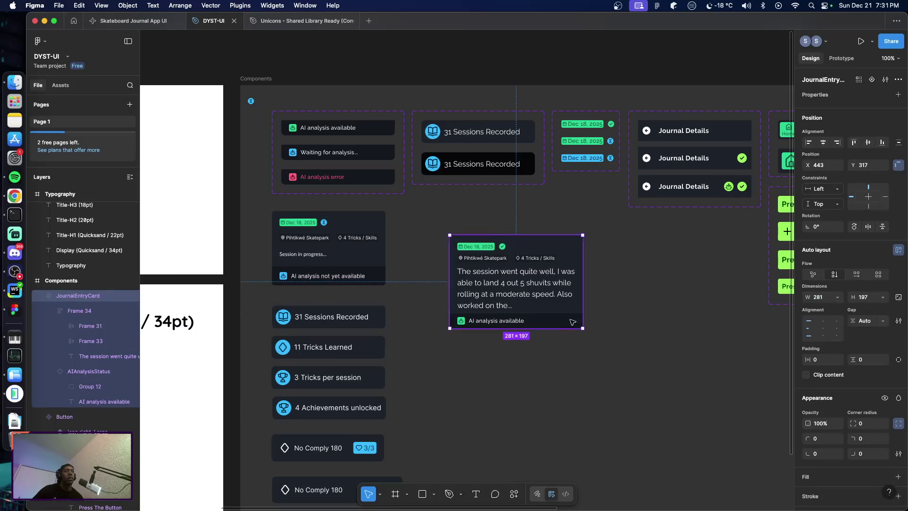
{"action": "left_click_drag", "start_coordinate": [587, 306], "coordinate": [612, 308]}
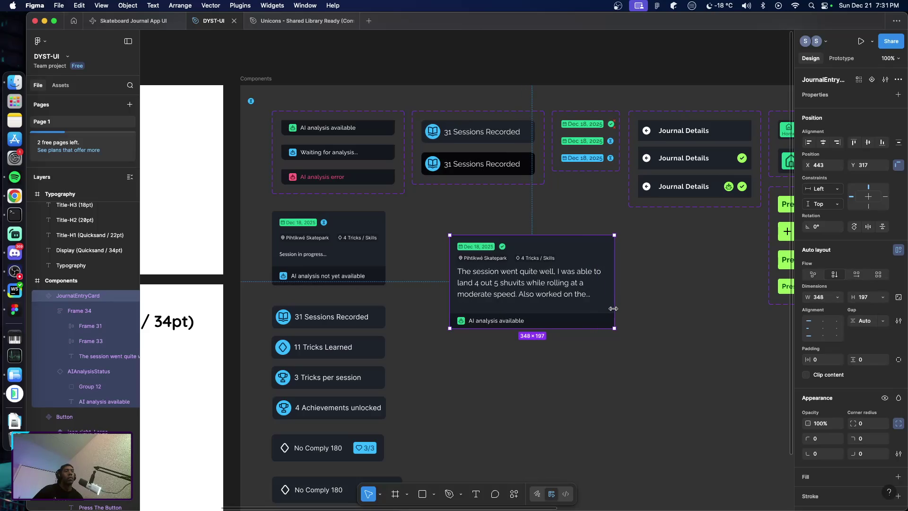
{"action": "left_click", "coordinate": [610, 342]}
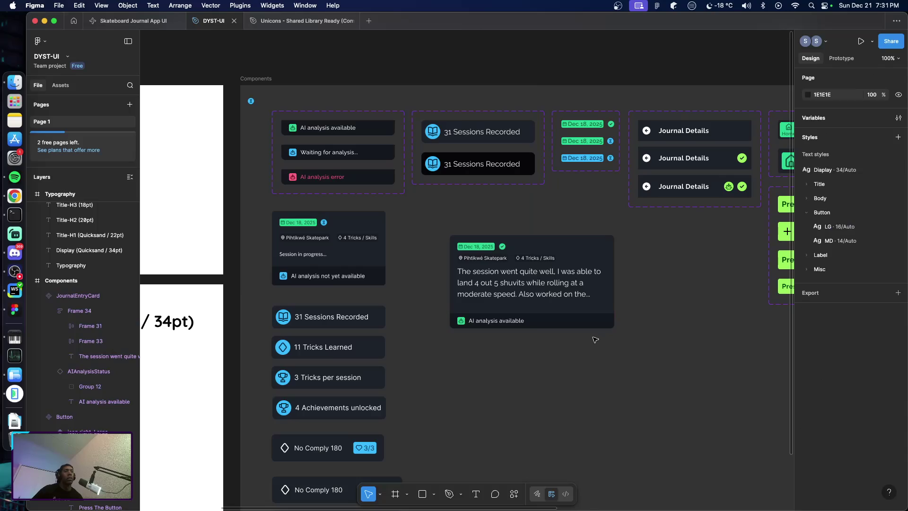
Drag the phone-screen card instance's bottom edge down to 386×182 so three note lines show
{"action": "scroll", "coordinate": [581, 340], "scroll_direction": "right", "scroll_amount": 5}
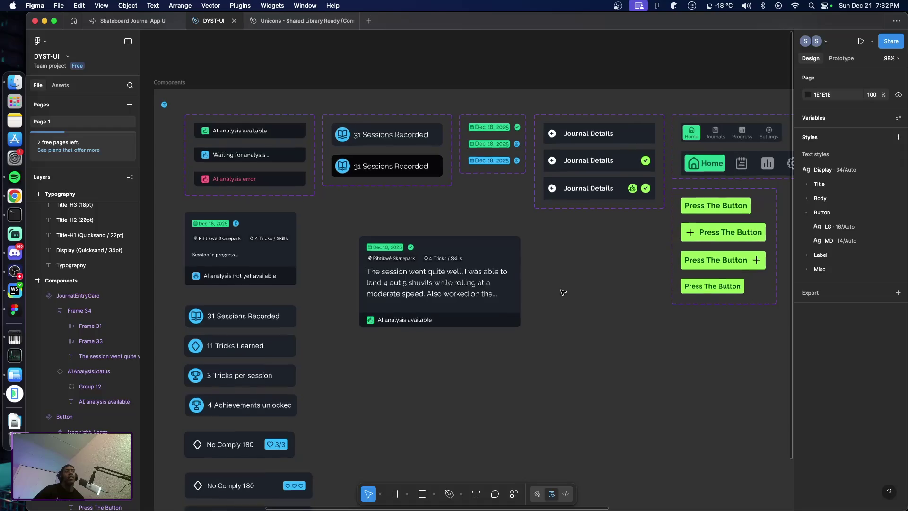
{"action": "scroll", "coordinate": [596, 309], "scroll_direction": "up", "scroll_amount": 3}
{"action": "scroll", "coordinate": [572, 302], "scroll_direction": "up", "scroll_amount": 2}
{"action": "scroll", "coordinate": [550, 295], "scroll_direction": "up", "scroll_amount": 1}
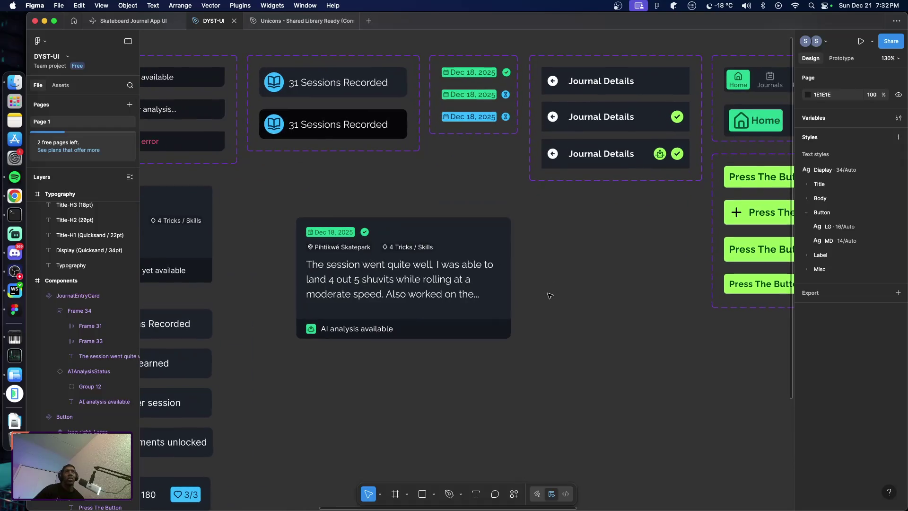
{"action": "scroll", "coordinate": [550, 295], "scroll_direction": "up", "scroll_amount": 2}
{"action": "scroll", "coordinate": [548, 296], "scroll_direction": "up", "scroll_amount": 3}
{"action": "scroll", "coordinate": [547, 296], "scroll_direction": "down", "scroll_amount": 5}
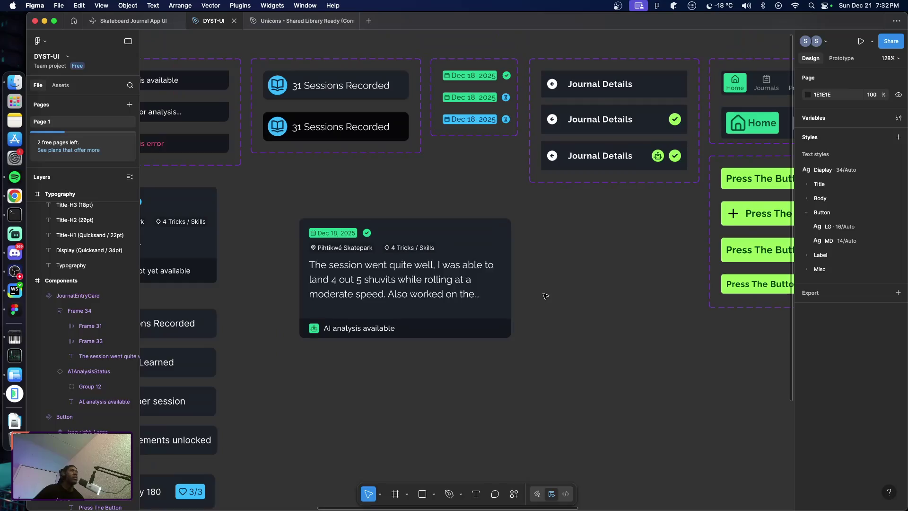
{"action": "scroll", "coordinate": [545, 296], "scroll_direction": "right", "scroll_amount": 3}
{"action": "scroll", "coordinate": [544, 295], "scroll_direction": "right", "scroll_amount": 7}
{"action": "scroll", "coordinate": [537, 294], "scroll_direction": "right", "scroll_amount": 3}
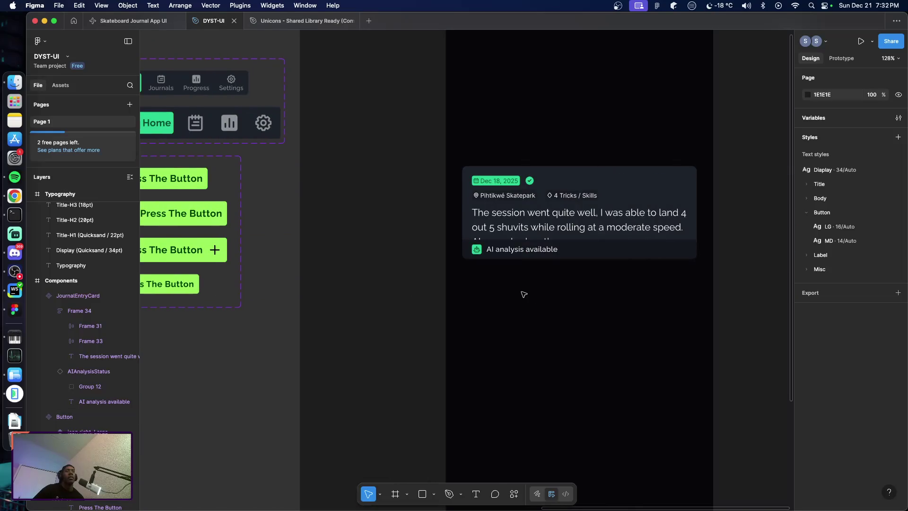
{"action": "left_click", "coordinate": [592, 255]}
{"action": "left_click_drag", "start_coordinate": [605, 267], "coordinate": [602, 276]}
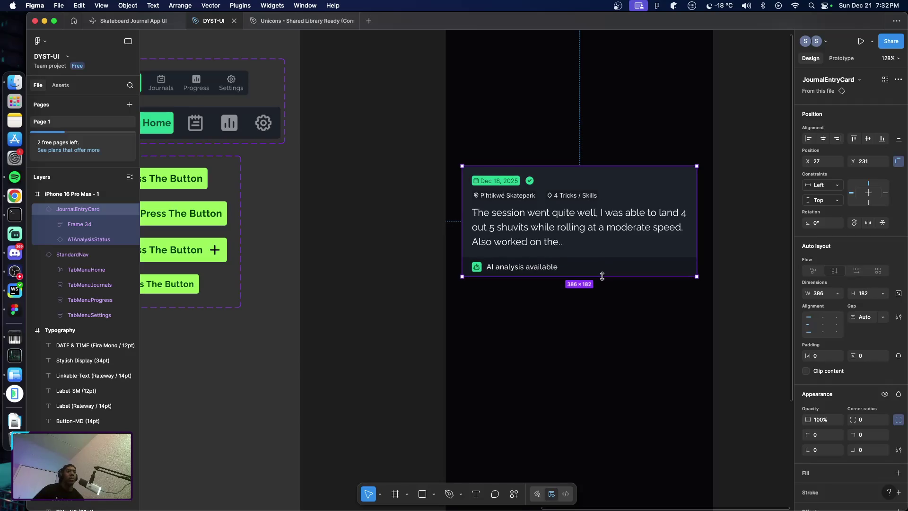
{"action": "scroll", "coordinate": [380, 284], "scroll_direction": "left", "scroll_amount": 10}
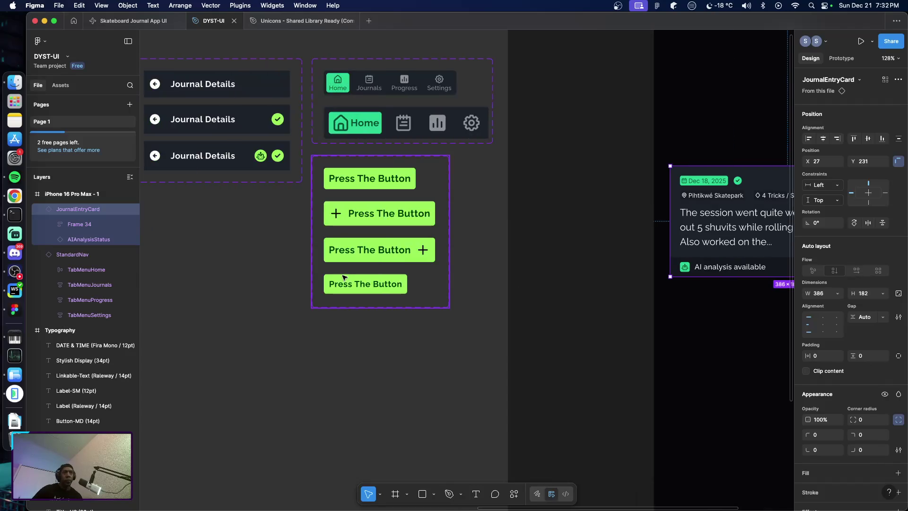
{"action": "scroll", "coordinate": [330, 281], "scroll_direction": "left", "scroll_amount": 2}
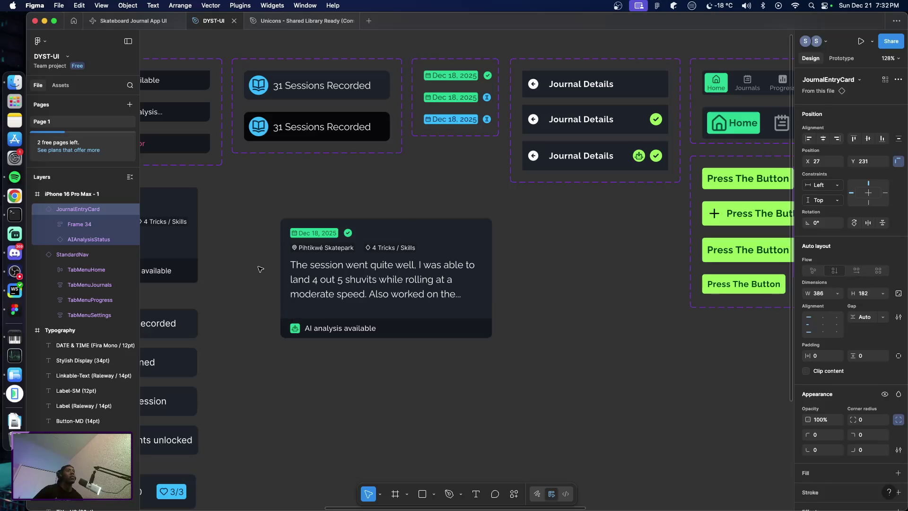
{"action": "scroll", "coordinate": [260, 269], "scroll_direction": "left", "scroll_amount": 4}
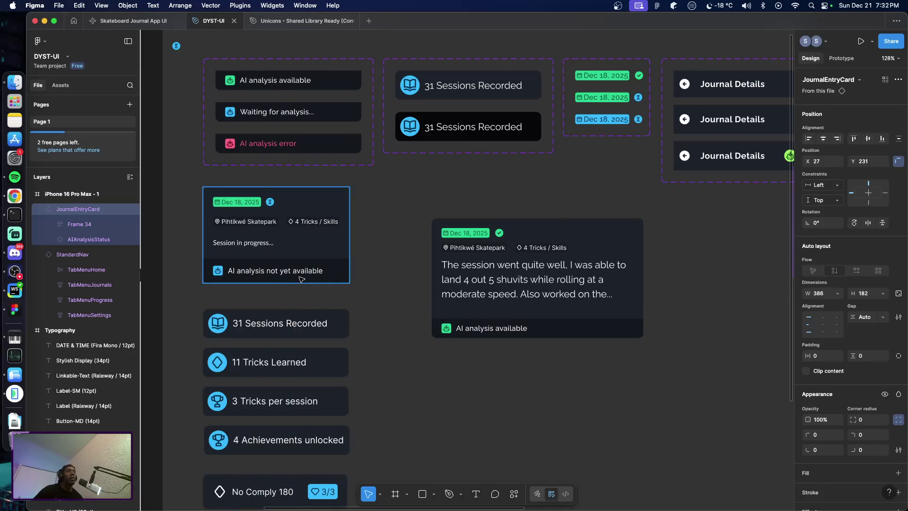
Apply the Label/LG text style to the Pihtikwé Skatepark location text
{"action": "left_click", "coordinate": [487, 248], "text": "super"}
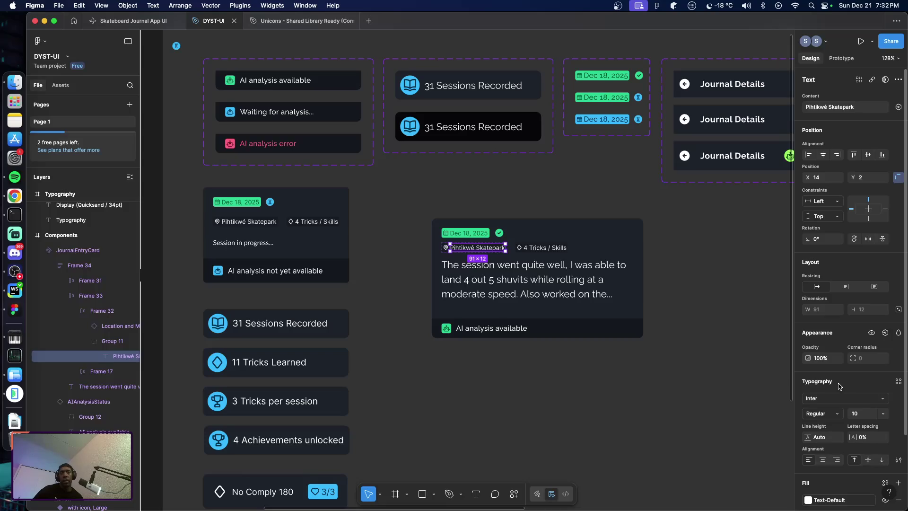
{"action": "left_click", "coordinate": [898, 382]}
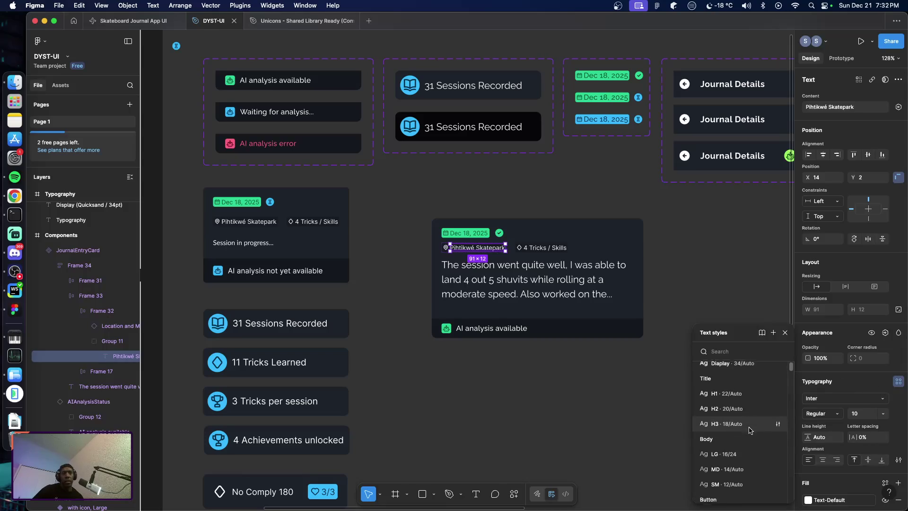
{"action": "scroll", "coordinate": [749, 430], "scroll_direction": "down", "scroll_amount": 5}
{"action": "left_click", "coordinate": [739, 427]}
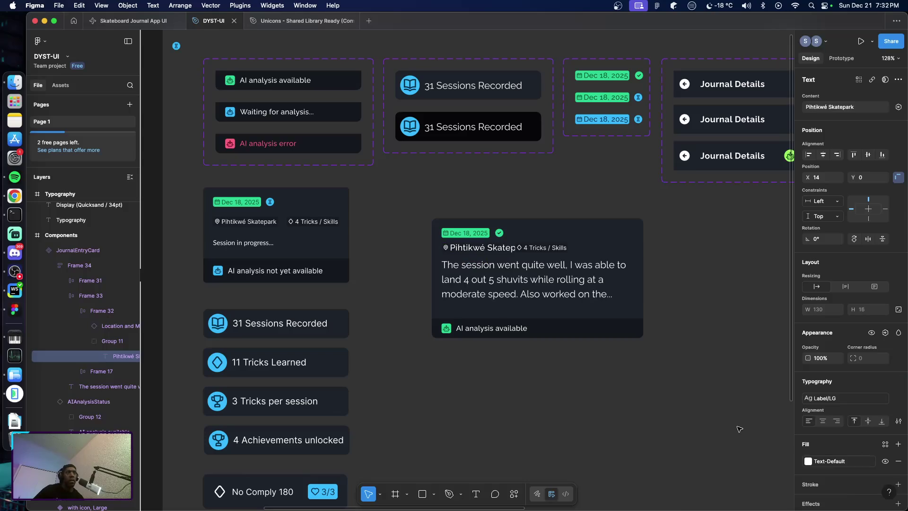
Apply Label/LG to the 4 Tricks / Skills text as well
{"action": "left_click", "coordinate": [555, 250]}
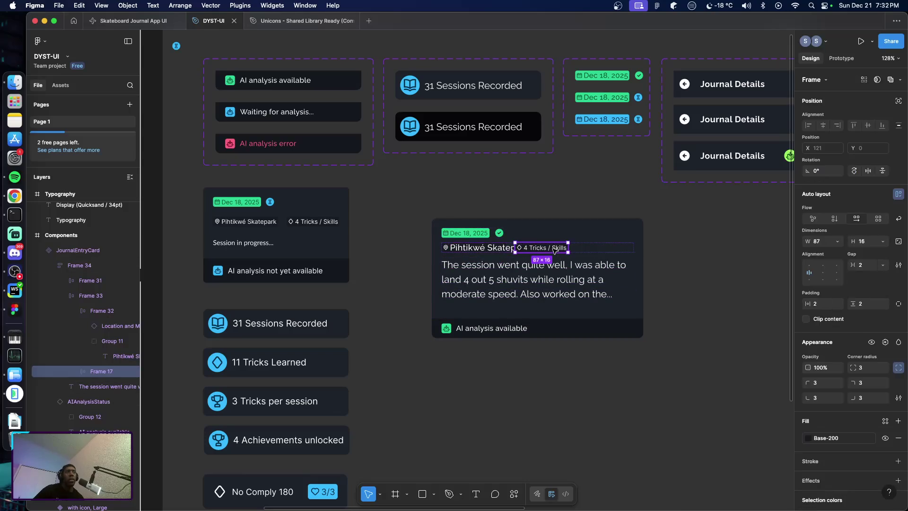
{"action": "left_click", "coordinate": [555, 251]}
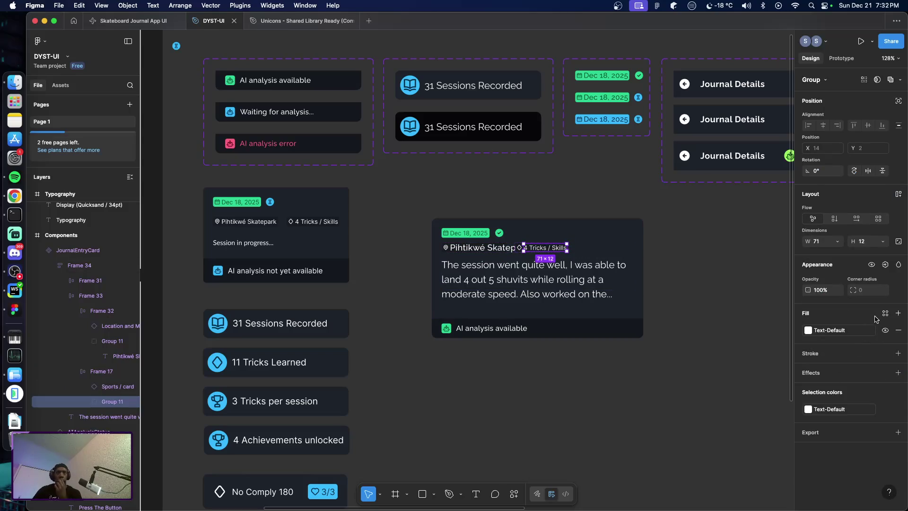
{"action": "double_click", "coordinate": [556, 250]}
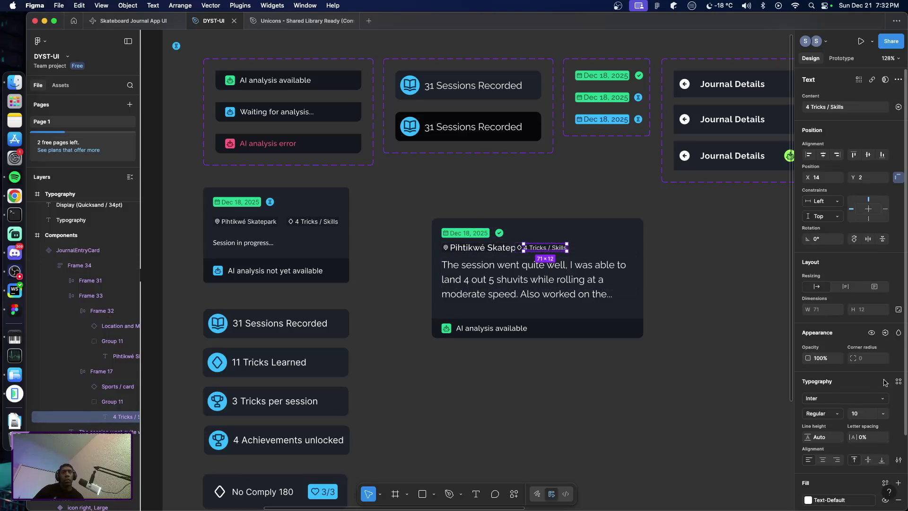
{"action": "left_click", "coordinate": [898, 381]}
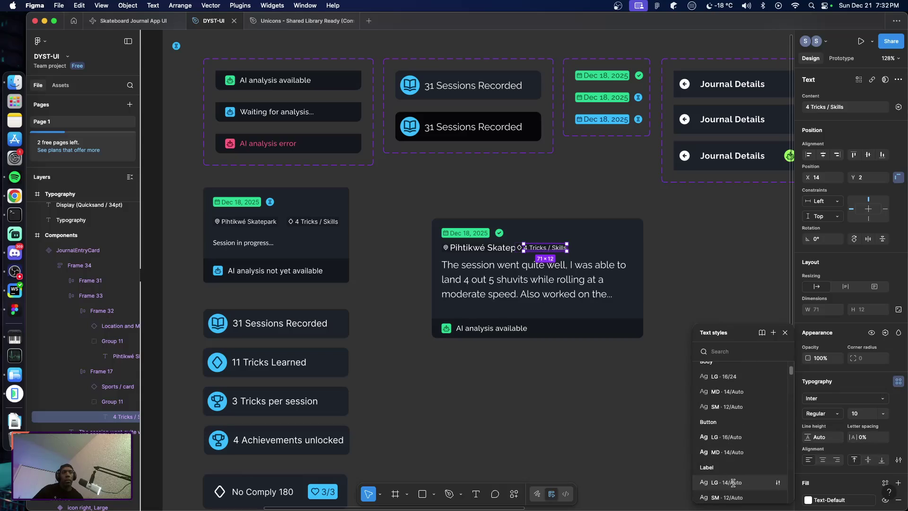
{"action": "left_click", "coordinate": [733, 482]}
{"action": "left_click", "coordinate": [558, 371]}
Set Frame 33's gap to Auto so location and tricks sit at opposite ends
{"action": "left_click", "coordinate": [520, 256]}
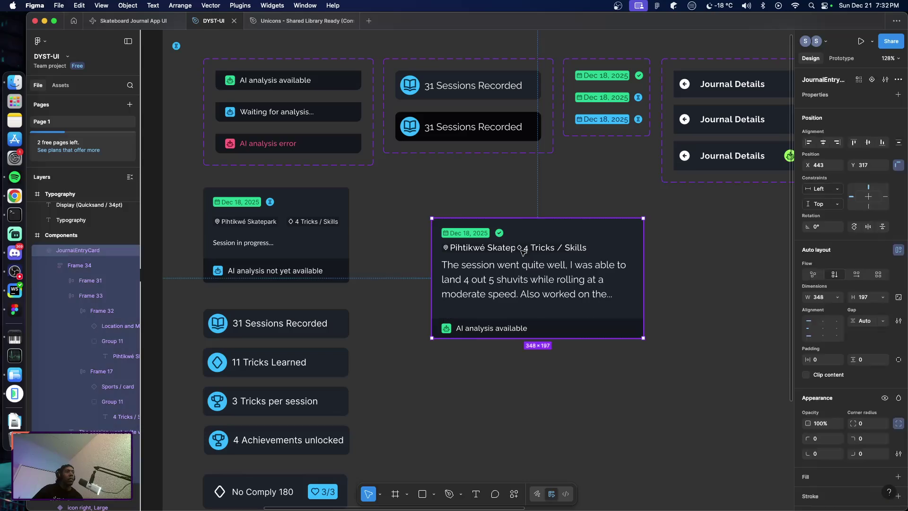
{"action": "left_click", "coordinate": [521, 255]}
{"action": "left_click", "coordinate": [522, 255]}
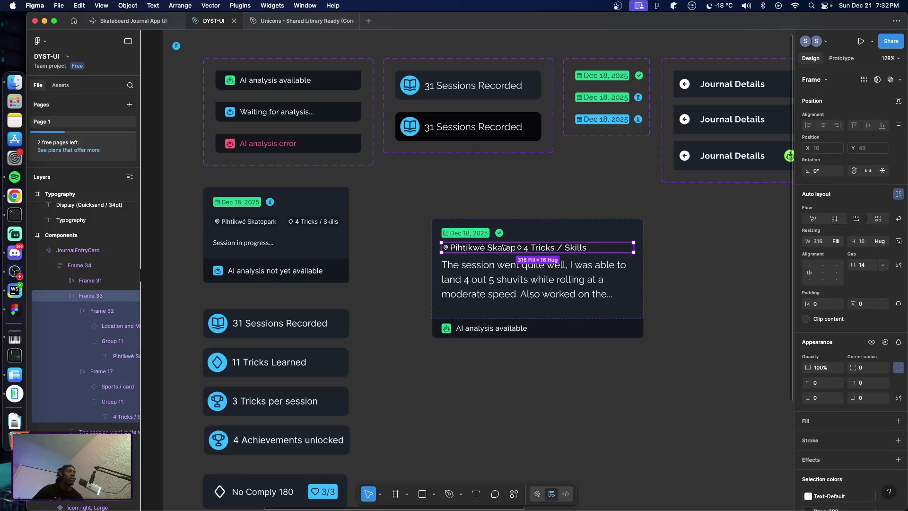
{"action": "left_click", "coordinate": [502, 249]}
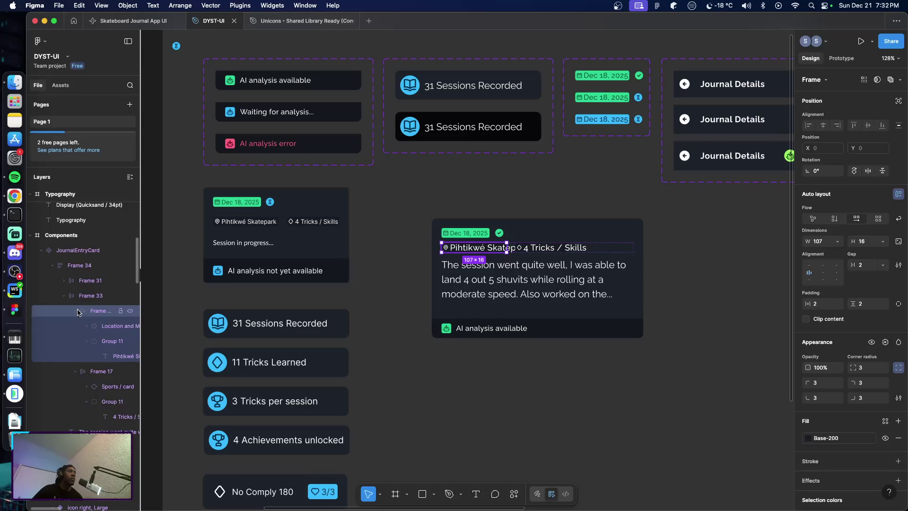
{"action": "left_click", "coordinate": [89, 297]}
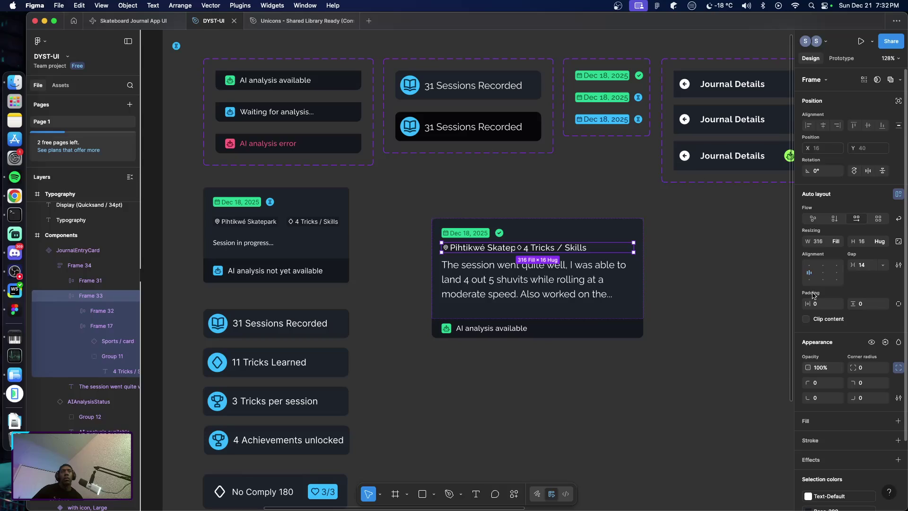
{"action": "left_click", "coordinate": [838, 242]}
{"action": "left_click", "coordinate": [839, 244]}
{"action": "double_click", "coordinate": [825, 274]}
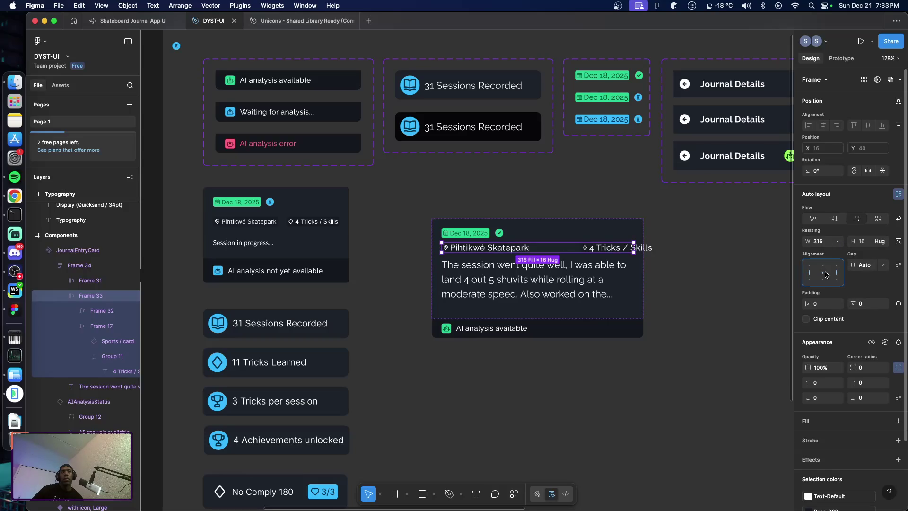
{"action": "left_click", "coordinate": [700, 286]}
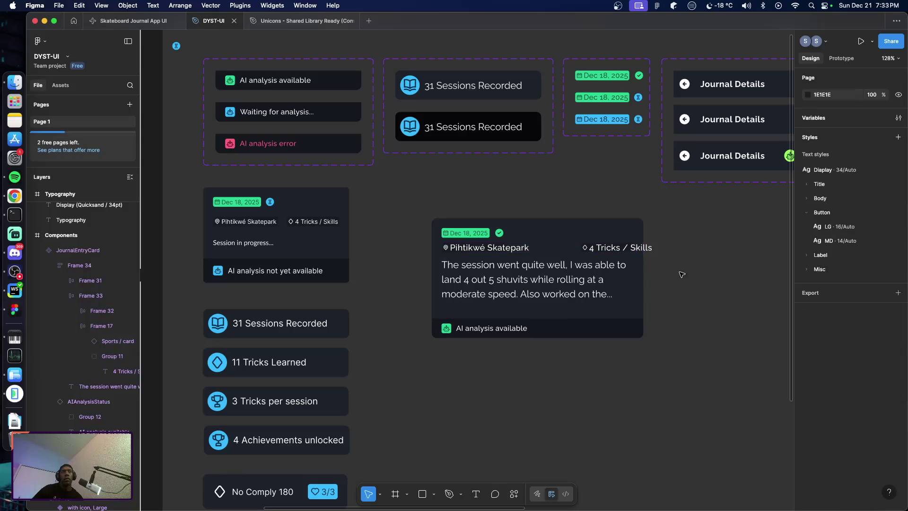
Set the 4 Tricks / Skills badge (Frame 17) width to Hug contents
{"action": "left_click", "coordinate": [617, 252]}
{"action": "double_click", "coordinate": [617, 252]}
{"action": "double_click", "coordinate": [616, 252]}
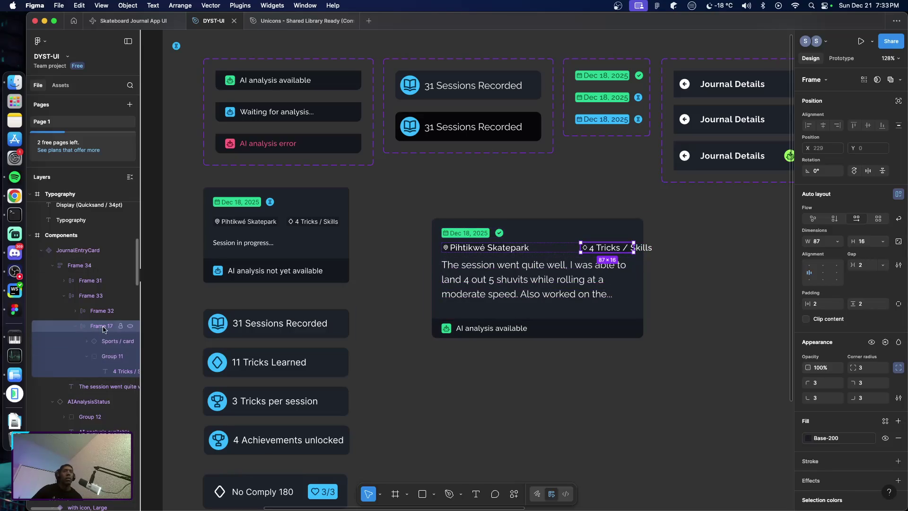
{"action": "left_click", "coordinate": [836, 244]}
{"action": "left_click", "coordinate": [799, 265]}
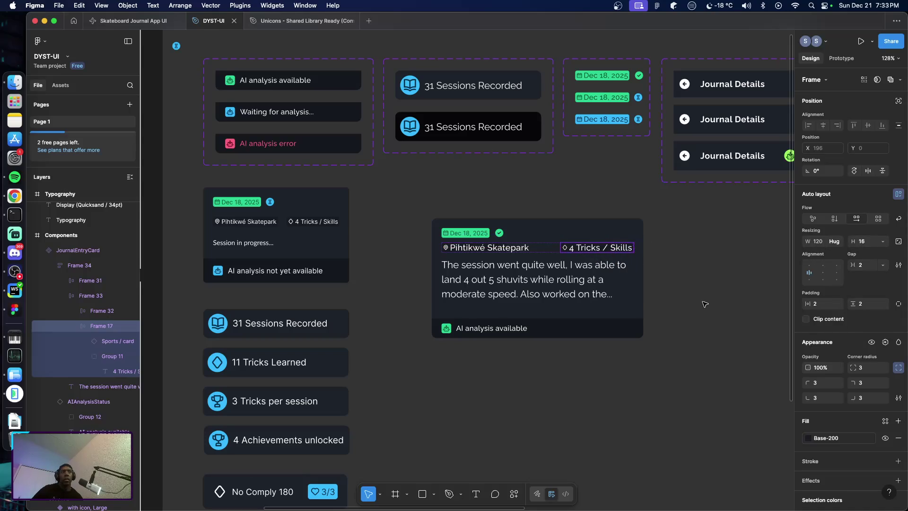
{"action": "left_click", "coordinate": [704, 305]}
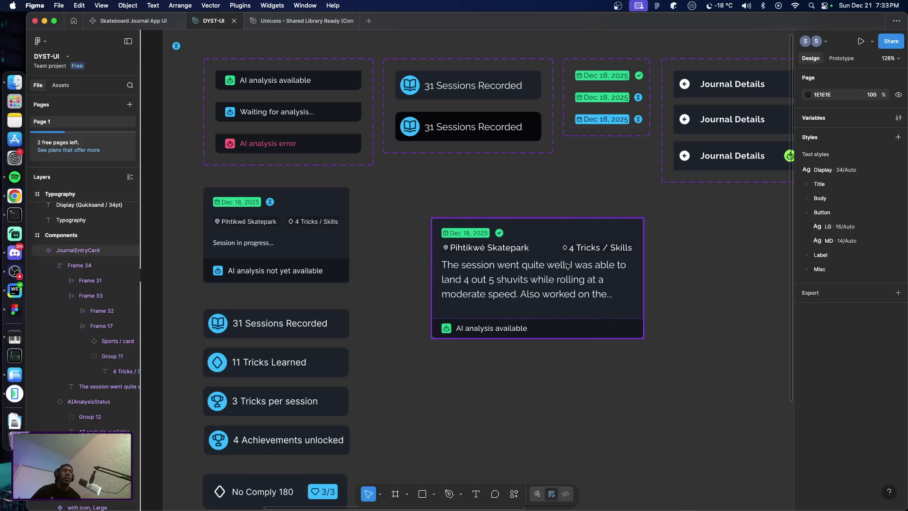
Set the Pihtikwé Skatepark location frame's width to Hug contents
{"action": "scroll", "coordinate": [567, 266], "scroll_direction": "up", "scroll_amount": 3}
{"action": "scroll", "coordinate": [520, 259], "scroll_direction": "up", "scroll_amount": 3}
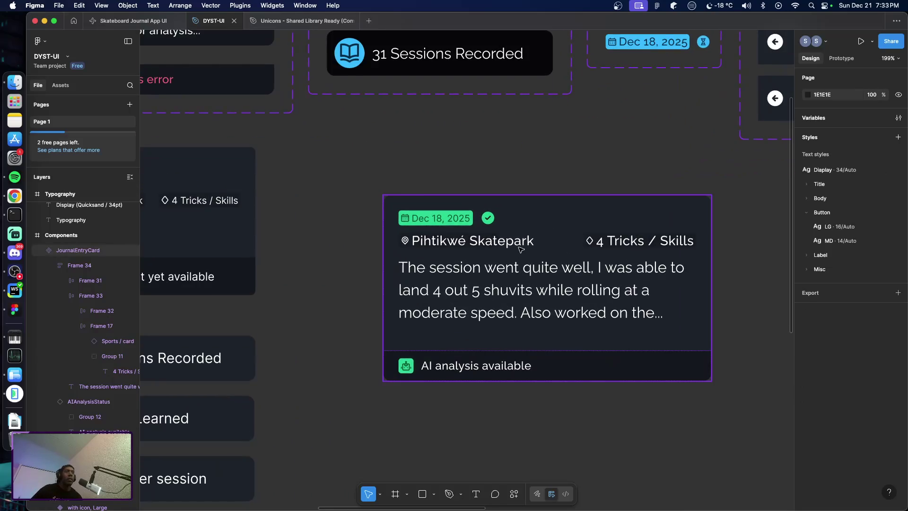
{"action": "left_click", "coordinate": [520, 250], "text": "super"}
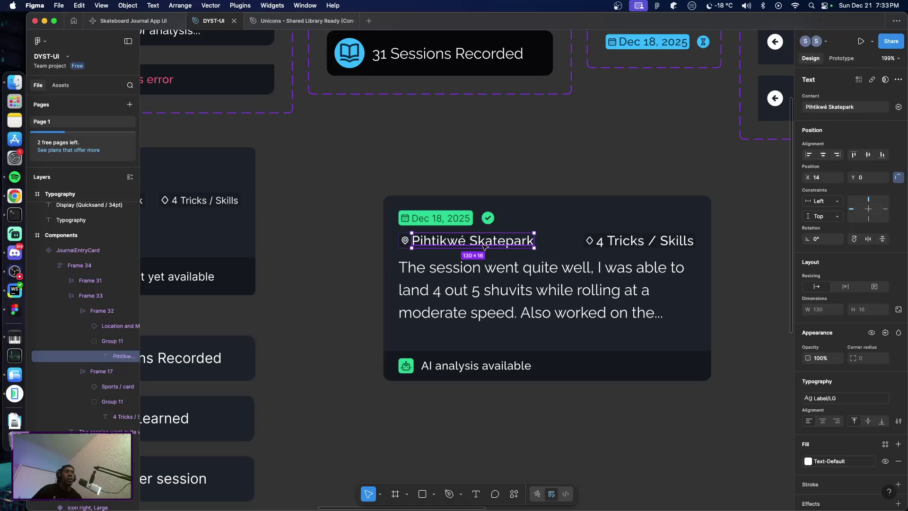
{"action": "double_click", "coordinate": [405, 241]}
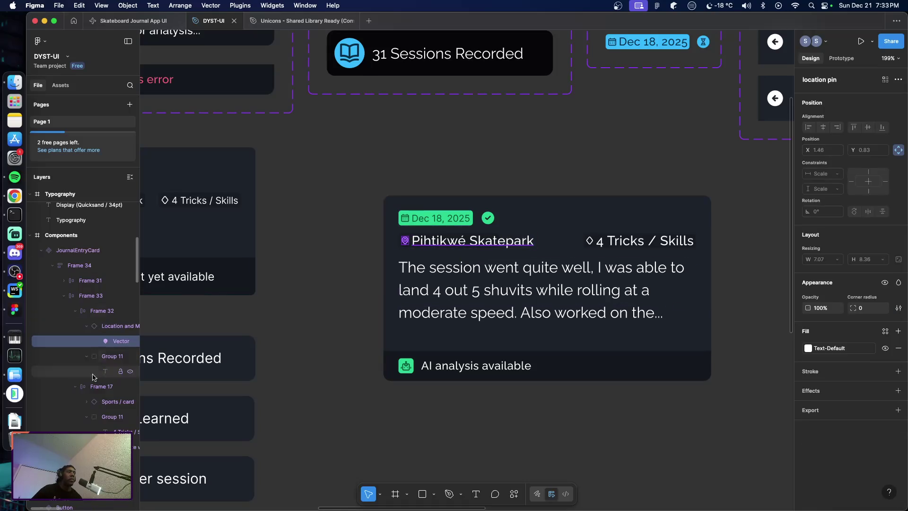
{"action": "left_click", "coordinate": [112, 326]}
{"action": "left_click", "coordinate": [102, 312]}
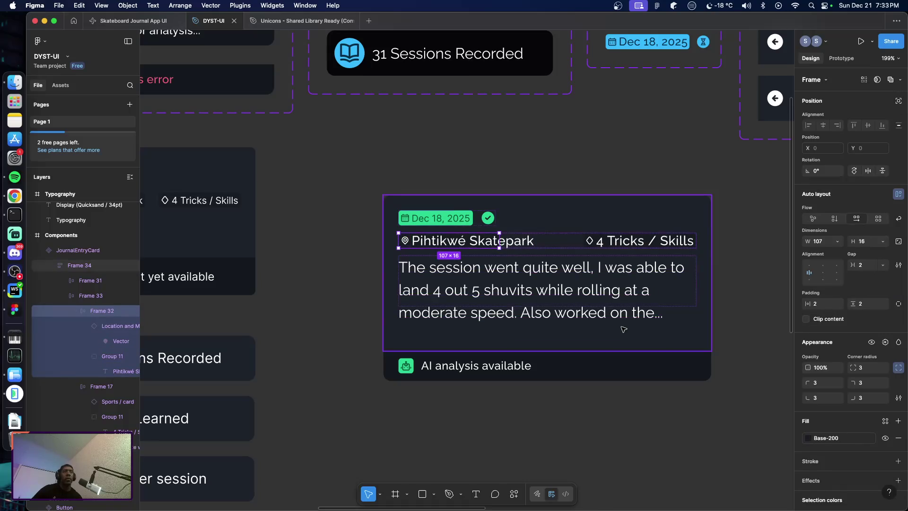
{"action": "left_click", "coordinate": [75, 311]}
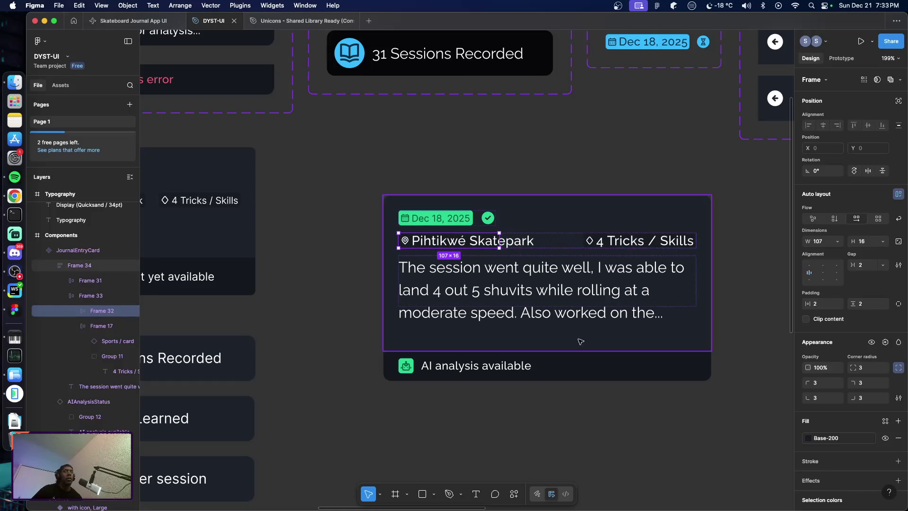
{"action": "left_click", "coordinate": [838, 241]}
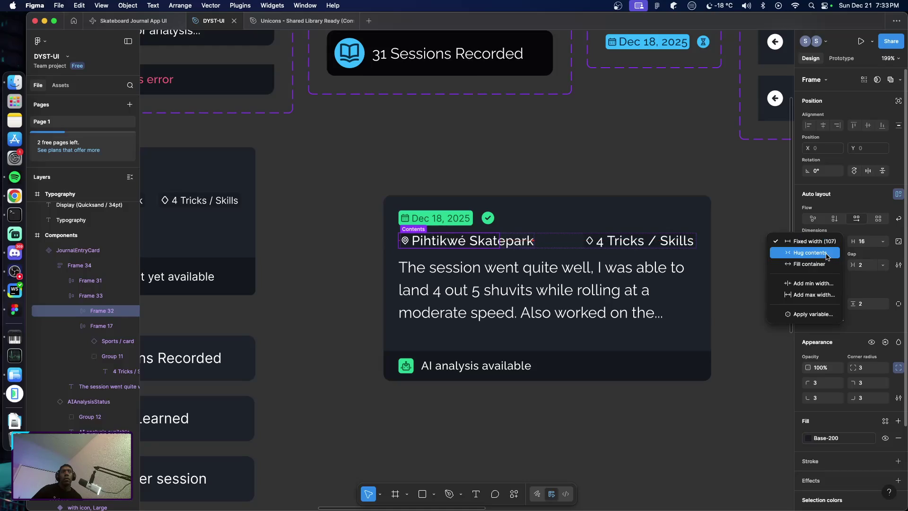
{"action": "left_click", "coordinate": [827, 253]}
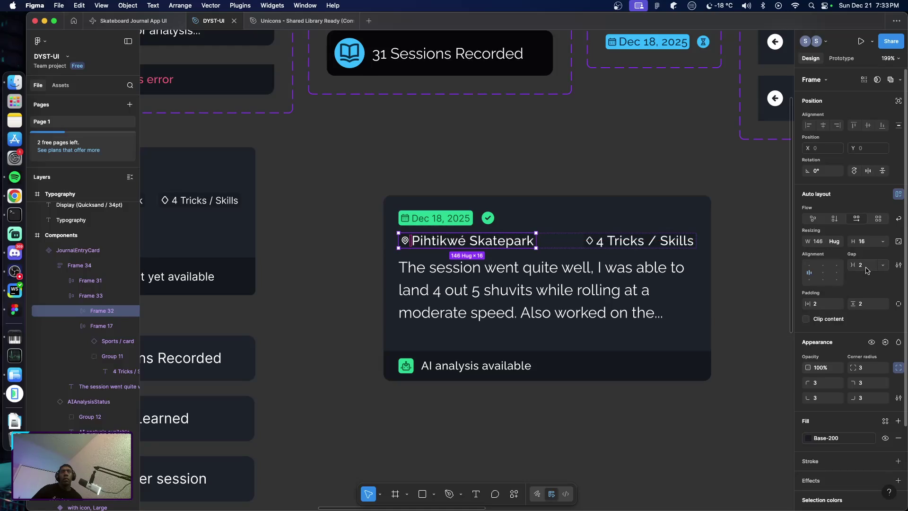
Give the location frame a gap of 4 and horizontal padding of 4
{"action": "left_click", "coordinate": [867, 270]}
{"action": "type", "text": "4"}
{"action": "key", "text": "Return"}
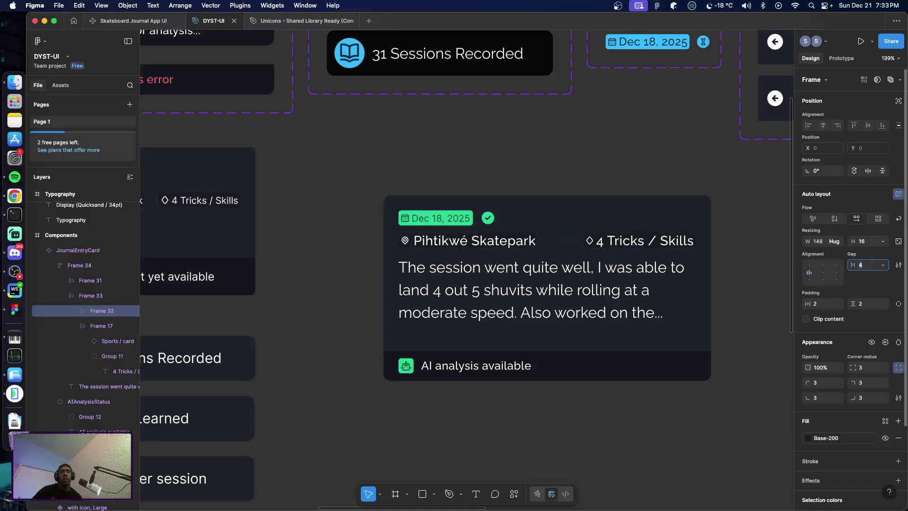
{"action": "left_click", "coordinate": [819, 307]}
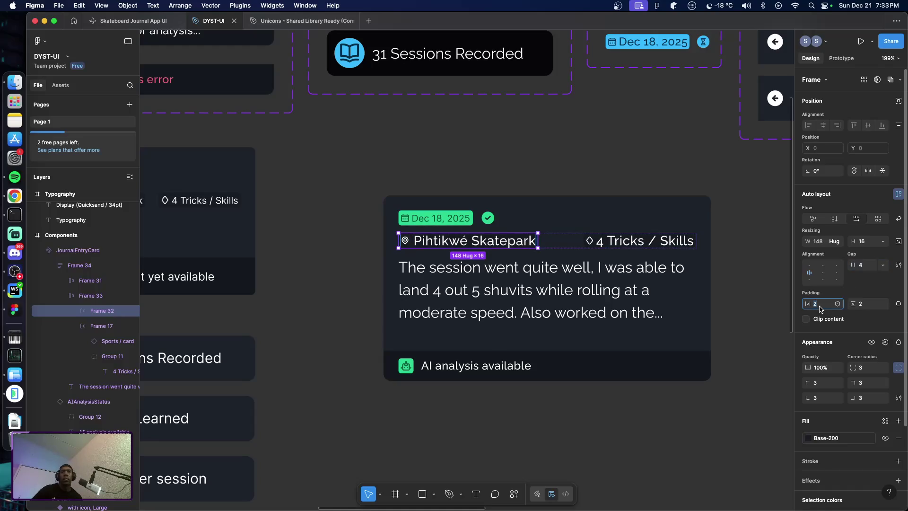
{"action": "type", "text": "4"}
{"action": "key", "text": "Tab"}
{"action": "type", "text": "4"}
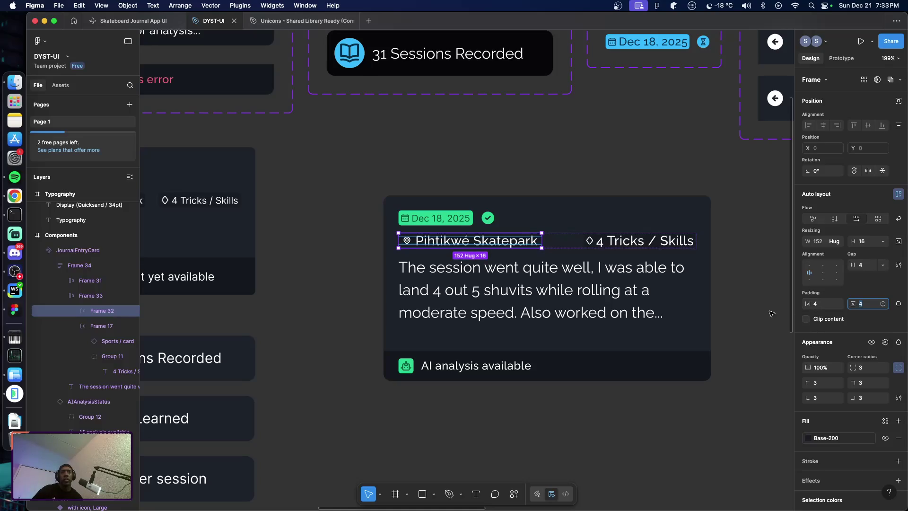
{"action": "left_click", "coordinate": [747, 333]}
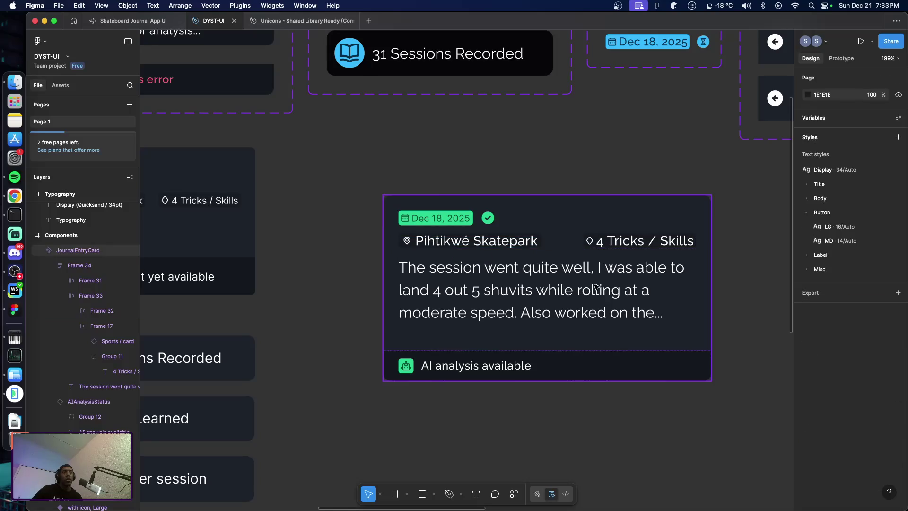
Try a larger horizontal padding on the location row, then return it to 4
{"action": "left_click", "coordinate": [412, 246]}
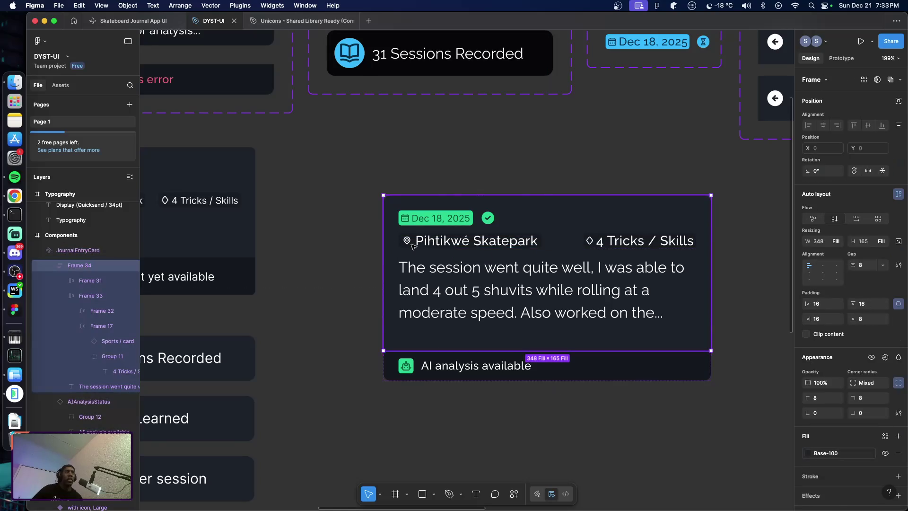
{"action": "left_click", "coordinate": [90, 296]}
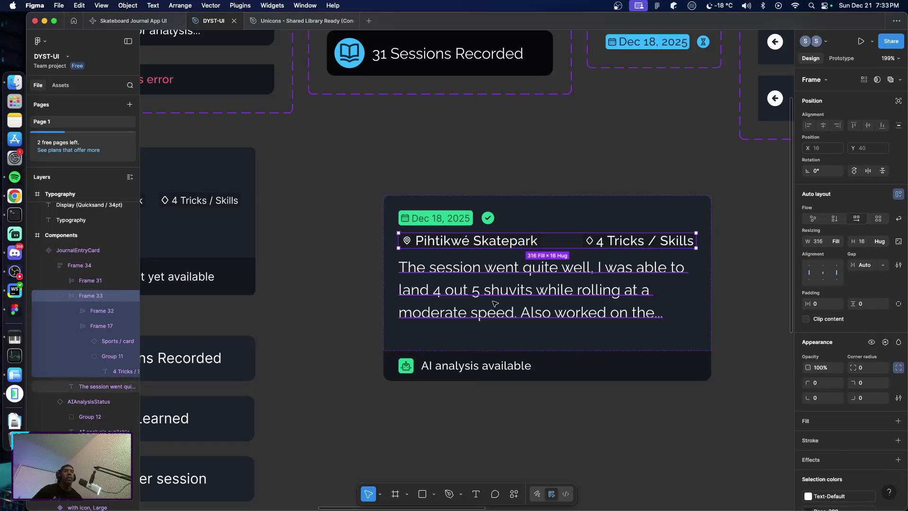
{"action": "left_click", "coordinate": [100, 314]}
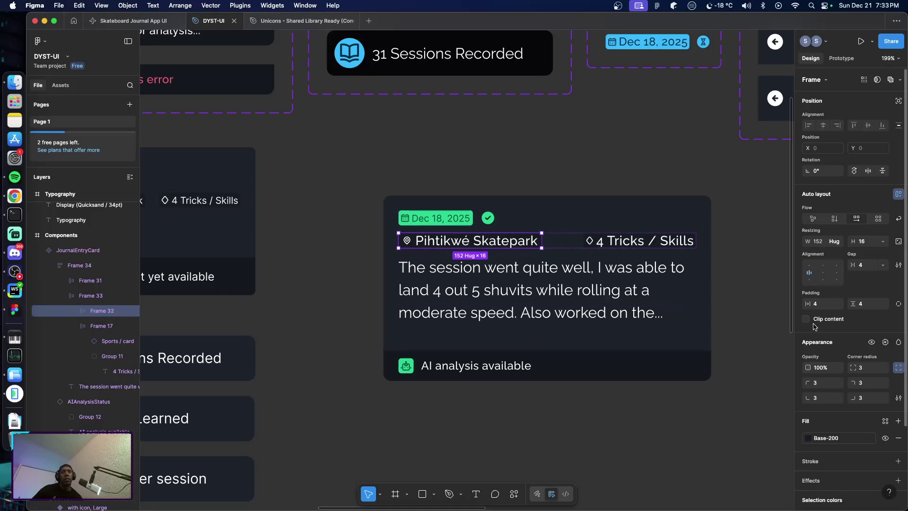
{"action": "left_click", "coordinate": [821, 303]}
{"action": "type", "text": "7"}
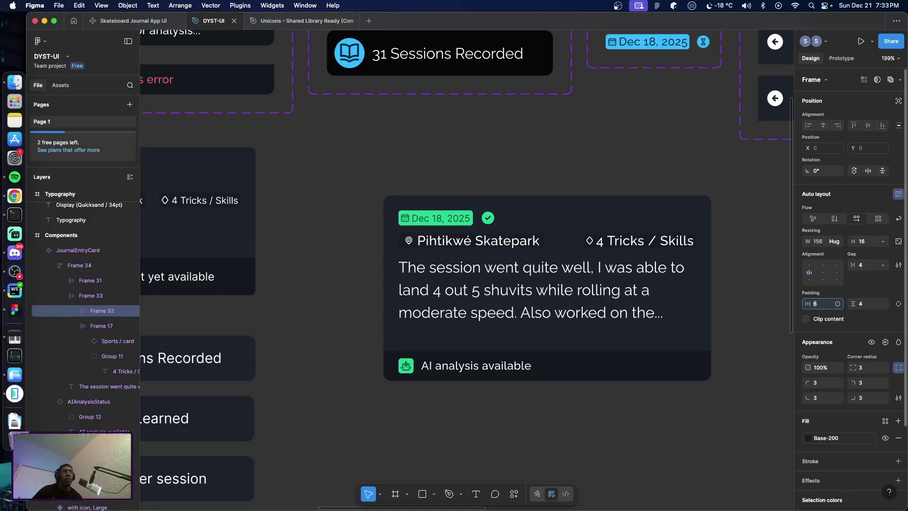
{"action": "key", "text": "Up"}
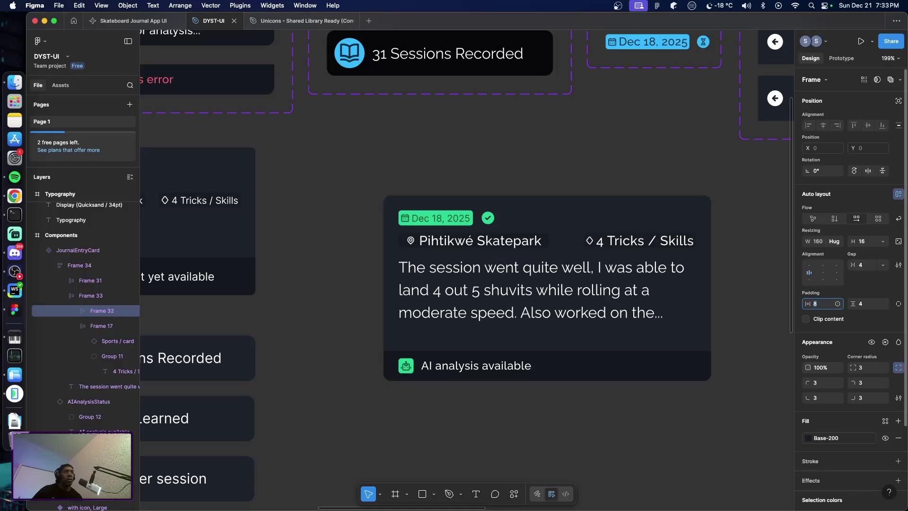
{"action": "key", "text": "Down"}
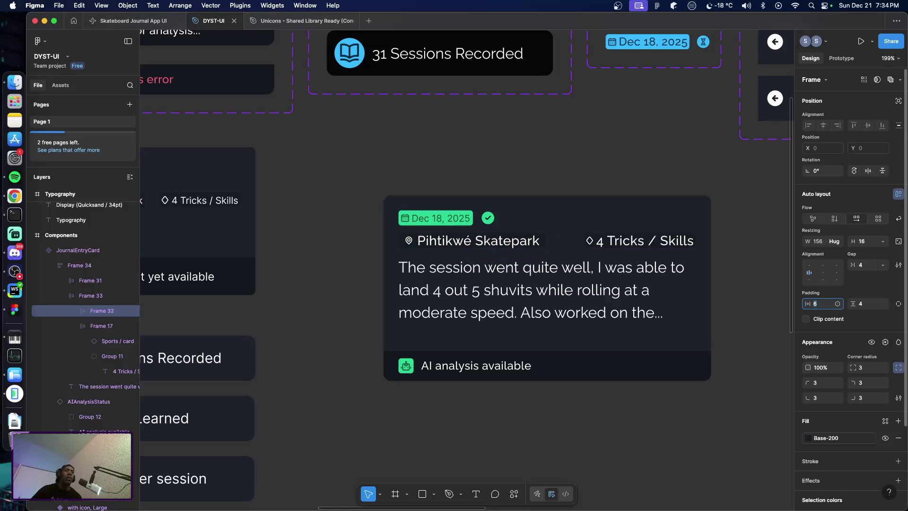
{"action": "key", "text": "Down"}
{"action": "key", "text": "Down"}
{"action": "key", "text": "Down"}
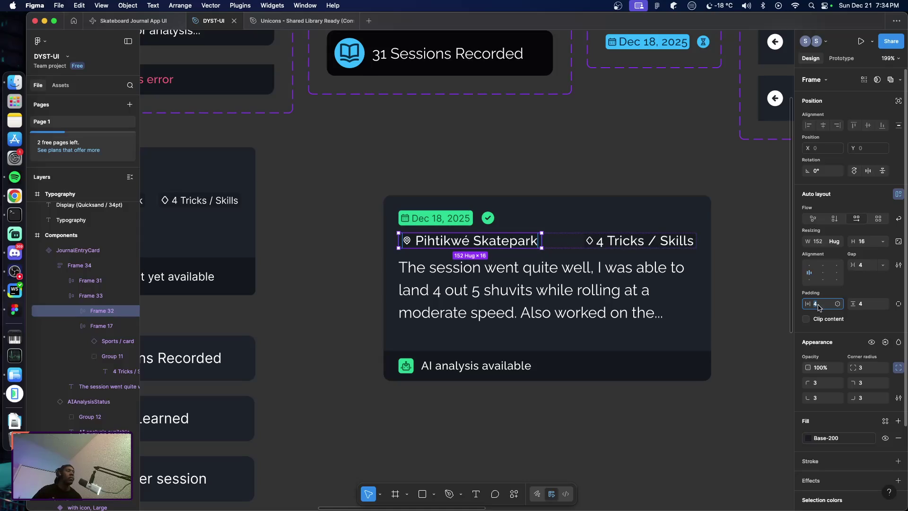
Give the 4 Tricks / Skills badge horizontal and vertical padding of 4 and a gap of 4
{"action": "left_click", "coordinate": [135, 325]}
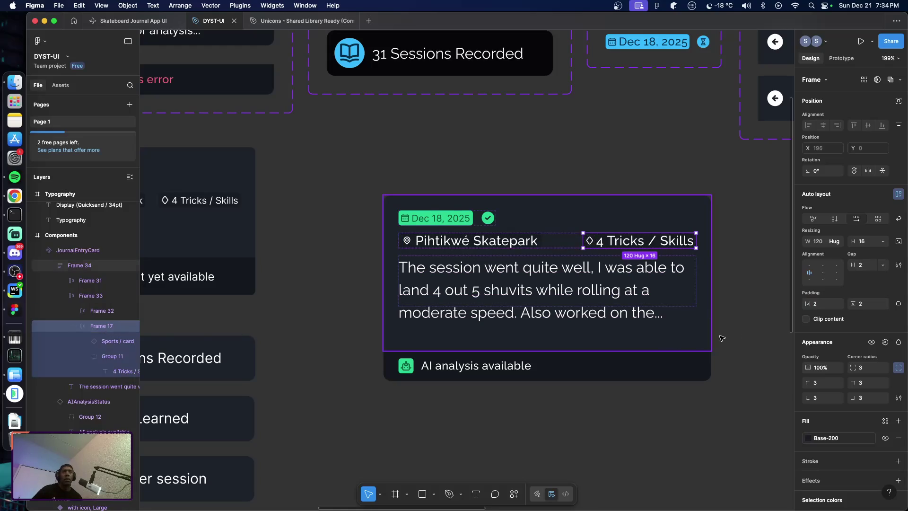
{"action": "left_click", "coordinate": [820, 306]}
{"action": "type", "text": "4"}
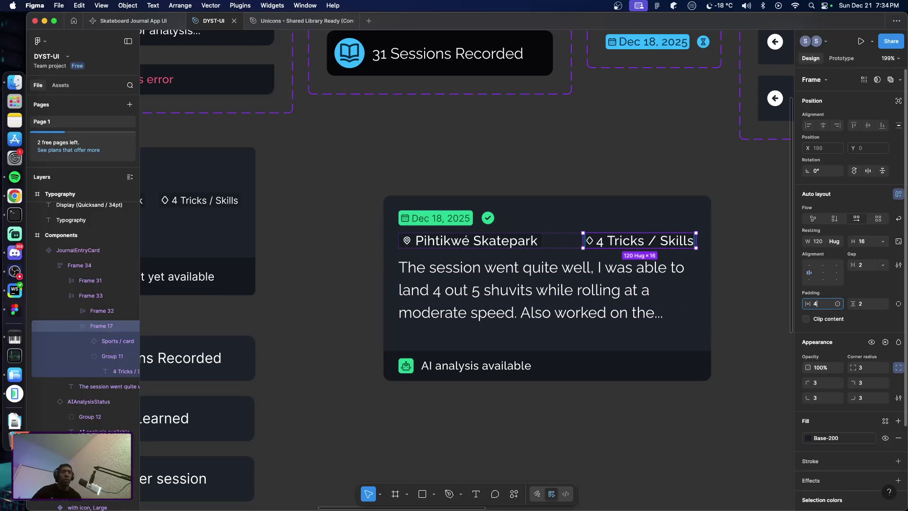
{"action": "key", "text": "Tab"}
{"action": "type", "text": "4"}
{"action": "left_click", "coordinate": [866, 266]}
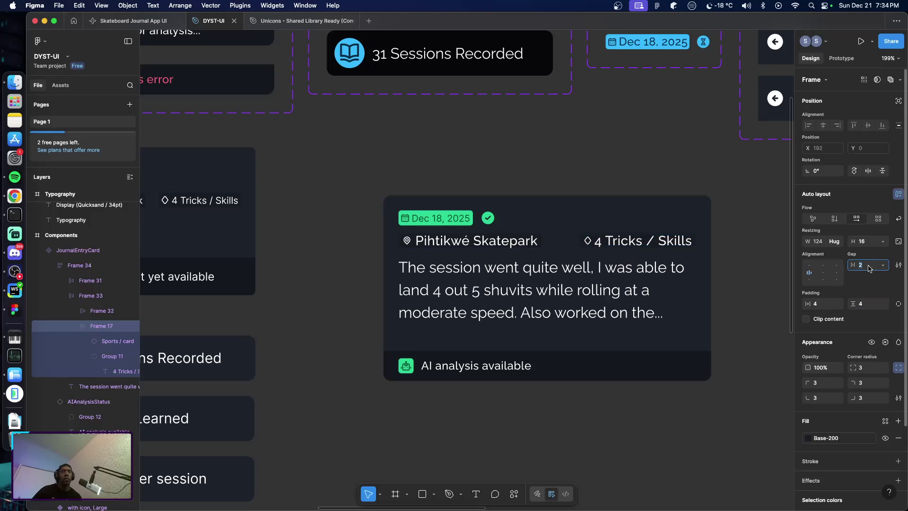
{"action": "type", "text": "4"}
{"action": "key", "text": "Return"}
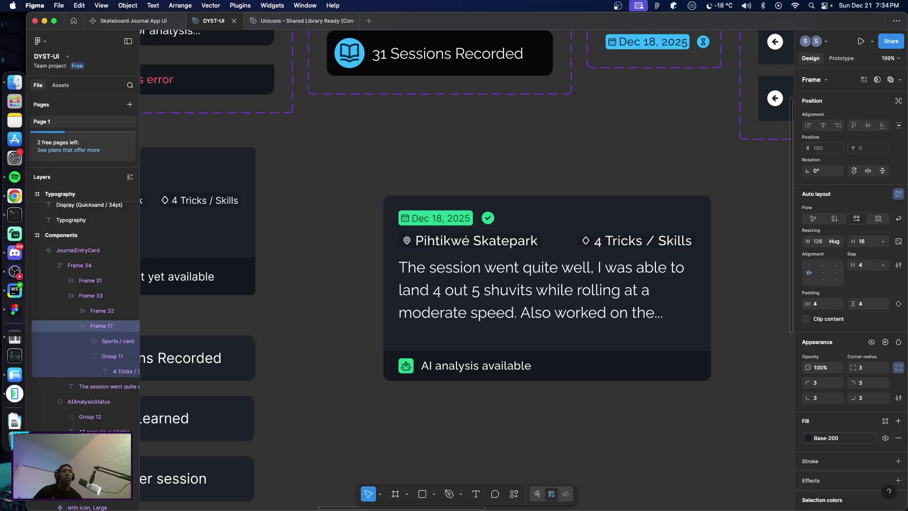
{"action": "left_click", "coordinate": [748, 314]}
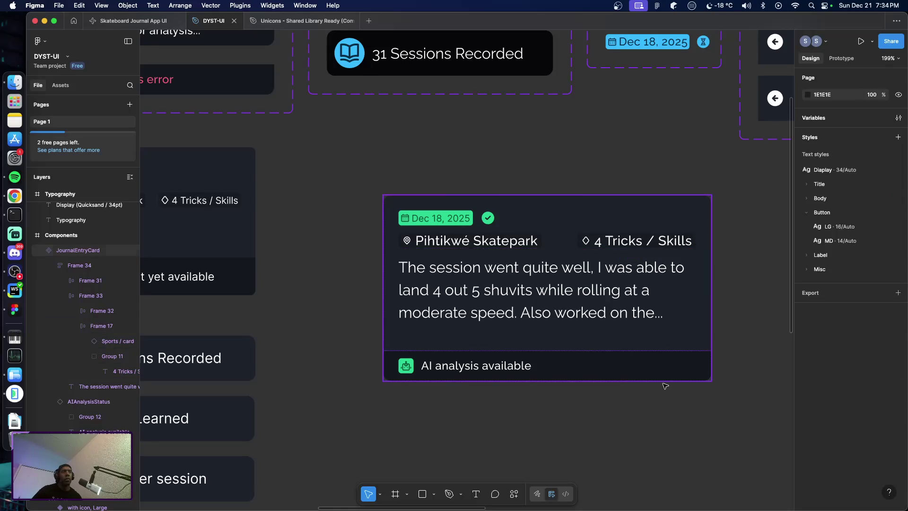
Replace the card's Frame 31 date row with the Default JournalDateWithStatus instance, sized 113×16
{"action": "double_click", "coordinate": [461, 226]}
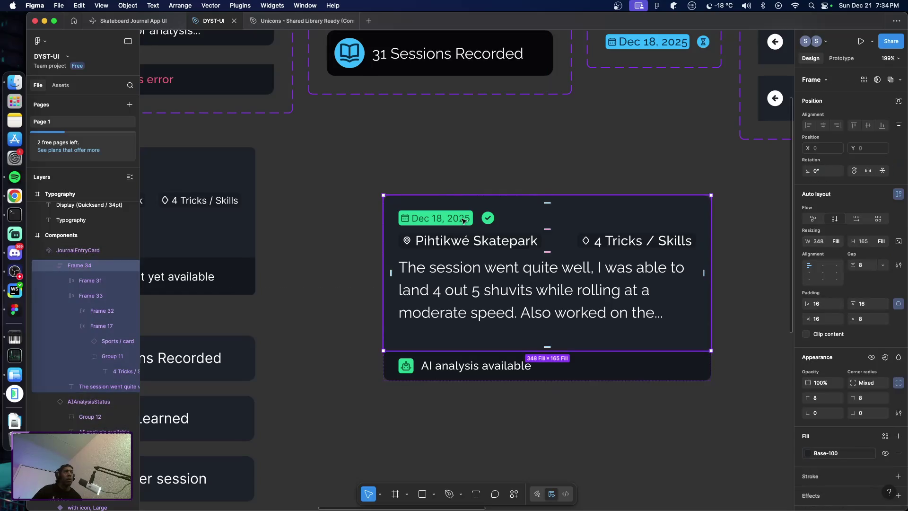
{"action": "left_click", "coordinate": [463, 220]}
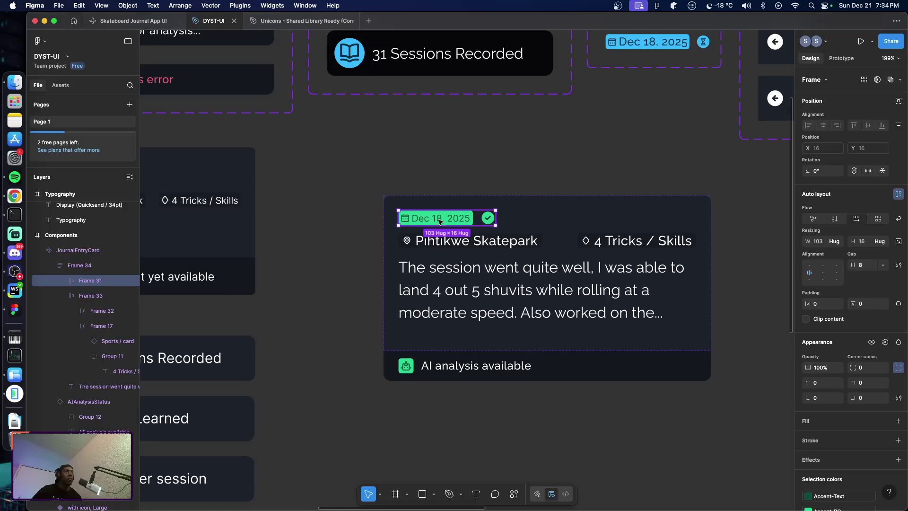
{"action": "scroll", "coordinate": [366, 229], "scroll_direction": "up", "scroll_amount": 4}
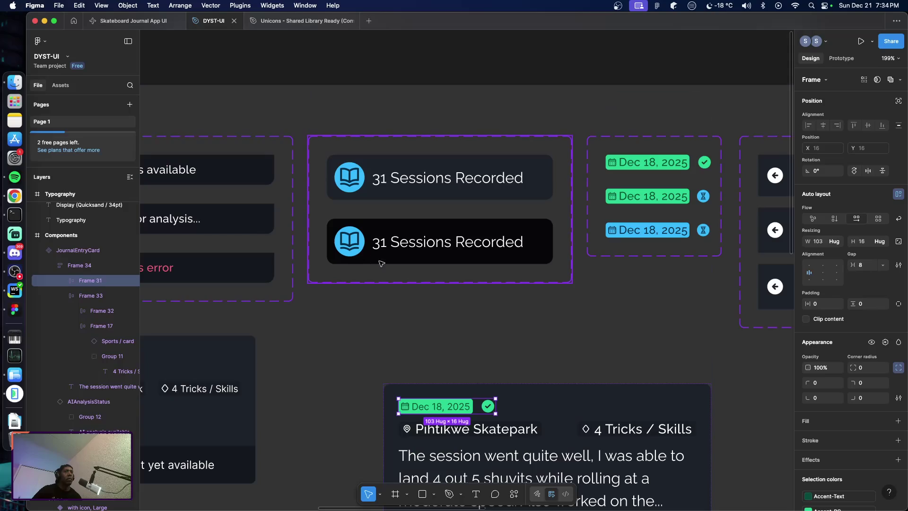
{"action": "left_click", "coordinate": [631, 166]}
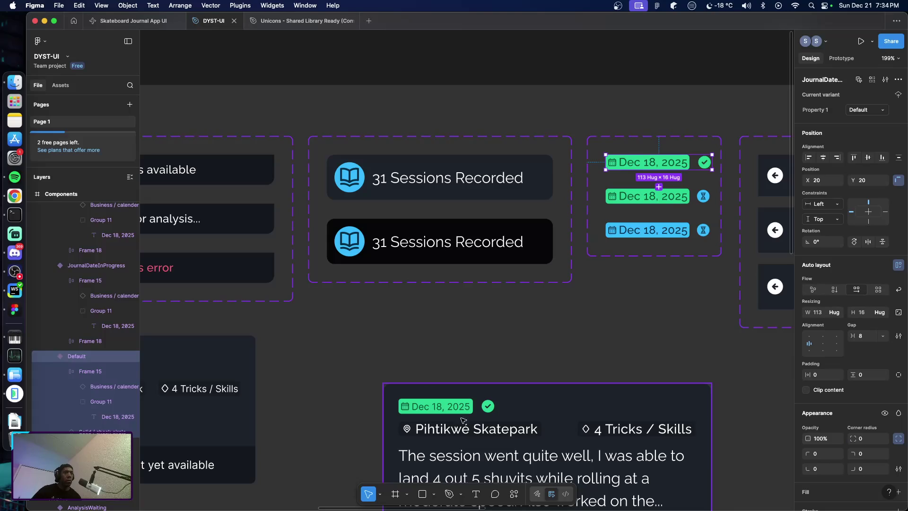
{"action": "left_click", "coordinate": [431, 412]}
{"action": "double_click", "coordinate": [431, 412]}
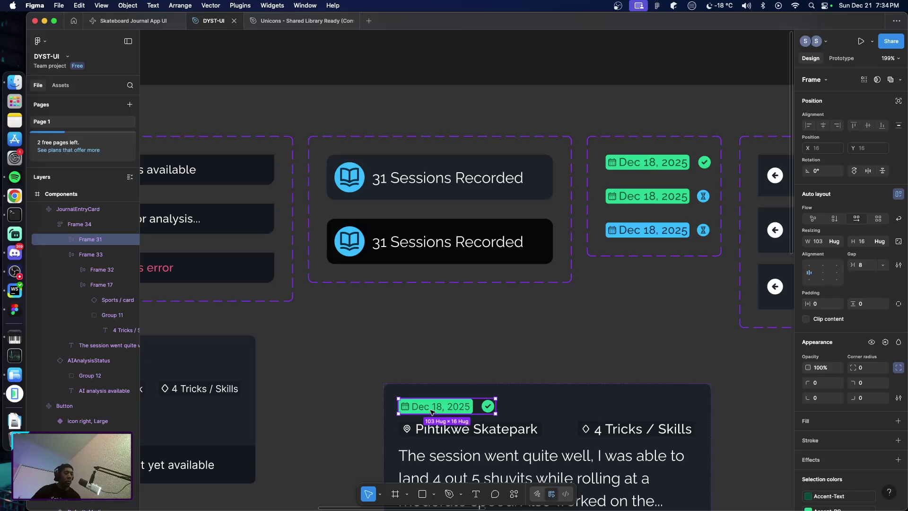
{"action": "key", "text": "super+shift+r"}
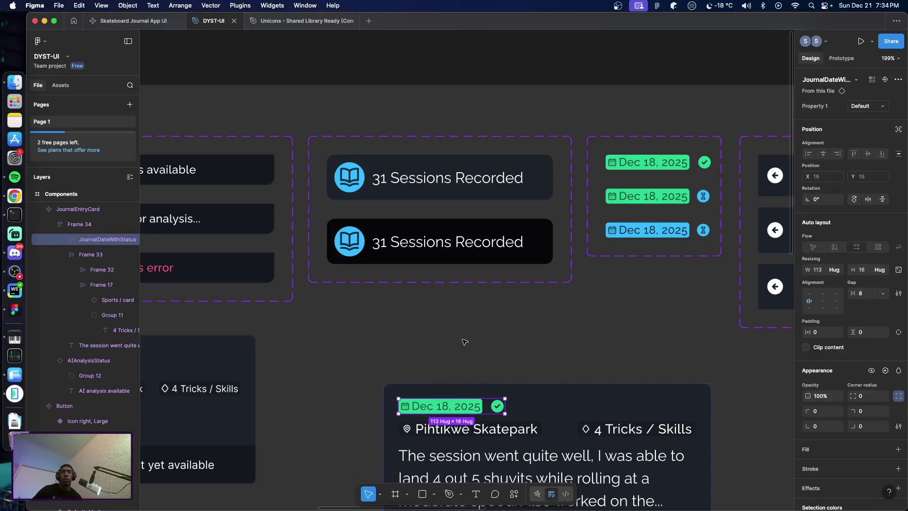
{"action": "scroll", "coordinate": [466, 340], "scroll_direction": "down", "scroll_amount": 1}
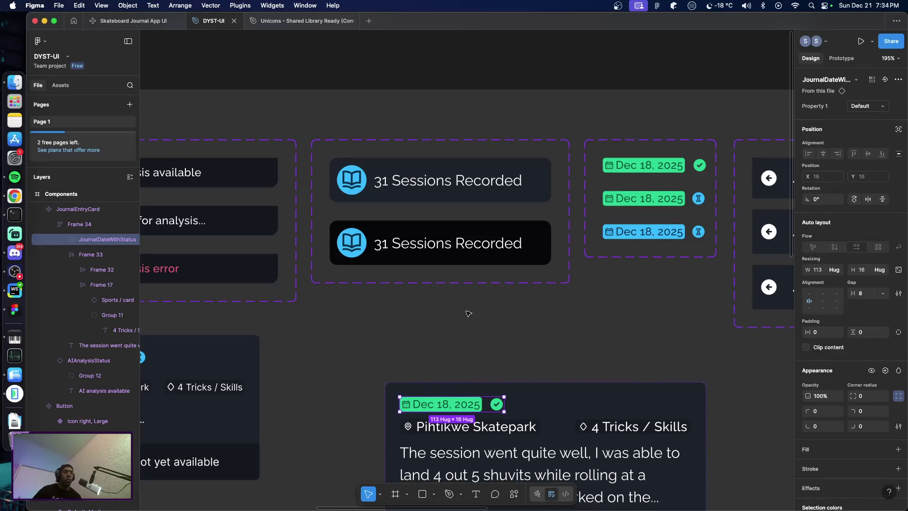
Scroll over to the iPhone frame and select the journal entry card
{"action": "left_click", "coordinate": [496, 330]}
{"action": "scroll", "coordinate": [655, 334], "scroll_direction": "right", "scroll_amount": 5}
{"action": "scroll", "coordinate": [529, 312], "scroll_direction": "right", "scroll_amount": 5}
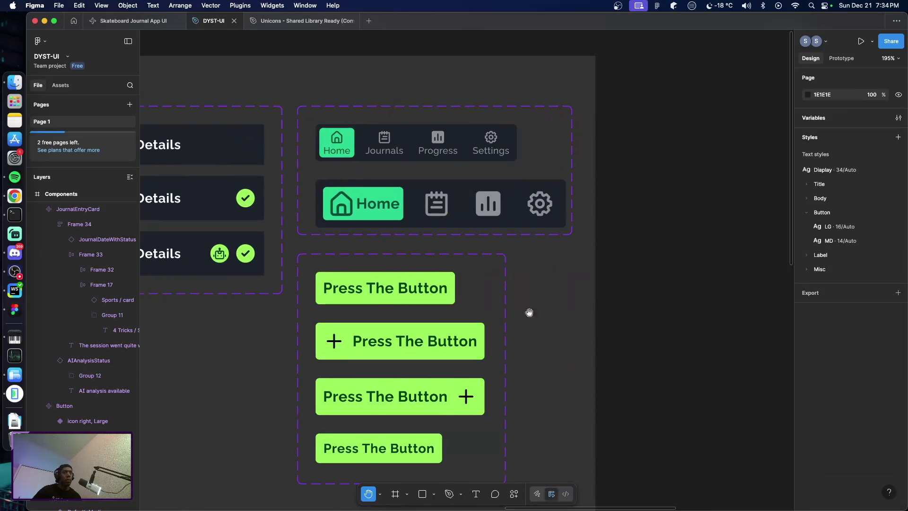
{"action": "scroll", "coordinate": [487, 304], "scroll_direction": "right", "scroll_amount": 5}
{"action": "scroll", "coordinate": [349, 289], "scroll_direction": "right", "scroll_amount": 4}
{"action": "scroll", "coordinate": [349, 289], "scroll_direction": "right", "scroll_amount": 1}
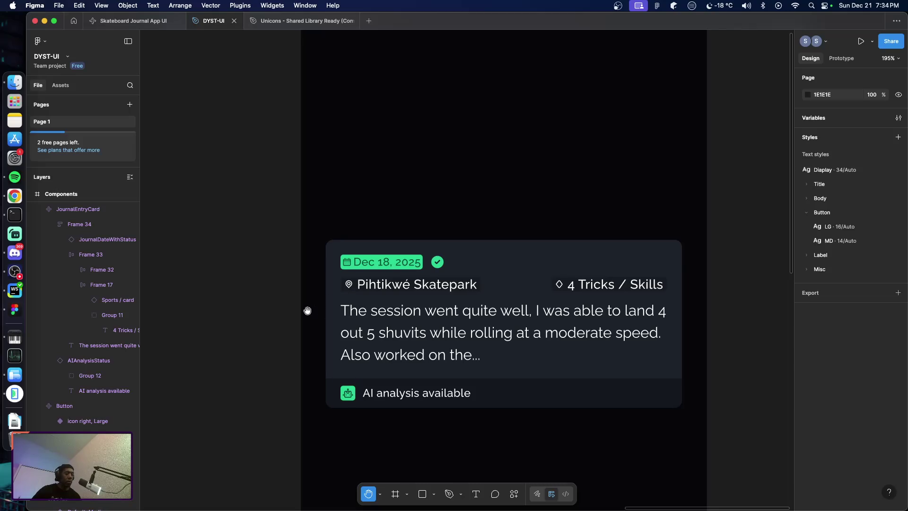
{"action": "key", "text": "v"}
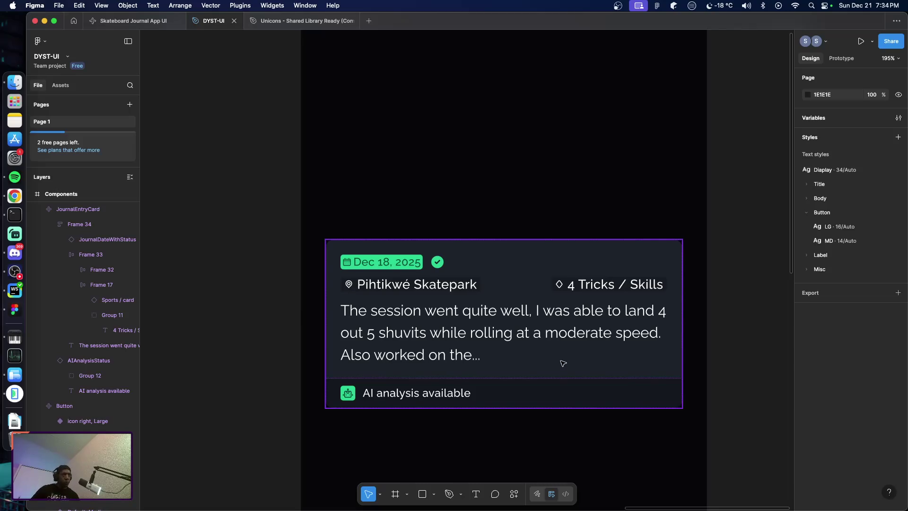
{"action": "left_click", "coordinate": [579, 354]}
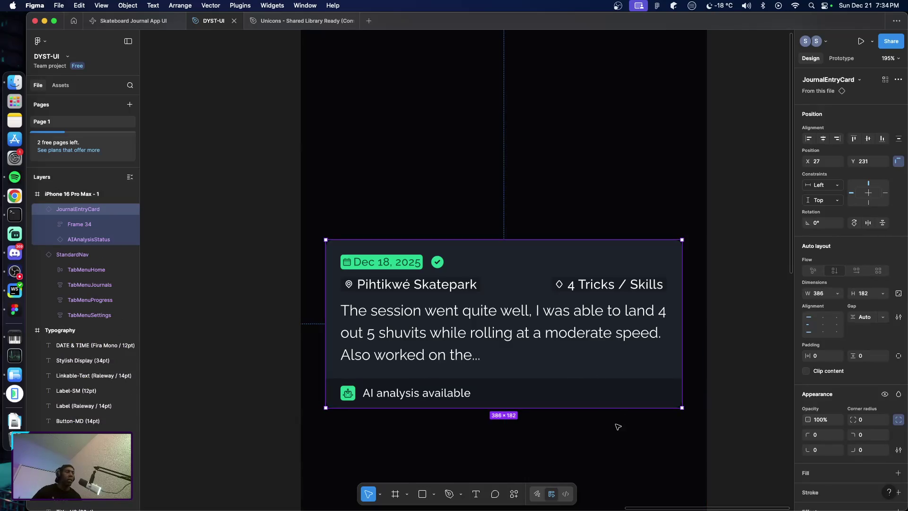
Widen the journal card to 407 by dragging its edges, placing it at 16, 231
{"action": "scroll", "coordinate": [617, 430], "scroll_direction": "down", "scroll_amount": 5}
{"action": "scroll", "coordinate": [615, 430], "scroll_direction": "up", "scroll_amount": 5}
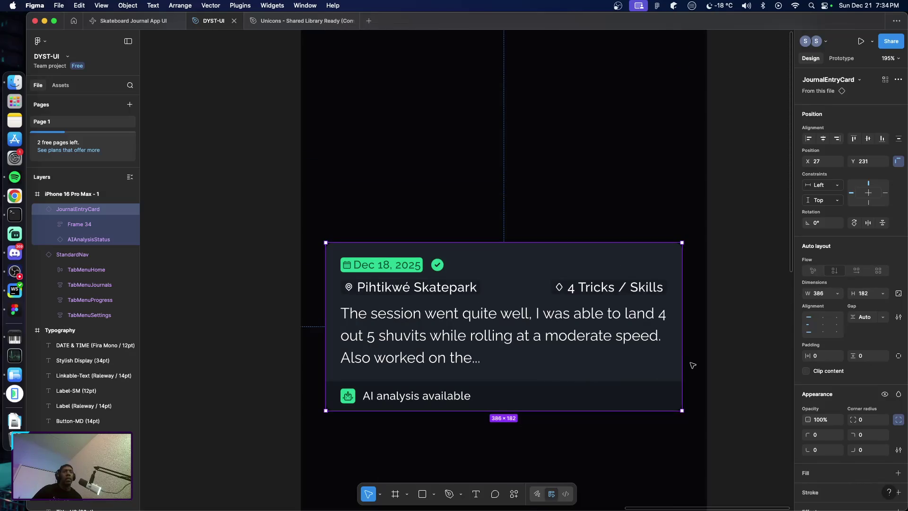
{"action": "left_click_drag", "start_coordinate": [682, 362], "coordinate": [691, 363]}
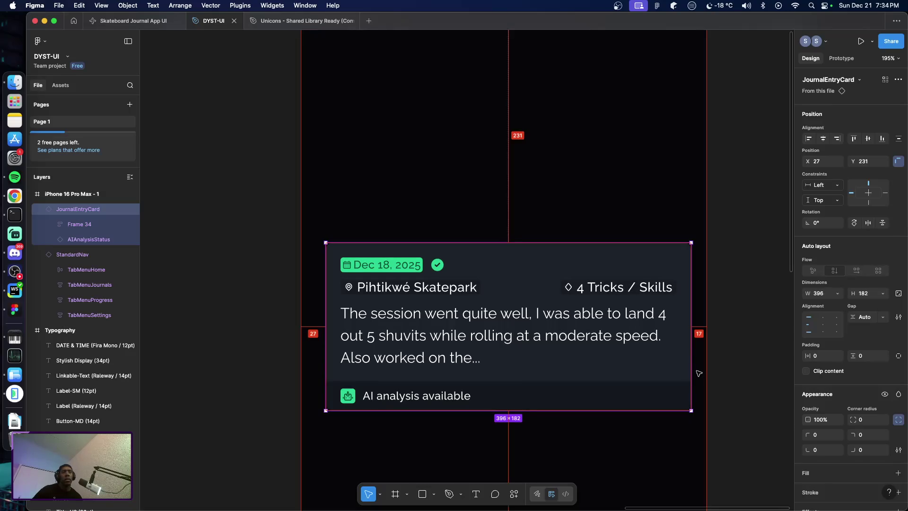
{"action": "left_click_drag", "start_coordinate": [326, 354], "coordinate": [314, 354]}
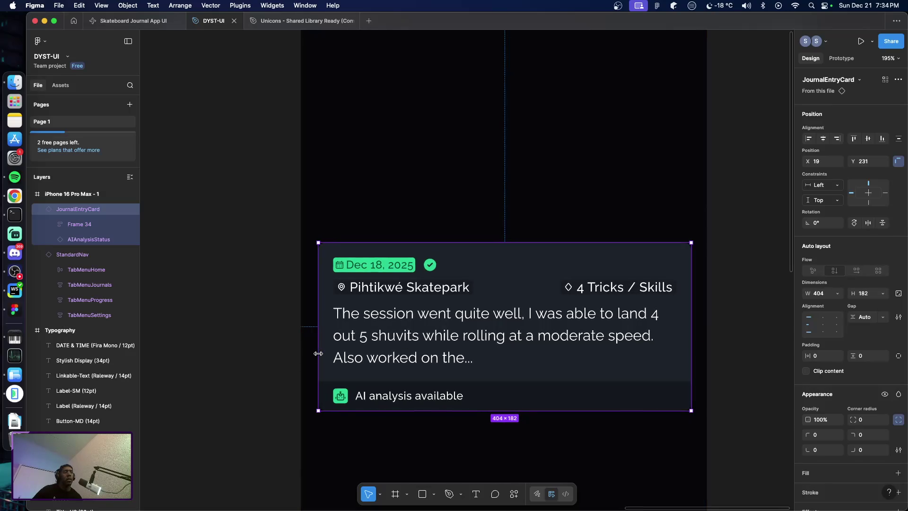
{"action": "key", "text": "alt"}
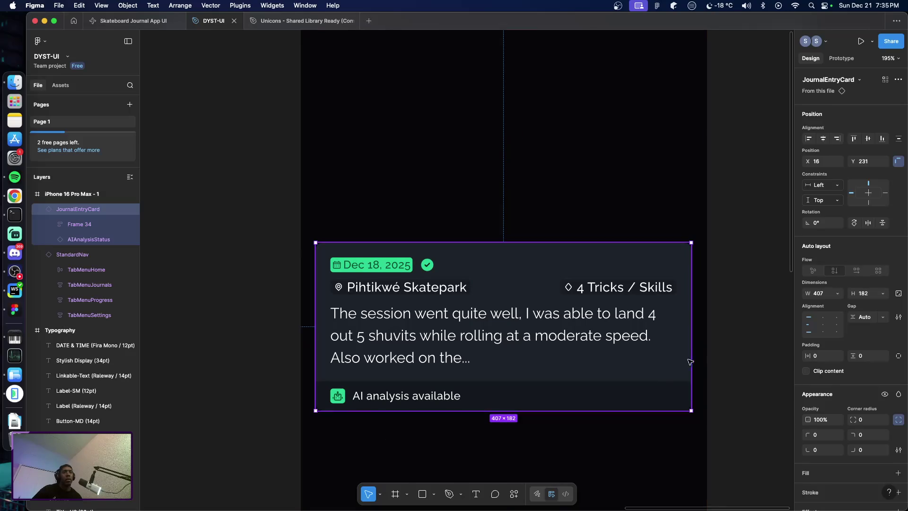
{"action": "left_click", "coordinate": [820, 293]}
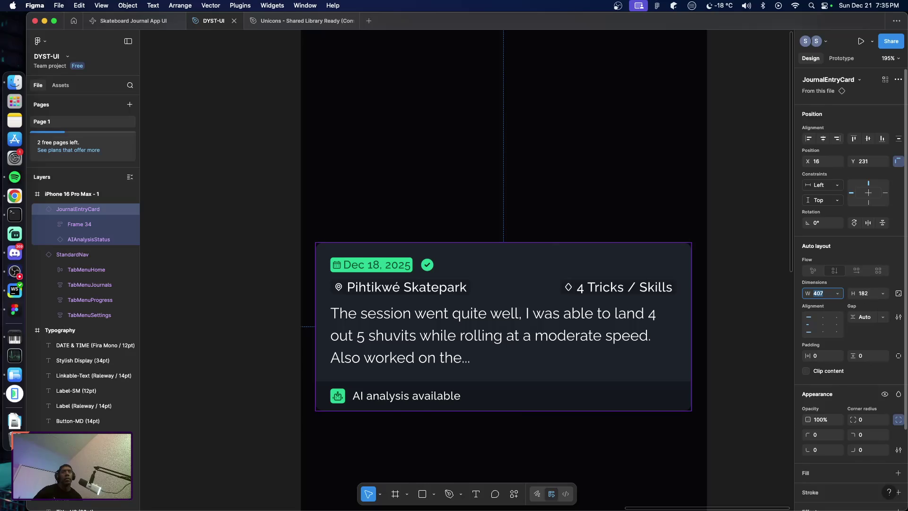
{"action": "type", "text": "408"}
Set the journal card's width to 408 and zoom out to review the iPhone frame
{"action": "left_click", "coordinate": [731, 283]}
{"action": "scroll", "coordinate": [732, 287], "scroll_direction": "up", "scroll_amount": 5}
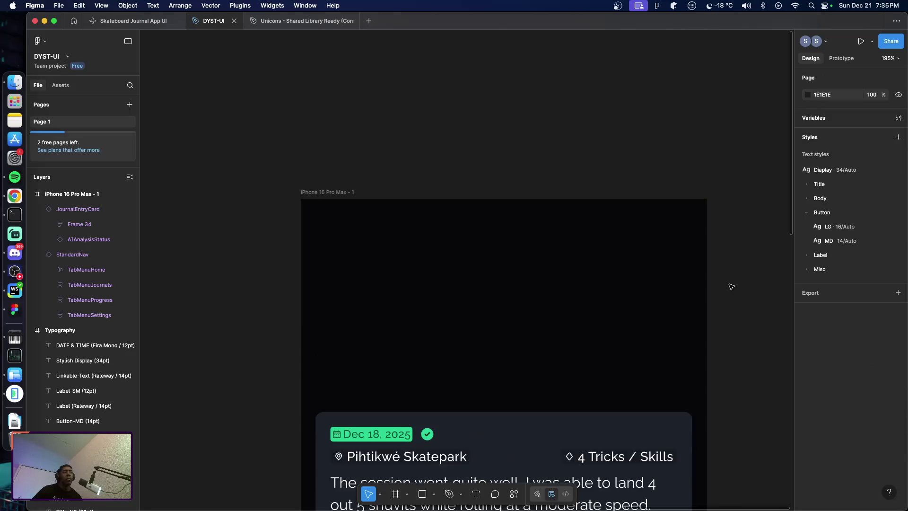
{"action": "scroll", "coordinate": [731, 287], "scroll_direction": "down", "scroll_amount": 5}
{"action": "scroll", "coordinate": [721, 288], "scroll_direction": "down", "scroll_amount": 1}
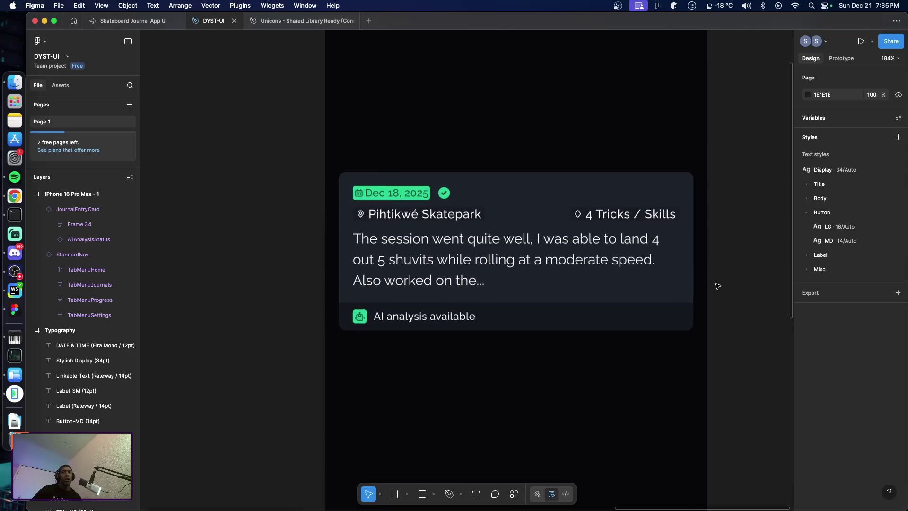
{"action": "scroll", "coordinate": [719, 287], "scroll_direction": "down", "scroll_amount": 5}
{"action": "scroll", "coordinate": [718, 287], "scroll_direction": "down", "scroll_amount": 1}
{"action": "scroll", "coordinate": [717, 287], "scroll_direction": "down", "scroll_amount": 2}
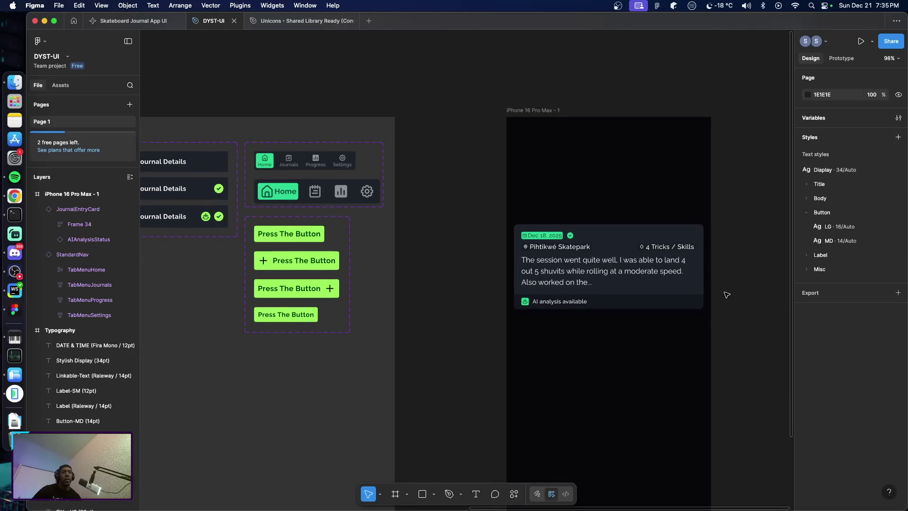
{"action": "scroll", "coordinate": [722, 292], "scroll_direction": "down", "scroll_amount": 3}
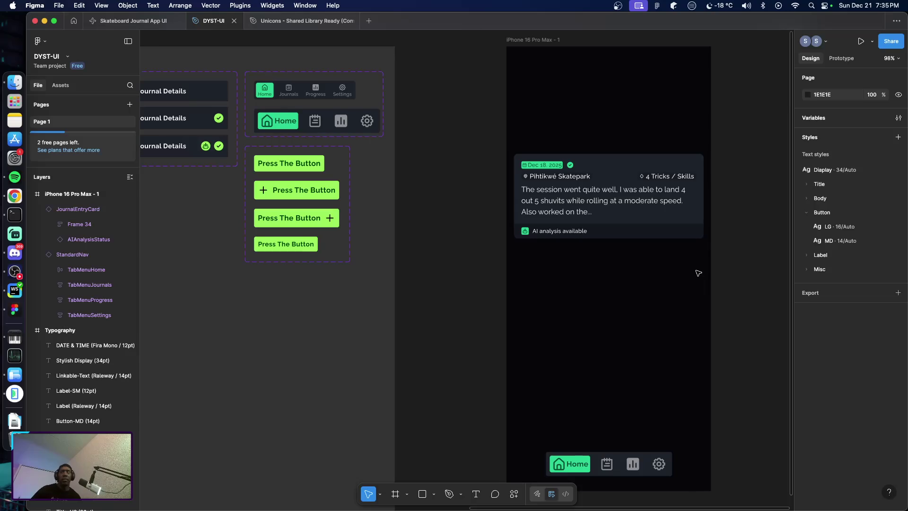
Zoom back in and bring up the JournalEntryCard's context menu
{"action": "scroll", "coordinate": [662, 269], "scroll_direction": "right", "scroll_amount": 2}
{"action": "scroll", "coordinate": [612, 265], "scroll_direction": "right", "scroll_amount": 2}
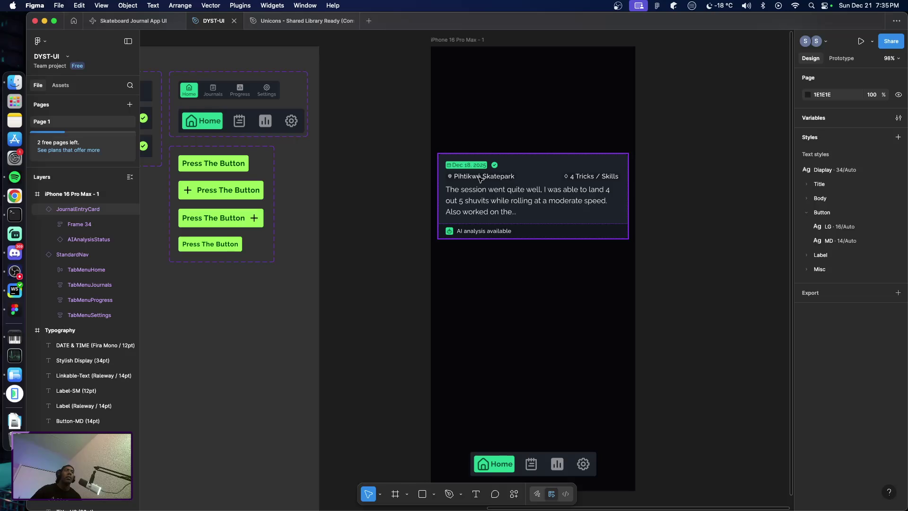
{"action": "scroll", "coordinate": [480, 179], "scroll_direction": "up", "scroll_amount": 5}
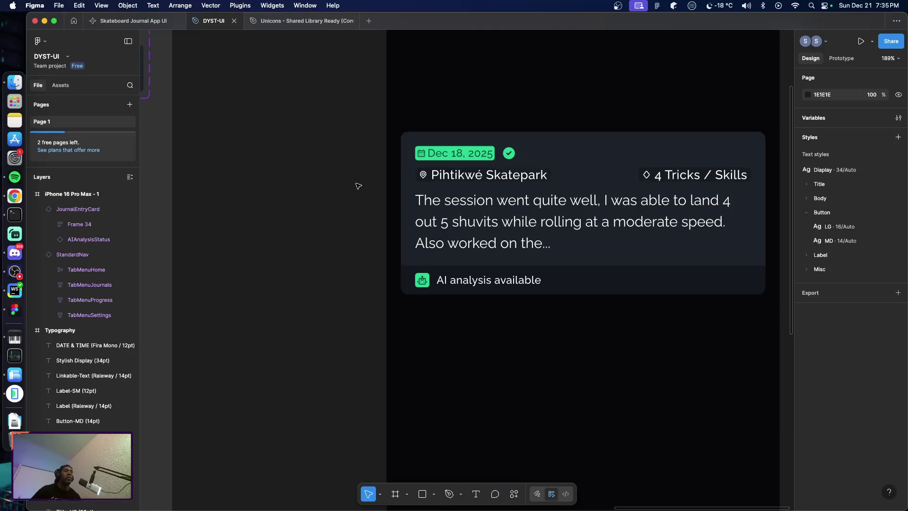
{"action": "left_click", "coordinate": [600, 249]}
{"action": "right_click", "coordinate": [602, 249]}
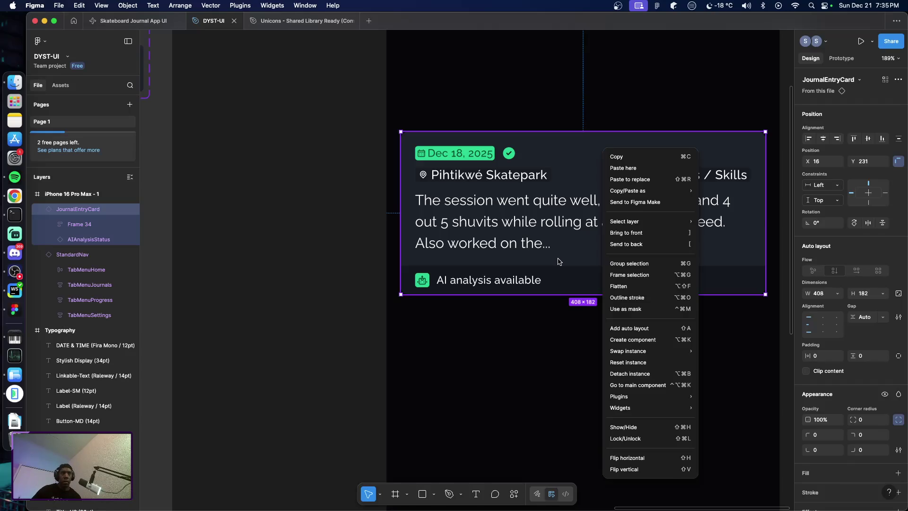
In the main JournalEntryCard component, respell the location from Pihtikwé to Pitikwé Skatepark
{"action": "left_click", "coordinate": [558, 262]}
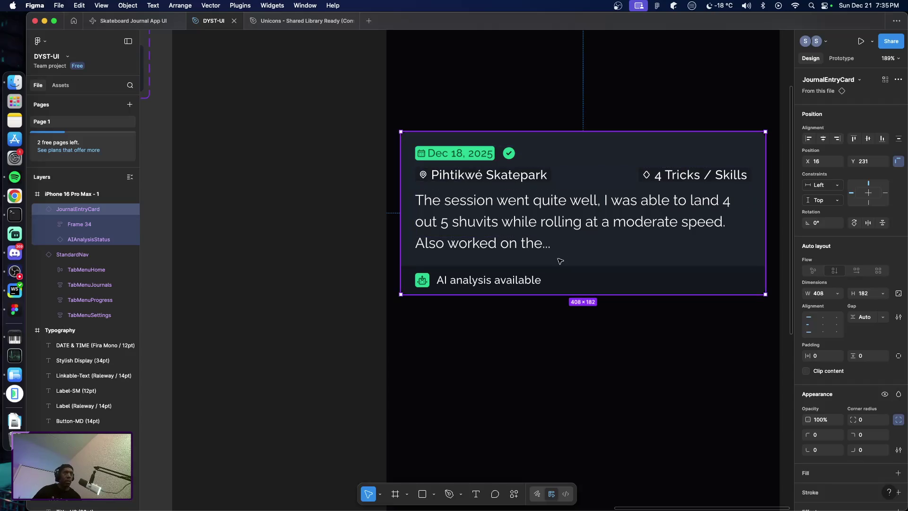
{"action": "right_click", "coordinate": [616, 259]}
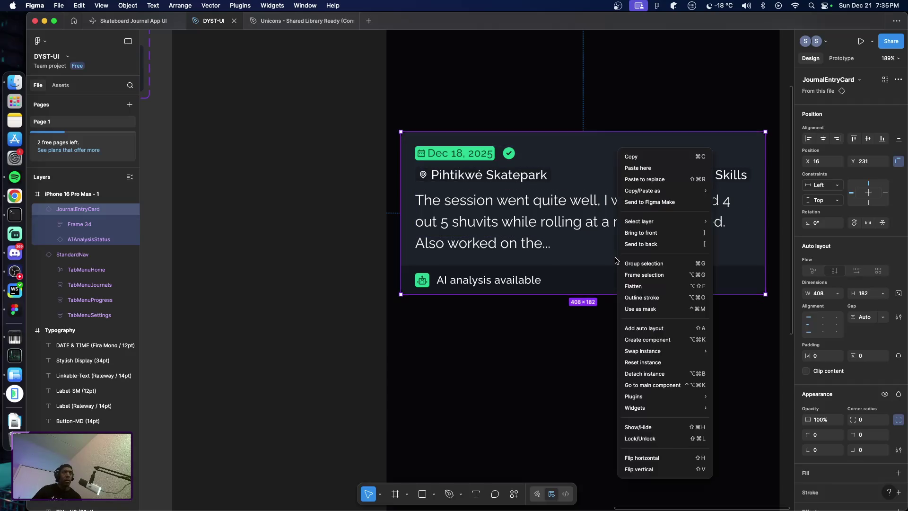
{"action": "left_click", "coordinate": [671, 384]}
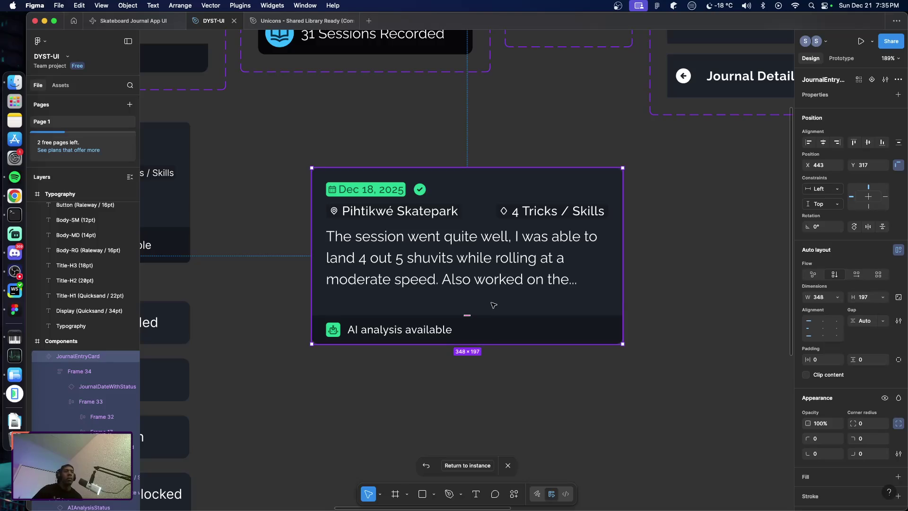
{"action": "double_click", "coordinate": [388, 193]}
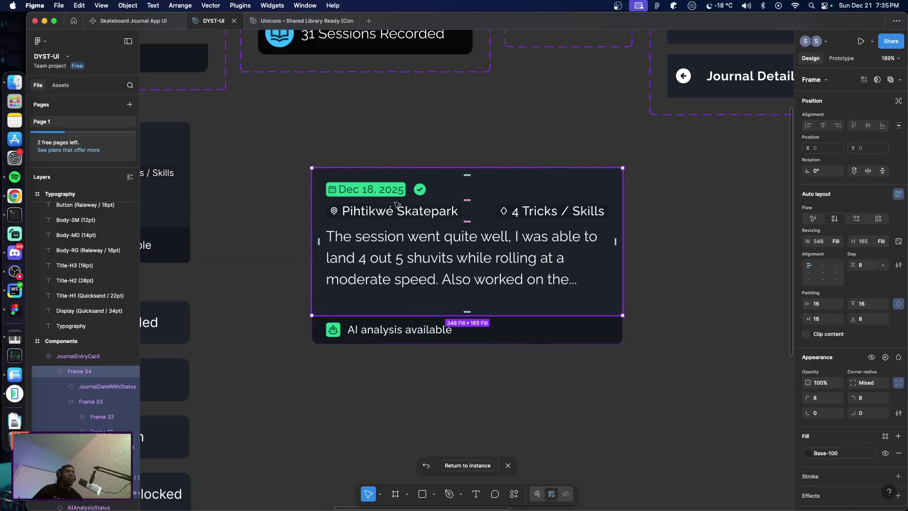
{"action": "double_click", "coordinate": [362, 215]}
{"action": "double_click", "coordinate": [361, 216]}
{"action": "double_click", "coordinate": [361, 215]}
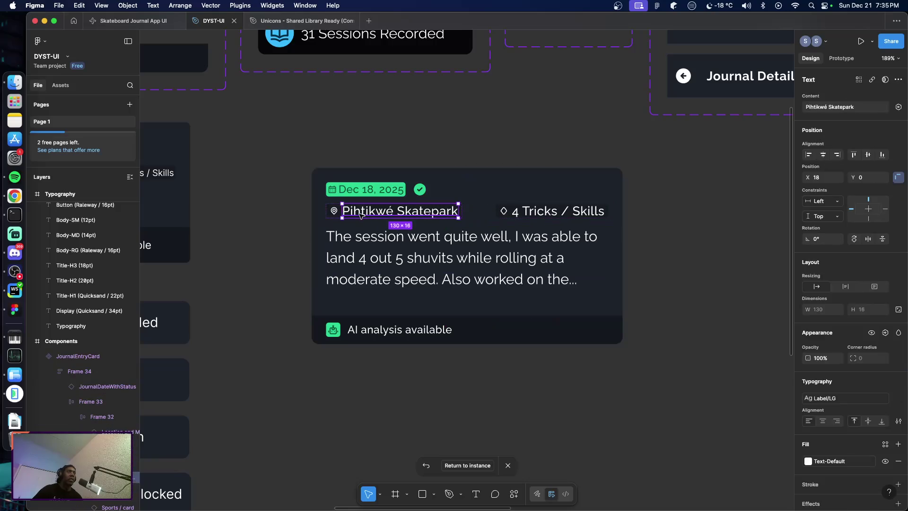
{"action": "double_click", "coordinate": [361, 215]}
{"action": "left_click", "coordinate": [354, 212]}
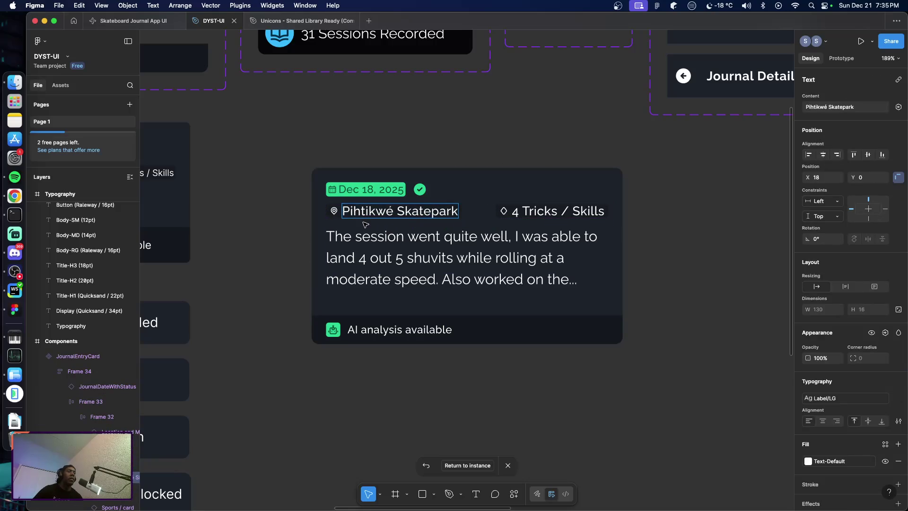
{"action": "key", "text": "Delete"}
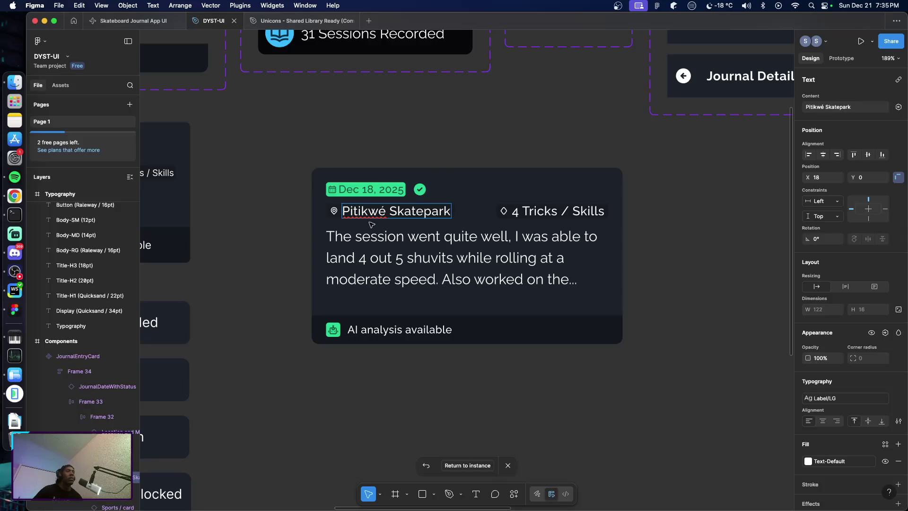
{"action": "key", "text": "Escape"}
{"action": "left_click", "coordinate": [412, 307]}
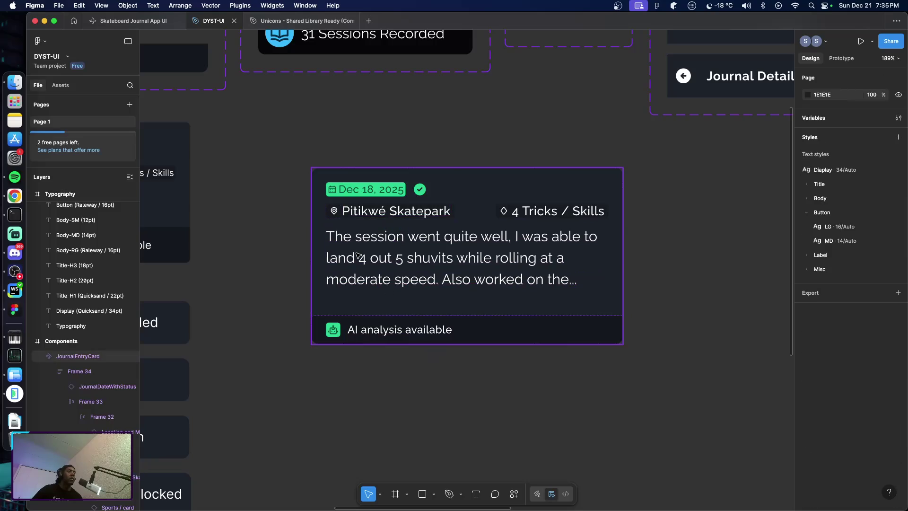
Set Frame 34's auto layout gap to 16 between the card's date, location and note rows
{"action": "left_click", "coordinate": [279, 222]}
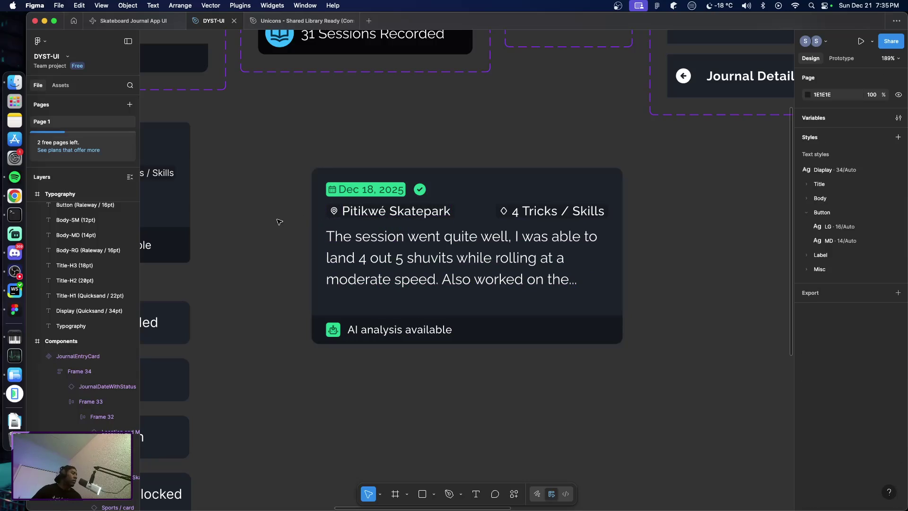
{"action": "left_click", "coordinate": [399, 205]}
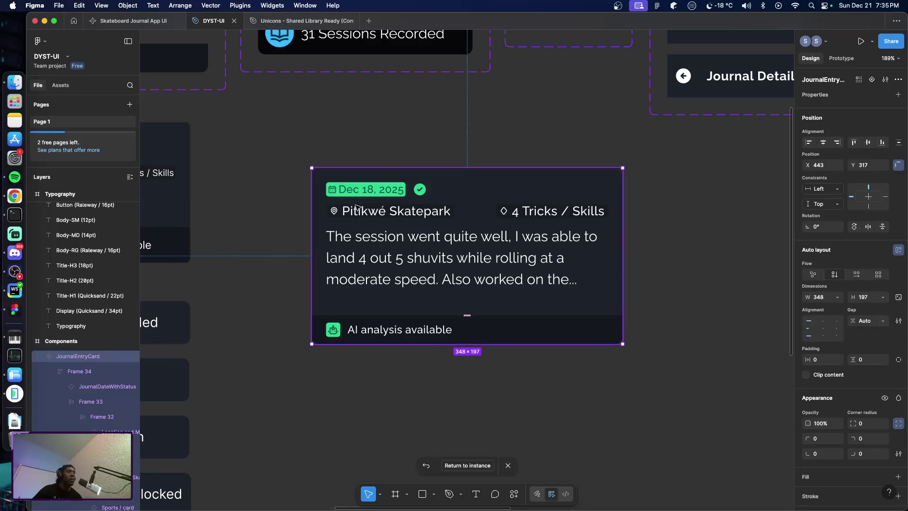
{"action": "double_click", "coordinate": [358, 209]}
{"action": "double_click", "coordinate": [358, 209]}
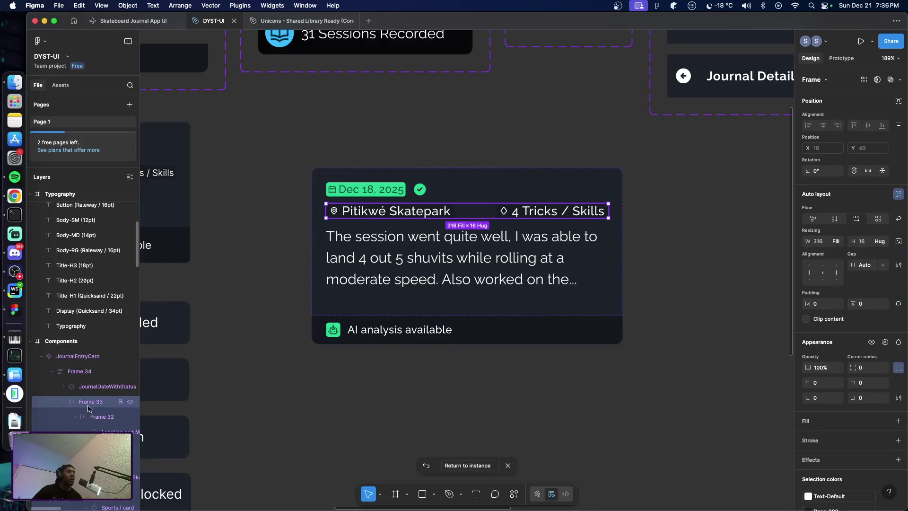
{"action": "mouse_move", "coordinate": [90, 401]}
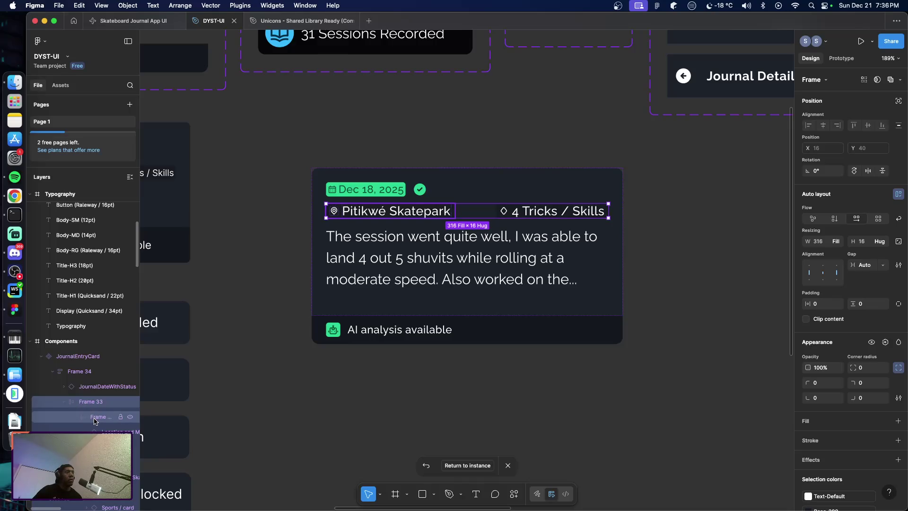
{"action": "left_click", "coordinate": [87, 372]}
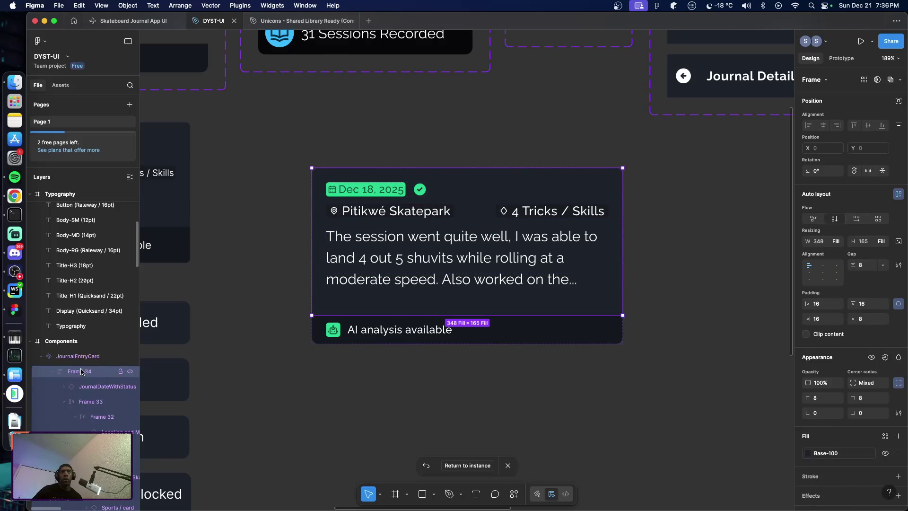
{"action": "left_click", "coordinate": [868, 266]}
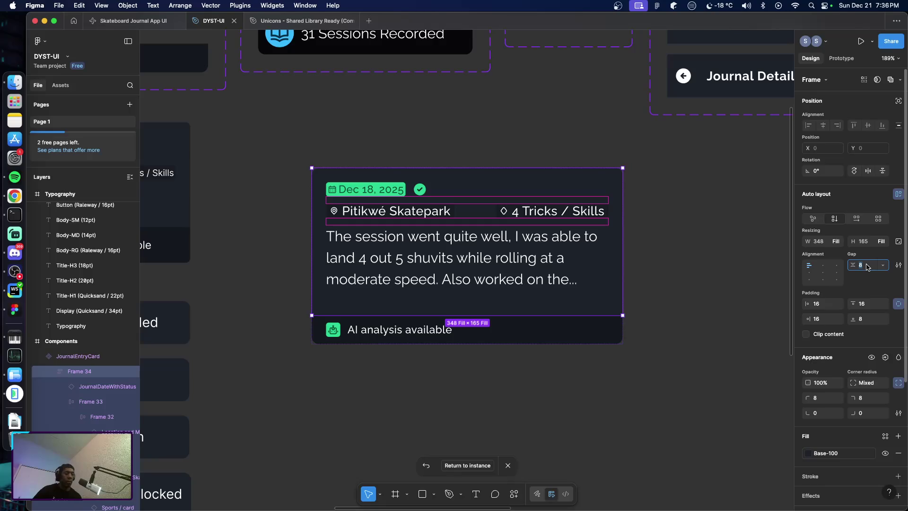
{"action": "type", "text": "16"}
{"action": "key", "text": "Return"}
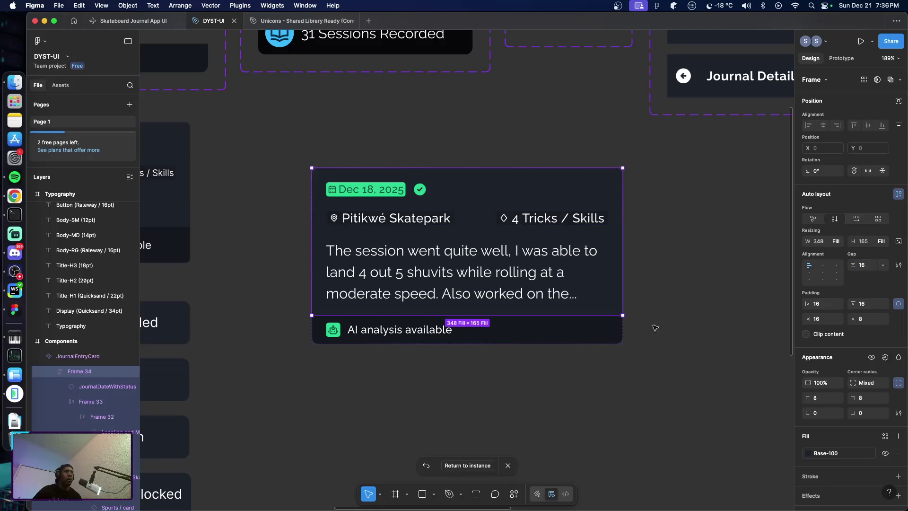
{"action": "left_click", "coordinate": [663, 364]}
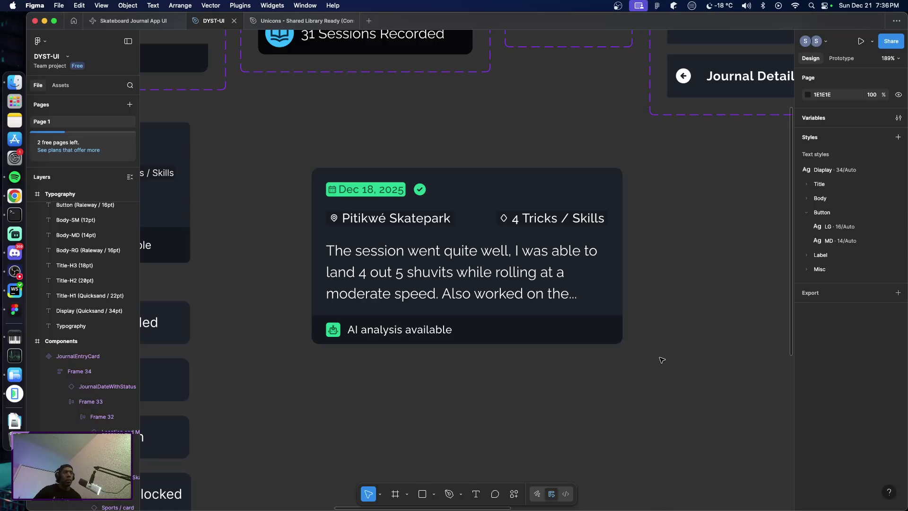
Bring the iPhone frame into view and make the journal card taller, to 408×200
{"action": "scroll", "coordinate": [667, 365], "scroll_direction": "down", "scroll_amount": 3}
{"action": "scroll", "coordinate": [670, 367], "scroll_direction": "up", "scroll_amount": 2}
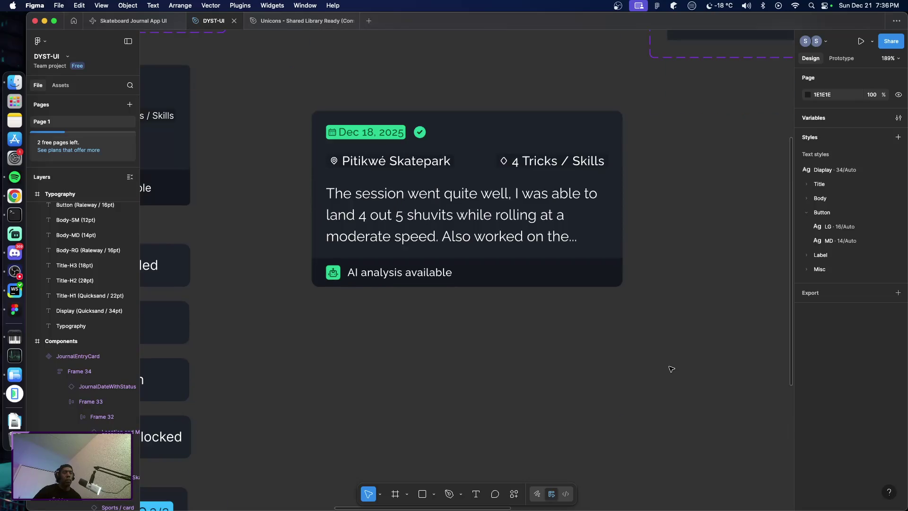
{"action": "key", "text": "shift+1"}
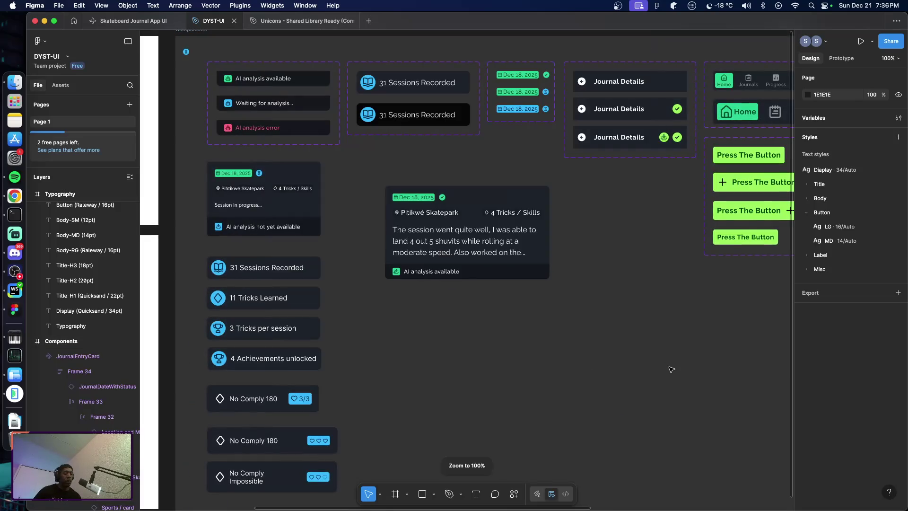
{"action": "key", "text": "shift+0"}
{"action": "left_click_drag", "start_coordinate": [493, 345], "coordinate": [294, 344]}
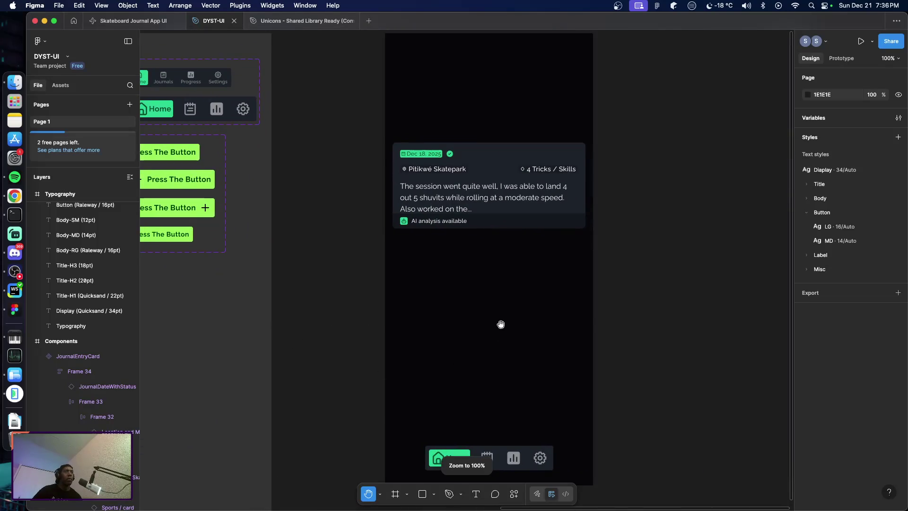
{"action": "key", "text": "v"}
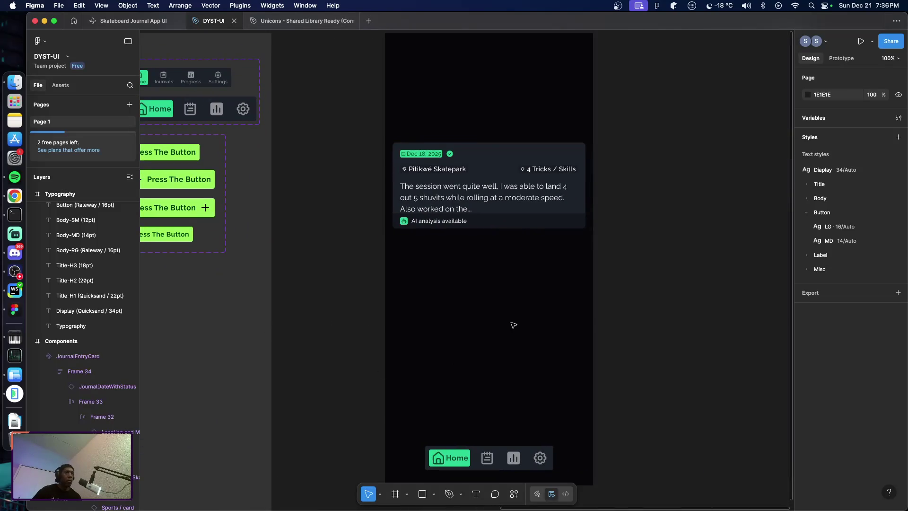
{"action": "left_click", "coordinate": [492, 223]}
{"action": "left_click_drag", "start_coordinate": [499, 229], "coordinate": [499, 237]}
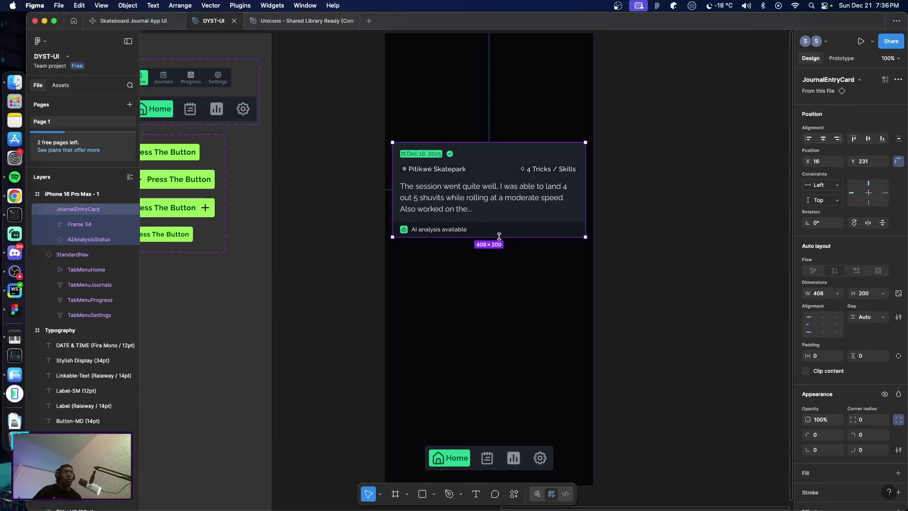
{"action": "left_click", "coordinate": [661, 293]}
Recheck the journal card, then clear the selection ready to add text
{"action": "scroll", "coordinate": [659, 296], "scroll_direction": "up", "scroll_amount": 1}
{"action": "scroll", "coordinate": [658, 298], "scroll_direction": "up", "scroll_amount": 2}
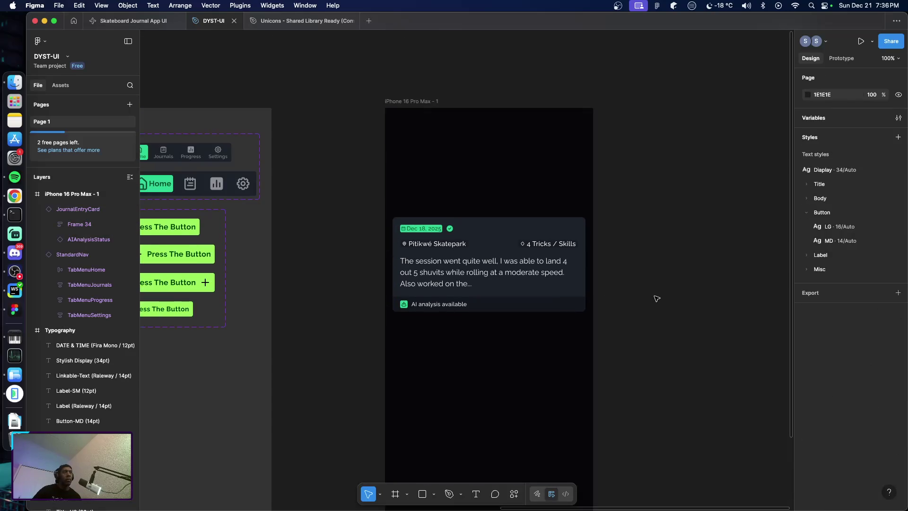
{"action": "left_click", "coordinate": [470, 273]}
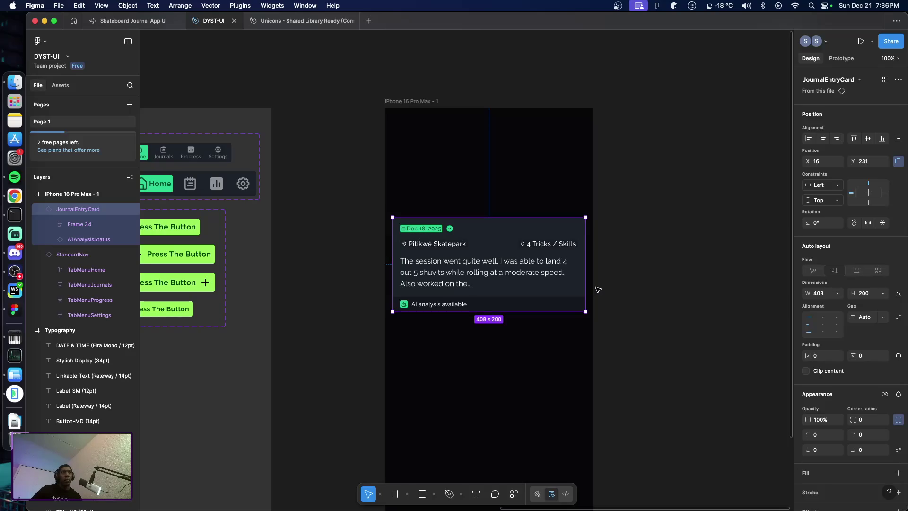
{"action": "scroll", "coordinate": [615, 323], "scroll_direction": "down", "scroll_amount": 3}
{"action": "scroll", "coordinate": [614, 323], "scroll_direction": "down", "scroll_amount": 3}
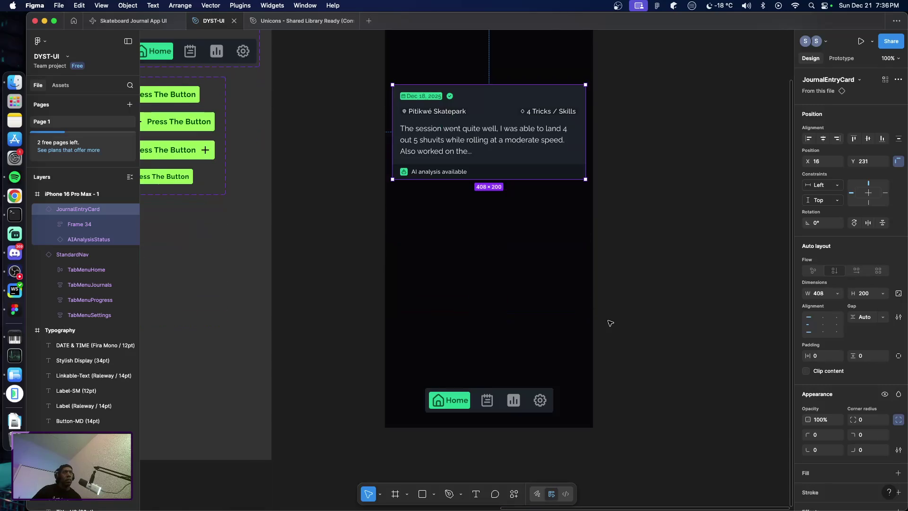
{"action": "scroll", "coordinate": [617, 324], "scroll_direction": "up", "scroll_amount": 4}
{"action": "left_click", "coordinate": [653, 320]}
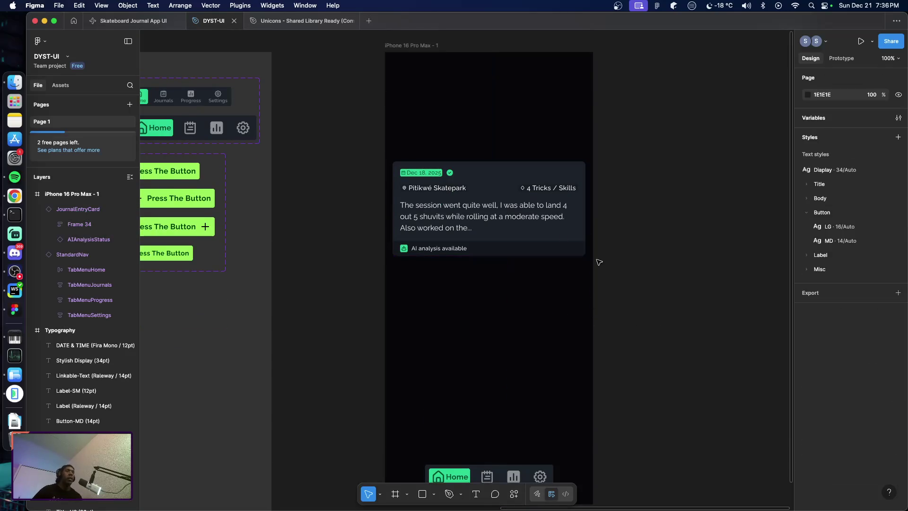
{"action": "key", "text": "t"}
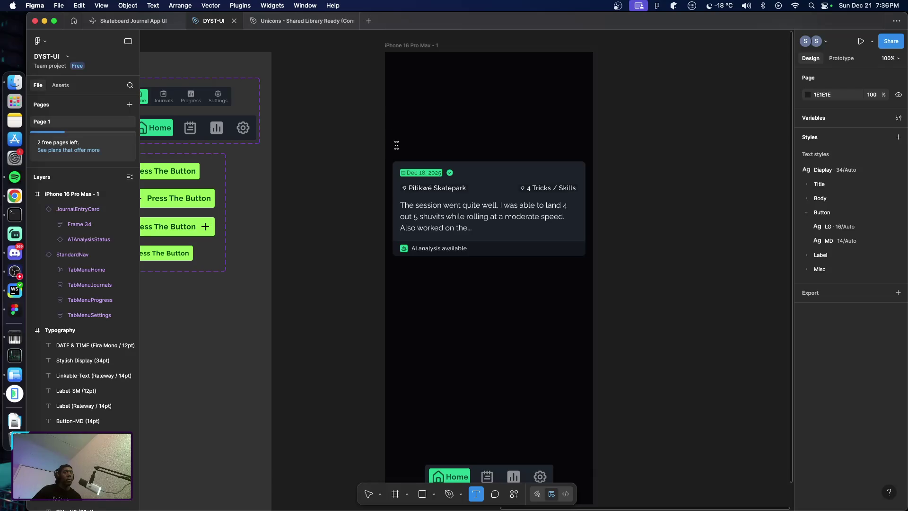
Type the heading 'Your last Journal Entry' above the journal card
{"action": "left_click", "coordinate": [396, 146]}
{"action": "type", "text": "Your l"}
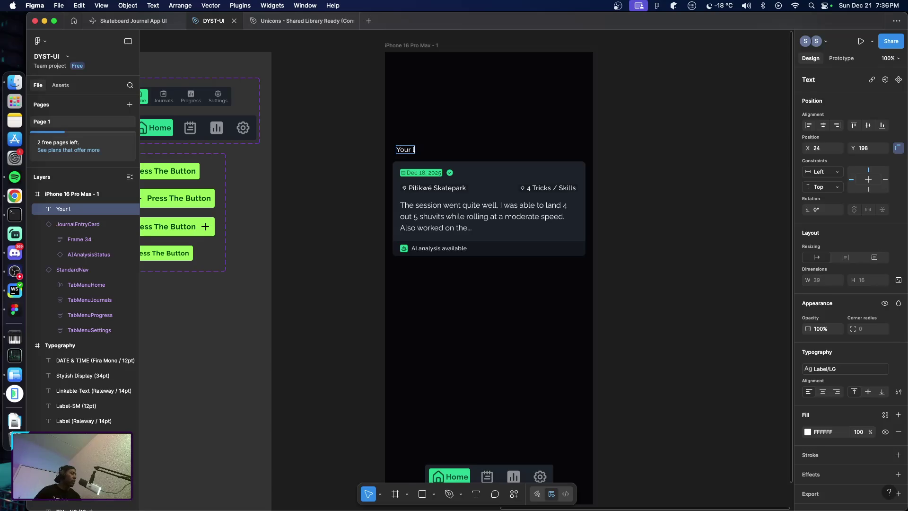
{"action": "type", "text": "ast Jour"}
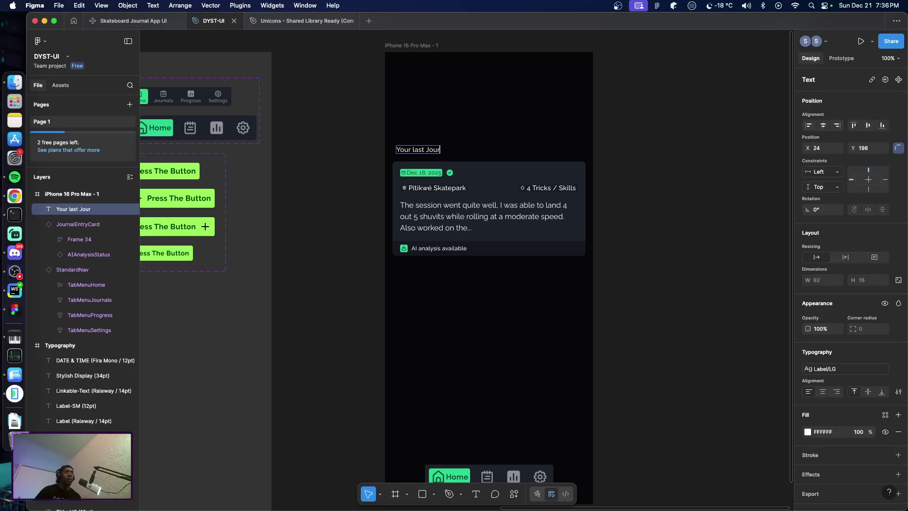
{"action": "type", "text": "an"}
{"action": "key", "text": "BackSpace"}
{"action": "key", "text": "BackSpace"}
{"action": "type", "text": "nal"}
{"action": "type", "text": " entry"}
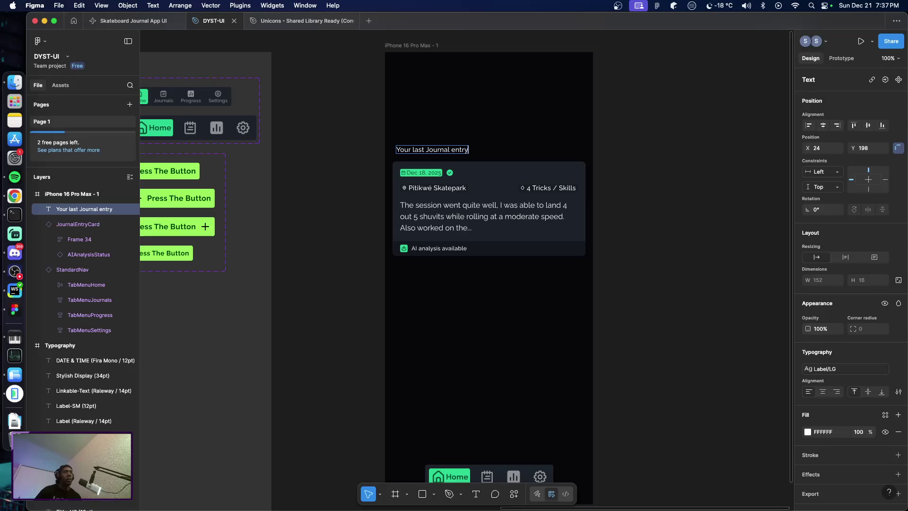
{"action": "key", "text": "BackSpace"}
{"action": "key", "text": "BackSpace"}
{"action": "key", "text": "BackSpace"}
{"action": "type", "text": "Entr"}
{"action": "type", "text": "y"}
{"action": "key", "text": "Escape"}
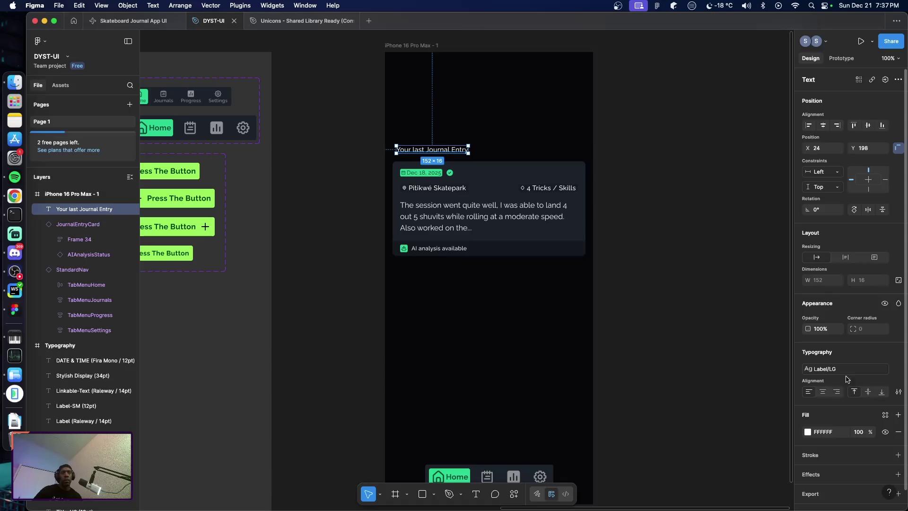
Apply the Title/H3 style to the heading and nudge it left and up to align with the card
{"action": "left_click", "coordinate": [828, 369]}
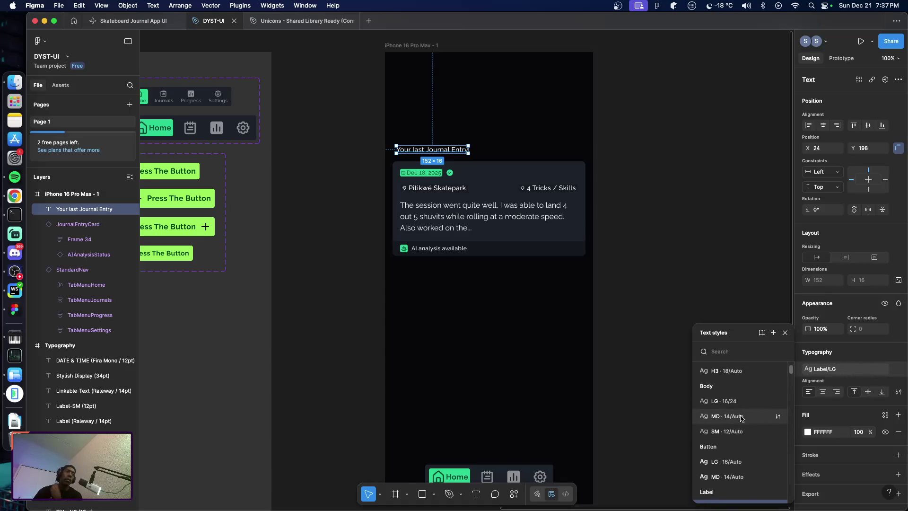
{"action": "scroll", "coordinate": [719, 393], "scroll_direction": "up", "scroll_amount": 1}
{"action": "left_click", "coordinate": [714, 372]}
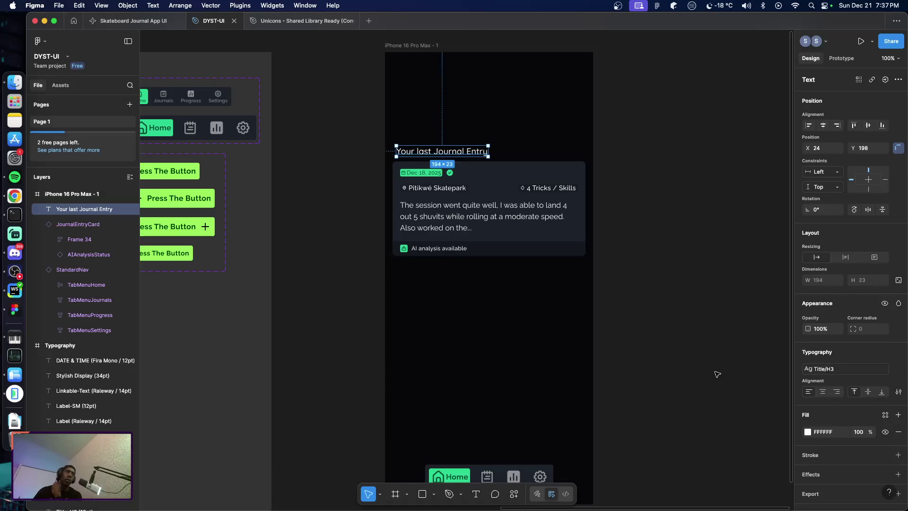
{"action": "left_click", "coordinate": [636, 359]}
{"action": "left_click", "coordinate": [426, 152]}
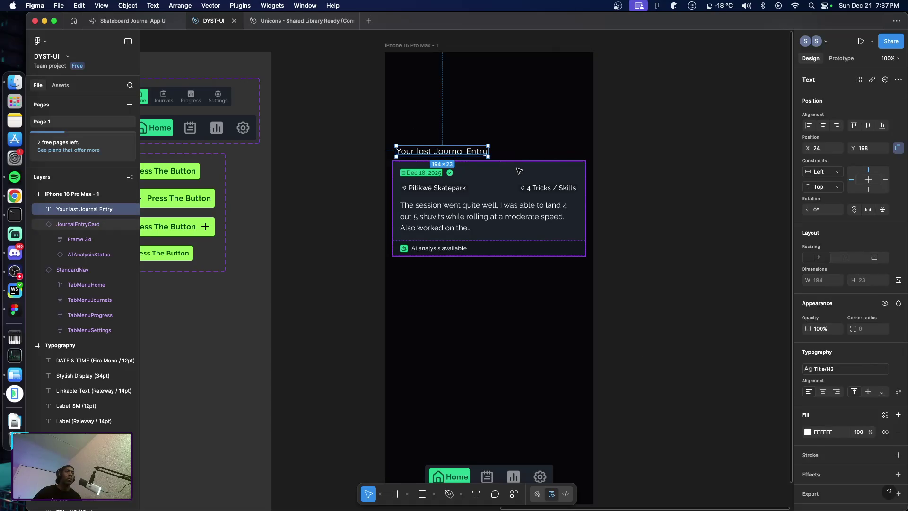
{"action": "key", "text": "Left"}
{"action": "key", "text": "Left"}
{"action": "key", "text": "Left"}
{"action": "key", "text": "Left"}
{"action": "key", "text": "Left"}
{"action": "key", "text": "Left"}
{"action": "key", "text": "Left"}
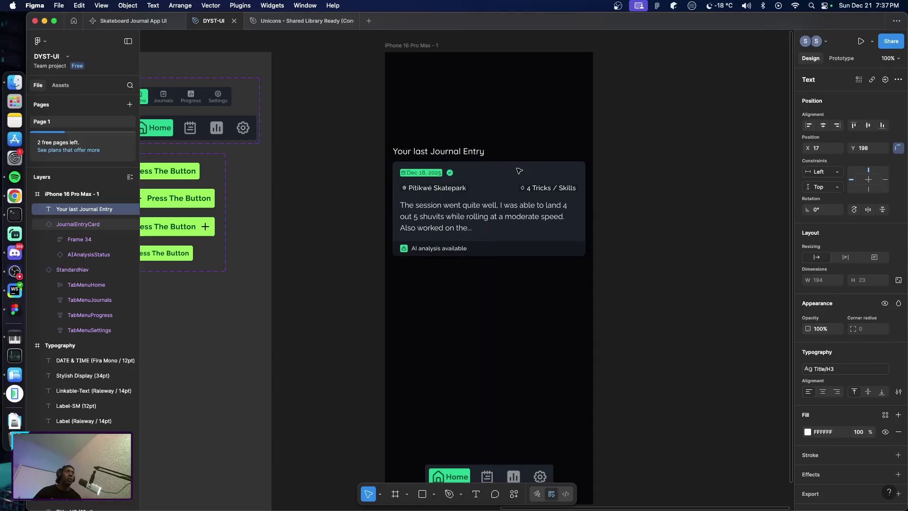
{"action": "key", "text": "Left"}
{"action": "key", "text": "Up"}
{"action": "key", "text": "Up"}
{"action": "key", "text": "Up"}
{"action": "key", "text": "Up"}
{"action": "key", "text": "Up"}
{"action": "key", "text": "Up"}
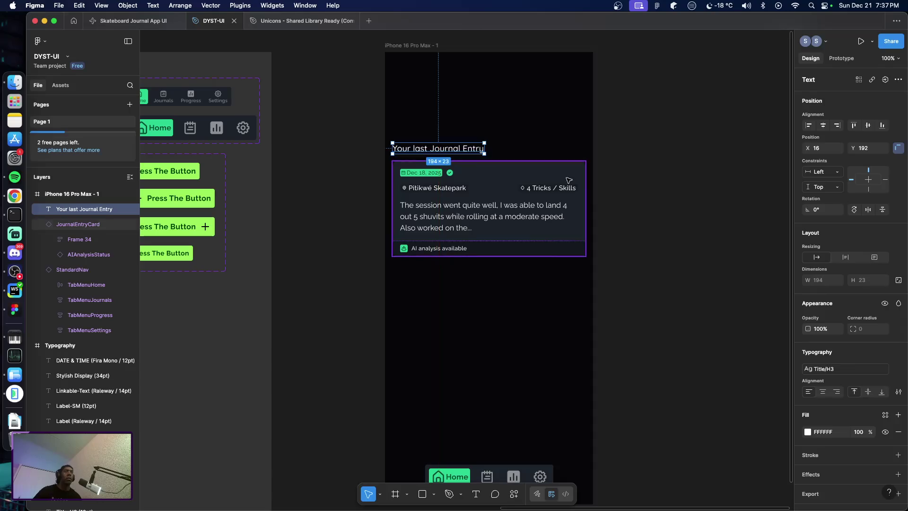
Select the heading together with the card to check alignment, then clear the selection
{"action": "left_click", "coordinate": [648, 224]}
{"action": "left_click", "coordinate": [457, 152]}
{"action": "left_click", "coordinate": [491, 184], "text": "shift"}
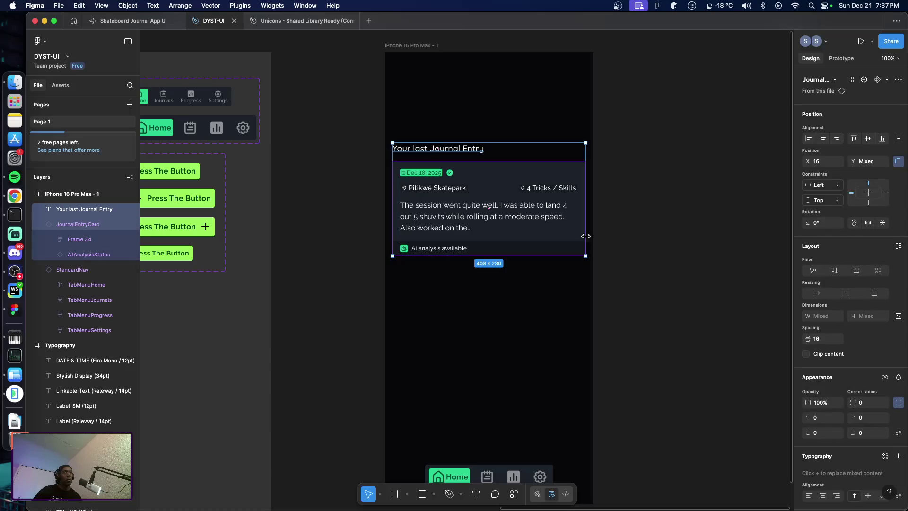
{"action": "left_click", "coordinate": [656, 249]}
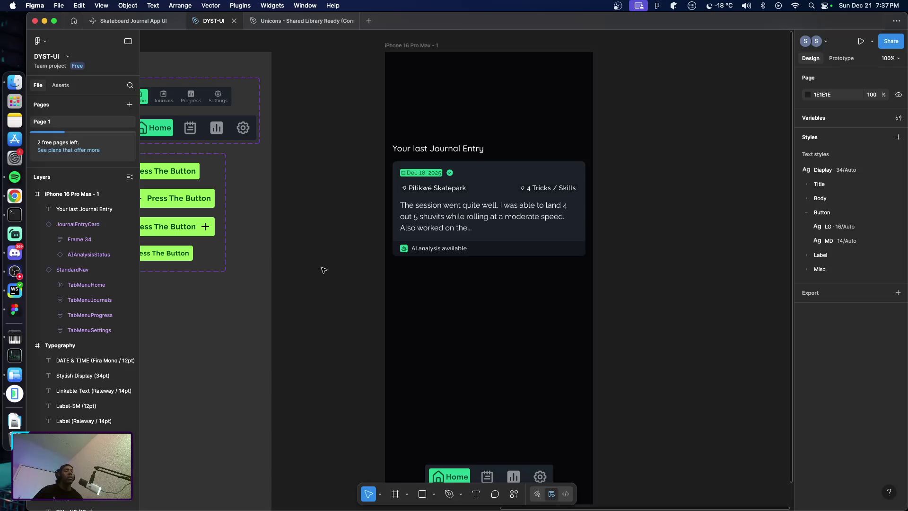
{"action": "key", "text": "super+Tab"}
{"action": "key", "text": "super+Tab"}
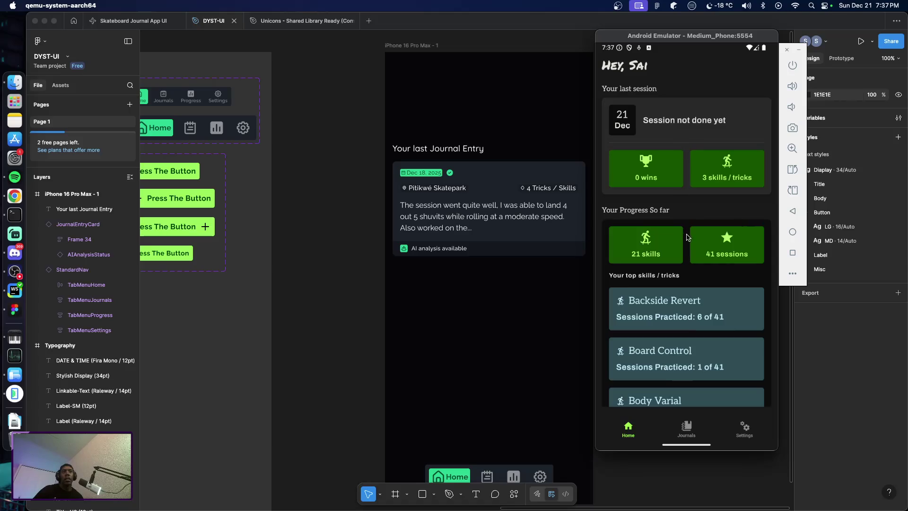
{"action": "mouse_move", "coordinate": [694, 244]}
{"action": "left_mouse_down"}
{"action": "mouse_move", "coordinate": [682, 158]}
{"action": "mouse_move", "coordinate": [705, 273]}
{"action": "left_mouse_up"}
{"action": "left_click", "coordinate": [505, 299]}
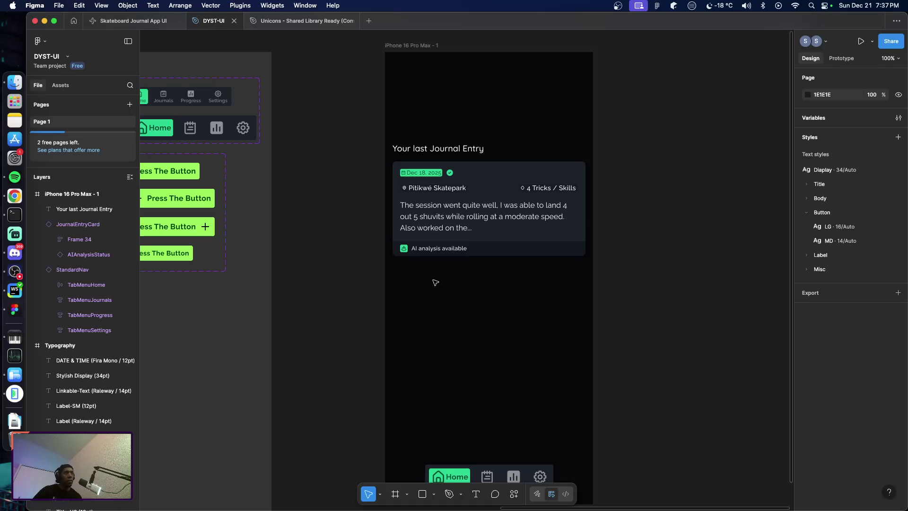
Copy the Large button with the right-side plus icon, deleting two misplaced pasted duplicates
{"action": "scroll", "coordinate": [213, 230], "scroll_direction": "left", "scroll_amount": 2}
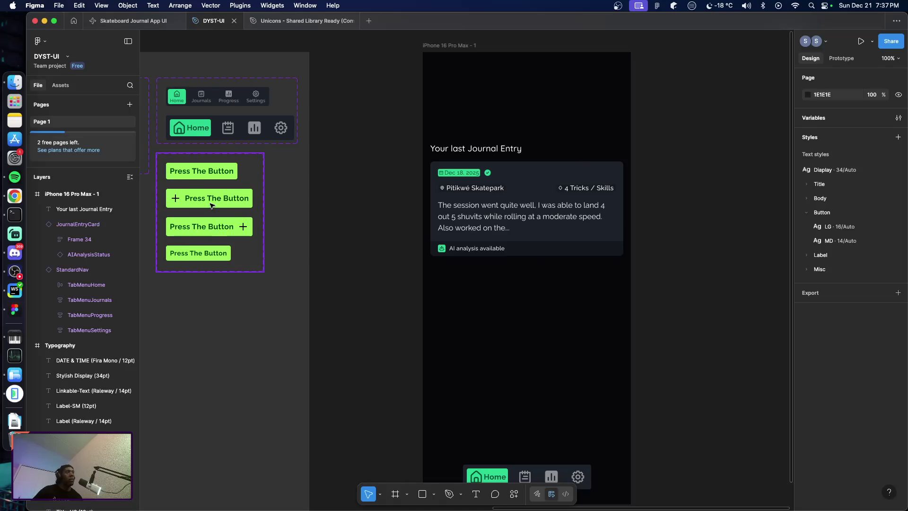
{"action": "left_click", "coordinate": [210, 233]}
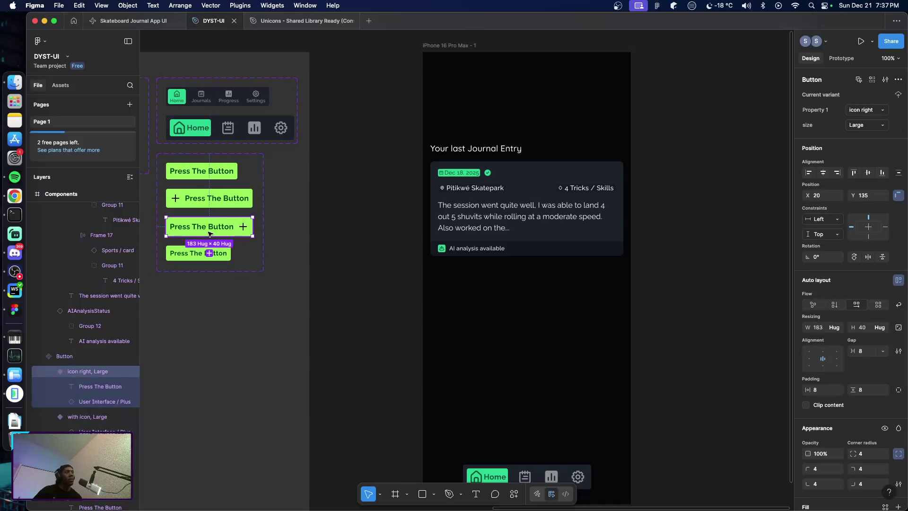
{"action": "key", "text": "Escape"}
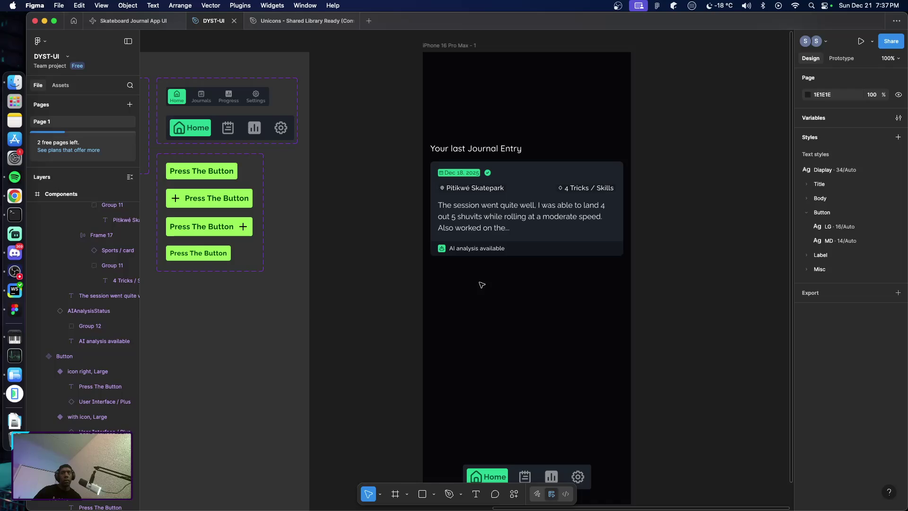
{"action": "key", "text": "super+v"}
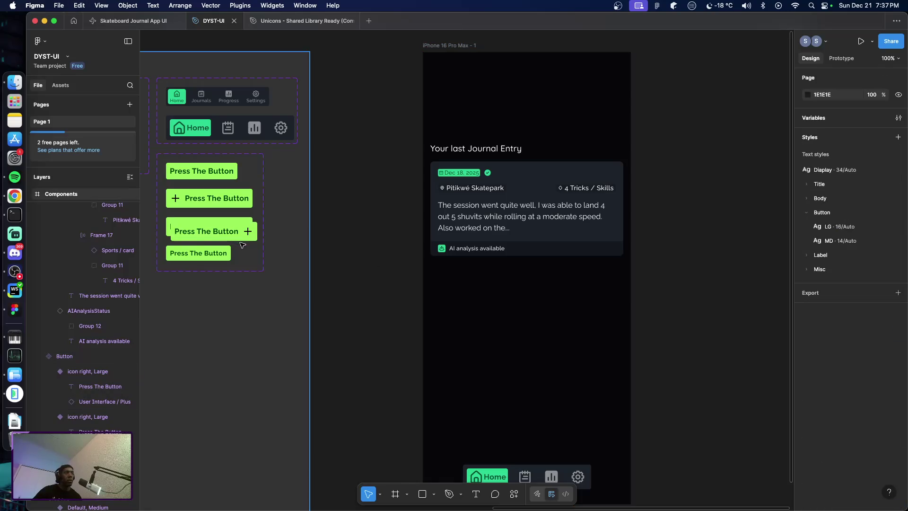
{"action": "key", "text": "Delete"}
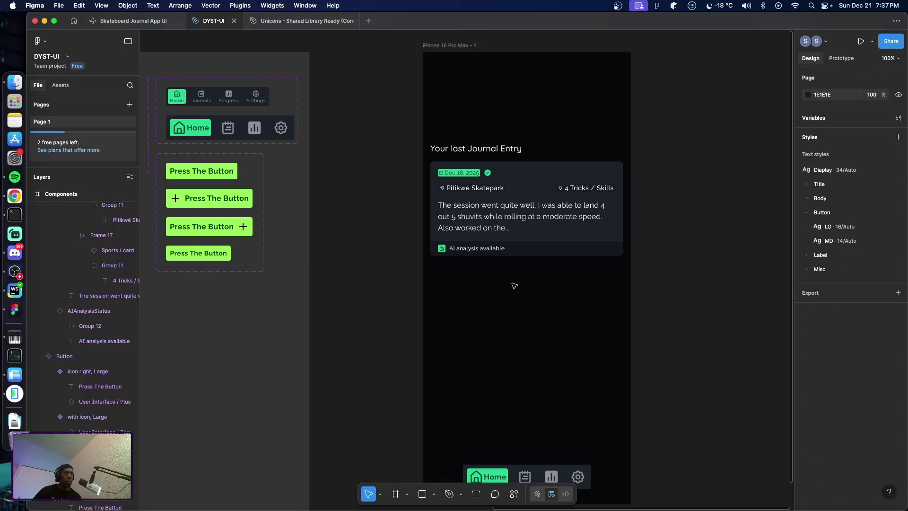
{"action": "key", "text": "super+v"}
{"action": "key", "text": "Delete"}
Paste the button inside the iPhone frame and drag it below the journal card
{"action": "right_click", "coordinate": [469, 303]}
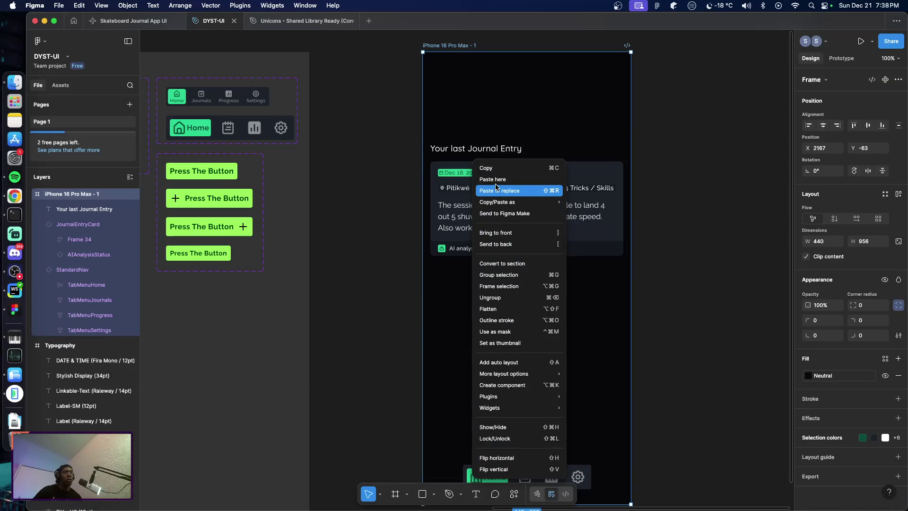
{"action": "left_click", "coordinate": [454, 50]}
{"action": "key", "text": "super+v"}
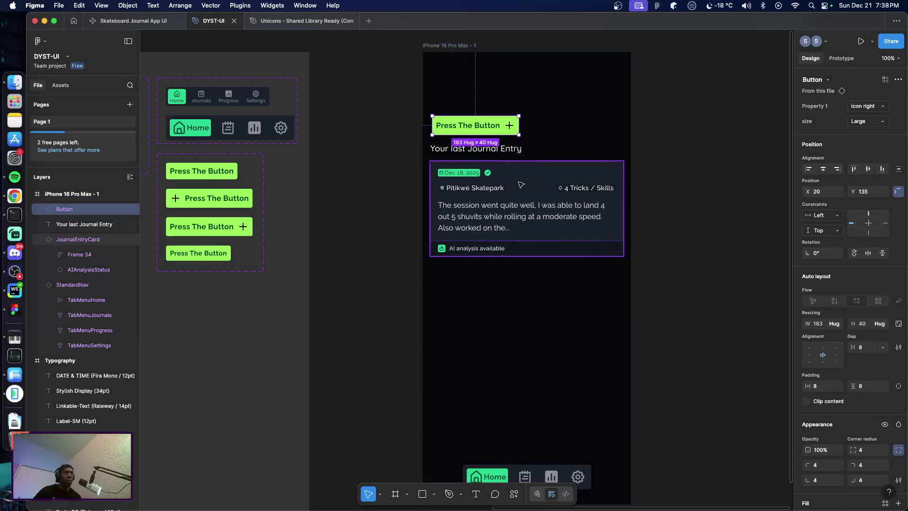
{"action": "mouse_move", "coordinate": [469, 128]}
{"action": "left_mouse_down"}
{"action": "mouse_move", "coordinate": [466, 277]}
{"action": "mouse_move", "coordinate": [623, 279]}
{"action": "left_mouse_up"}
Change the button's label to 'View All Journal Entries'
{"action": "double_click", "coordinate": [518, 279]}
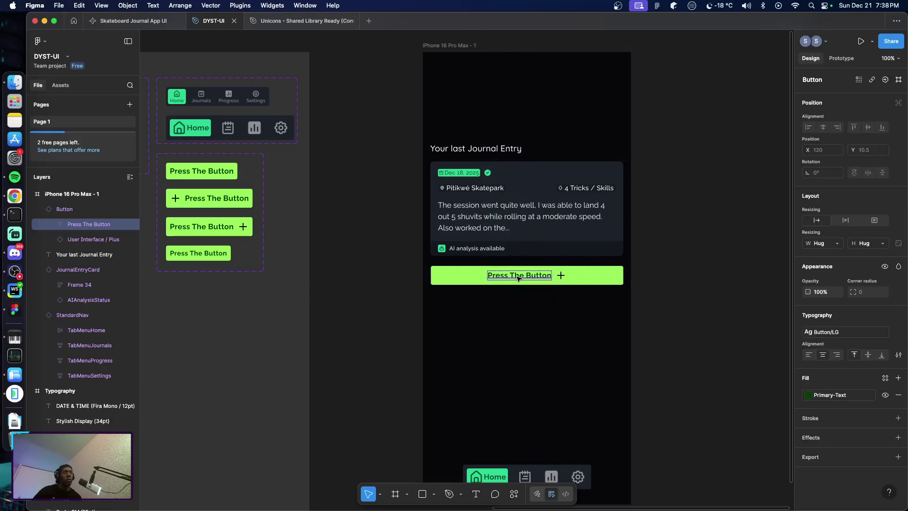
{"action": "double_click", "coordinate": [516, 276]}
{"action": "type", "text": "Vie"}
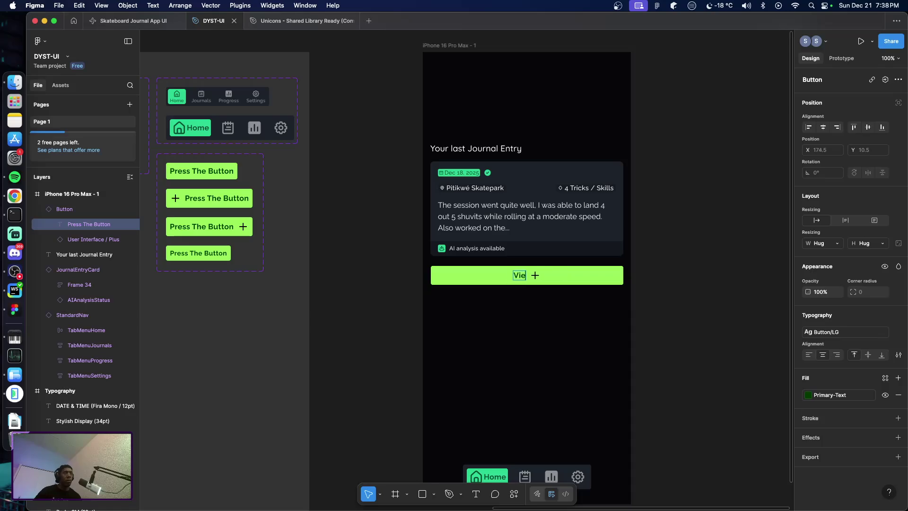
{"action": "type", "text": "w All Jour"}
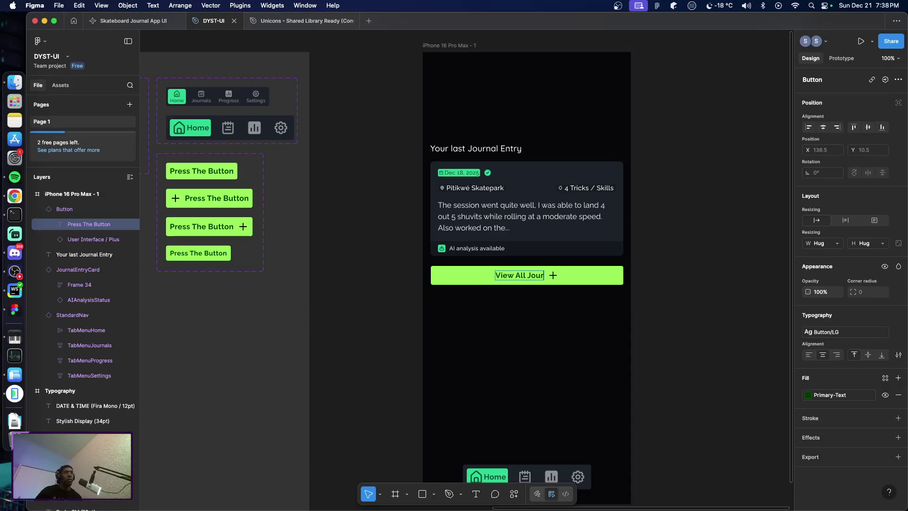
{"action": "type", "text": "nal Entr"}
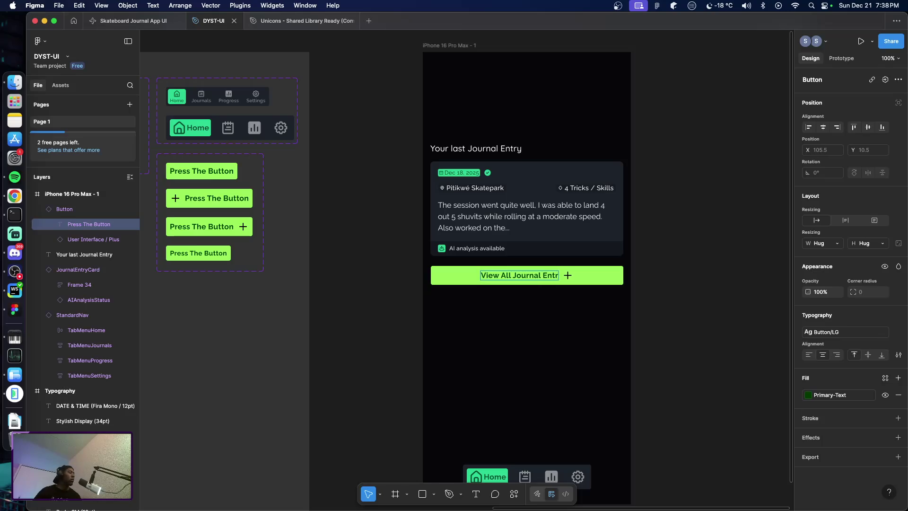
{"action": "type", "text": "ies"}
{"action": "key", "text": "Escape"}
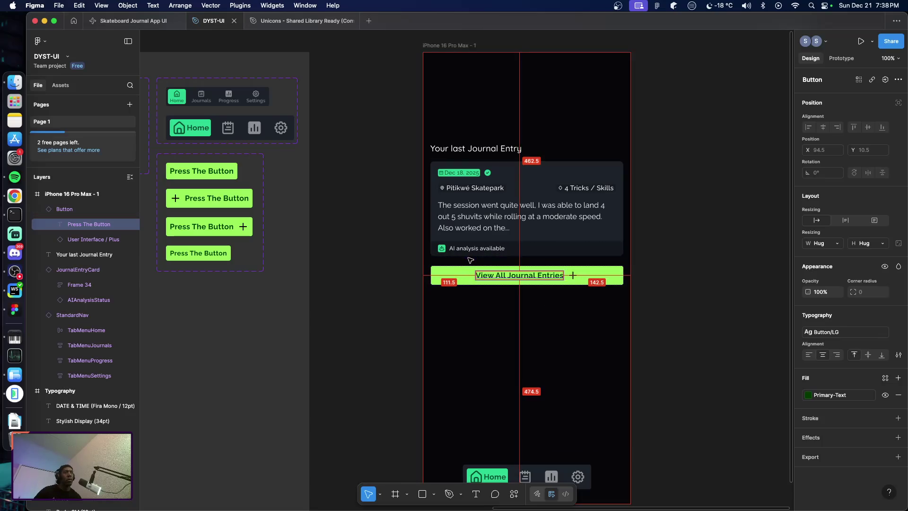
{"action": "left_click", "coordinate": [478, 307]}
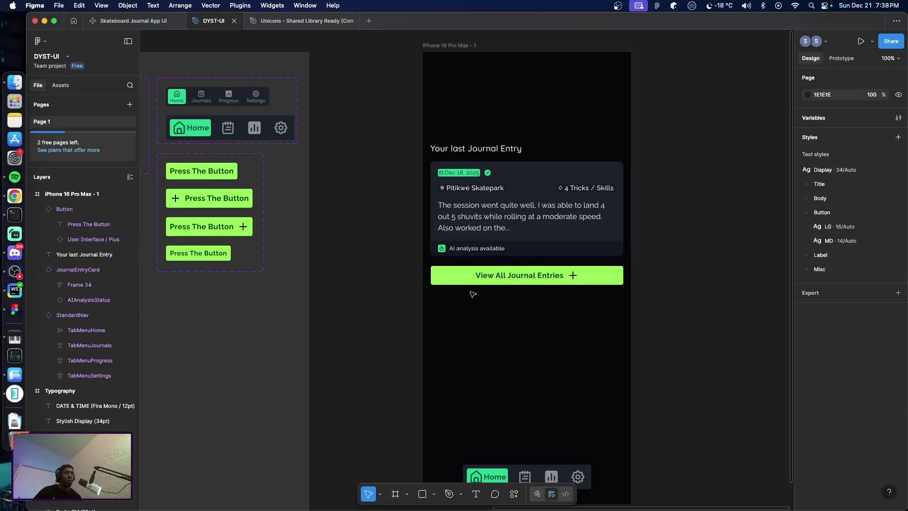
Nudge the button up to 17, 447 beneath the card and dismiss the Dictation prompt
{"action": "left_click", "coordinate": [468, 278]}
{"action": "scroll", "coordinate": [520, 268], "scroll_direction": "up", "scroll_amount": 2}
{"action": "scroll", "coordinate": [524, 270], "scroll_direction": "up", "scroll_amount": 3}
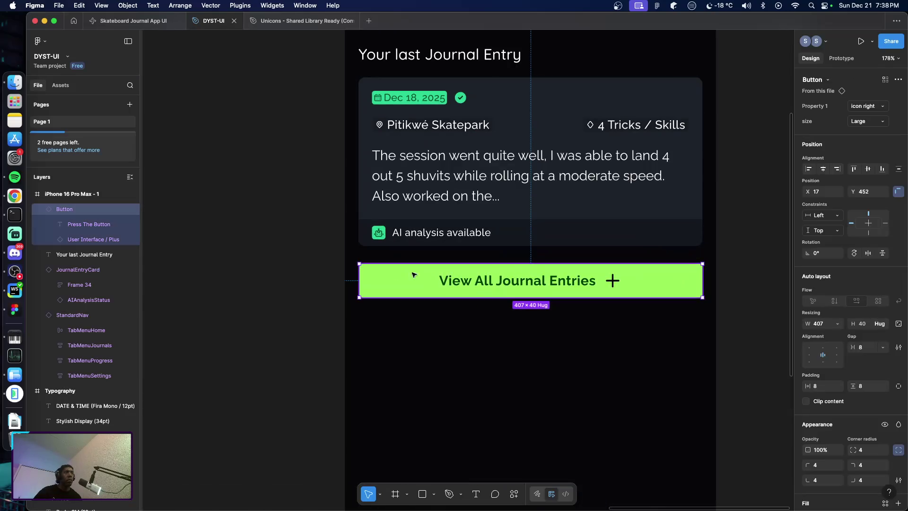
{"action": "key", "text": "Up"}
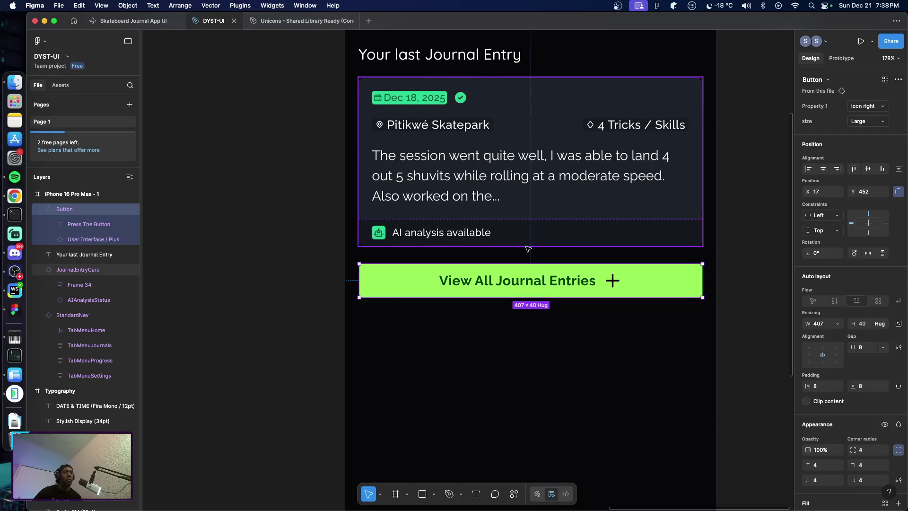
{"action": "key", "text": "Up"}
{"action": "key", "text": "Up"}
{"action": "key", "text": "Up"}
{"action": "key", "text": "Up"}
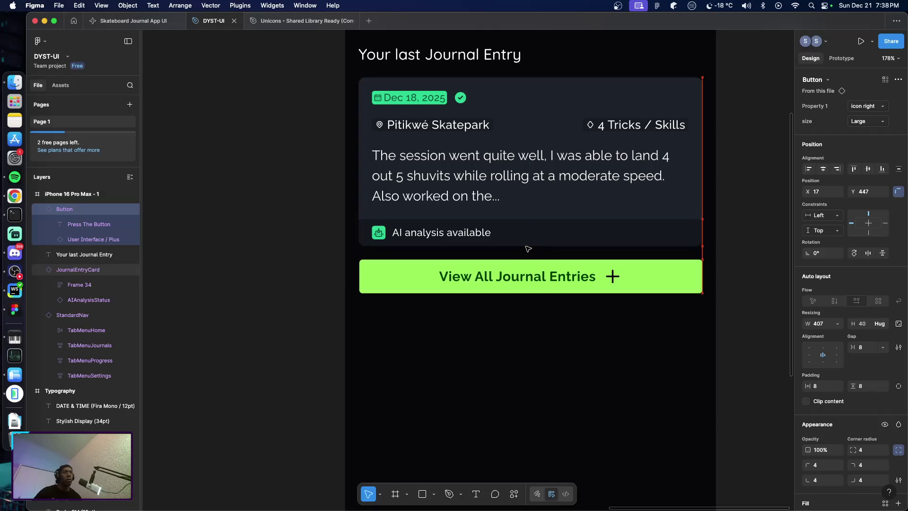
{"action": "scroll", "coordinate": [546, 259], "scroll_direction": "down", "scroll_amount": 3}
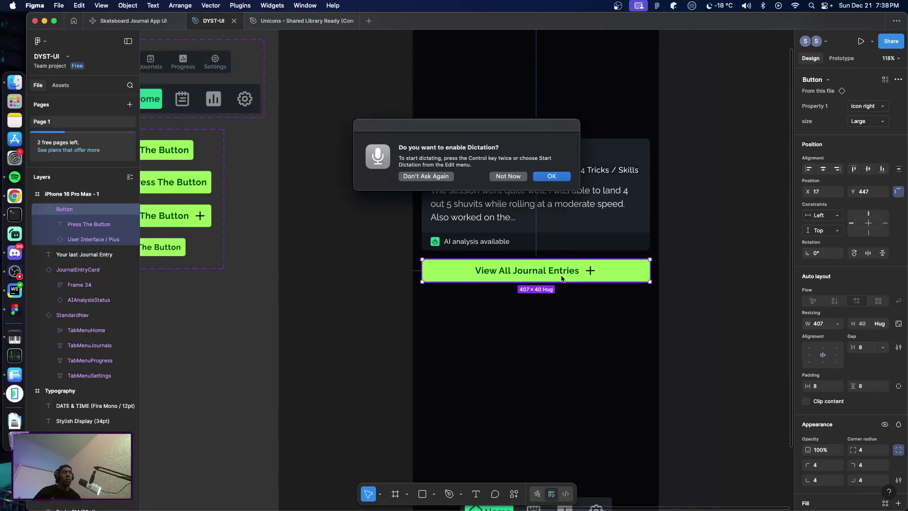
{"action": "left_click", "coordinate": [494, 177]}
{"action": "left_click", "coordinate": [693, 299]}
{"action": "scroll", "coordinate": [662, 305], "scroll_direction": "right", "scroll_amount": 2}
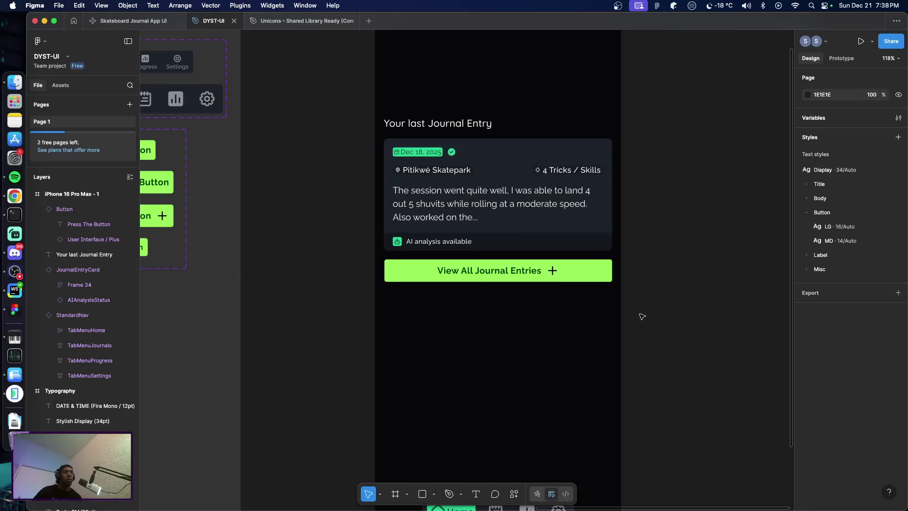
{"action": "scroll", "coordinate": [615, 303], "scroll_direction": "right", "scroll_amount": 3}
{"action": "left_click", "coordinate": [523, 275]}
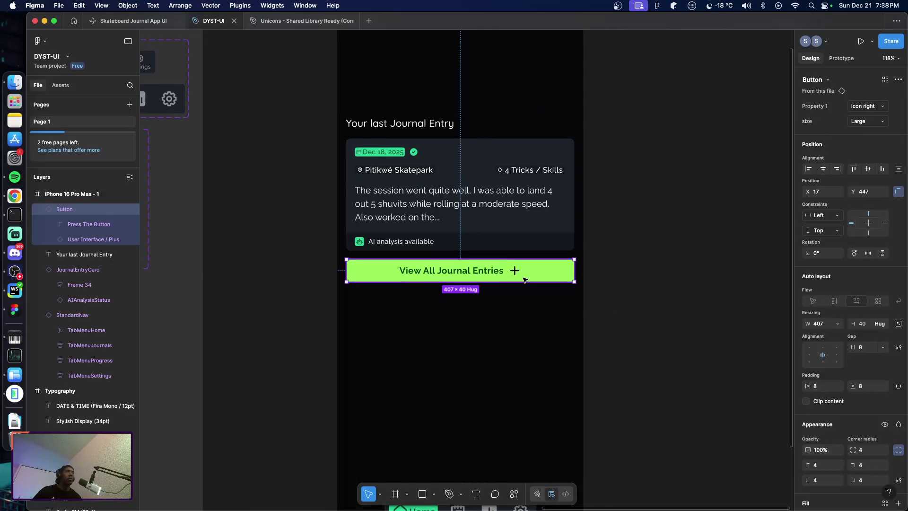
In the Unicons library file, search the layers for an arrow icon
{"action": "left_click", "coordinate": [284, 26]}
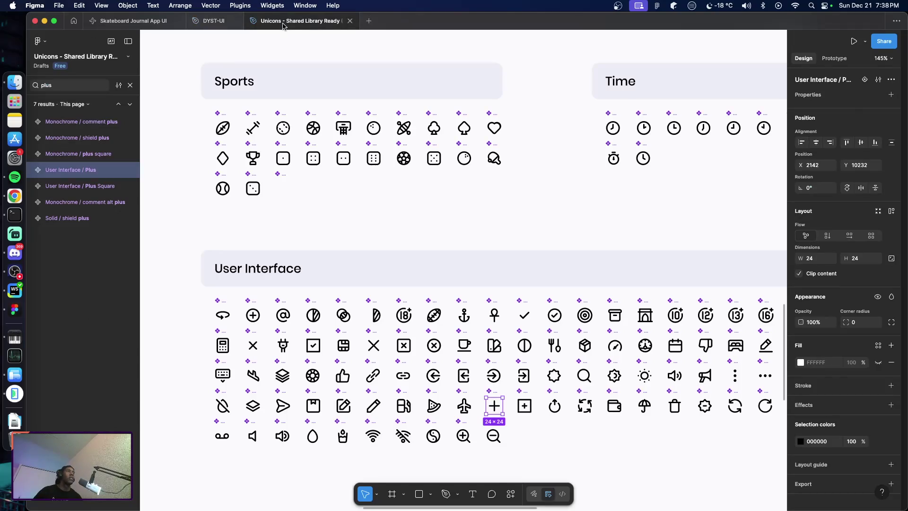
{"action": "left_click", "coordinate": [71, 87]}
{"action": "type", "text": "arr"}
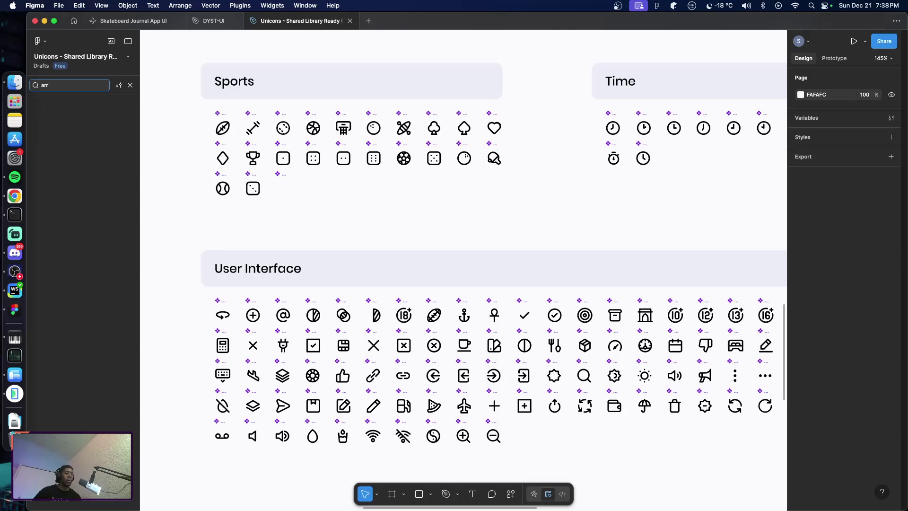
{"action": "type", "text": "ow"}
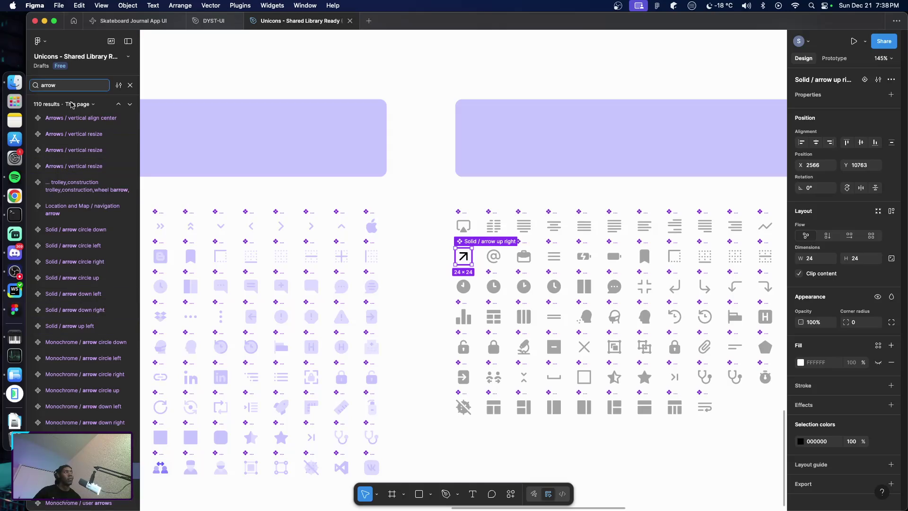
Refine the search to 'right arr' and pick the plain Arrows / right arrow icon
{"action": "type", "text": " right"}
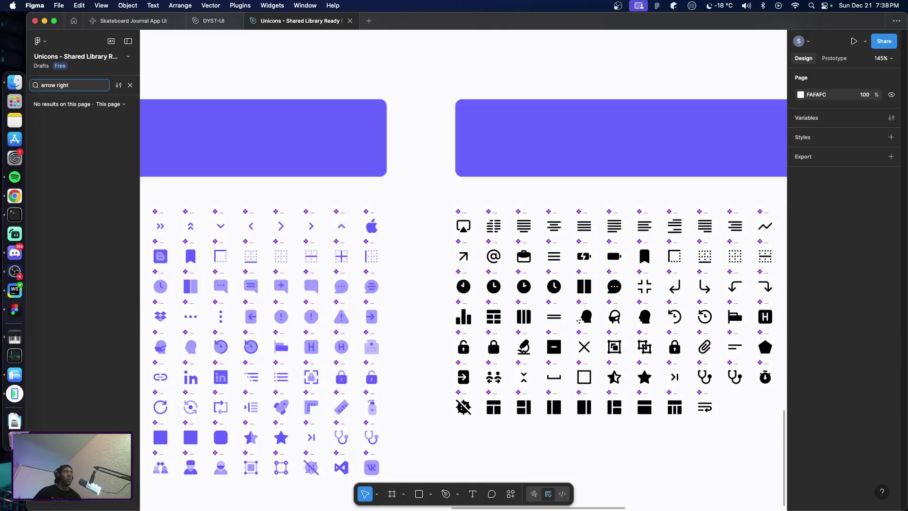
{"action": "key", "text": "BackSpace"}
{"action": "key", "text": "BackSpace"}
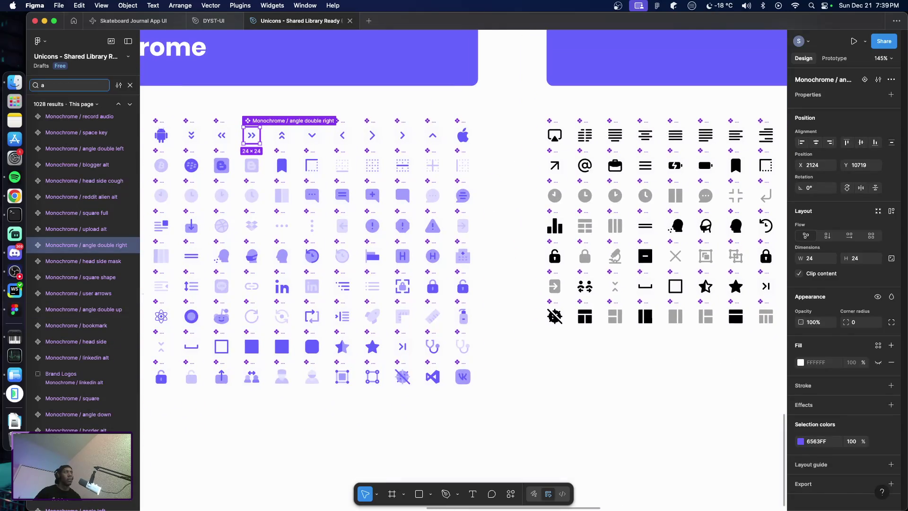
{"action": "key", "text": "BackSpace"}
{"action": "type", "text": "right arr"}
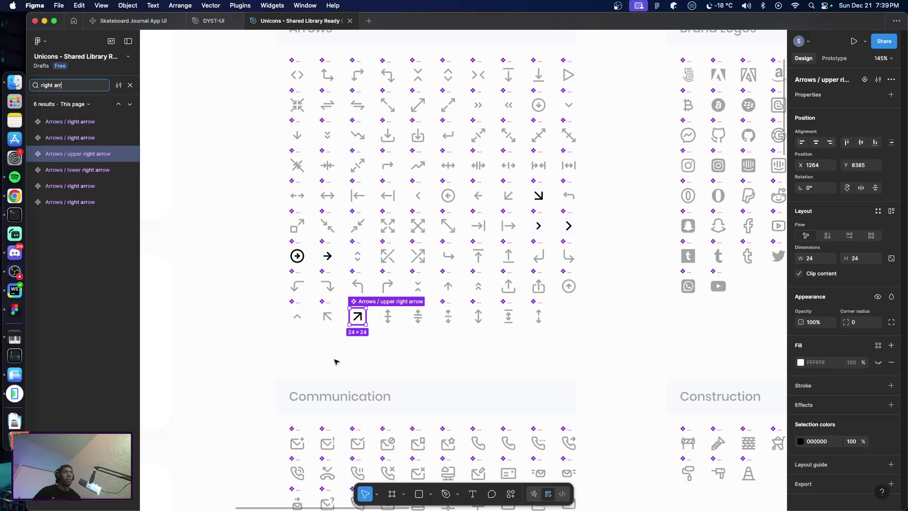
{"action": "key", "text": "Up"}
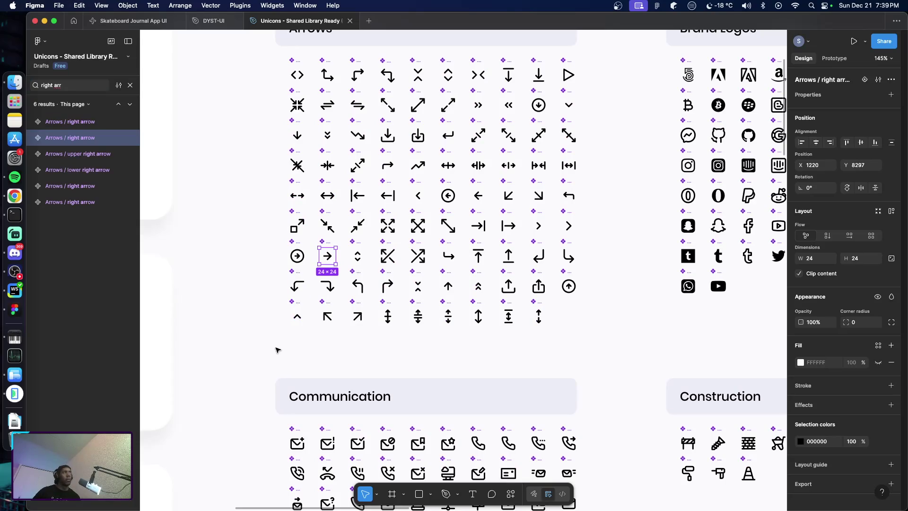
{"action": "key", "text": "super+Tab"}
Back in DYST-UI, detach the View All Journal Entries button from its component
{"action": "left_click", "coordinate": [217, 23]}
{"action": "left_click", "coordinate": [514, 271]}
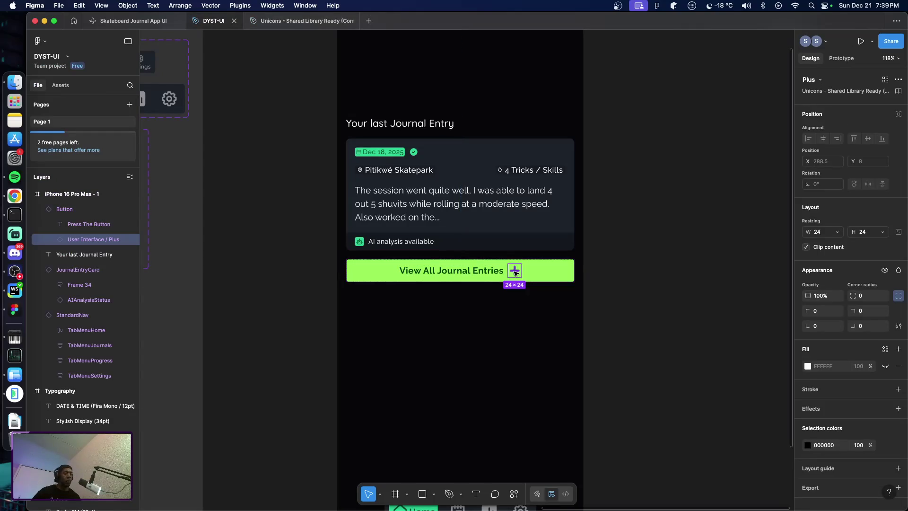
{"action": "key", "text": "super+v"}
{"action": "key", "text": "super+z"}
{"action": "double_click", "coordinate": [514, 271]}
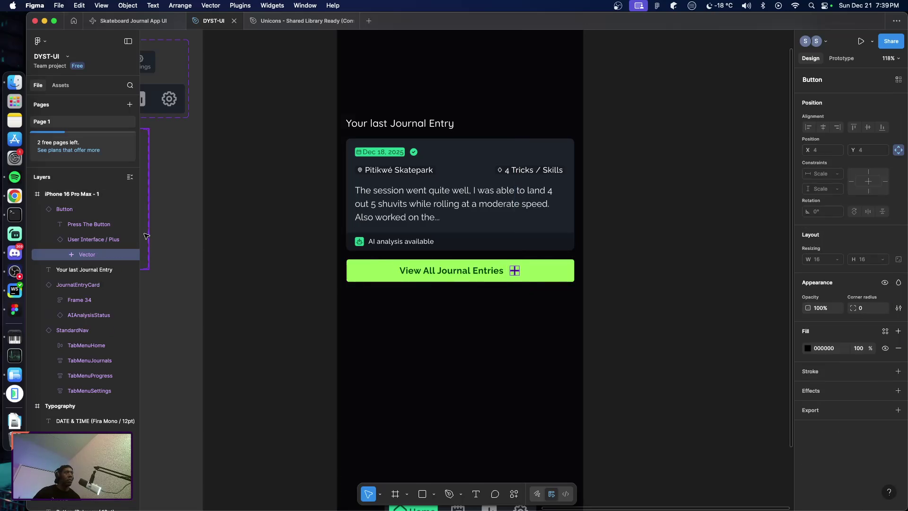
{"action": "left_click", "coordinate": [90, 240]}
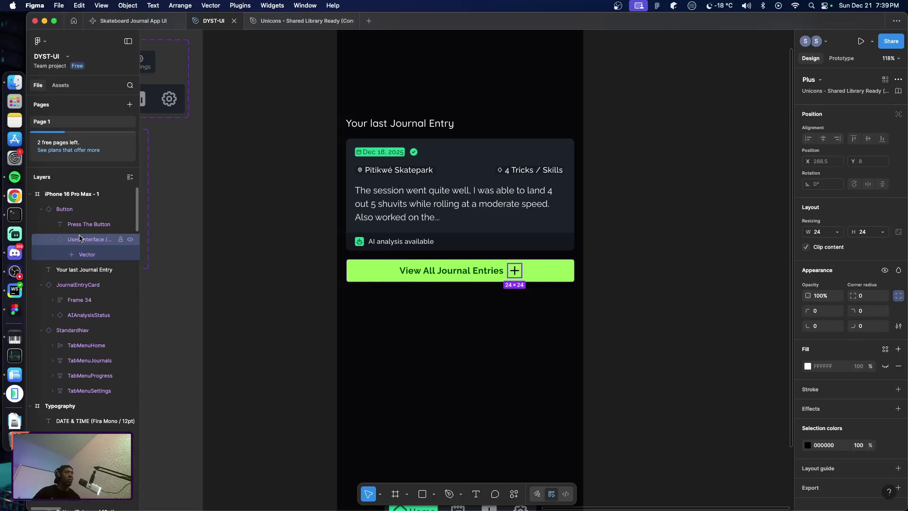
{"action": "left_click", "coordinate": [67, 210]}
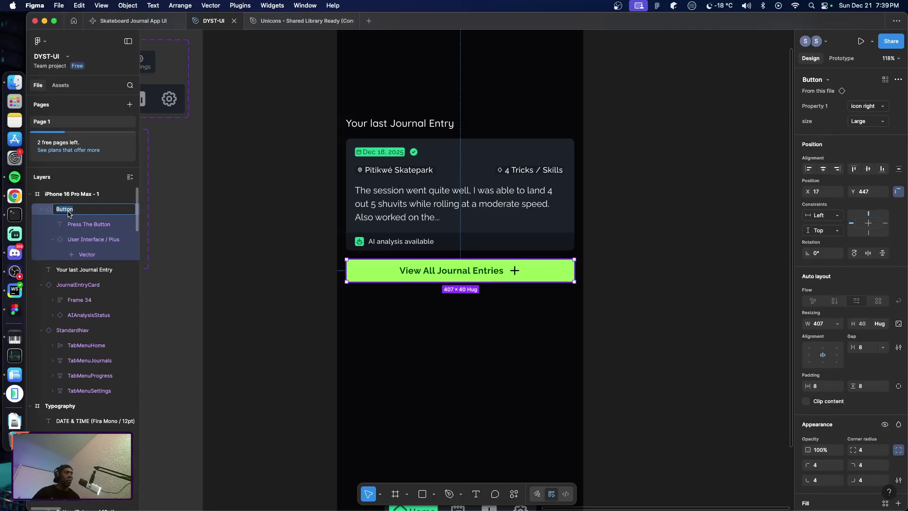
{"action": "left_click", "coordinate": [77, 224]}
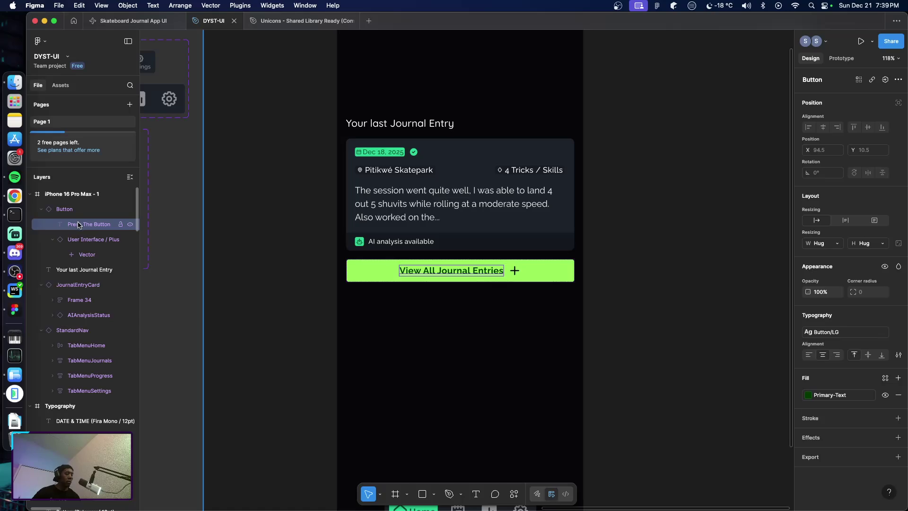
{"action": "right_click", "coordinate": [381, 275]}
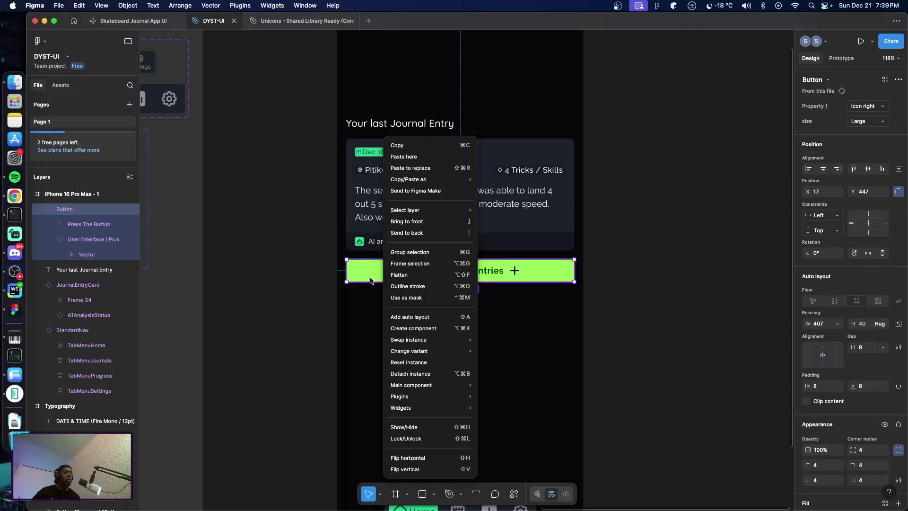
{"action": "left_click", "coordinate": [411, 374]}
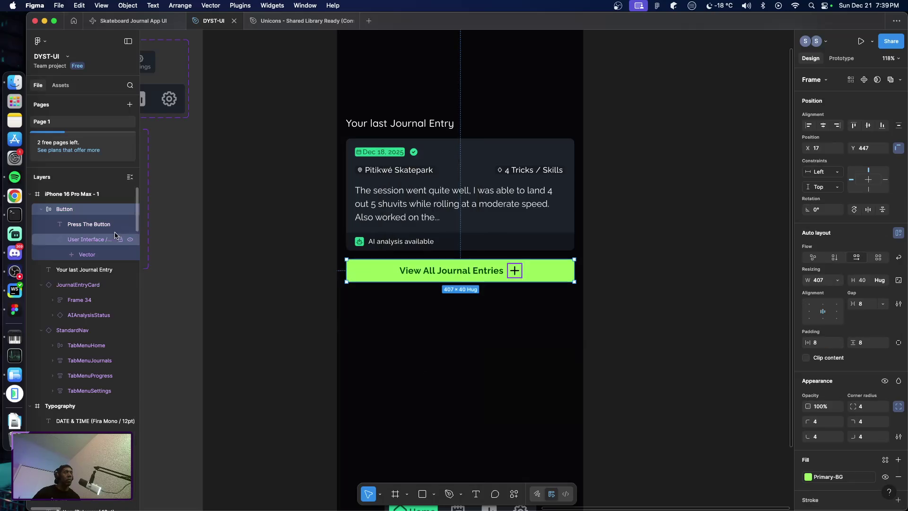
Swap the button's plus icon for the copied right arrow icon and review it
{"action": "right_click", "coordinate": [81, 240]}
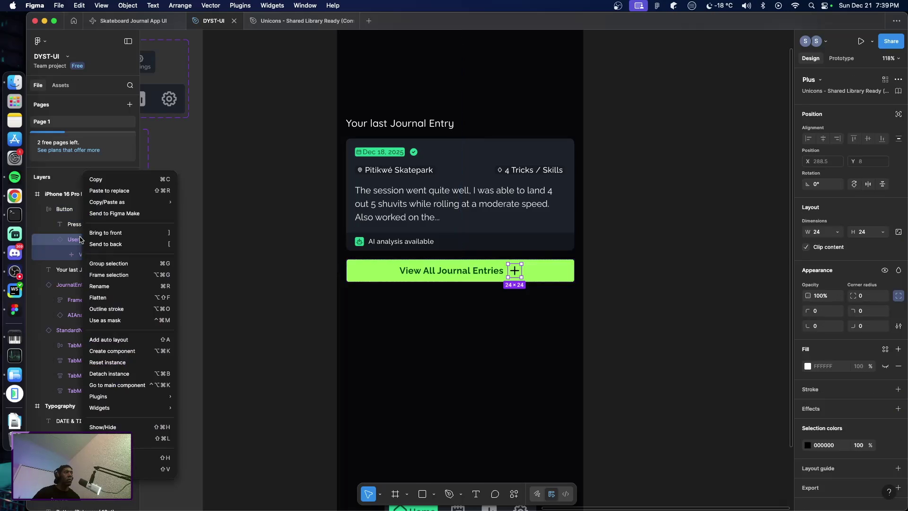
{"action": "left_click", "coordinate": [113, 192]}
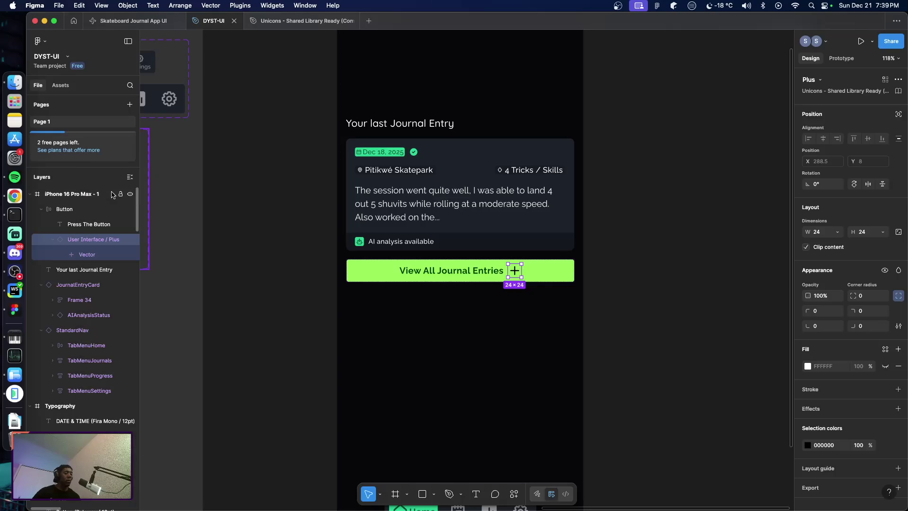
{"action": "left_click", "coordinate": [269, 292]}
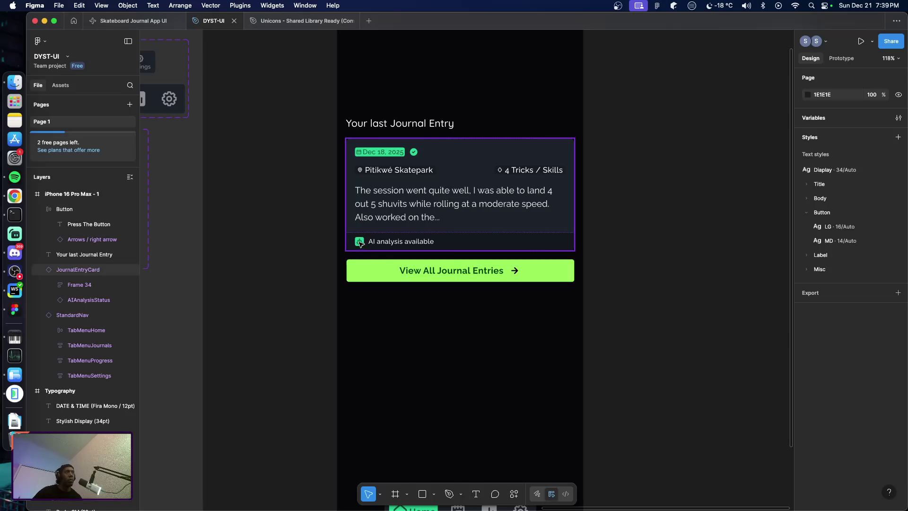
{"action": "scroll", "coordinate": [359, 243], "scroll_direction": "up", "scroll_amount": 4}
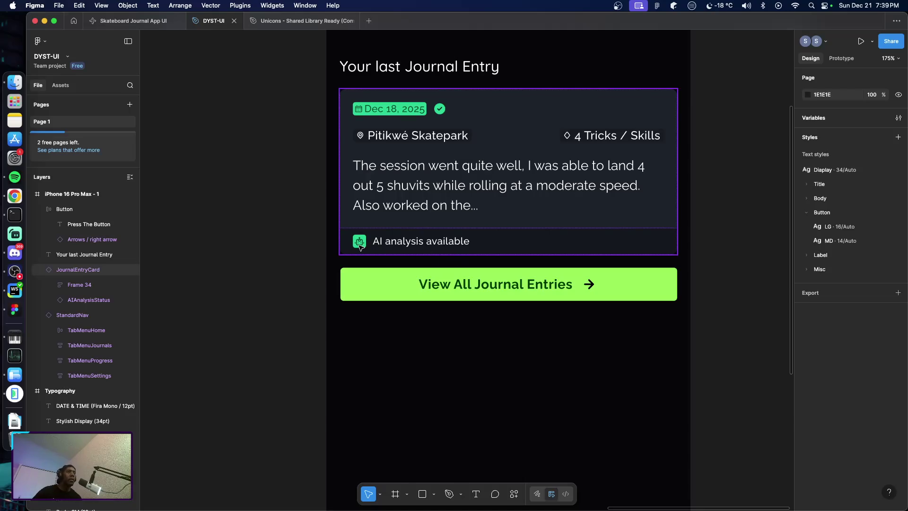
{"action": "scroll", "coordinate": [359, 246], "scroll_direction": "up", "scroll_amount": 2}
{"action": "scroll", "coordinate": [414, 257], "scroll_direction": "down", "scroll_amount": 4}
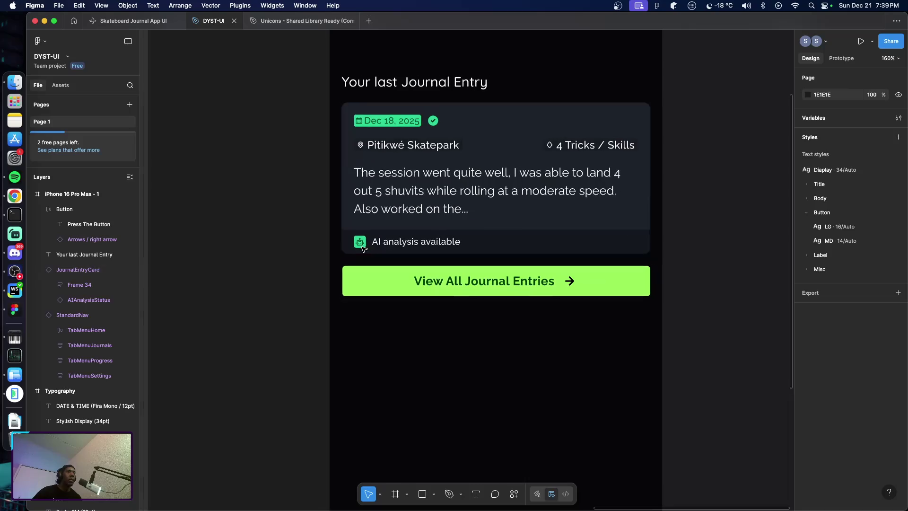
{"action": "scroll", "coordinate": [414, 257], "scroll_direction": "right", "scroll_amount": 5}
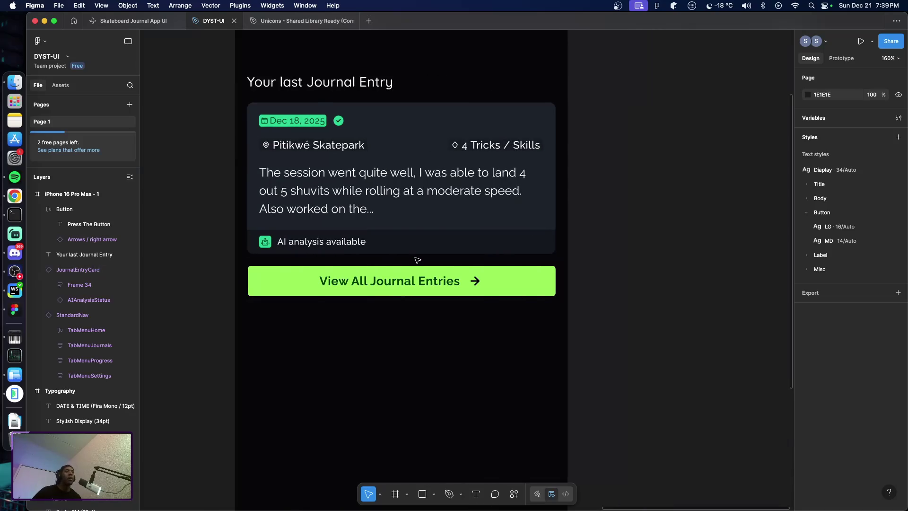
Resize the AI analysis available robot icon to 24×24 with width and height linked
{"action": "key", "text": "shift+0"}
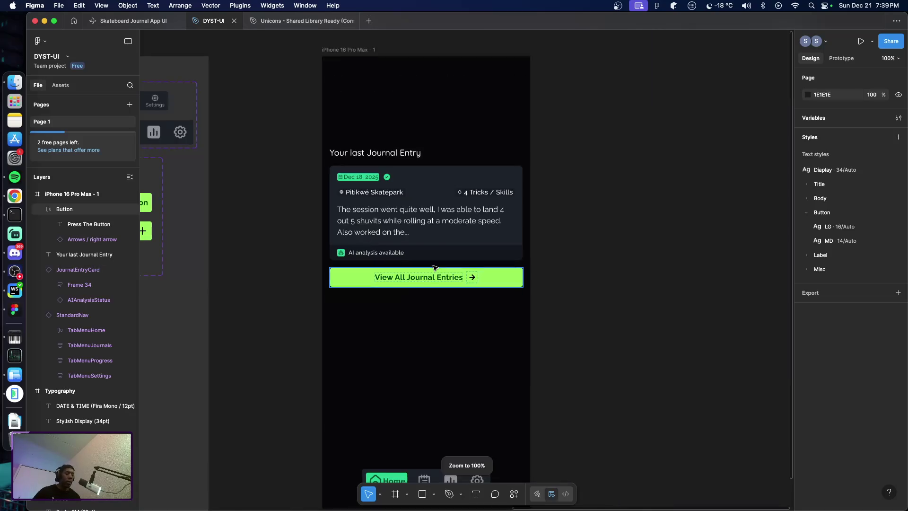
{"action": "scroll", "coordinate": [439, 268], "scroll_direction": "left", "scroll_amount": 5}
{"action": "scroll", "coordinate": [439, 267], "scroll_direction": "left", "scroll_amount": 5}
{"action": "scroll", "coordinate": [372, 278], "scroll_direction": "left", "scroll_amount": 5}
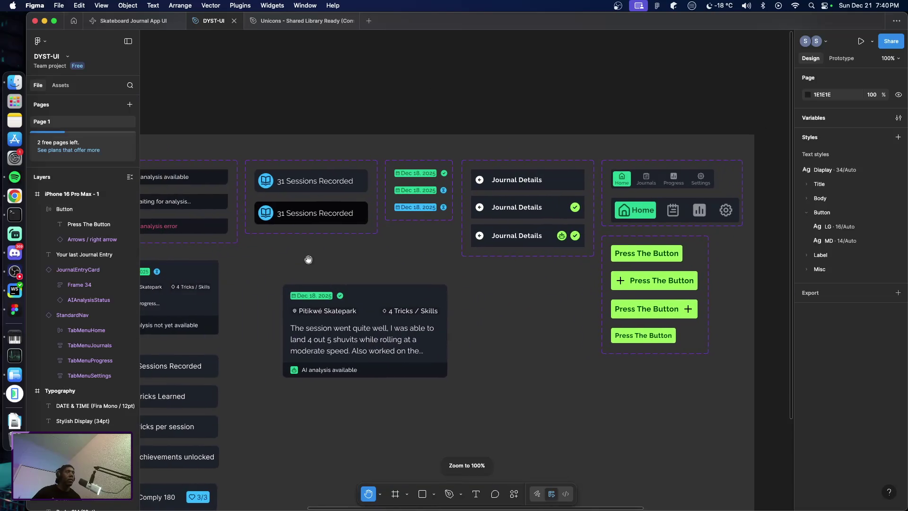
{"action": "scroll", "coordinate": [308, 260], "scroll_direction": "left", "scroll_amount": 3}
{"action": "scroll", "coordinate": [391, 252], "scroll_direction": "left", "scroll_amount": 2}
{"action": "key", "text": "v"}
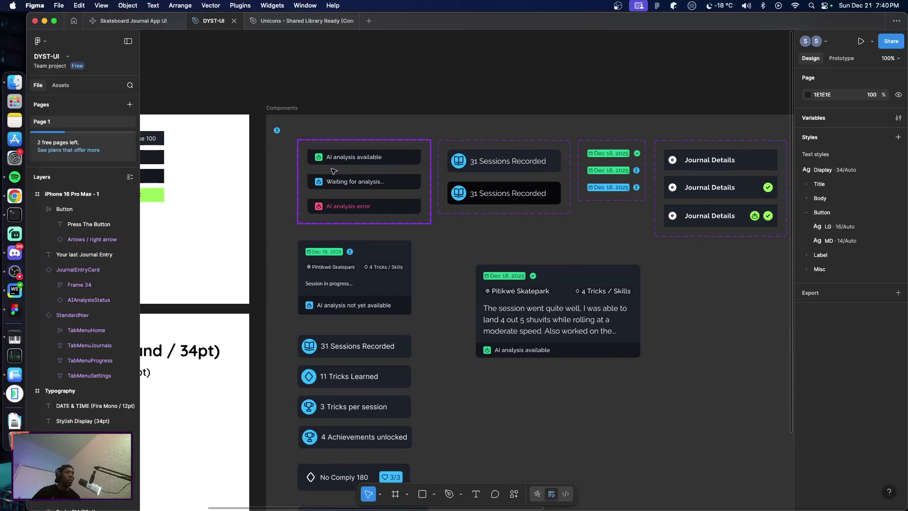
{"action": "scroll", "coordinate": [316, 154], "scroll_direction": "up", "scroll_amount": 5}
{"action": "scroll", "coordinate": [331, 166], "scroll_direction": "up", "scroll_amount": 5}
{"action": "left_click", "coordinate": [341, 176]}
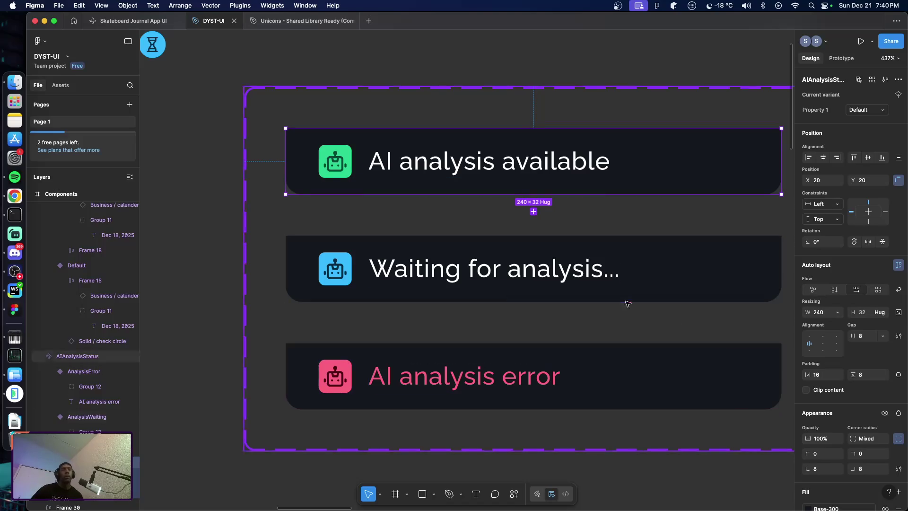
{"action": "left_click", "coordinate": [327, 176]}
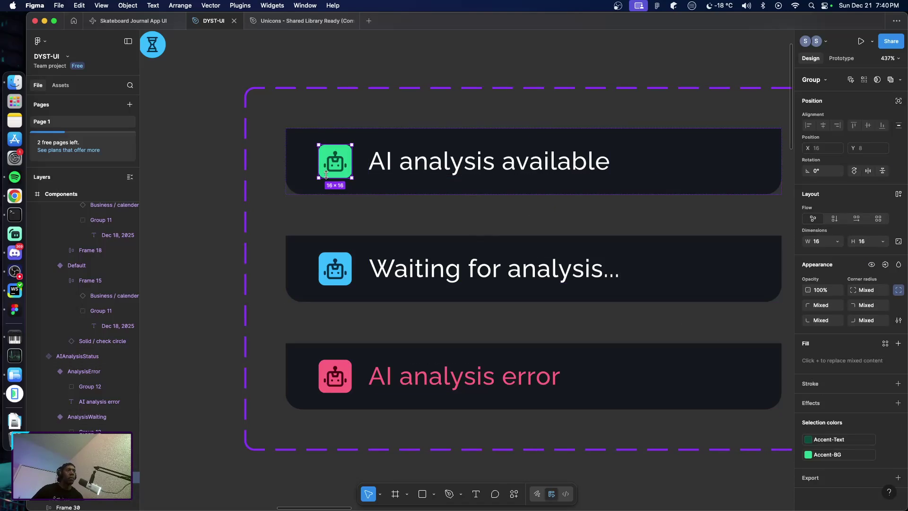
{"action": "left_click", "coordinate": [898, 241]}
{"action": "left_click", "coordinate": [822, 241]}
{"action": "type", "text": "20"}
{"action": "key", "text": "Return"}
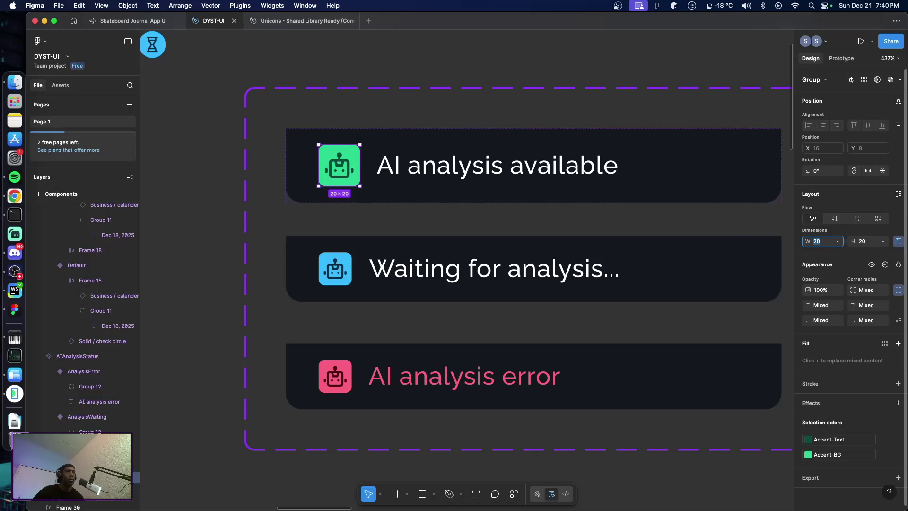
{"action": "key", "text": "Up"}
{"action": "key", "text": "Up"}
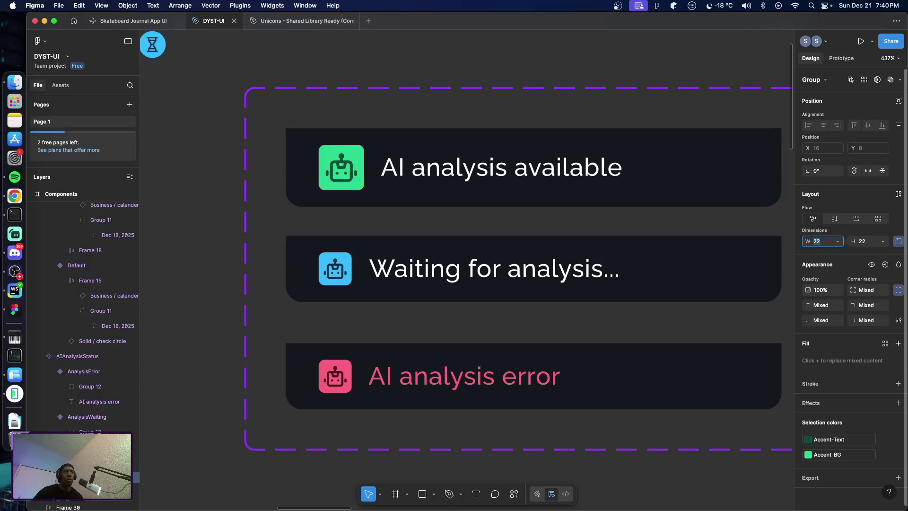
{"action": "key", "text": "Up"}
{"action": "key", "text": "Up"}
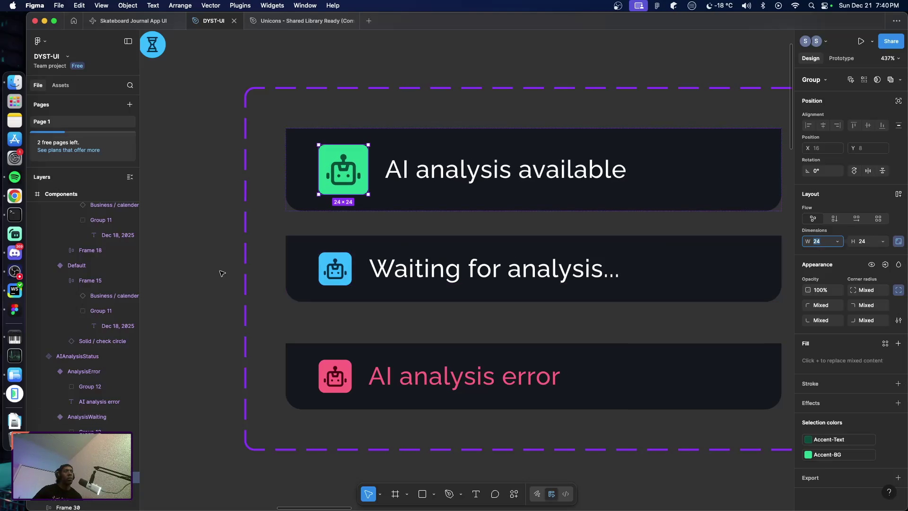
Resize the Waiting and error rows' robot icons to 24×24 as well
{"action": "left_click", "coordinate": [191, 262]}
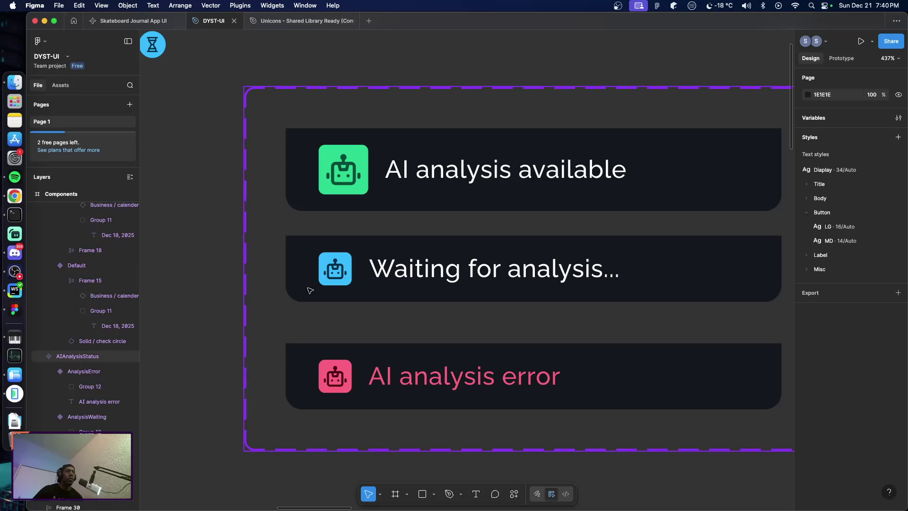
{"action": "double_click", "coordinate": [328, 286]}
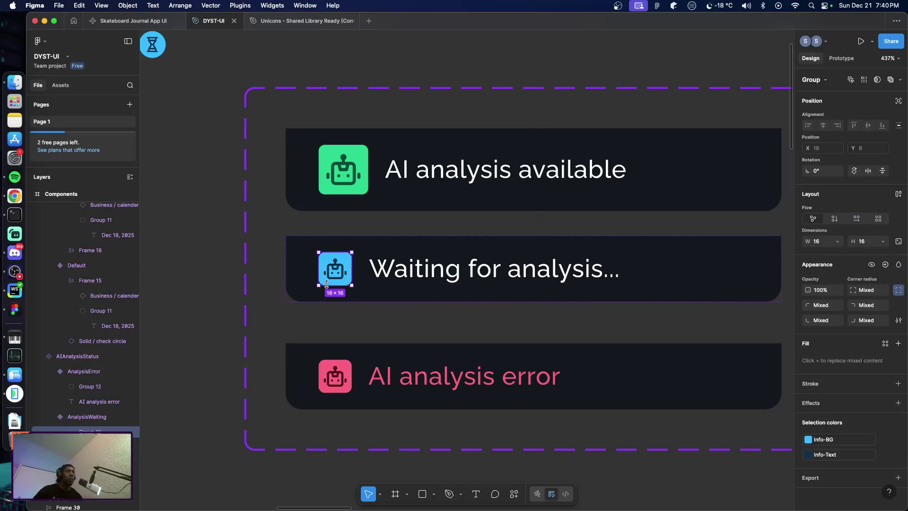
{"action": "left_click", "coordinate": [821, 243]}
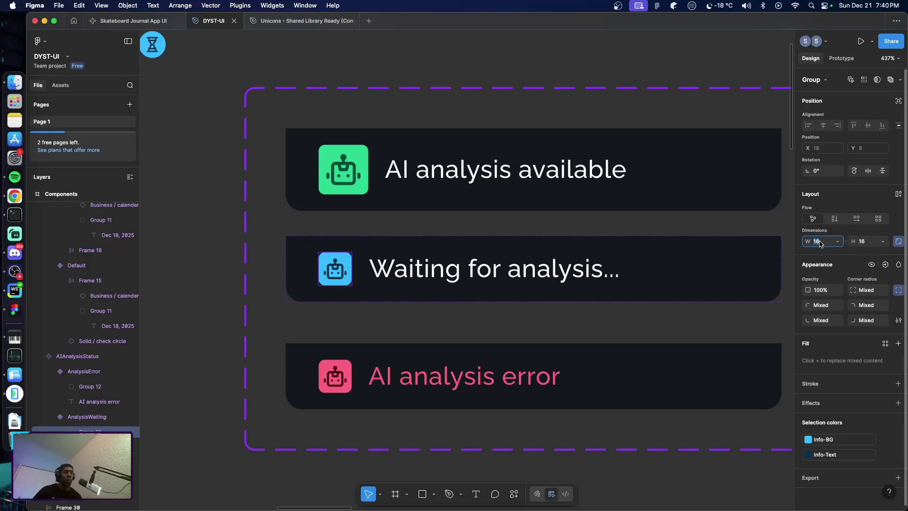
{"action": "type", "text": "24"}
{"action": "key", "text": "Tab"}
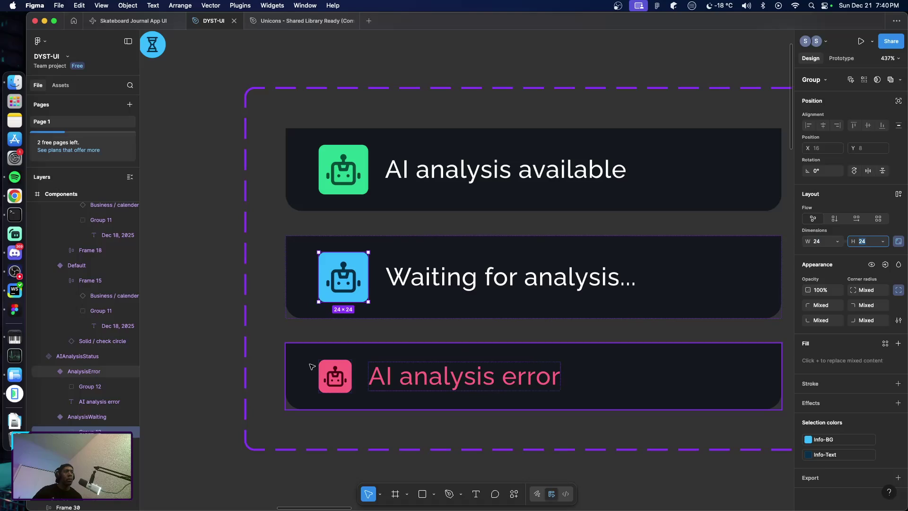
{"action": "left_click", "coordinate": [341, 390]}
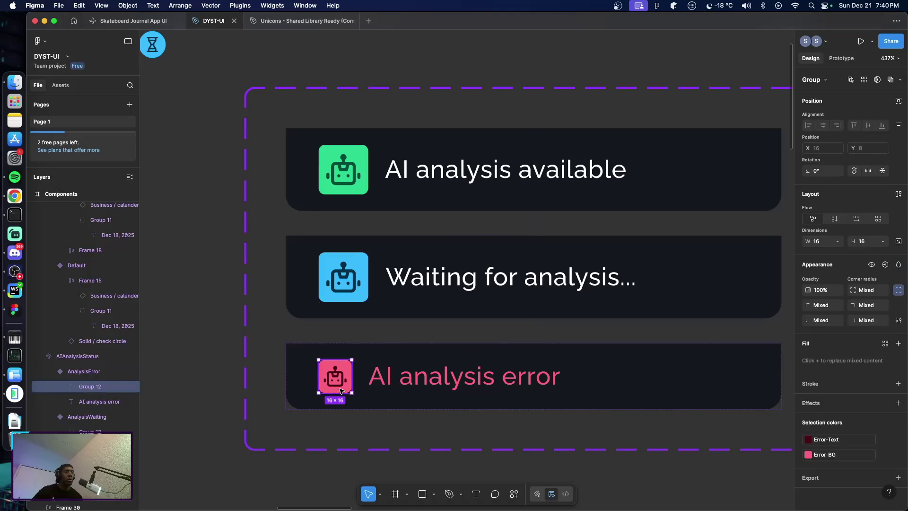
{"action": "left_click", "coordinate": [822, 244]}
{"action": "type", "text": "24"}
{"action": "key", "text": "Tab"}
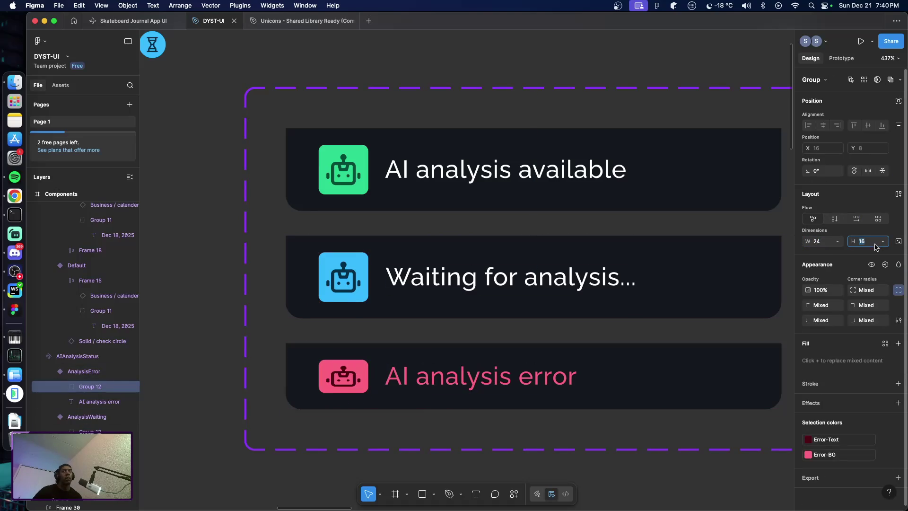
{"action": "key", "text": "Return"}
{"action": "left_click", "coordinate": [217, 305]}
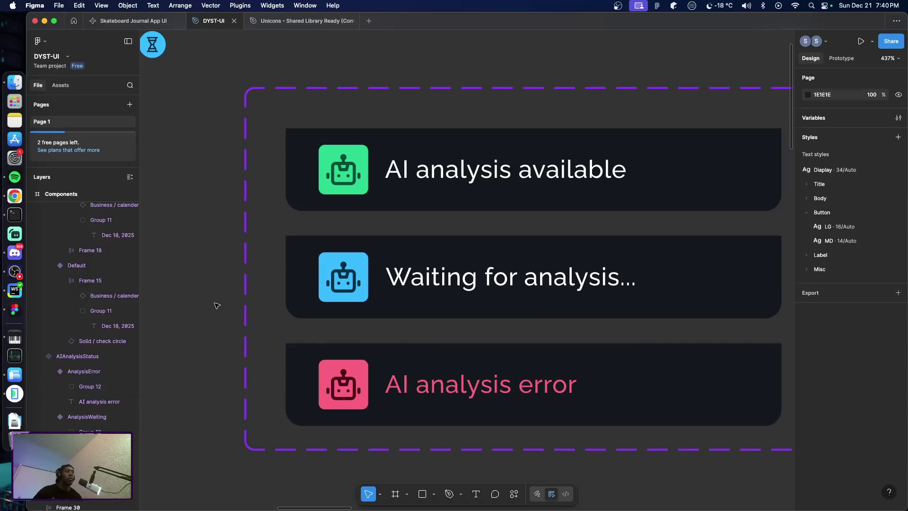
Set the AI analysis available variant's vertical padding to 16
{"action": "key", "text": "shift+1"}
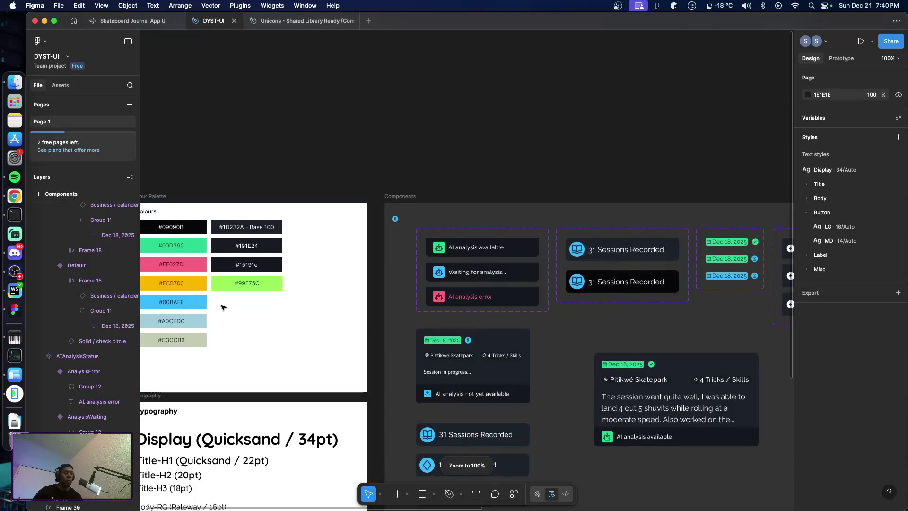
{"action": "key", "text": "shift+0"}
{"action": "left_click_drag", "start_coordinate": [468, 267], "coordinate": [241, 254]}
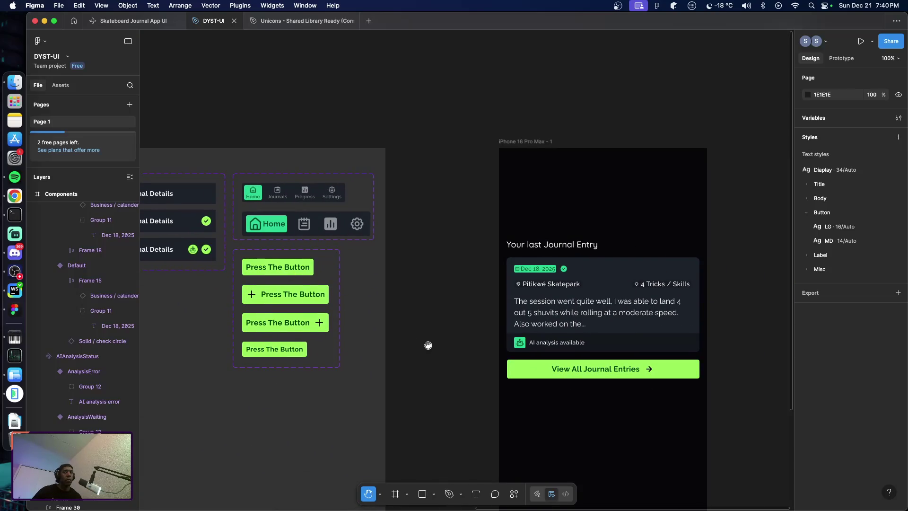
{"action": "scroll", "coordinate": [329, 311], "scroll_direction": "left", "scroll_amount": 3}
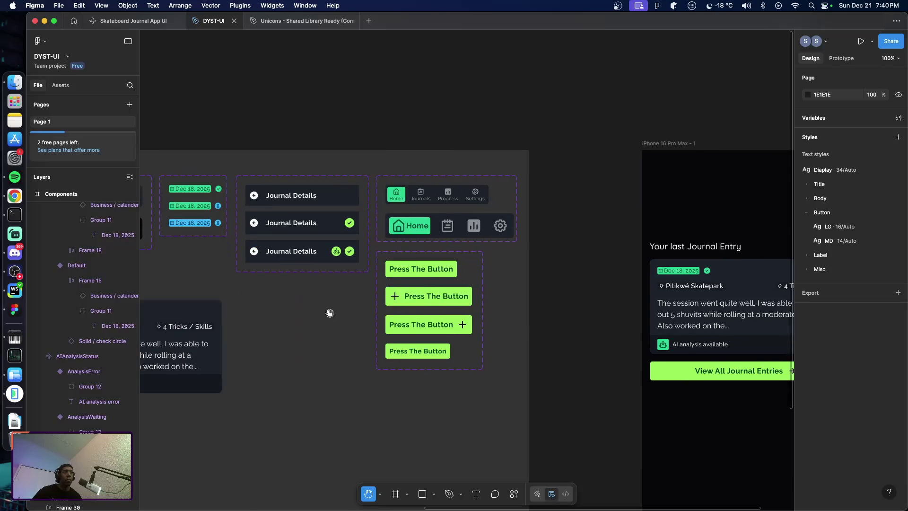
{"action": "scroll", "coordinate": [418, 314], "scroll_direction": "left", "scroll_amount": 6}
{"action": "scroll", "coordinate": [386, 307], "scroll_direction": "left", "scroll_amount": 2}
{"action": "key", "text": "v"}
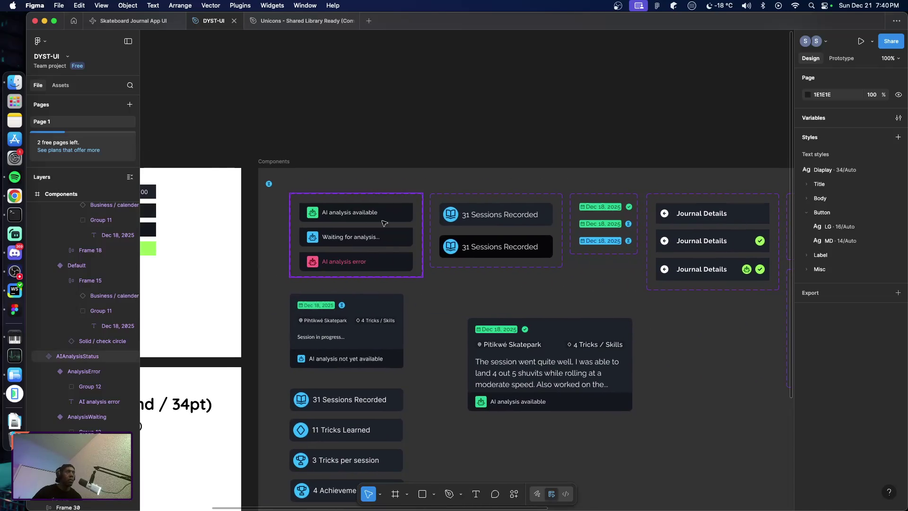
{"action": "left_click", "coordinate": [384, 222]}
{"action": "left_click", "coordinate": [384, 223]}
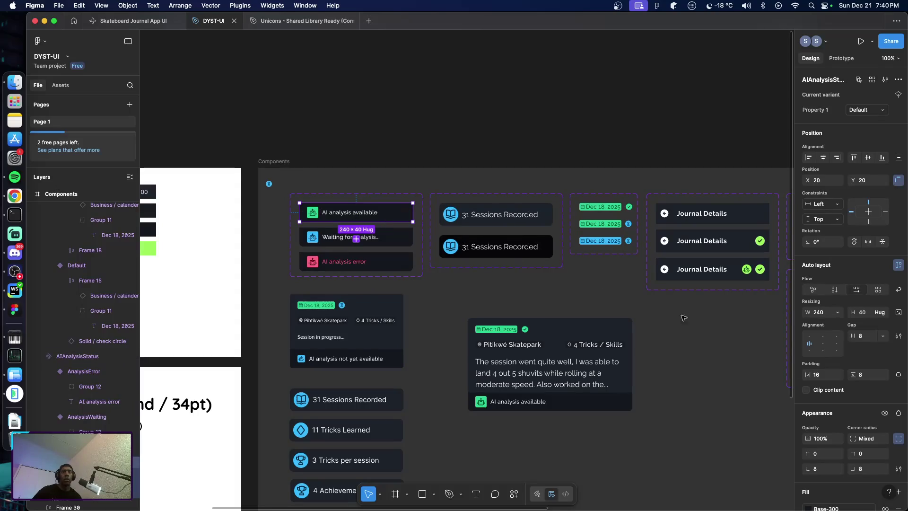
{"action": "left_click", "coordinate": [872, 377]}
{"action": "type", "text": "8"}
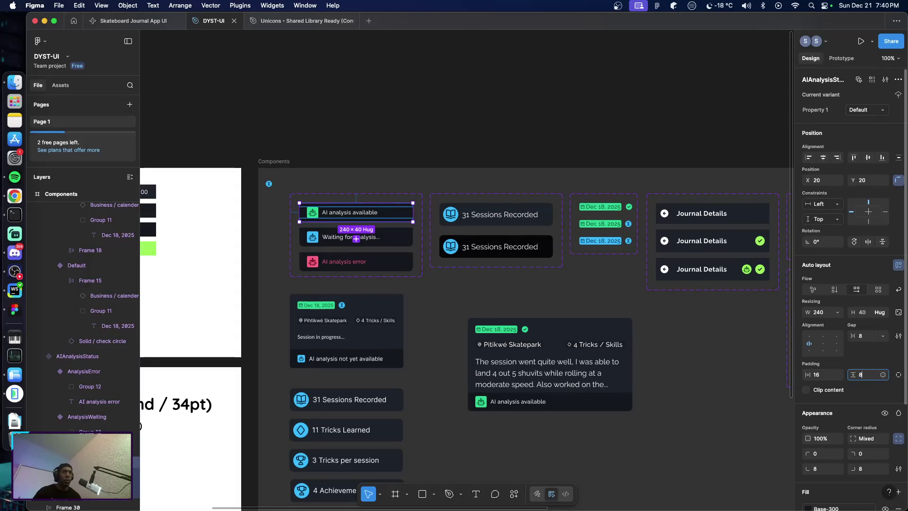
{"action": "type", "text": "16"}
{"action": "key", "text": "Return"}
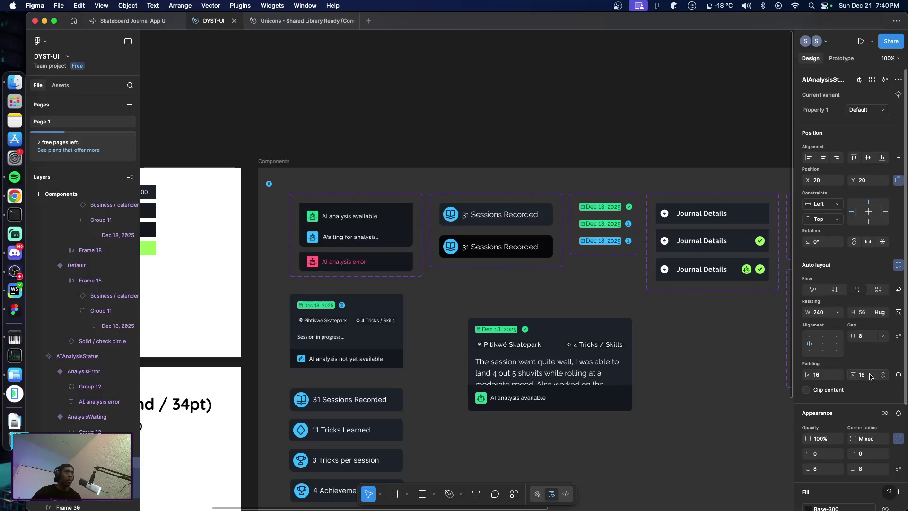
Extend the AIAnalysisStatus component set so all variants fit inside it
{"action": "left_click", "coordinate": [388, 308]}
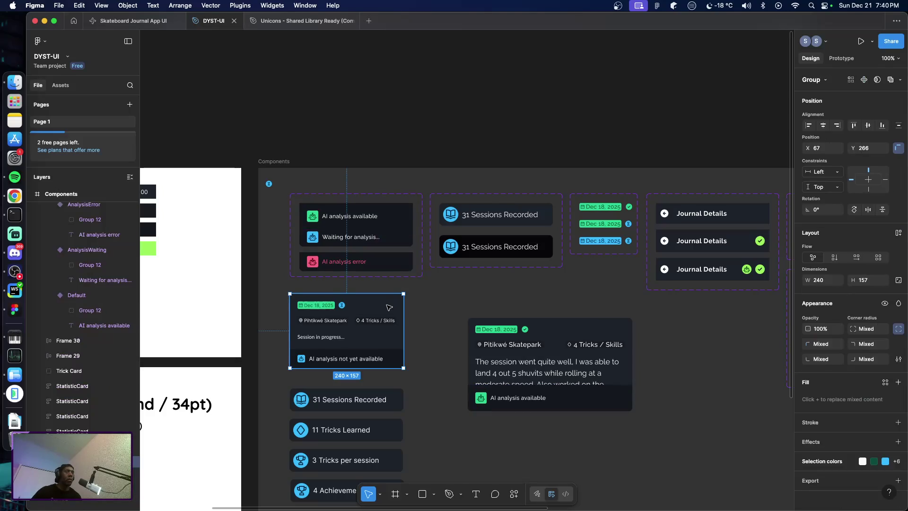
{"action": "left_click", "coordinate": [390, 290]}
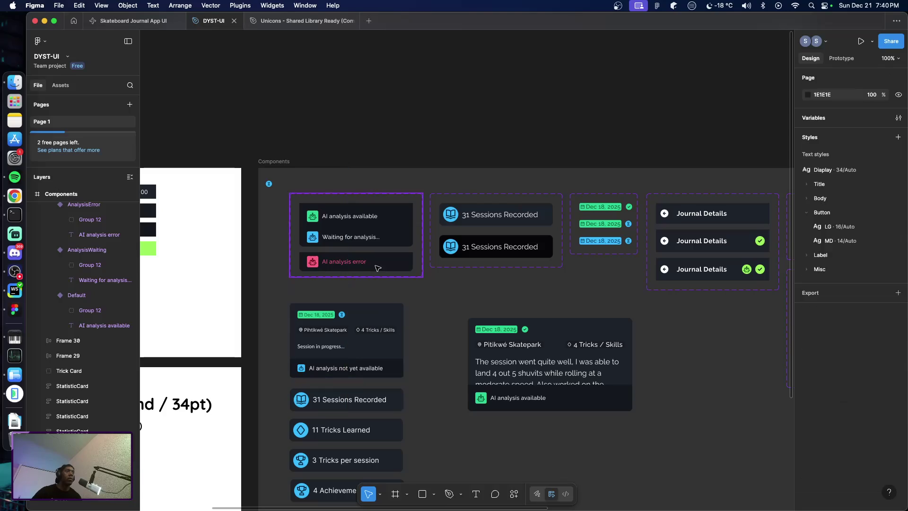
{"action": "left_click", "coordinate": [373, 276]}
{"action": "left_click_drag", "start_coordinate": [371, 277], "coordinate": [371, 289]}
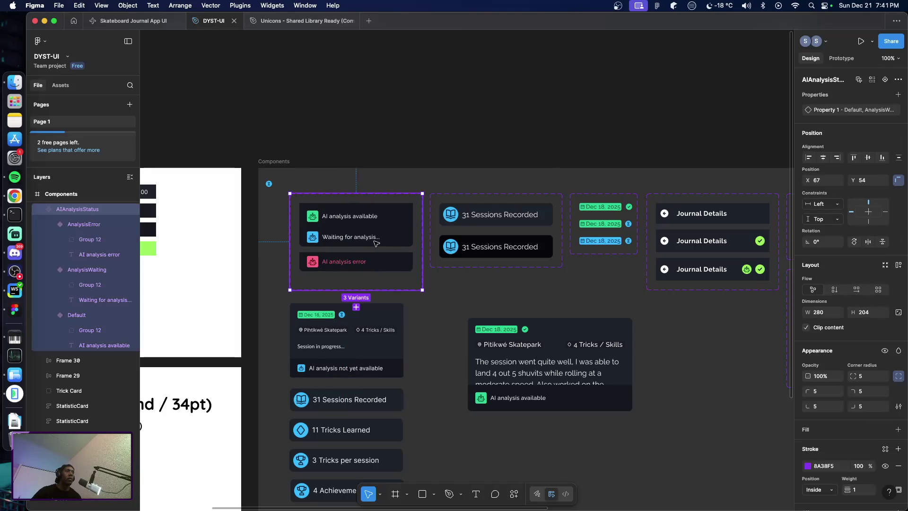
{"action": "left_click", "coordinate": [389, 242]}
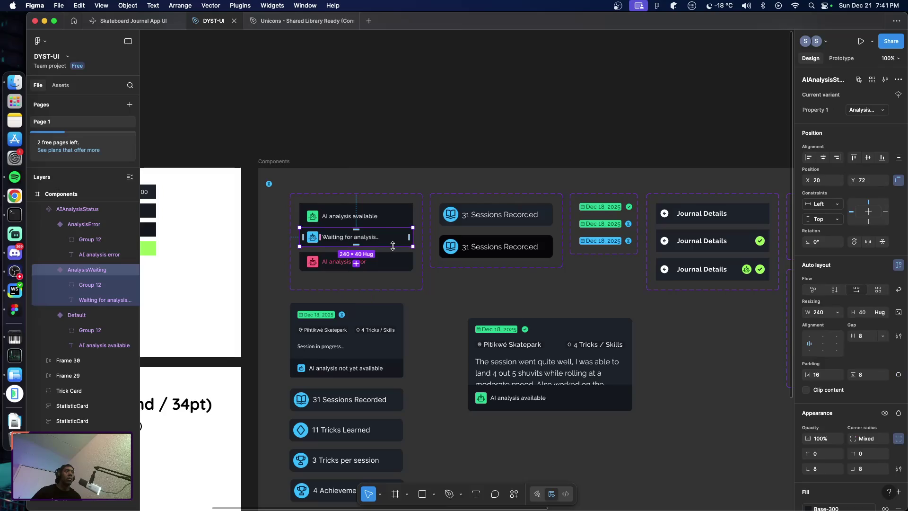
Move the View All Journal Entries button lower and make the journal card taller to show full text
{"action": "scroll", "coordinate": [393, 246], "scroll_direction": "up", "scroll_amount": 5}
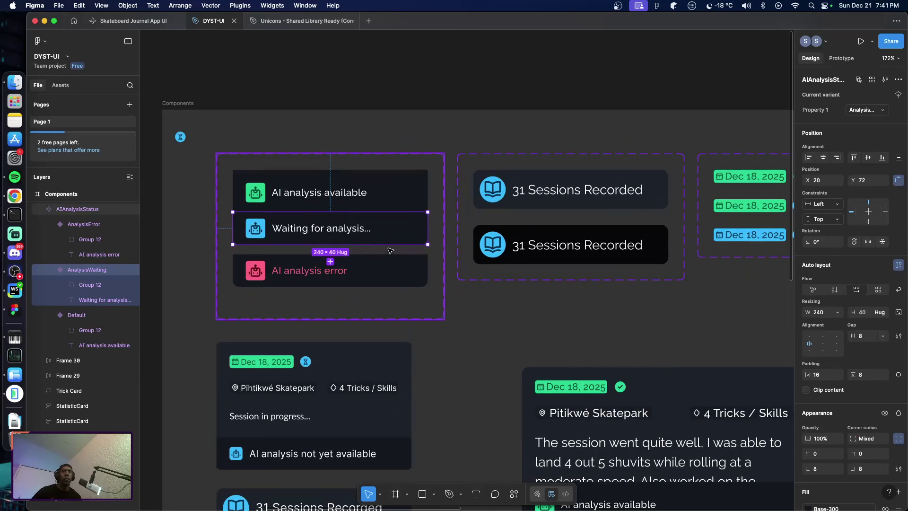
{"action": "scroll", "coordinate": [551, 265], "scroll_direction": "right", "scroll_amount": 10}
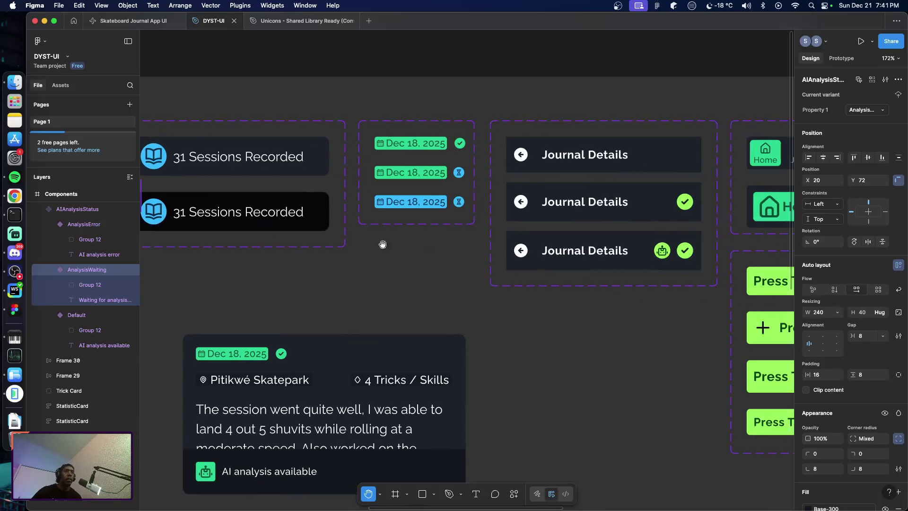
{"action": "scroll", "coordinate": [383, 243], "scroll_direction": "right", "scroll_amount": 8}
{"action": "scroll", "coordinate": [485, 244], "scroll_direction": "right", "scroll_amount": 10}
{"action": "scroll", "coordinate": [474, 241], "scroll_direction": "right", "scroll_amount": 4}
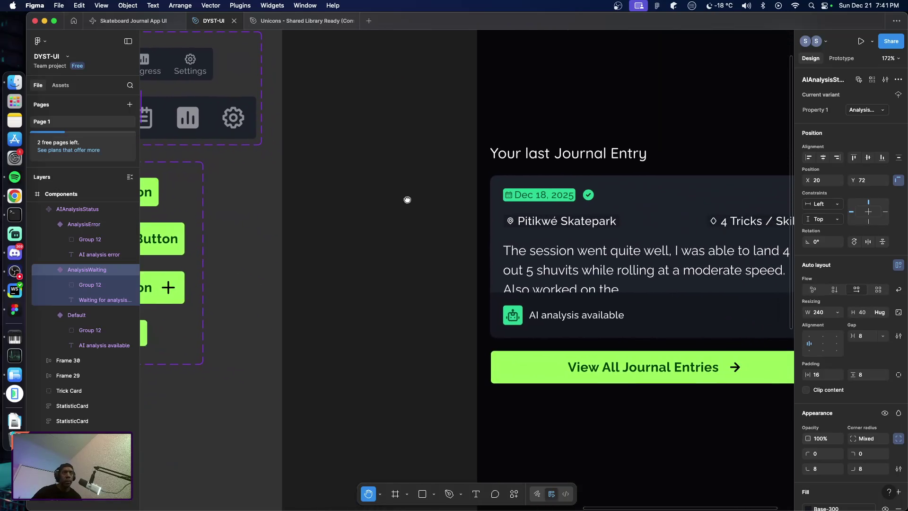
{"action": "scroll", "coordinate": [407, 199], "scroll_direction": "right", "scroll_amount": 3}
{"action": "scroll", "coordinate": [347, 162], "scroll_direction": "right", "scroll_amount": 2}
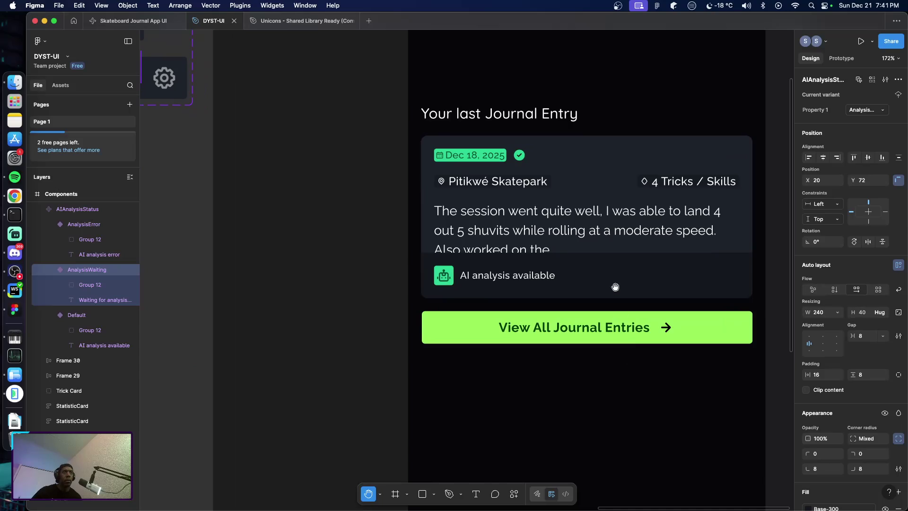
{"action": "key", "text": "v"}
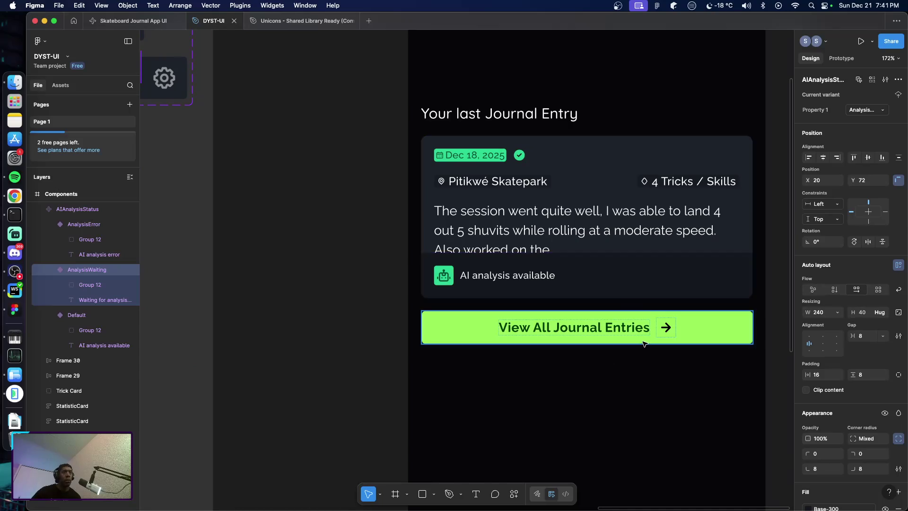
{"action": "left_click", "coordinate": [643, 342]}
{"action": "left_click_drag", "start_coordinate": [642, 341], "coordinate": [643, 366]}
{"action": "left_click", "coordinate": [634, 289]}
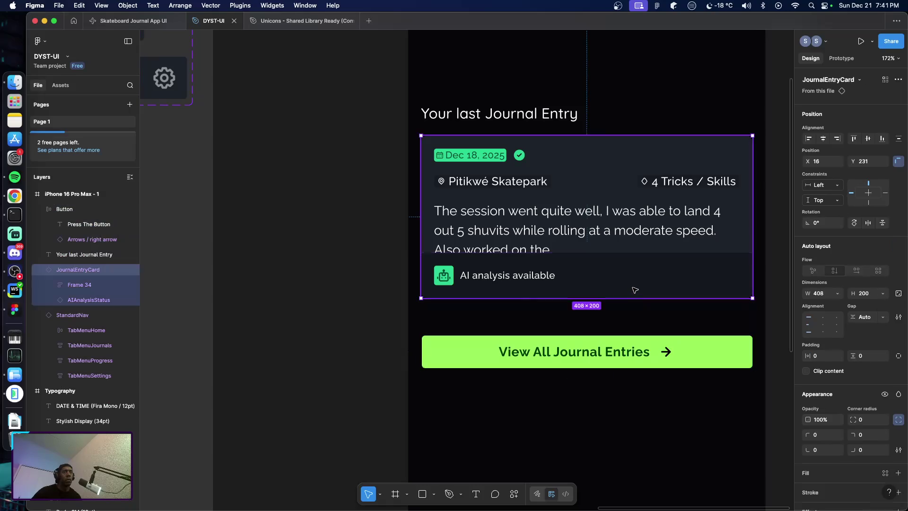
{"action": "left_click_drag", "start_coordinate": [633, 300], "coordinate": [633, 315]}
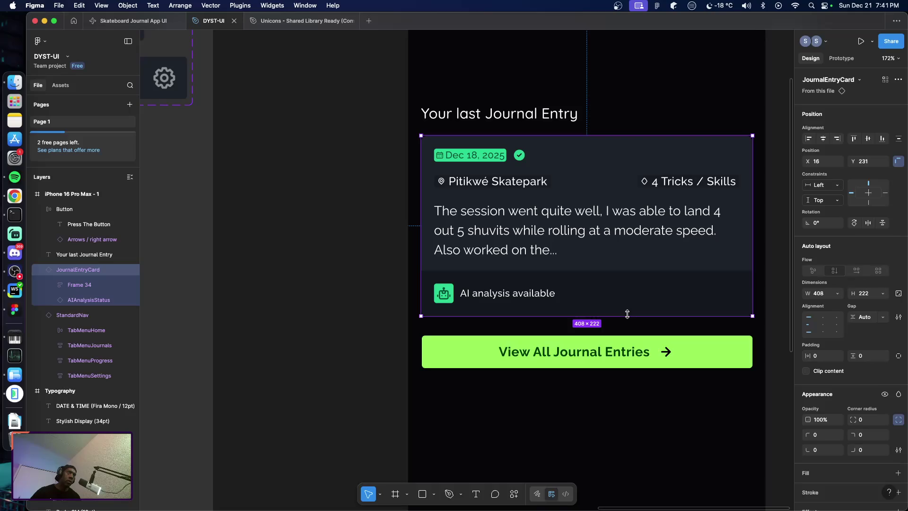
Nudge the View All Journal Entries button up so it sits 16 px below the card
{"action": "scroll", "coordinate": [628, 320], "scroll_direction": "down", "scroll_amount": 5}
{"action": "scroll", "coordinate": [634, 326], "scroll_direction": "down", "scroll_amount": 2}
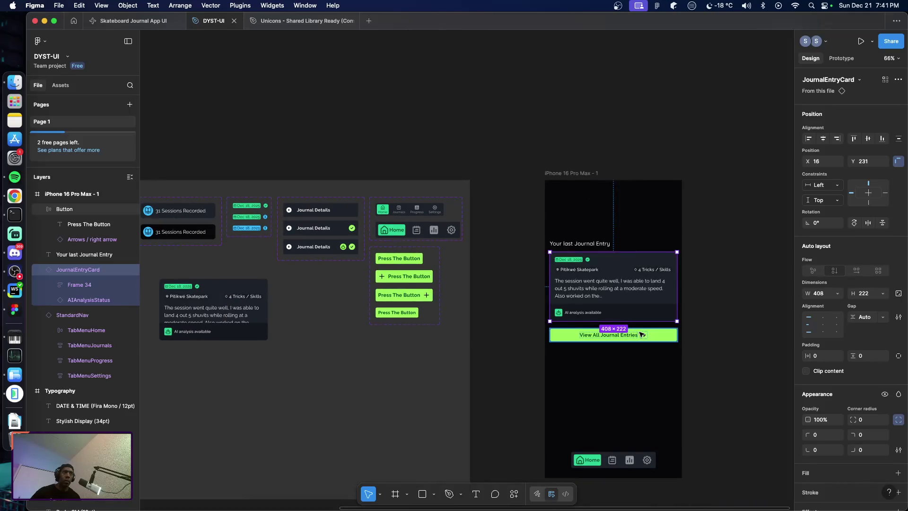
{"action": "scroll", "coordinate": [642, 337], "scroll_direction": "up", "scroll_amount": 3}
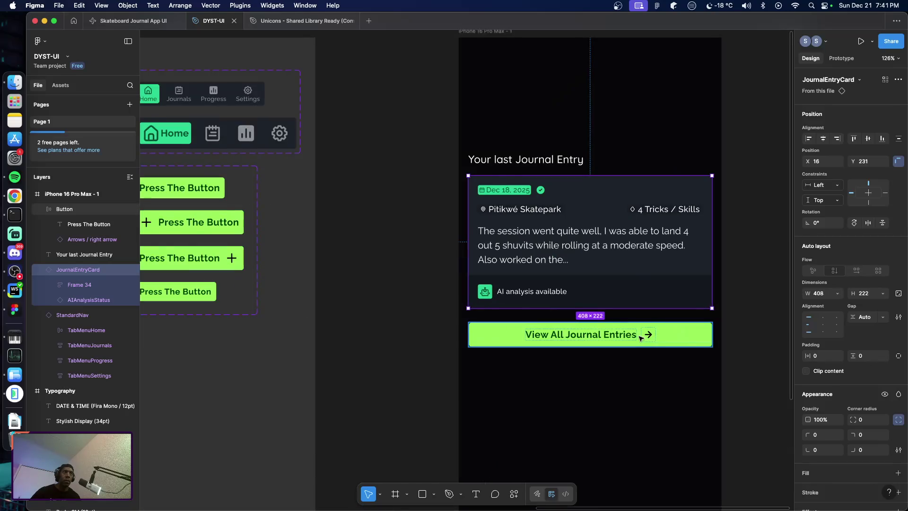
{"action": "left_click", "coordinate": [605, 331]}
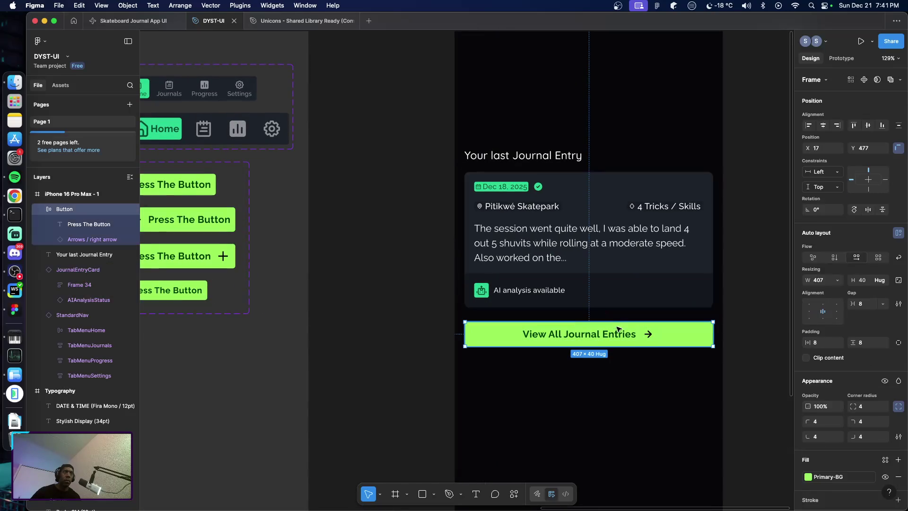
{"action": "key", "text": "Up"}
{"action": "key", "text": "Up"}
{"action": "key", "text": "Up"}
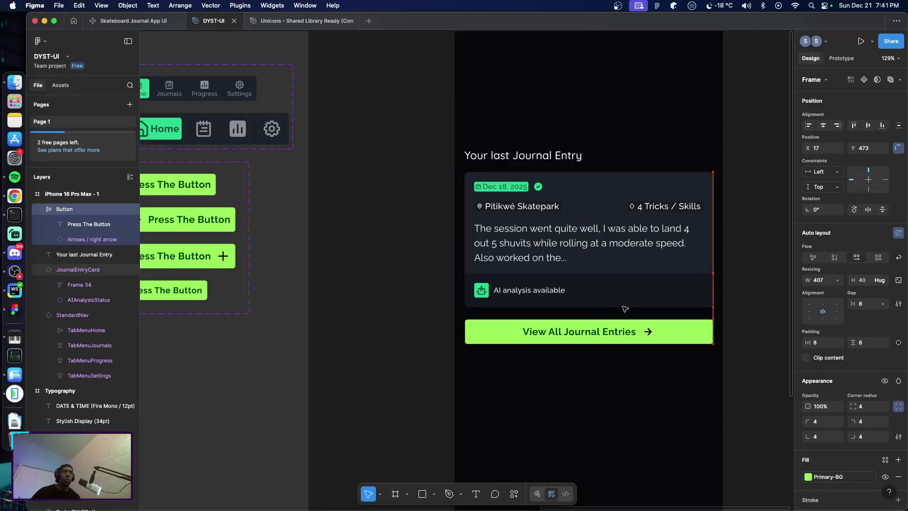
{"action": "key", "text": "Up"}
{"action": "key", "text": "Up"}
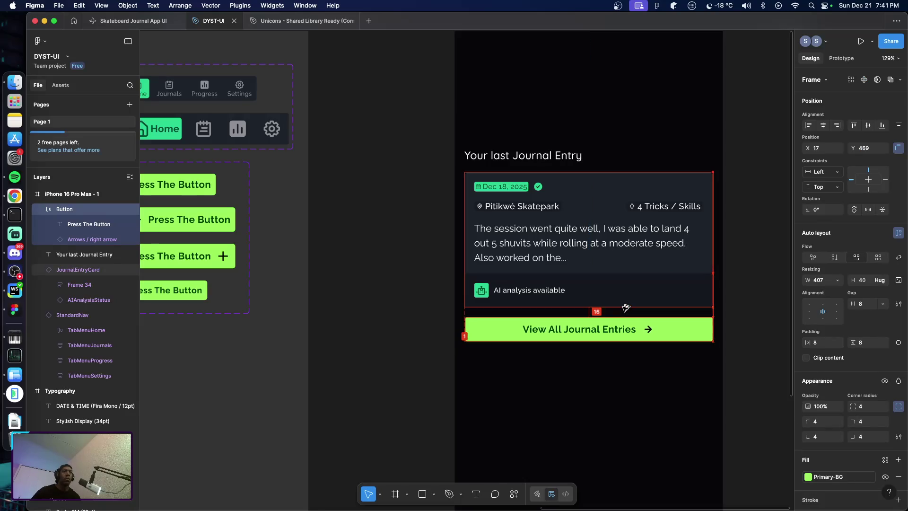
{"action": "left_click", "coordinate": [416, 299]}
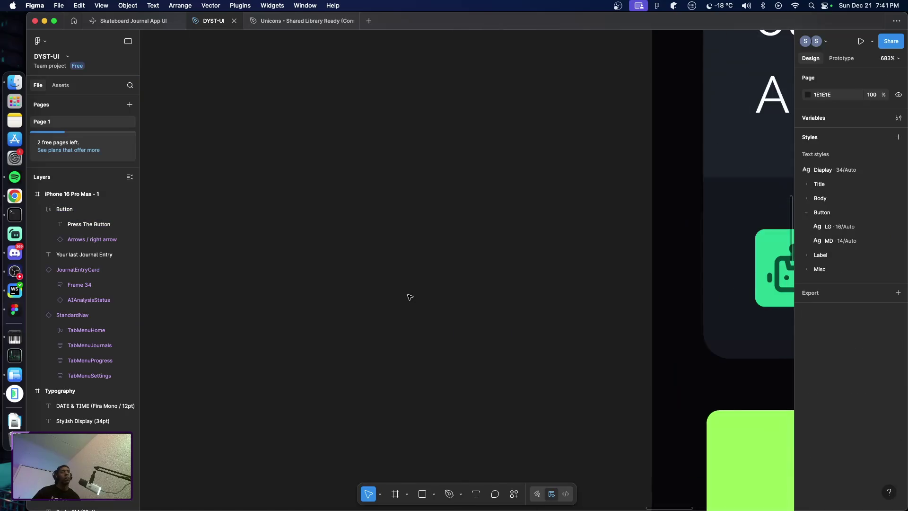
Move the error and Waiting for analysis variants lower inside the component set
{"action": "scroll", "coordinate": [410, 298], "scroll_direction": "down", "scroll_amount": 5, "text": "ctrl"}
{"action": "scroll", "coordinate": [416, 302], "scroll_direction": "left", "scroll_amount": 5}
{"action": "scroll", "coordinate": [427, 284], "scroll_direction": "right", "scroll_amount": 5}
{"action": "left_click", "coordinate": [385, 218]}
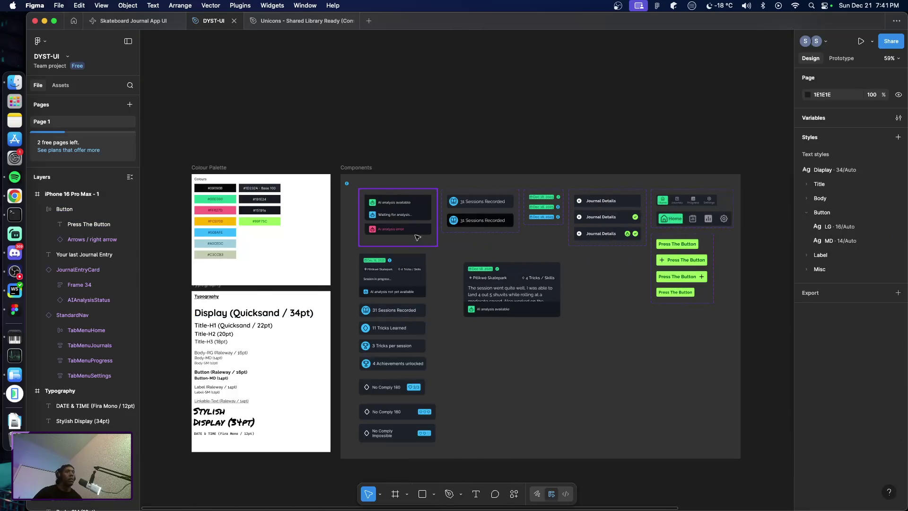
{"action": "scroll", "coordinate": [387, 219], "scroll_direction": "up", "scroll_amount": 5, "text": "ctrl"}
{"action": "scroll", "coordinate": [387, 218], "scroll_direction": "up", "scroll_amount": 5, "text": "ctrl"}
{"action": "left_click", "coordinate": [361, 215]}
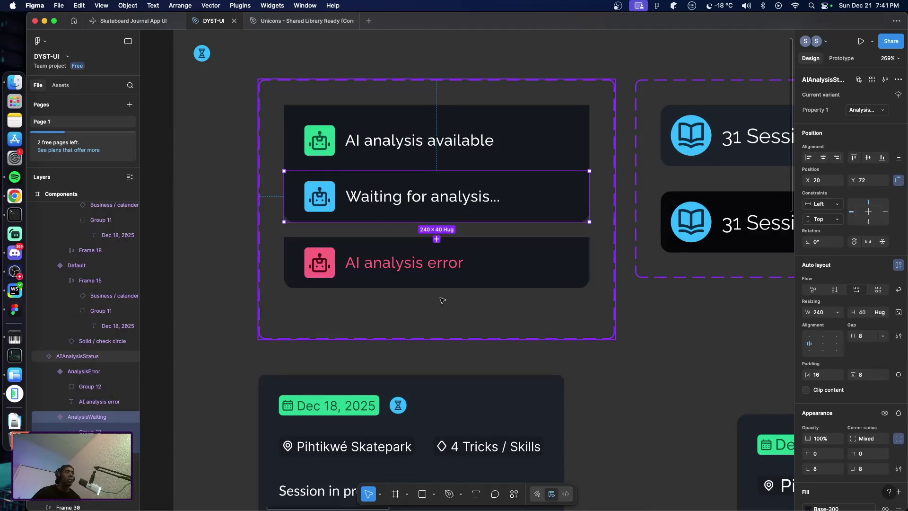
{"action": "left_click", "coordinate": [433, 281]}
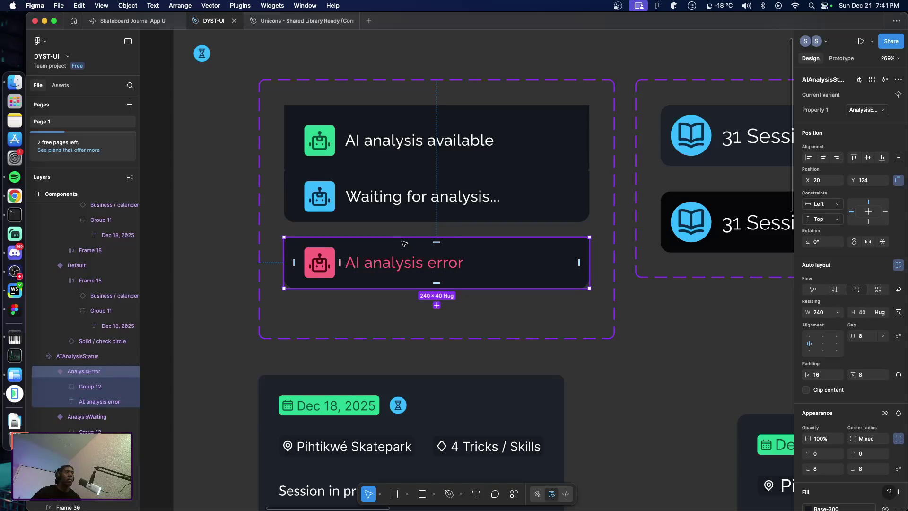
{"action": "left_click_drag", "start_coordinate": [419, 279], "coordinate": [420, 290]}
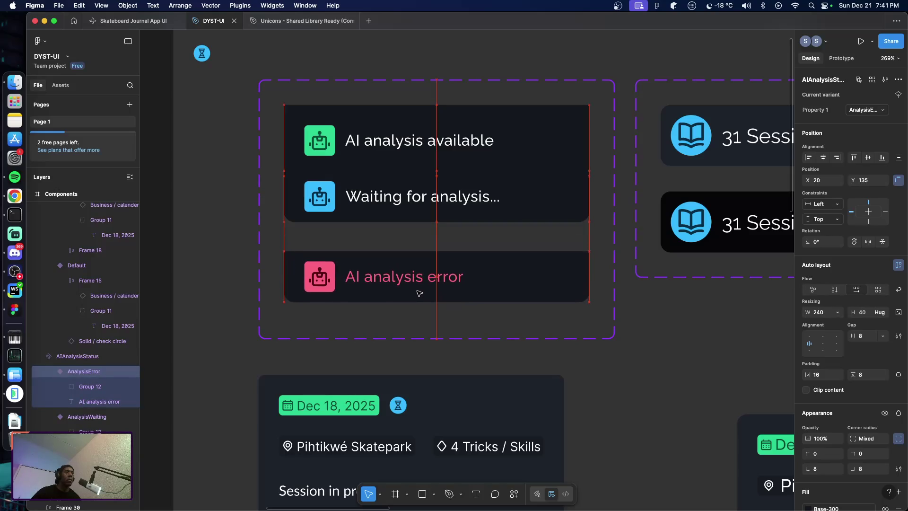
{"action": "left_click", "coordinate": [407, 224]}
{"action": "left_click_drag", "start_coordinate": [406, 224], "coordinate": [406, 239]}
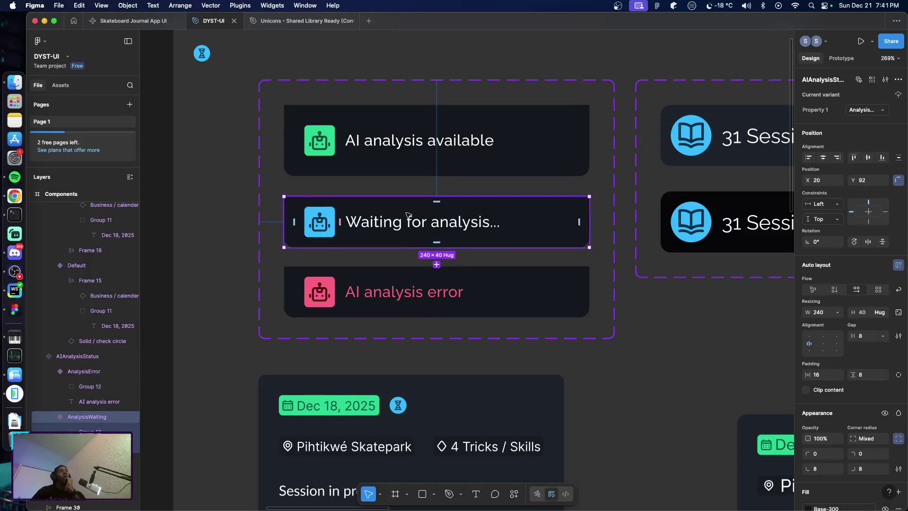
Set vertical padding to 12 on the available, Waiting and error variants
{"action": "left_click", "coordinate": [340, 170]}
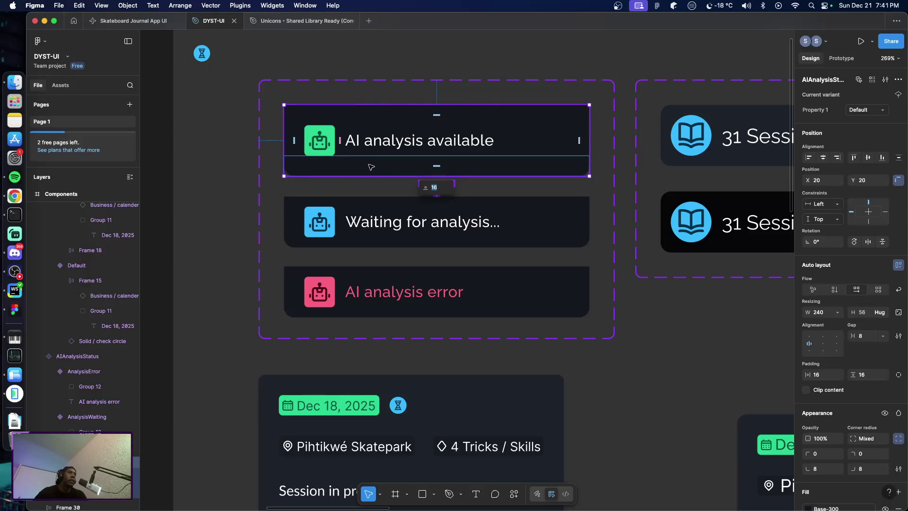
{"action": "left_click", "coordinate": [863, 374]}
{"action": "type", "text": "12"}
{"action": "key", "text": "Return"}
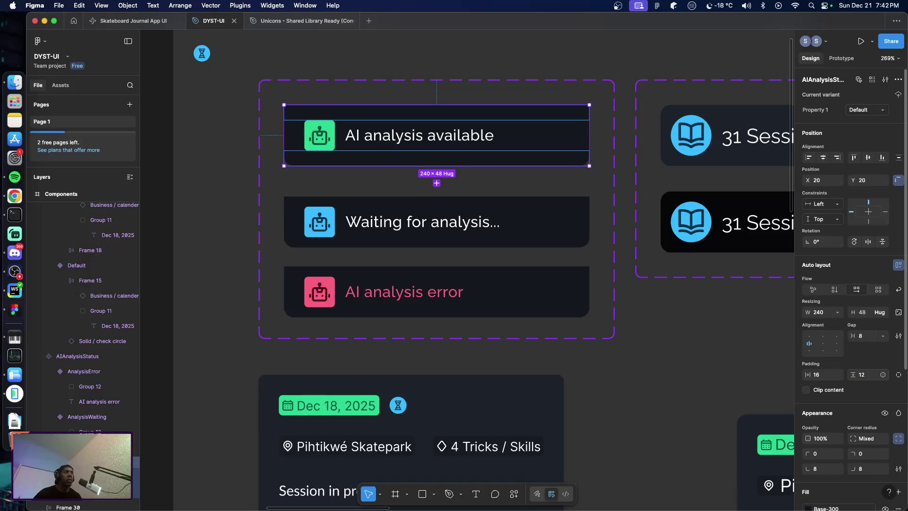
{"action": "left_click", "coordinate": [402, 242]}
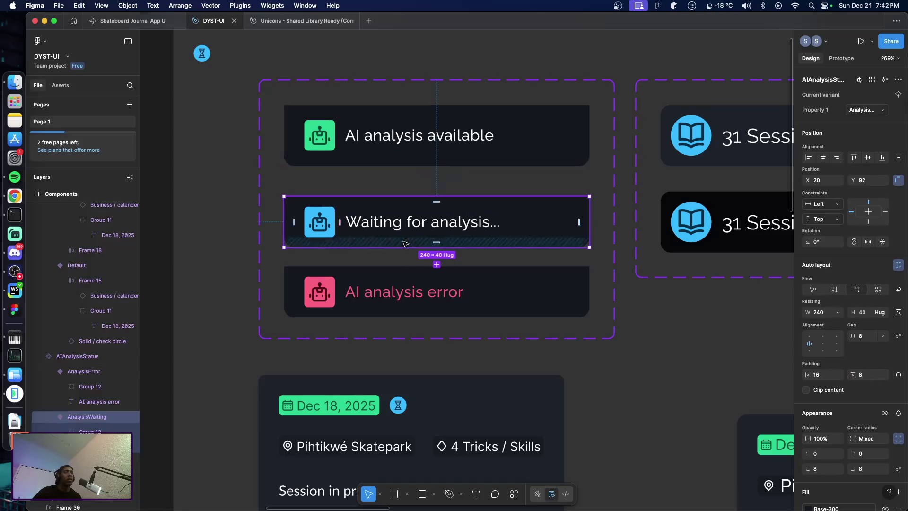
{"action": "left_click", "coordinate": [862, 374]}
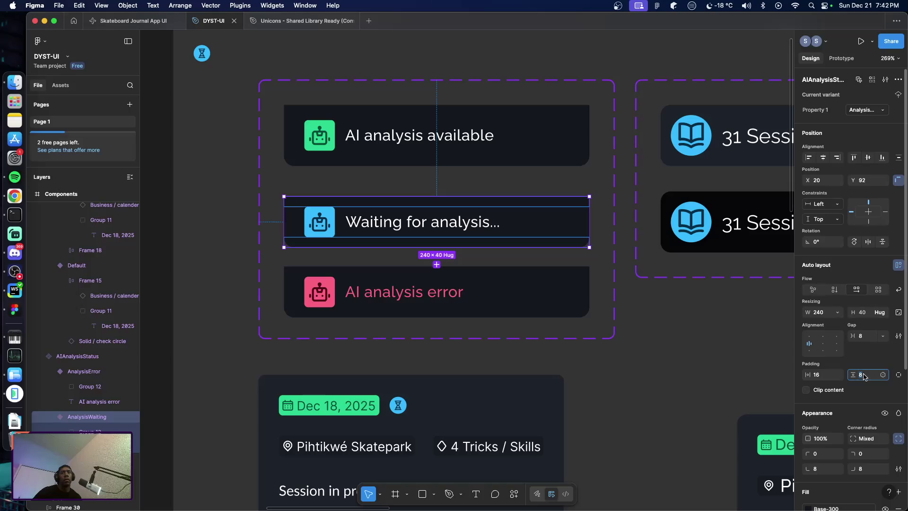
{"action": "type", "text": "12"}
{"action": "left_click", "coordinate": [487, 314]}
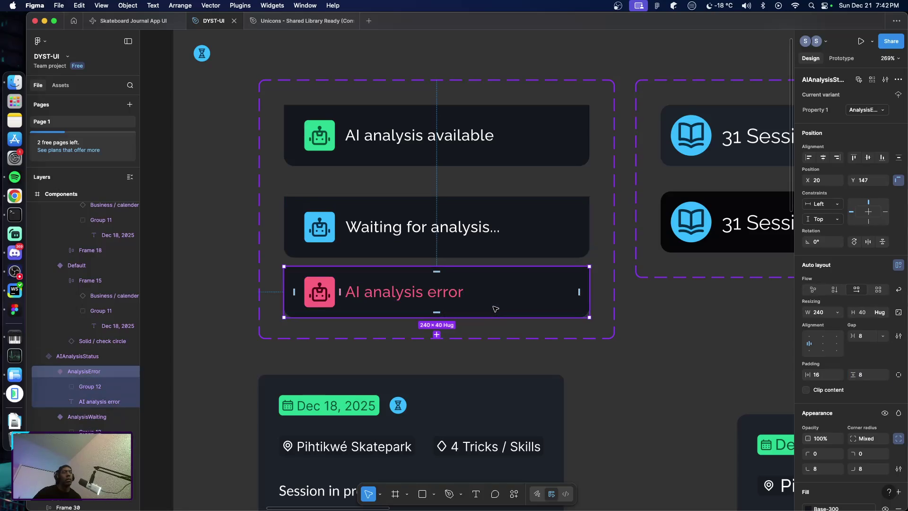
{"action": "left_click", "coordinate": [866, 376]}
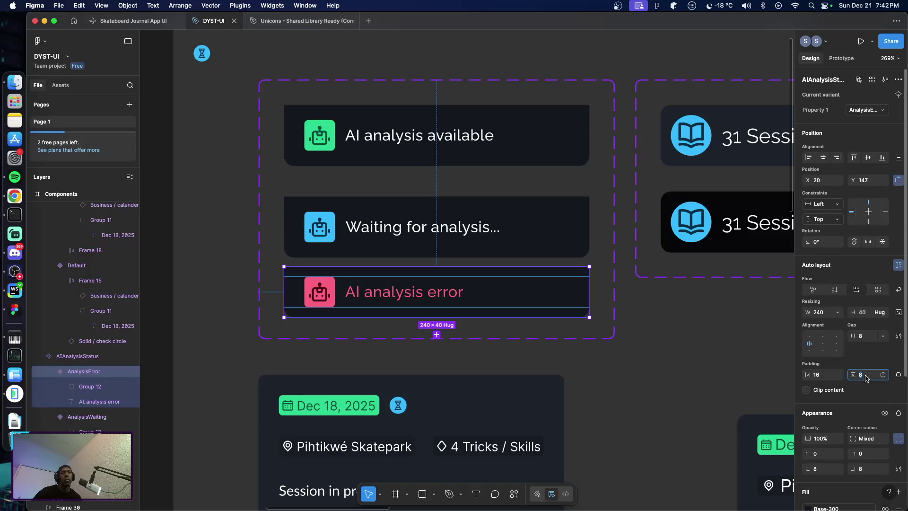
{"action": "type", "text": "12"}
{"action": "key", "text": "Return"}
Move the Waiting for analysis card up to leave 16 px gaps between variants
{"action": "key", "text": "Escape"}
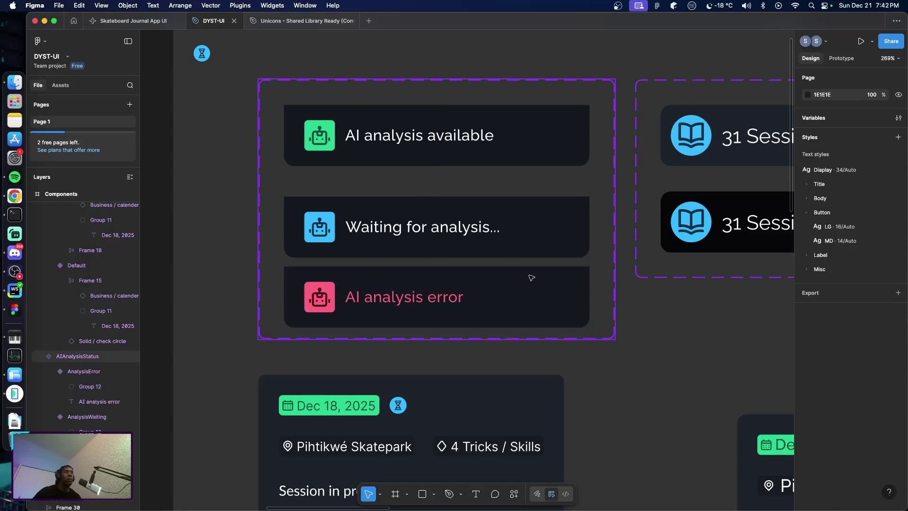
{"action": "mouse_move", "coordinate": [442, 186]}
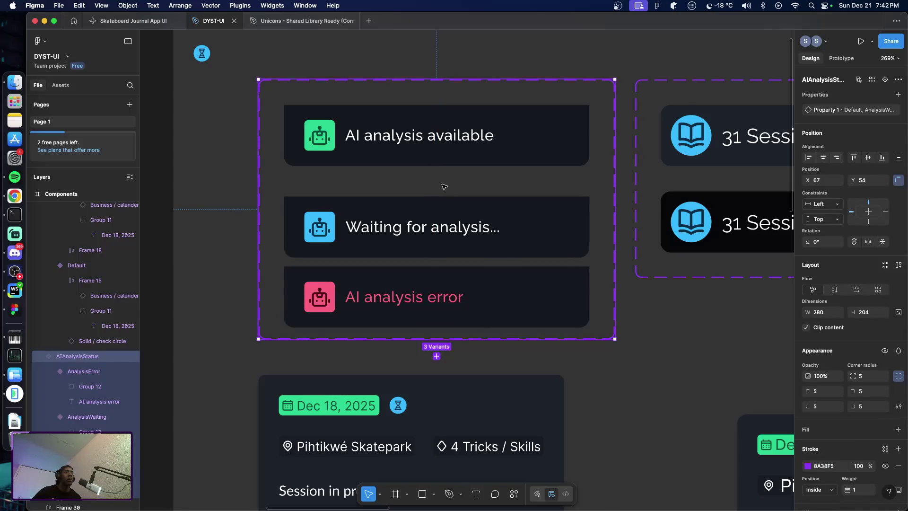
{"action": "left_click", "coordinate": [490, 241]}
{"action": "left_click_drag", "start_coordinate": [486, 249], "coordinate": [462, 240]}
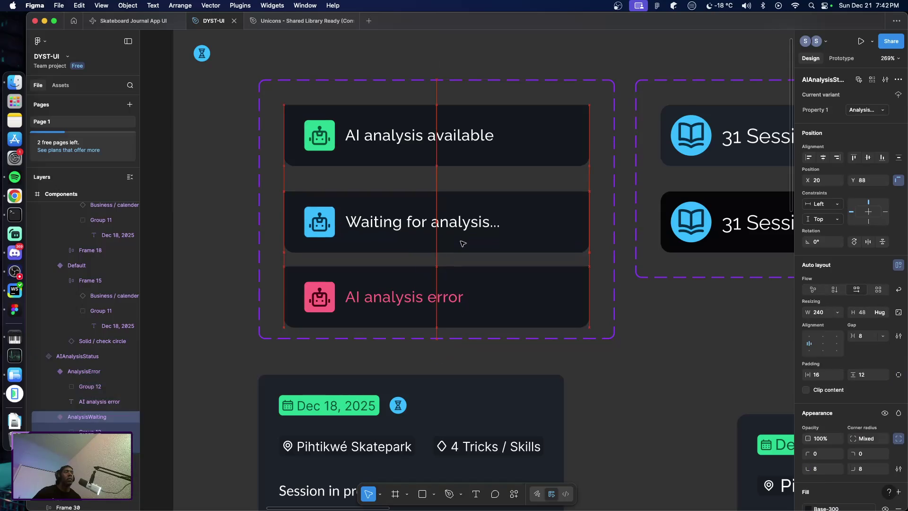
{"action": "left_click", "coordinate": [624, 348]}
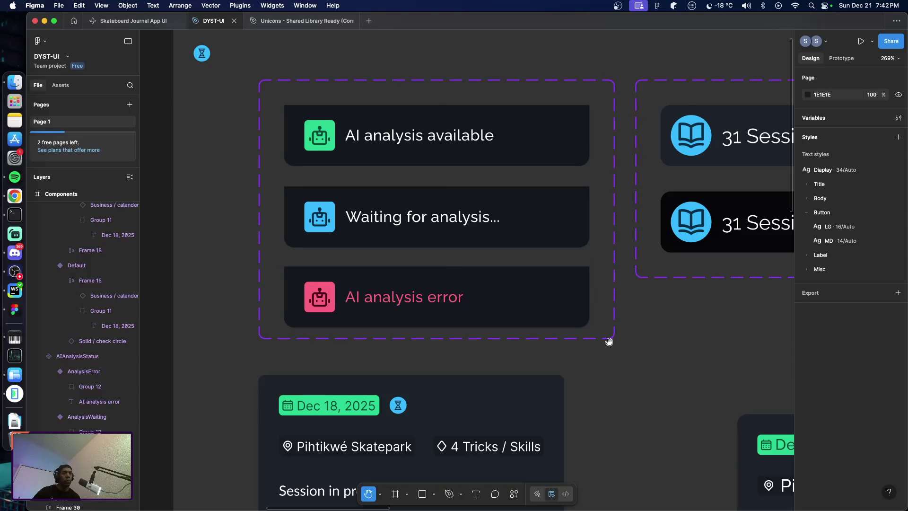
Pan back to the iPhone frame's 'Your last Journal Entry' heading, then switch to the Android Emulator
{"action": "left_click_drag", "start_coordinate": [710, 332], "coordinate": [630, 321]}
{"action": "scroll", "coordinate": [630, 321], "scroll_direction": "right", "scroll_amount": 10}
{"action": "scroll", "coordinate": [374, 298], "scroll_direction": "right", "scroll_amount": 8}
{"action": "scroll", "coordinate": [235, 299], "scroll_direction": "right", "scroll_amount": 3}
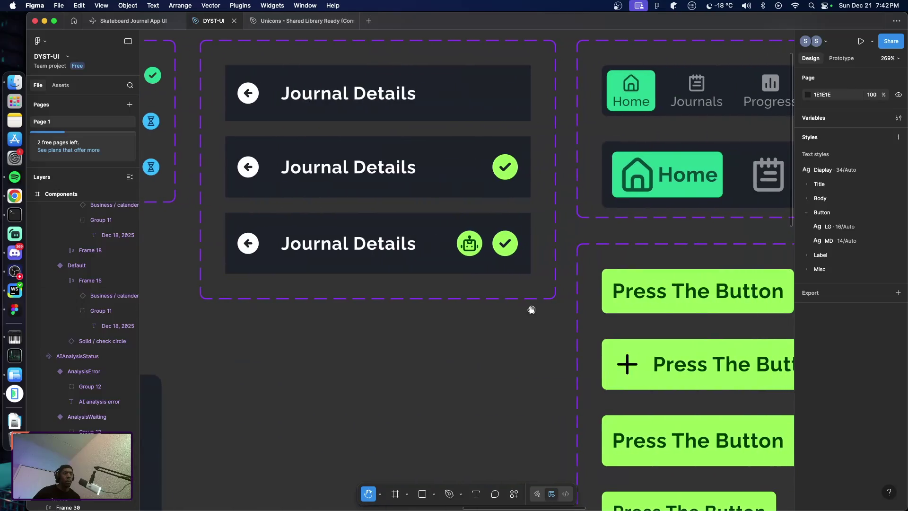
{"action": "scroll", "coordinate": [532, 311], "scroll_direction": "right", "scroll_amount": 2}
{"action": "scroll", "coordinate": [306, 313], "scroll_direction": "right", "scroll_amount": 3}
{"action": "scroll", "coordinate": [454, 345], "scroll_direction": "right", "scroll_amount": 7}
{"action": "scroll", "coordinate": [414, 320], "scroll_direction": "right", "scroll_amount": 5}
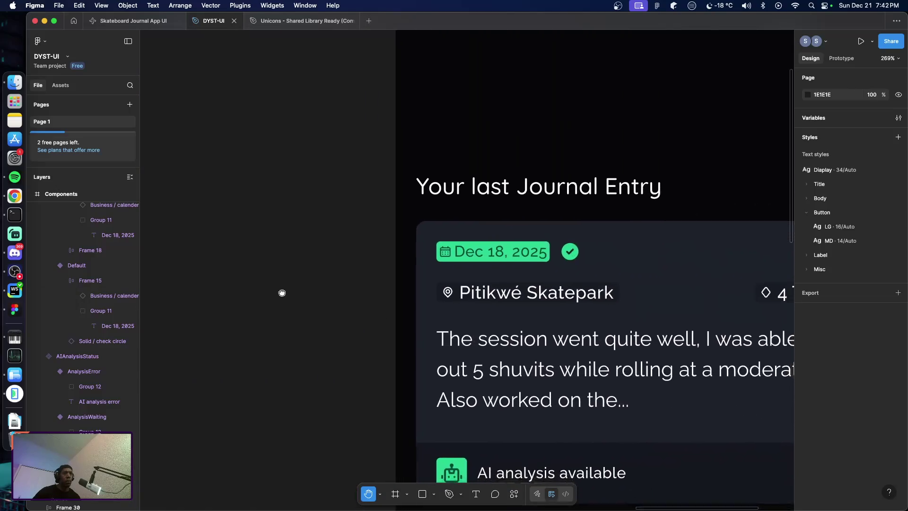
{"action": "scroll", "coordinate": [282, 295], "scroll_direction": "right", "scroll_amount": 1}
{"action": "scroll", "coordinate": [243, 217], "scroll_direction": "right", "scroll_amount": 2}
{"action": "scroll", "coordinate": [213, 205], "scroll_direction": "down", "scroll_amount": 1}
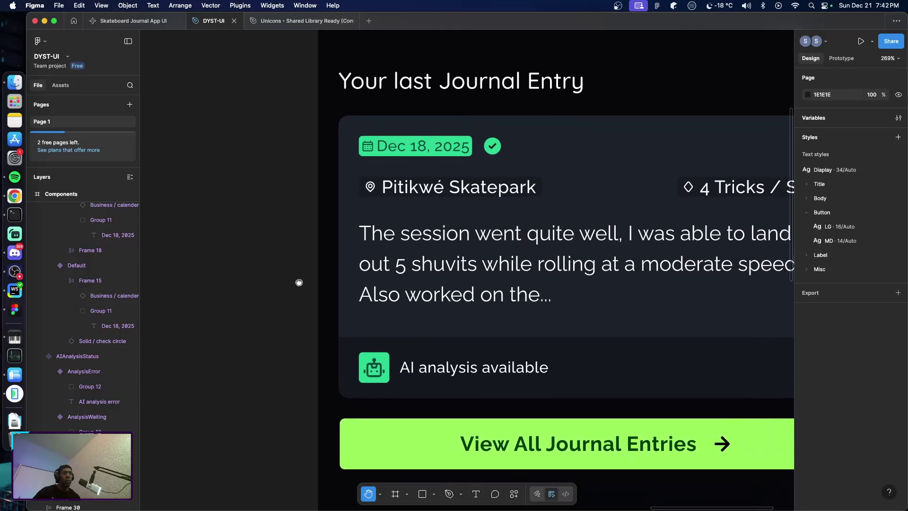
{"action": "scroll", "coordinate": [298, 282], "scroll_direction": "down", "scroll_amount": 3}
{"action": "scroll", "coordinate": [298, 282], "scroll_direction": "right", "scroll_amount": 3}
{"action": "left_click_drag", "start_coordinate": [240, 236], "coordinate": [240, 239]}
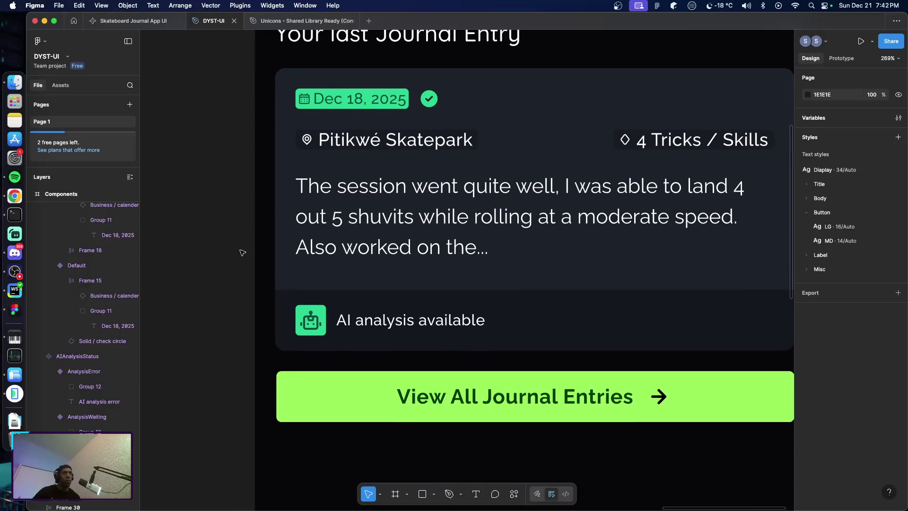
{"action": "scroll", "coordinate": [325, 276], "scroll_direction": "down", "scroll_amount": 2}
{"action": "scroll", "coordinate": [358, 283], "scroll_direction": "down", "scroll_amount": 2}
{"action": "scroll", "coordinate": [370, 285], "scroll_direction": "down", "scroll_amount": 1}
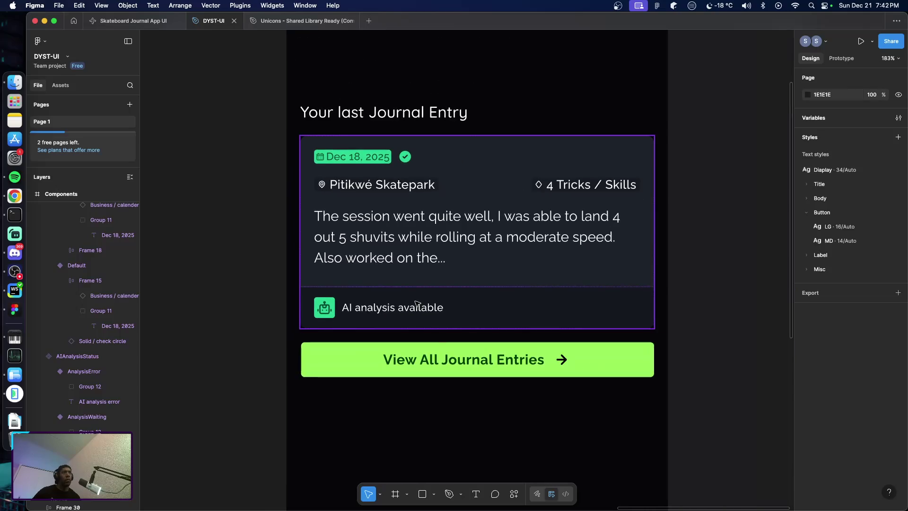
{"action": "scroll", "coordinate": [487, 279], "scroll_direction": "up", "scroll_amount": 1}
{"action": "scroll", "coordinate": [474, 246], "scroll_direction": "up", "scroll_amount": 1}
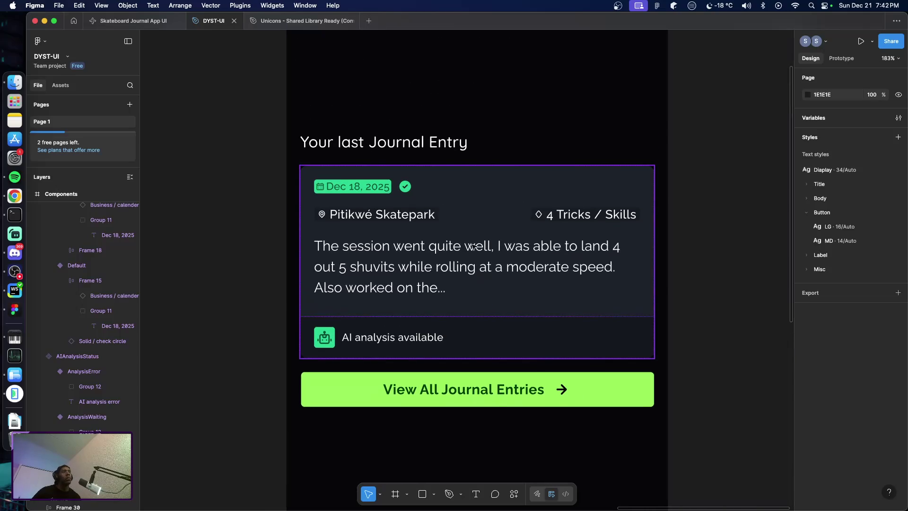
{"action": "left_click", "coordinate": [409, 144]}
{"action": "scroll", "coordinate": [436, 246], "scroll_direction": "up", "scroll_amount": 3}
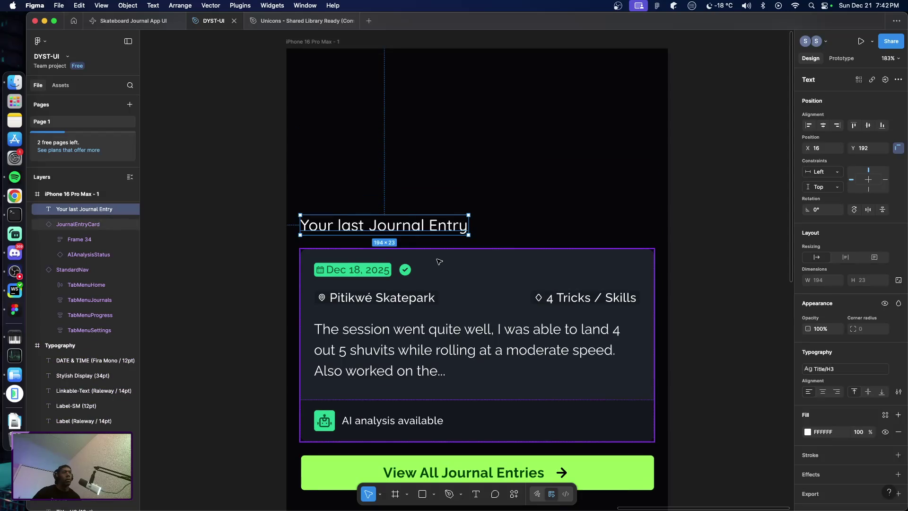
{"action": "scroll", "coordinate": [275, 255], "scroll_direction": "down", "scroll_amount": 3}
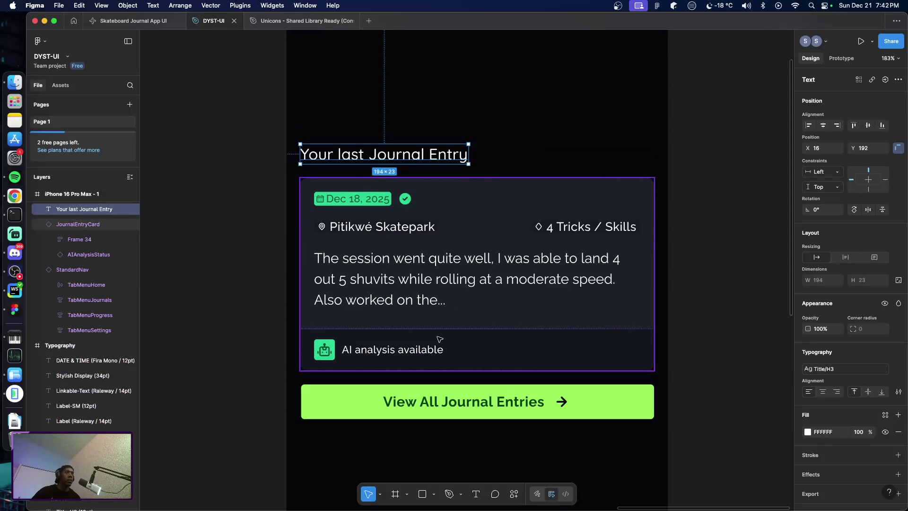
{"action": "scroll", "coordinate": [450, 345], "scroll_direction": "down", "scroll_amount": 3}
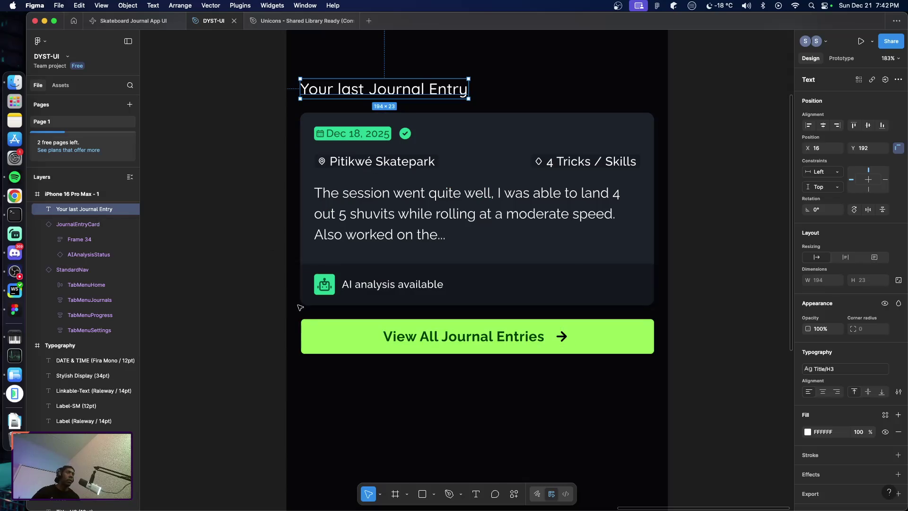
{"action": "scroll", "coordinate": [278, 292], "scroll_direction": "right", "scroll_amount": 2}
{"action": "scroll", "coordinate": [278, 292], "scroll_direction": "right", "scroll_amount": 2}
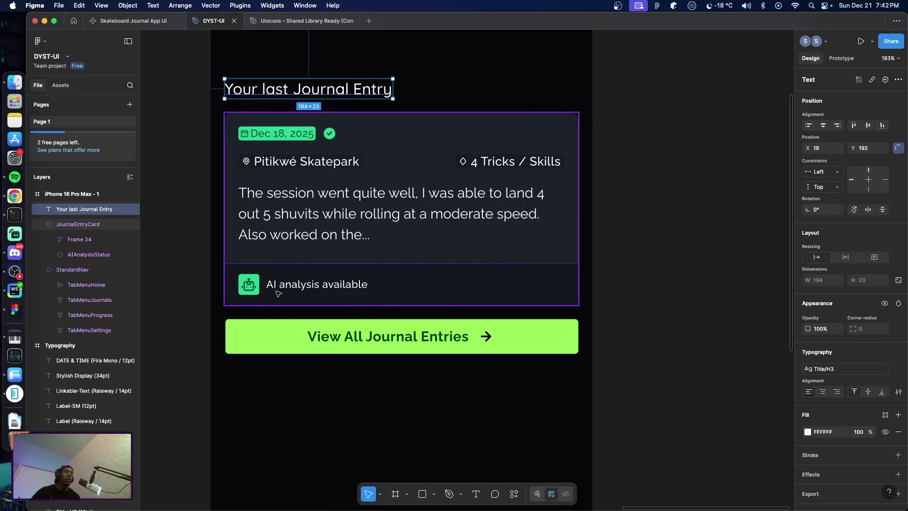
{"action": "key", "text": "super+Tab"}
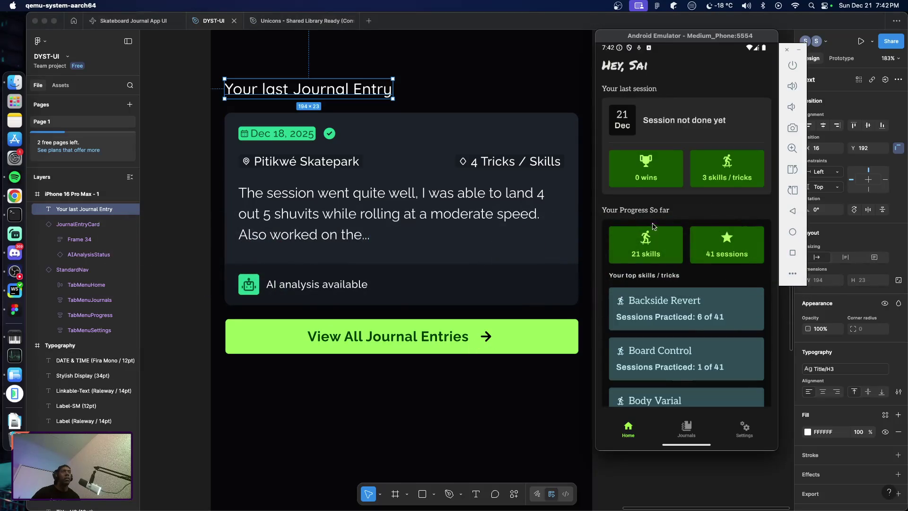
Pull down on the skateboard app's home screen list to reload it
{"action": "left_click_drag", "start_coordinate": [651, 222], "coordinate": [682, 363]}
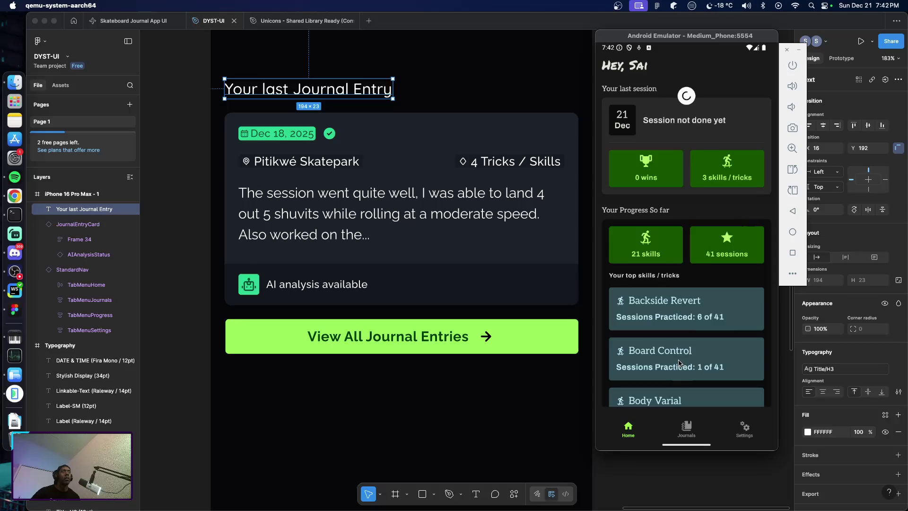
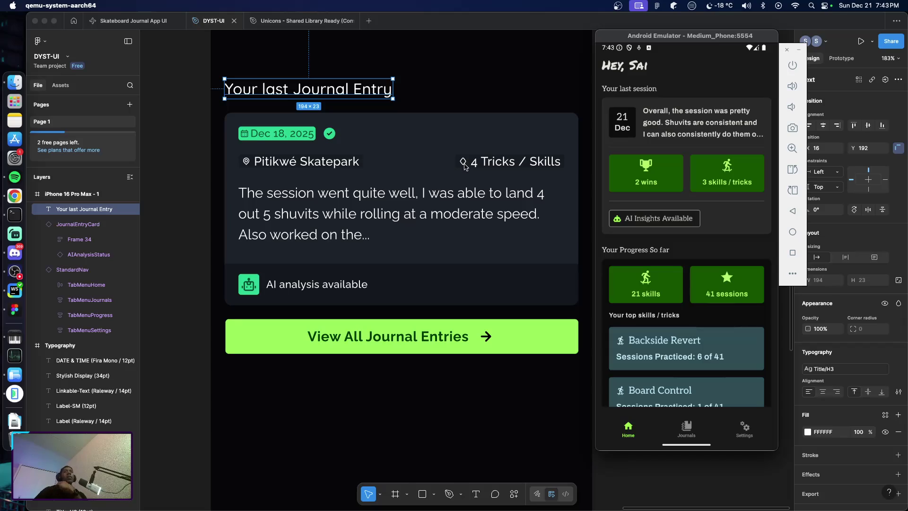
Bring the DYST-UI Figma file in front of the emulator and scroll left to the JournalEntryCard component
{"action": "left_click", "coordinate": [465, 167]}
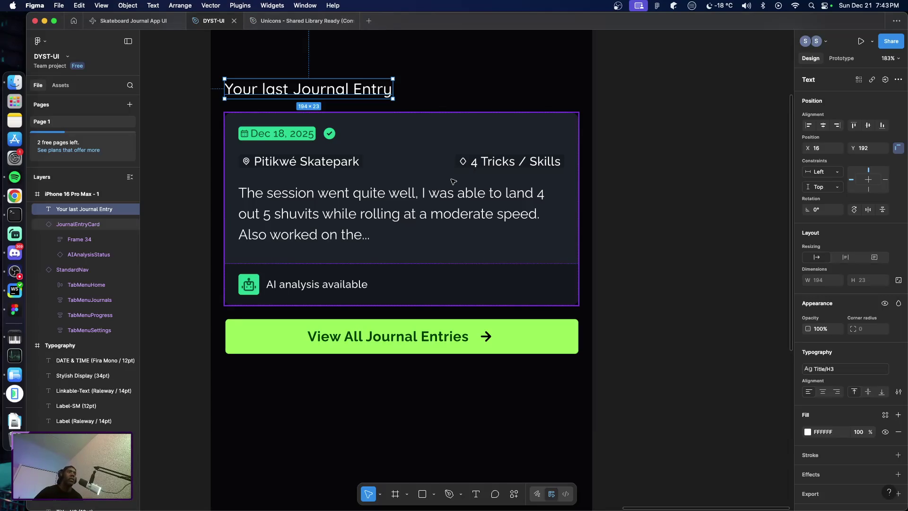
{"action": "scroll", "coordinate": [458, 184], "scroll_direction": "left", "scroll_amount": 2}
{"action": "scroll", "coordinate": [454, 183], "scroll_direction": "left", "scroll_amount": 3}
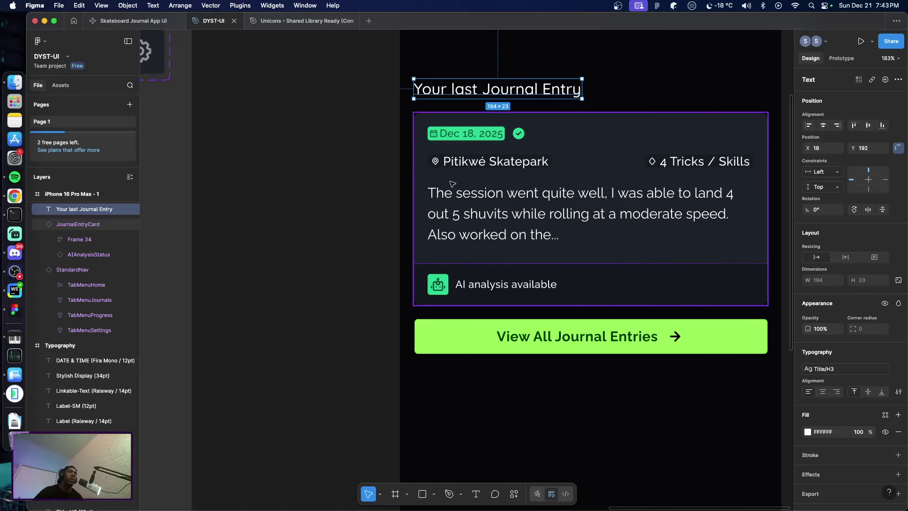
{"action": "scroll", "coordinate": [452, 184], "scroll_direction": "left", "scroll_amount": 1}
{"action": "scroll", "coordinate": [450, 182], "scroll_direction": "left", "scroll_amount": 2}
{"action": "scroll", "coordinate": [447, 182], "scroll_direction": "left", "scroll_amount": 4}
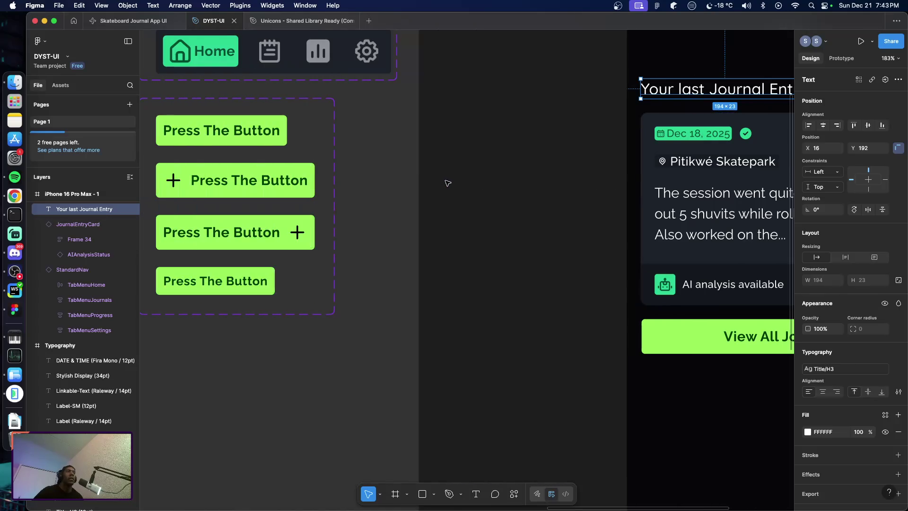
{"action": "scroll", "coordinate": [444, 180], "scroll_direction": "left", "scroll_amount": 5}
{"action": "scroll", "coordinate": [443, 179], "scroll_direction": "left", "scroll_amount": 5}
{"action": "scroll", "coordinate": [442, 179], "scroll_direction": "left", "scroll_amount": 3}
{"action": "scroll", "coordinate": [447, 204], "scroll_direction": "left", "scroll_amount": 3}
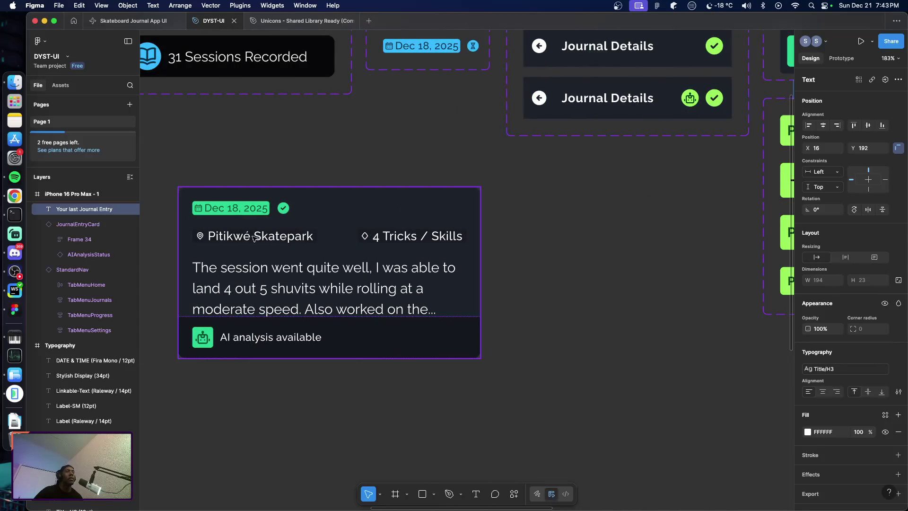
Resize the card's location pin icon to 12×12
{"action": "left_click", "coordinate": [201, 238]}
{"action": "double_click", "coordinate": [201, 238]}
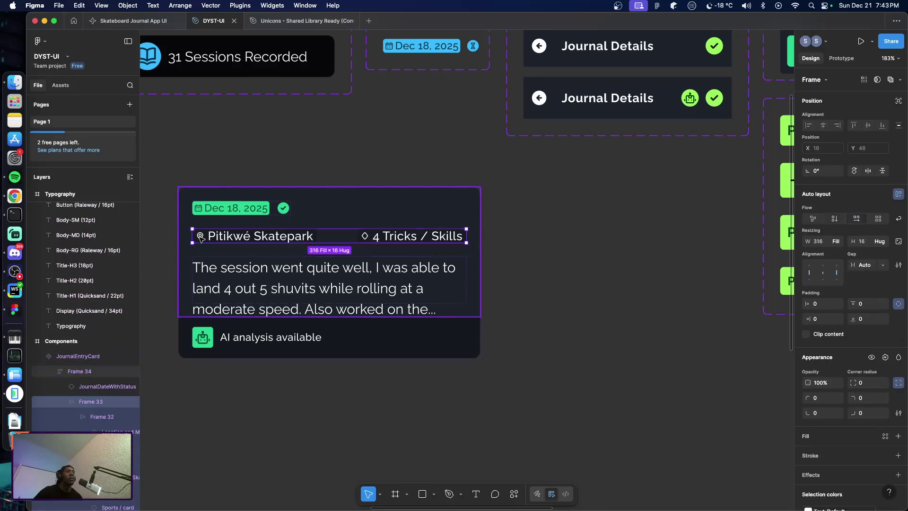
{"action": "double_click", "coordinate": [201, 238]}
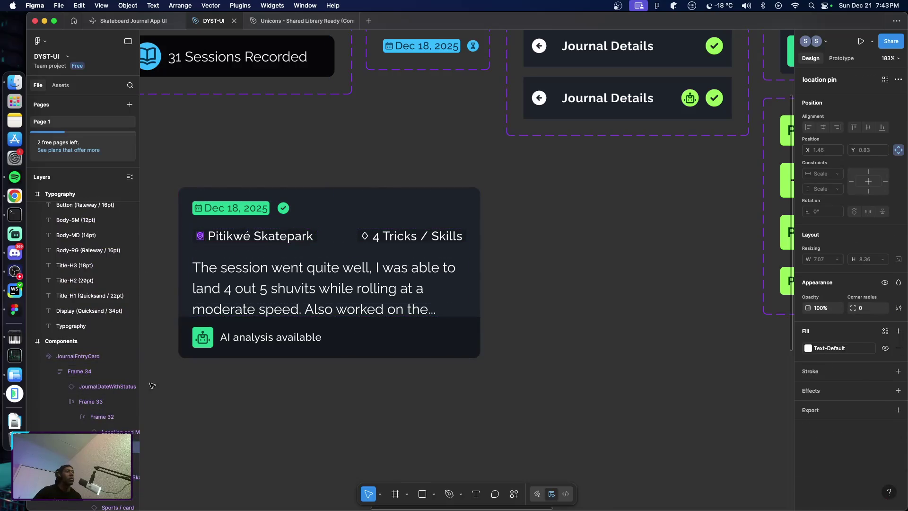
{"action": "left_click", "coordinate": [200, 238]}
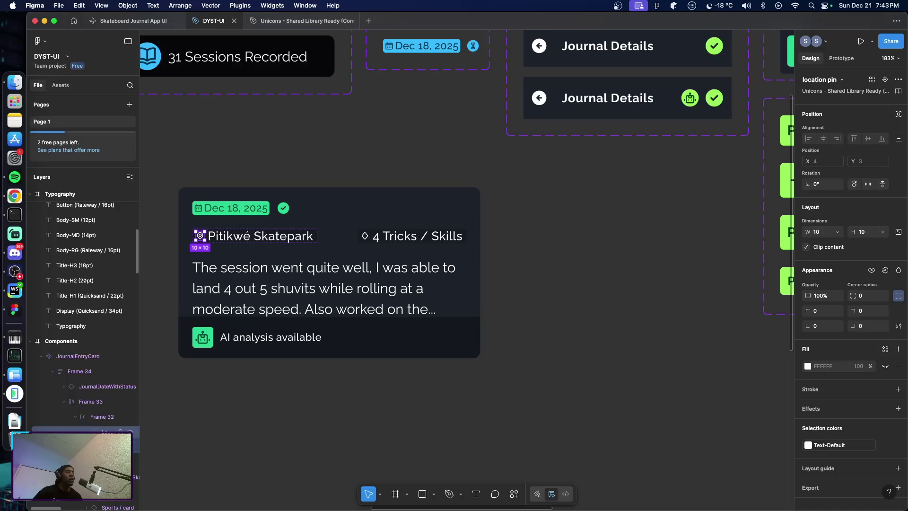
{"action": "left_click", "coordinate": [820, 235]}
{"action": "key", "text": "Up"}
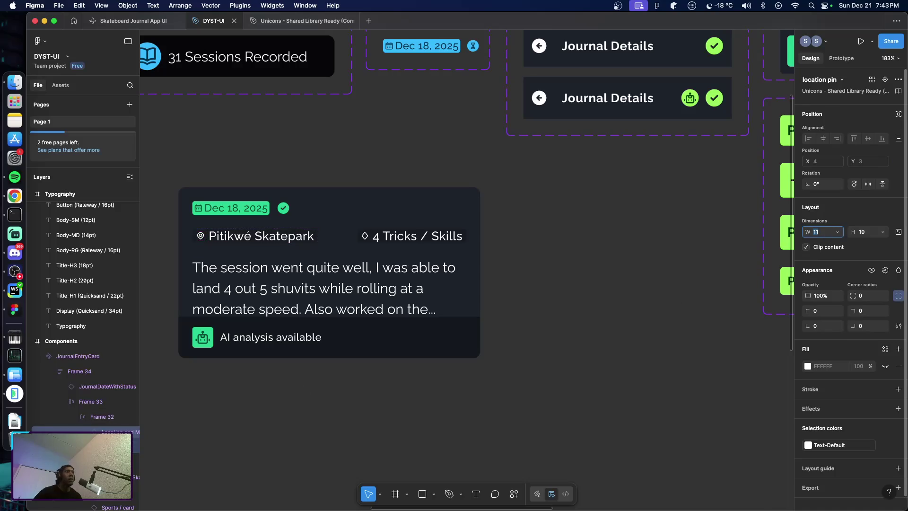
{"action": "key", "text": "Up"}
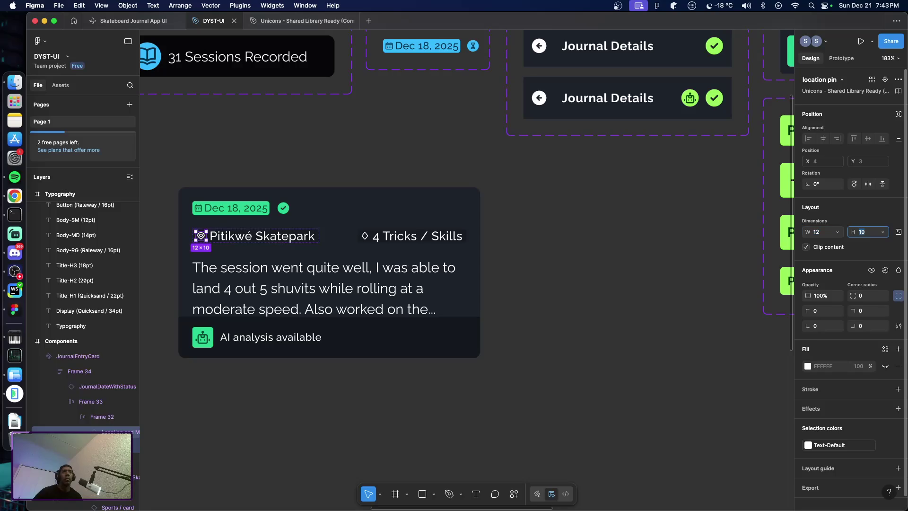
{"action": "key", "text": "Tab"}
{"action": "key", "text": "Up"}
{"action": "key", "text": "Up"}
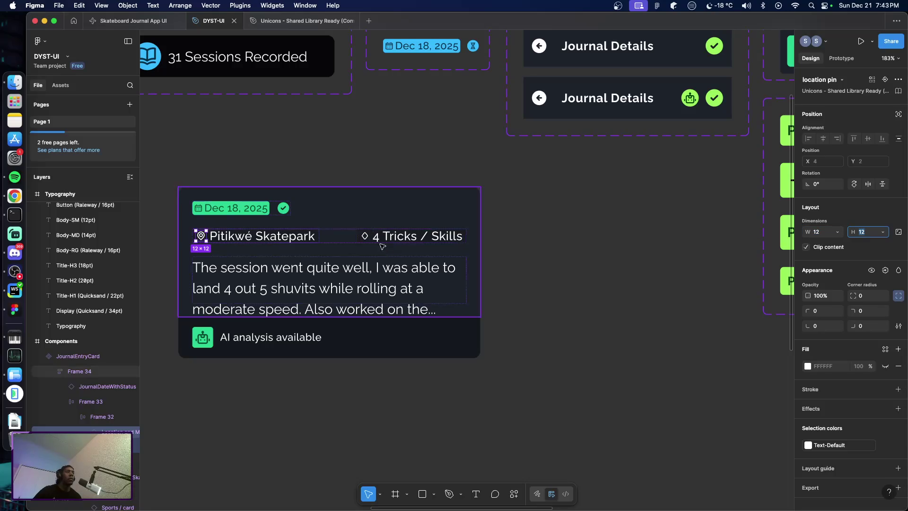
Resize the icon beside '4 Tricks / Skills' to 12×12
{"action": "left_click", "coordinate": [363, 240]}
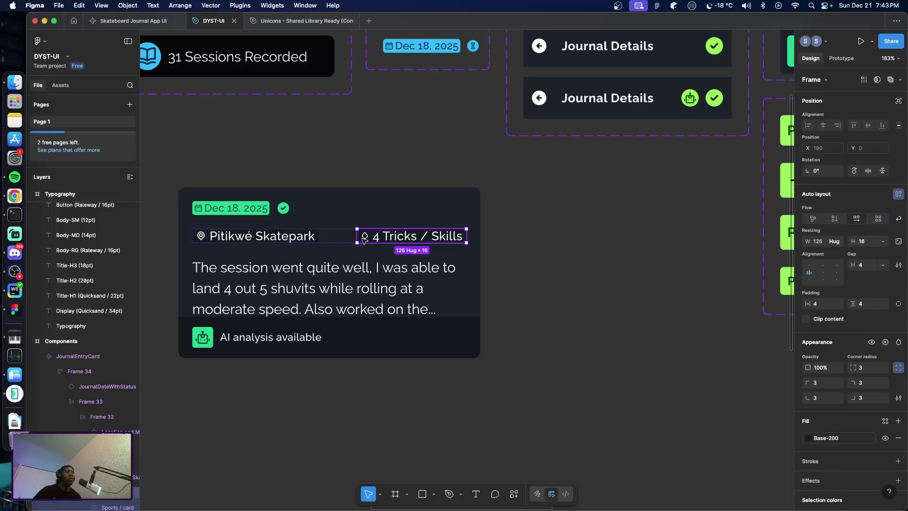
{"action": "double_click", "coordinate": [364, 237]}
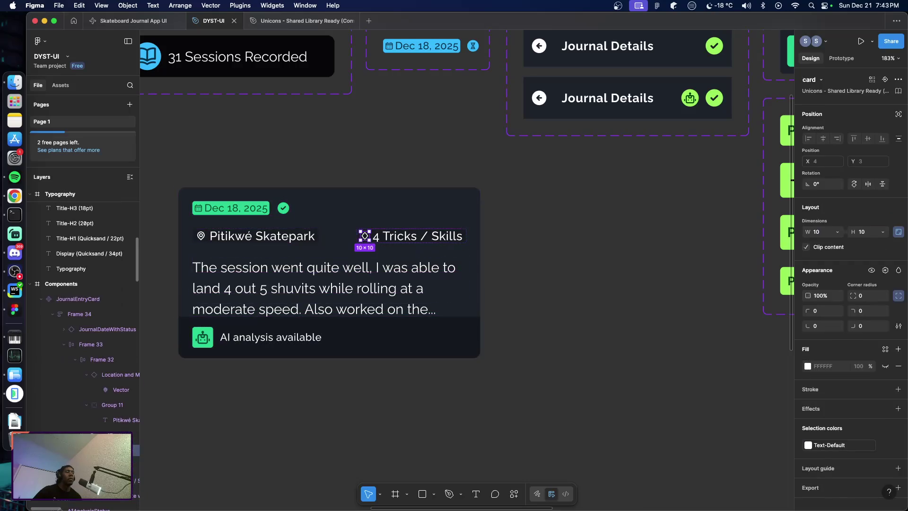
{"action": "left_click", "coordinate": [822, 236]}
{"action": "type", "text": "12"}
{"action": "key", "text": "Tab"}
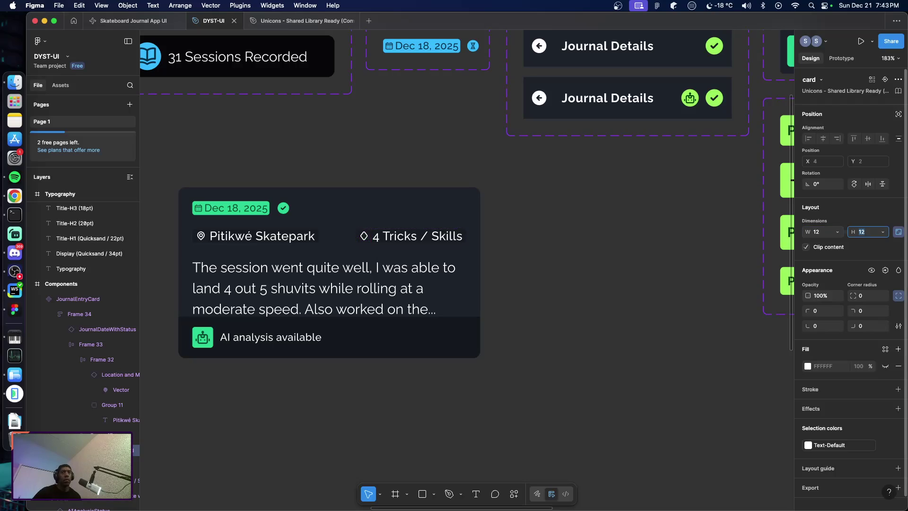
{"action": "left_click", "coordinate": [577, 252]}
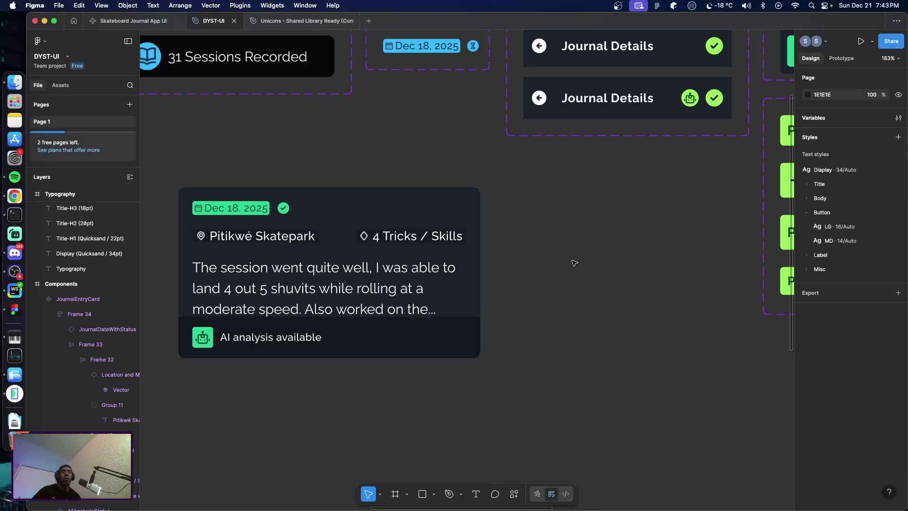
Stretch the JournalEntryCard component taller to 348×216
{"action": "scroll", "coordinate": [567, 263], "scroll_direction": "down", "scroll_amount": 2, "text": "ctrl"}
{"action": "scroll", "coordinate": [543, 262], "scroll_direction": "down", "scroll_amount": 2, "text": "ctrl"}
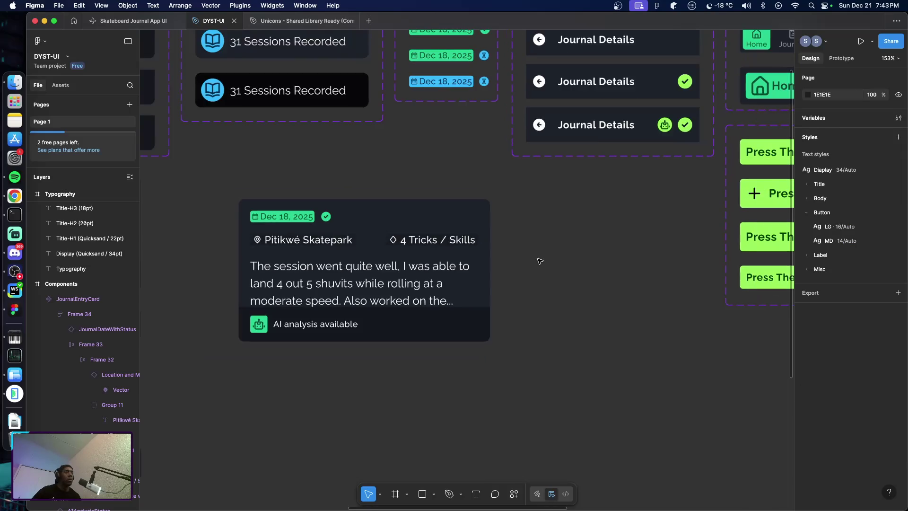
{"action": "left_click", "coordinate": [481, 303]}
{"action": "left_click_drag", "start_coordinate": [466, 341], "coordinate": [465, 353]}
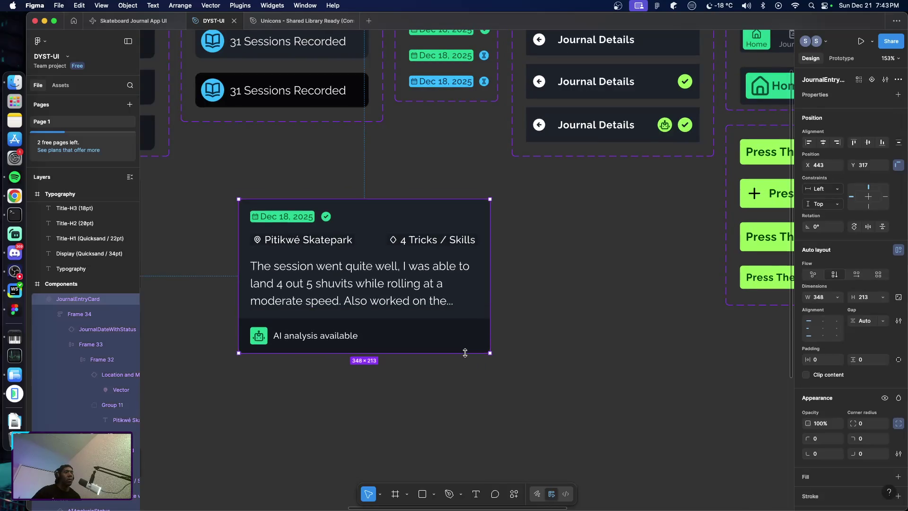
{"action": "left_click", "coordinate": [550, 319]}
Pan the canvas over to the iPhone 16 Pro Max - 1 frame
{"action": "scroll", "coordinate": [544, 316], "scroll_direction": "right", "scroll_amount": 5}
{"action": "scroll", "coordinate": [520, 310], "scroll_direction": "right", "scroll_amount": 5}
{"action": "scroll", "coordinate": [505, 306], "scroll_direction": "right", "scroll_amount": 5}
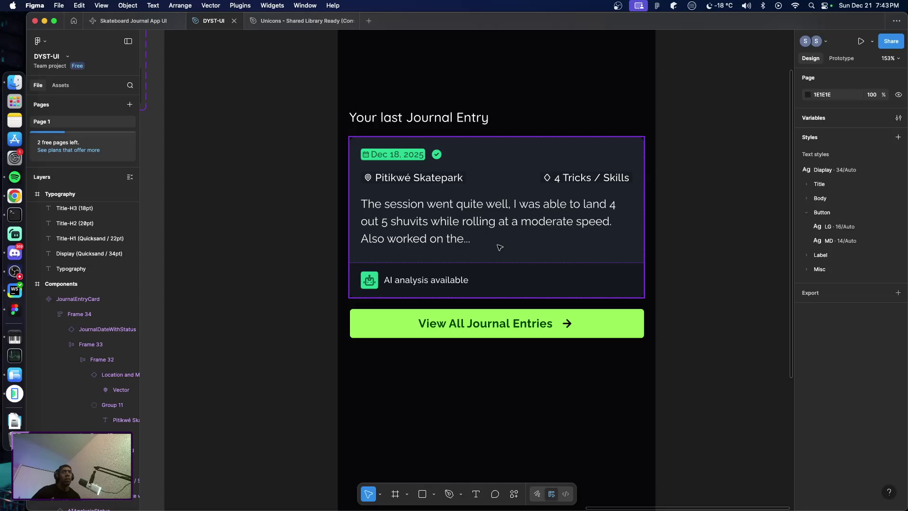
{"action": "scroll", "coordinate": [492, 265], "scroll_direction": "up", "scroll_amount": 3}
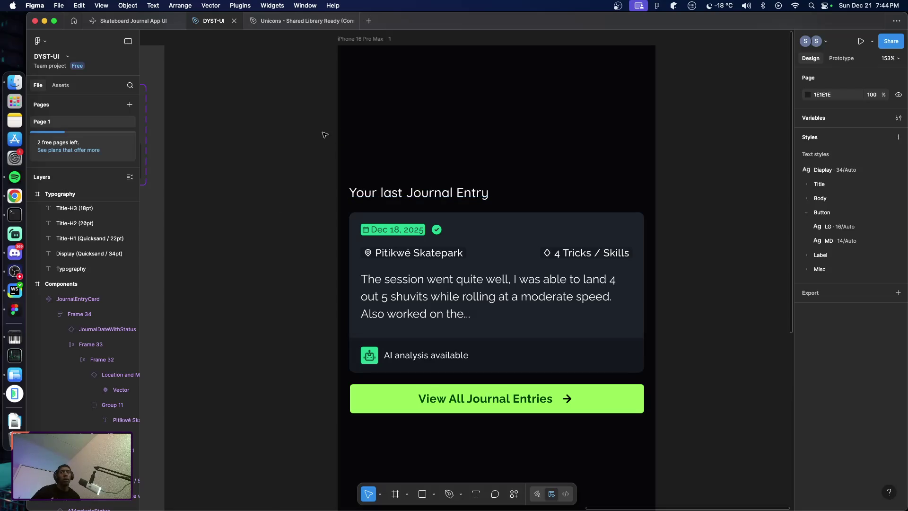
{"action": "key", "text": "h"}
{"action": "key", "text": "t"}
{"action": "left_click", "coordinate": [359, 71]}
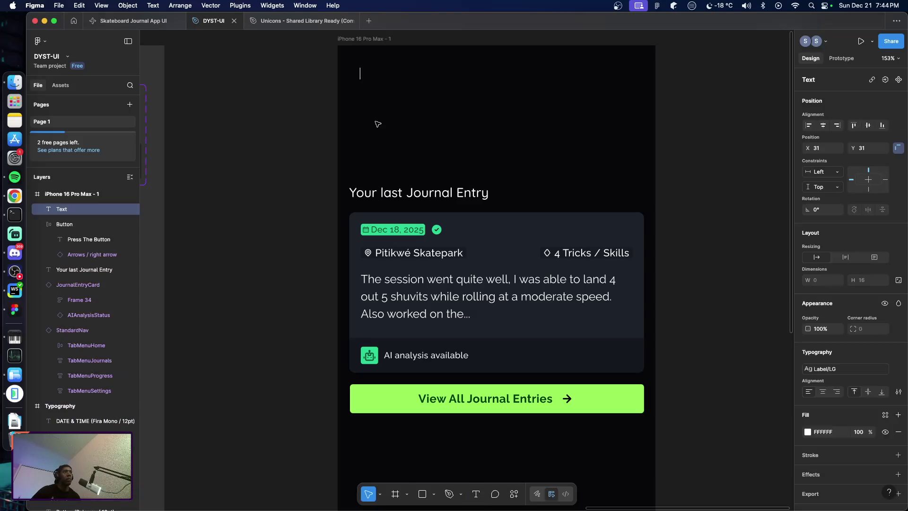
{"action": "type", "text": "Hi"}
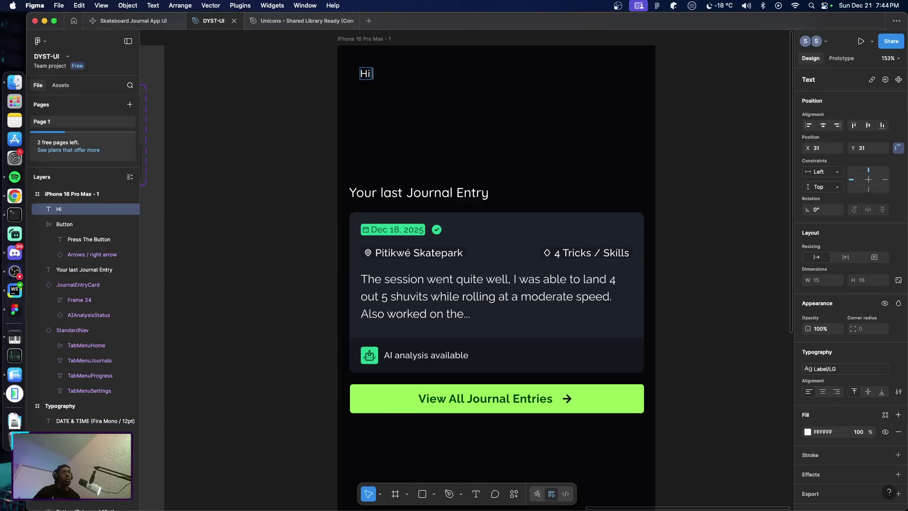
{"action": "type", "text": " @Sai"}
{"action": "key", "text": "BackSpace"}
{"action": "key", "text": "BackSpace"}
{"action": "key", "text": "BackSpace"}
{"action": "type", "text": "saifor"}
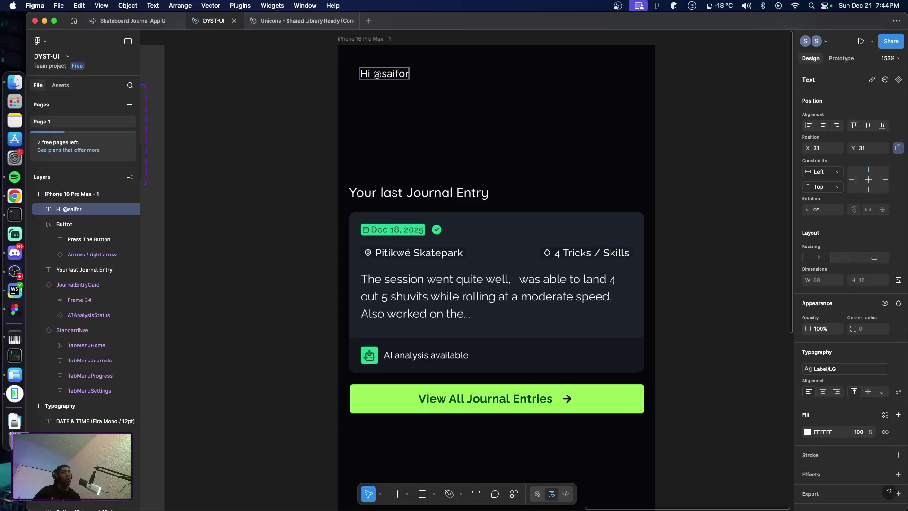
{"action": "type", "text": "ceone"}
{"action": "key", "text": "Escape"}
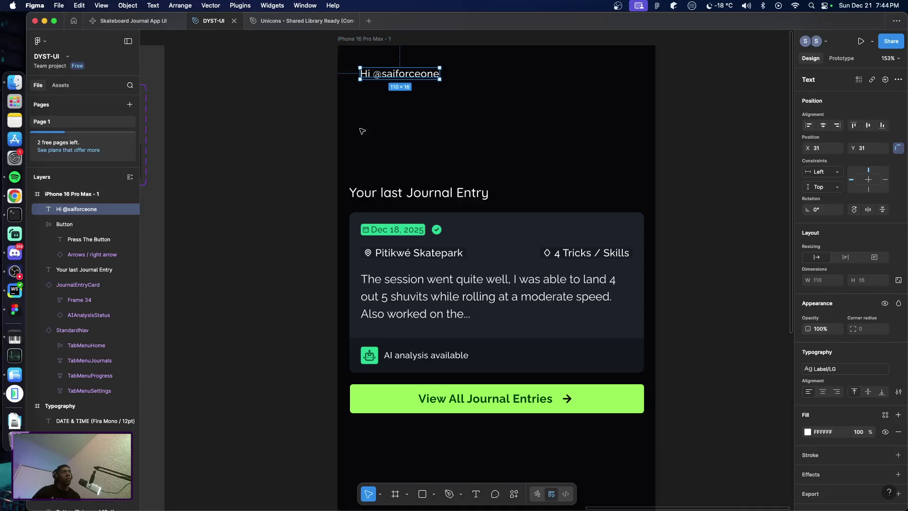
{"action": "left_click_drag", "start_coordinate": [386, 74], "coordinate": [379, 71]}
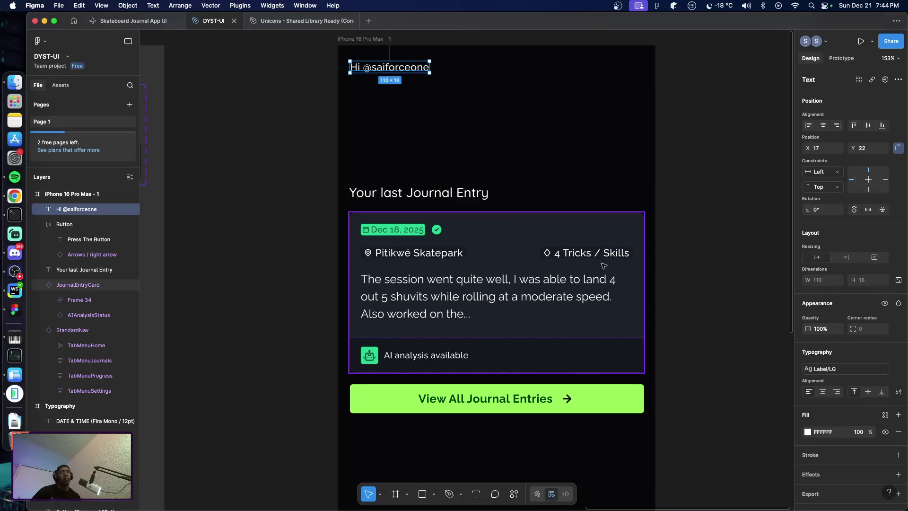
Apply the Misc/StylishHeader text style to the greeting
{"action": "left_click", "coordinate": [820, 370]}
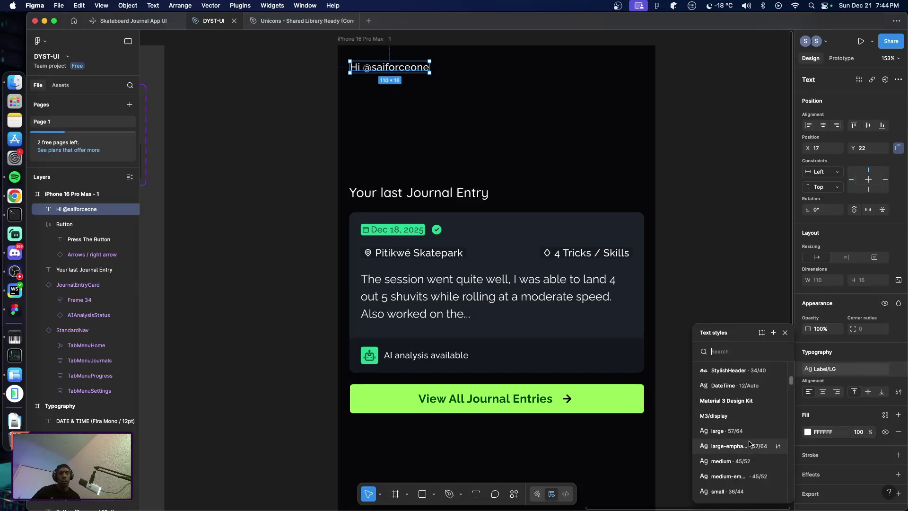
{"action": "scroll", "coordinate": [745, 430], "scroll_direction": "up", "scroll_amount": 1}
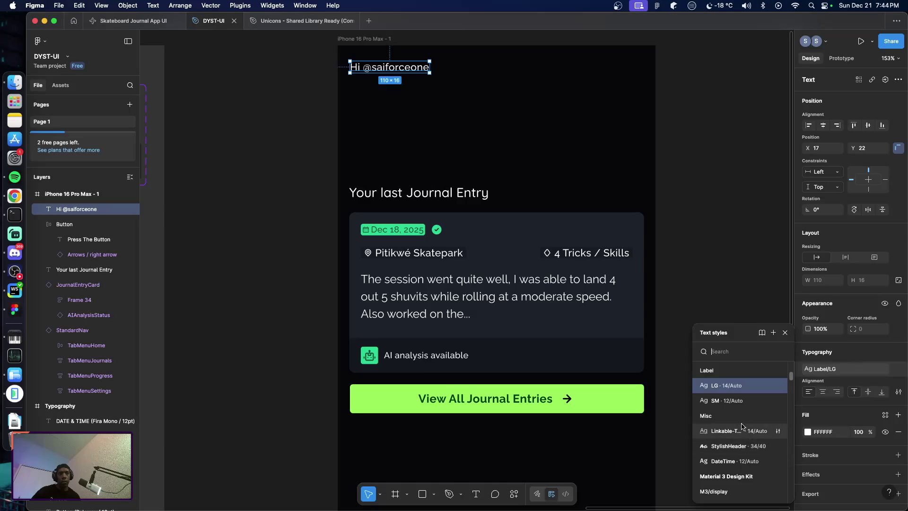
{"action": "left_click", "coordinate": [738, 446]}
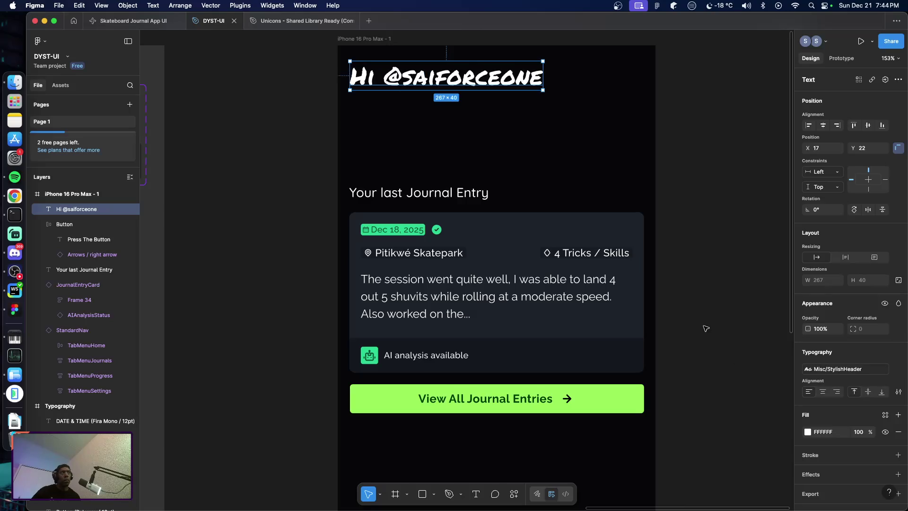
{"action": "scroll", "coordinate": [706, 321], "scroll_direction": "up", "scroll_amount": 2}
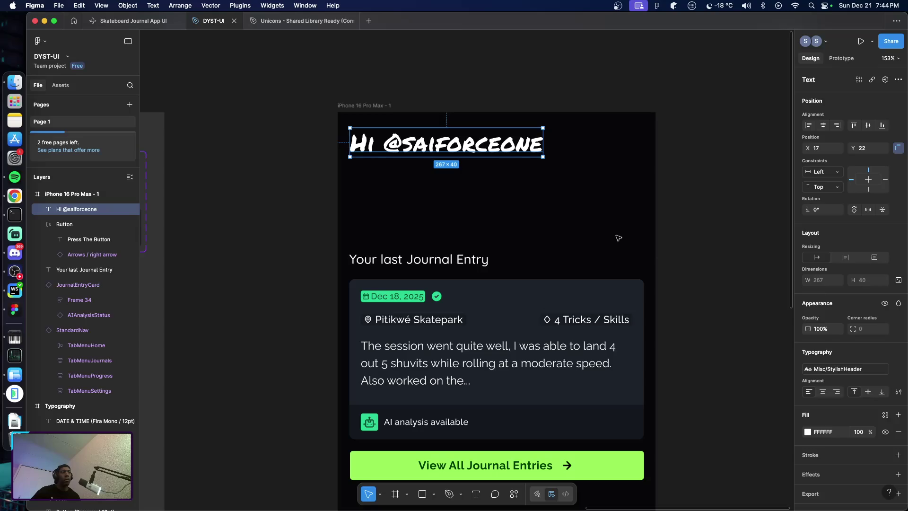
Nudge the greeting into place at X 16, Y 16
{"action": "left_click", "coordinate": [300, 187]}
{"action": "left_click", "coordinate": [396, 153]}
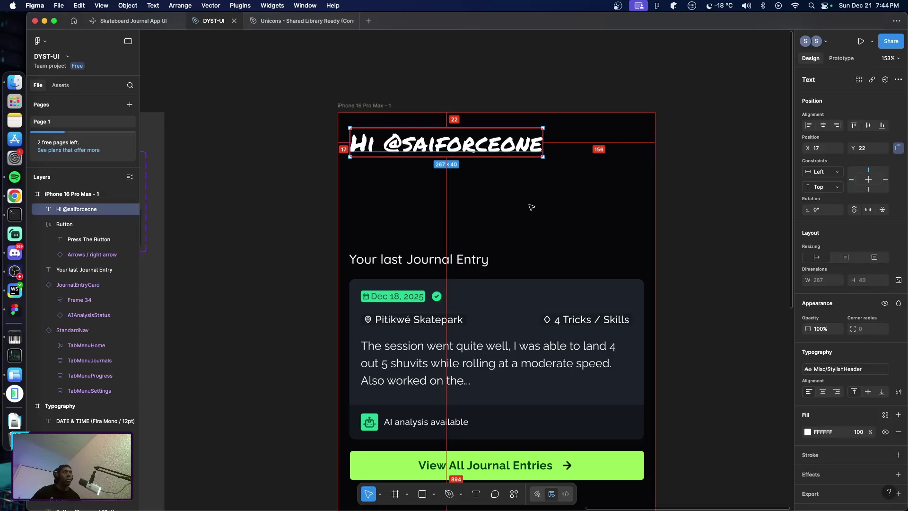
{"action": "key", "text": "Left"}
{"action": "key", "text": "Up"}
{"action": "key", "text": "Up"}
{"action": "key", "text": "Up"}
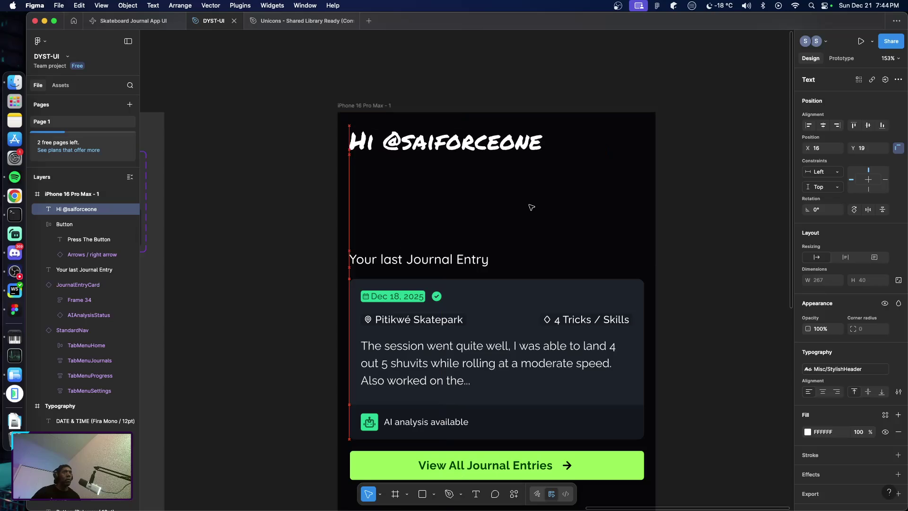
{"action": "key", "text": "Up"}
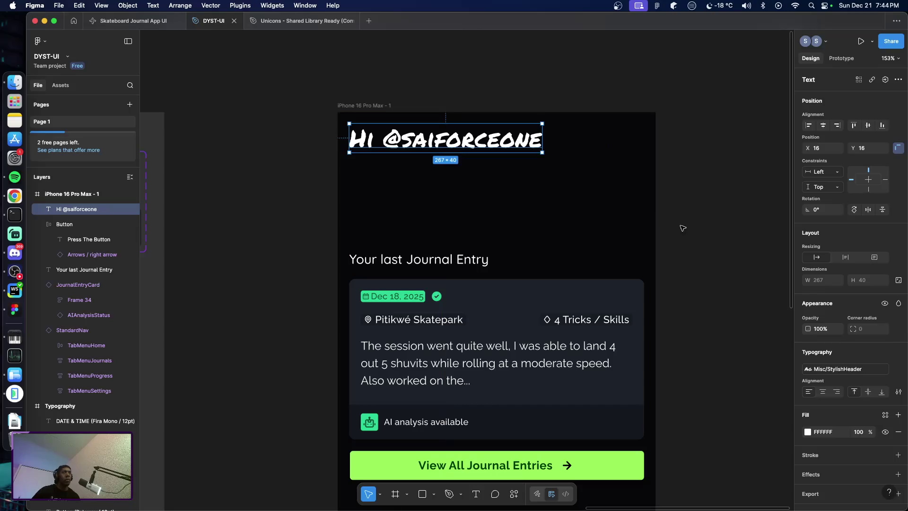
{"action": "left_click", "coordinate": [695, 232]}
Select the heading, JournalEntryCard and View All button and nudge them up under the greeting
{"action": "left_click", "coordinate": [485, 322]}
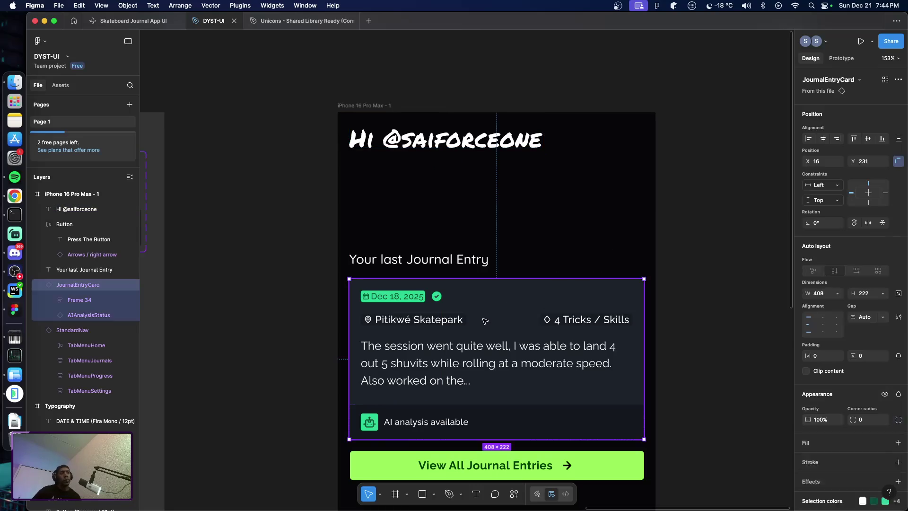
{"action": "left_click", "coordinate": [441, 264]}
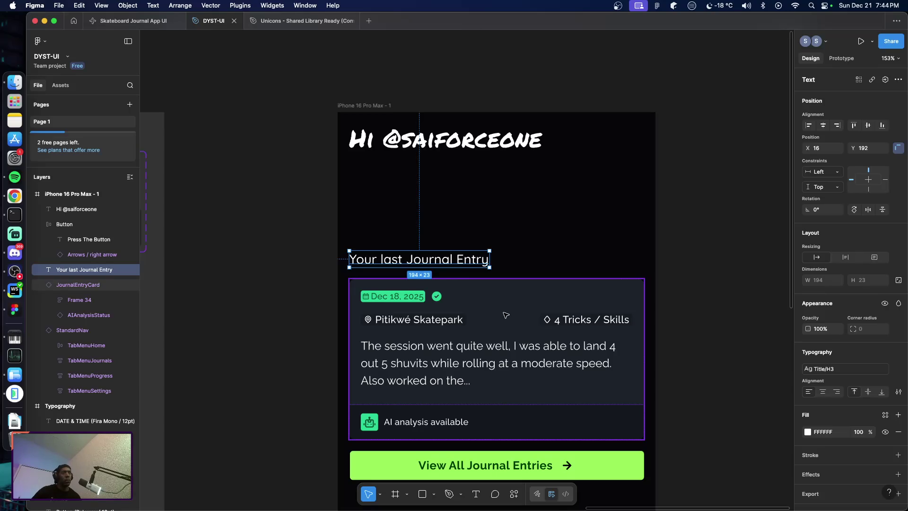
{"action": "left_click", "coordinate": [505, 315], "text": "shift"}
{"action": "left_click", "coordinate": [497, 466], "text": "shift"}
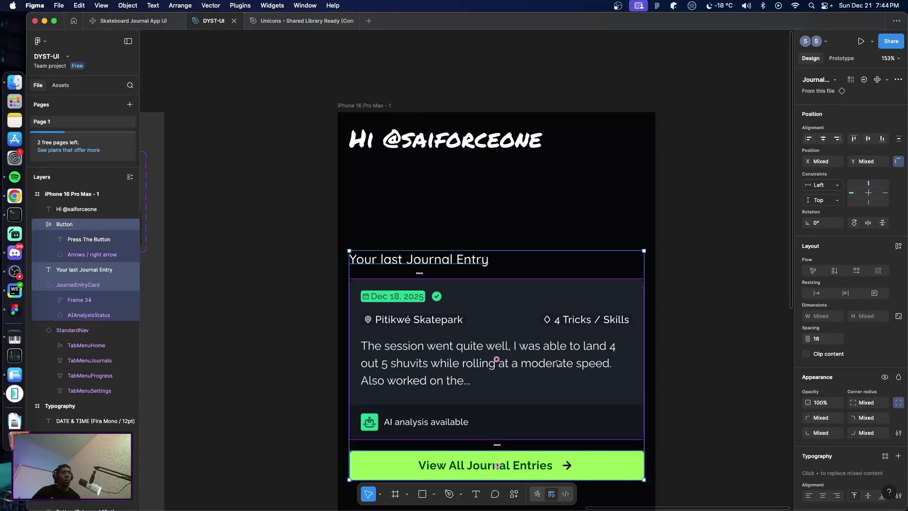
{"action": "key", "text": "shift+Up"}
{"action": "key", "text": "shift+Up"}
{"action": "key", "text": "shift+Up"}
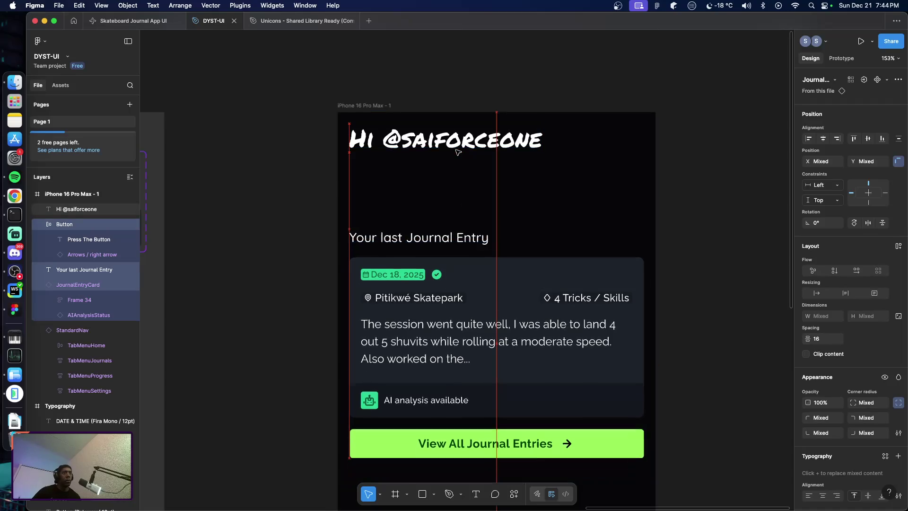
{"action": "key", "text": "shift+Up"}
{"action": "key", "text": "shift+Up"}
{"action": "key", "text": "shift+Up"}
{"action": "key", "text": "shift+Up"}
{"action": "key", "text": "shift+Up"}
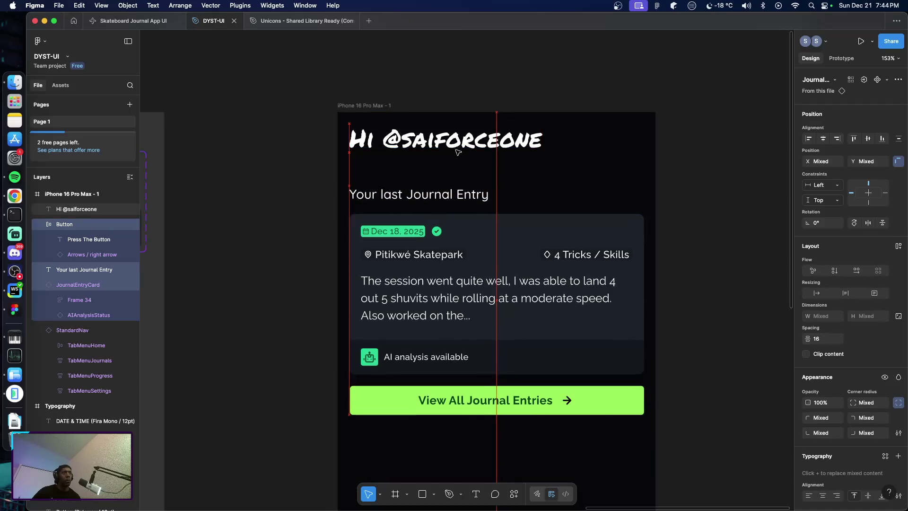
{"action": "key", "text": "Up"}
{"action": "key", "text": "Up"}
{"action": "key", "text": "Up"}
{"action": "key", "text": "shift+Up"}
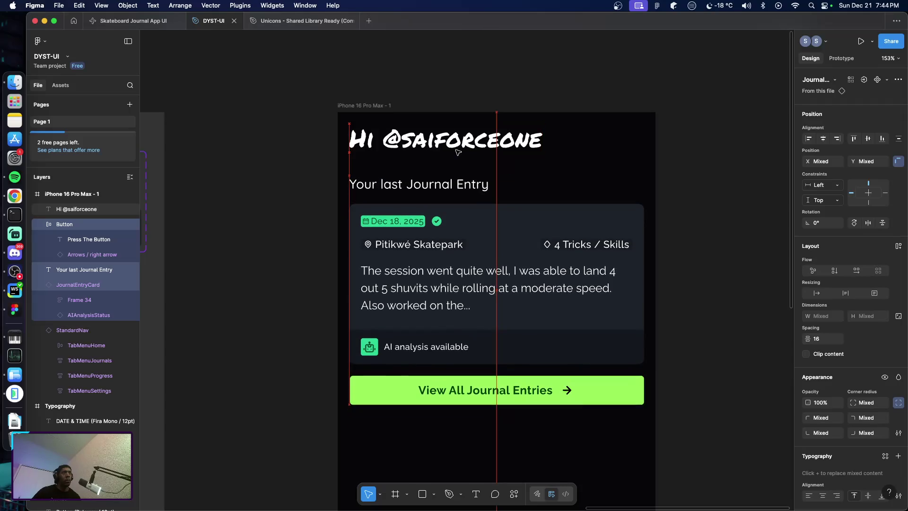
{"action": "key", "text": "Up"}
{"action": "left_click", "coordinate": [305, 208]}
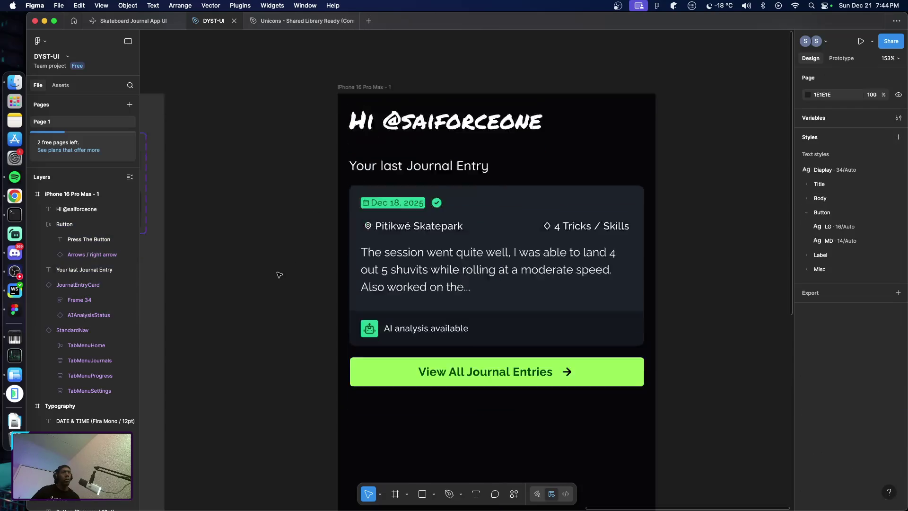
Zoom out to review the phone screen layout around the Your last Journal Entry heading
{"action": "scroll", "coordinate": [284, 274], "scroll_direction": "down", "scroll_amount": 5}
{"action": "scroll", "coordinate": [289, 278], "scroll_direction": "down", "scroll_amount": 2, "text": "ctrl"}
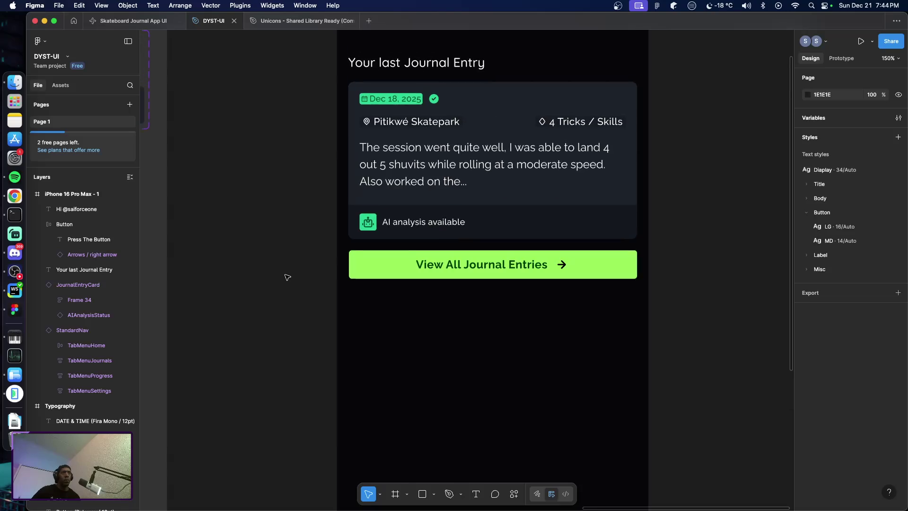
{"action": "scroll", "coordinate": [287, 278], "scroll_direction": "down", "scroll_amount": 2, "text": "ctrl"}
{"action": "scroll", "coordinate": [285, 279], "scroll_direction": "down", "scroll_amount": 2, "text": "ctrl"}
{"action": "scroll", "coordinate": [283, 280], "scroll_direction": "down", "scroll_amount": 2, "text": "ctrl"}
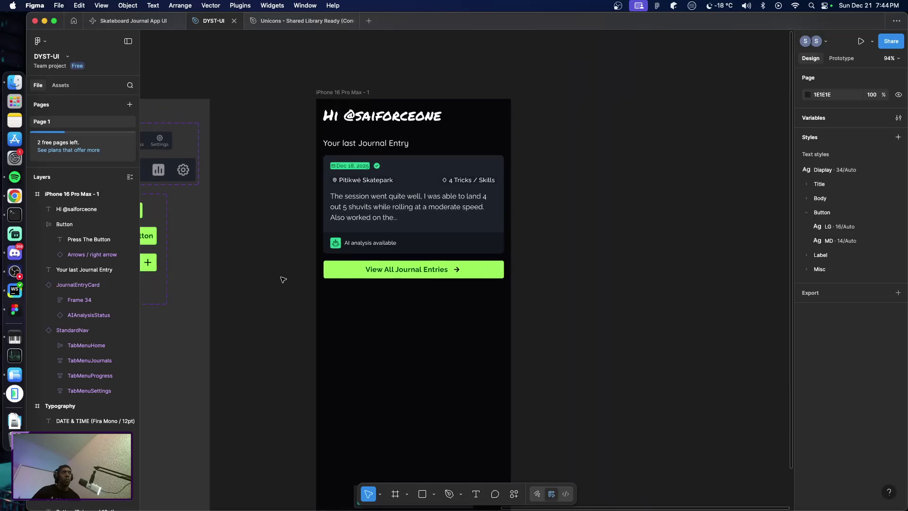
{"action": "scroll", "coordinate": [282, 277], "scroll_direction": "down", "scroll_amount": 2}
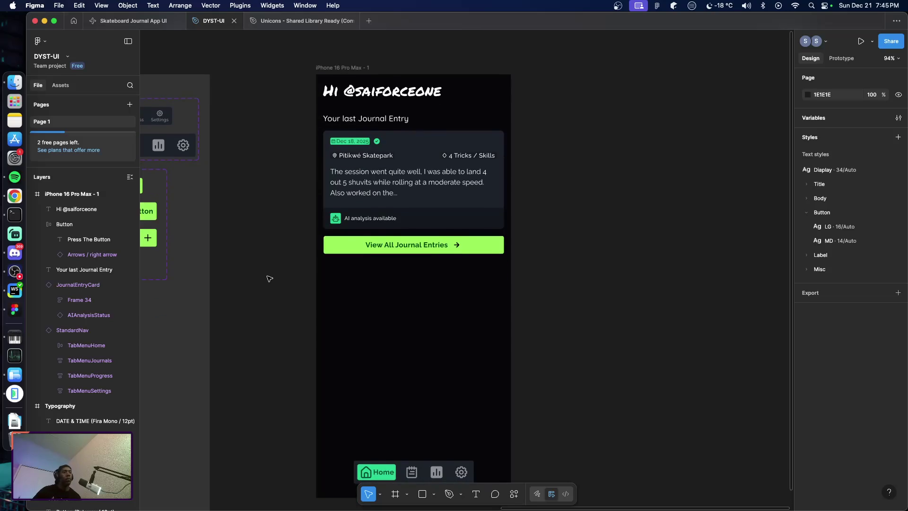
{"action": "scroll", "coordinate": [269, 278], "scroll_direction": "up", "scroll_amount": 1}
{"action": "scroll", "coordinate": [262, 272], "scroll_direction": "left", "scroll_amount": 3}
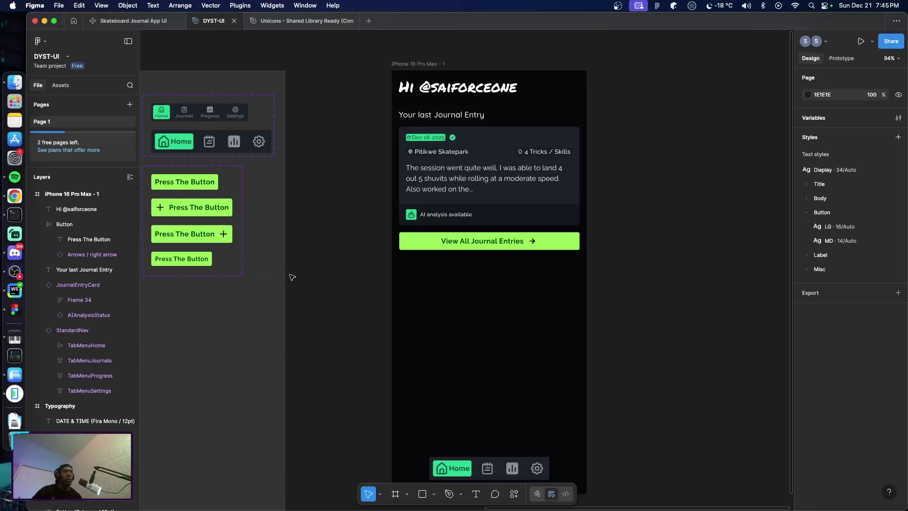
{"action": "left_click", "coordinate": [440, 115]}
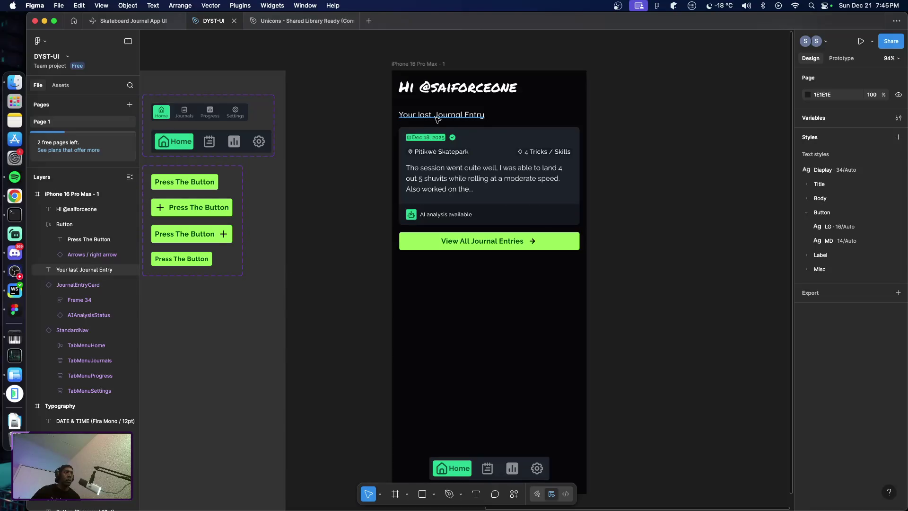
{"action": "left_click", "coordinate": [317, 250]}
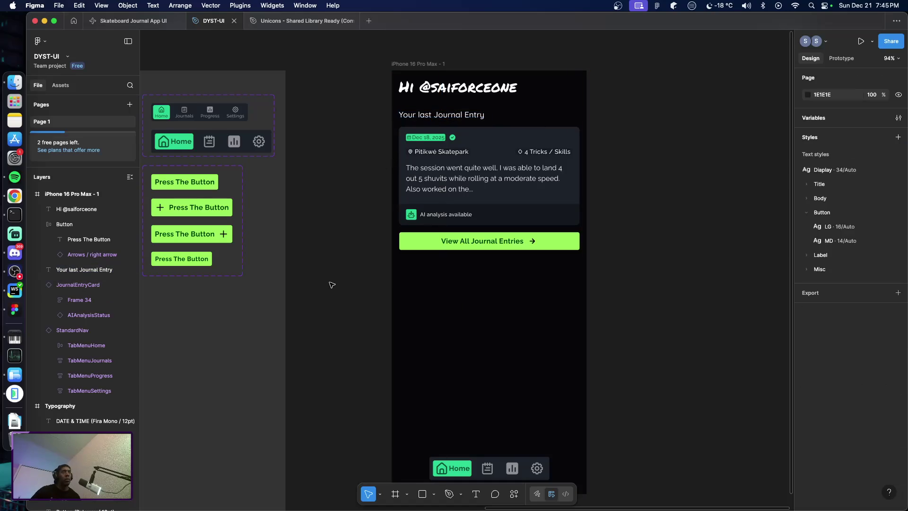
{"action": "scroll", "coordinate": [328, 284], "scroll_direction": "down", "scroll_amount": 1}
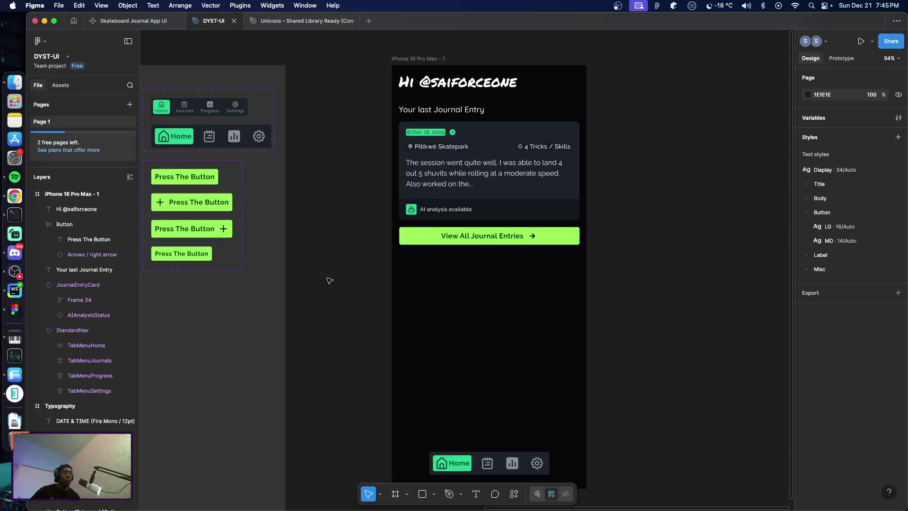
Compare with the Android emulator, then start a text layer below the View All Journal Entries button
{"action": "key", "text": "super+Tab"}
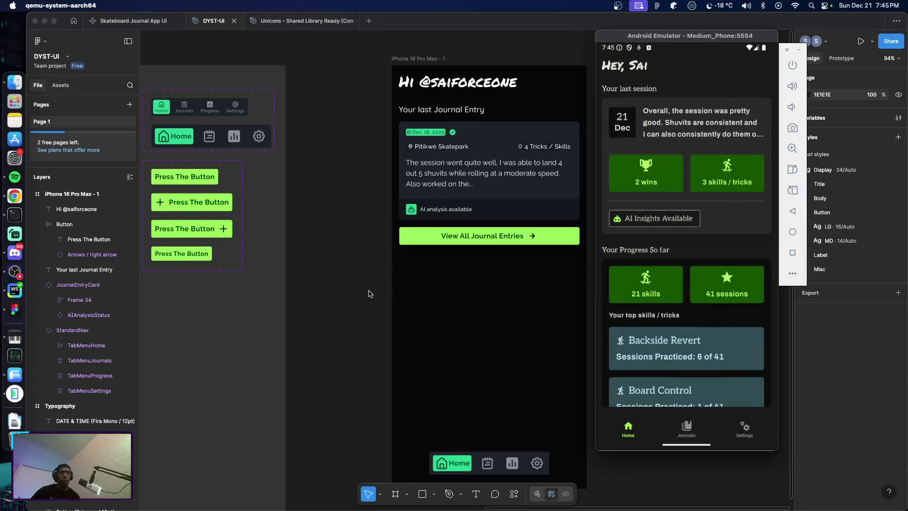
{"action": "left_click", "coordinate": [344, 288]}
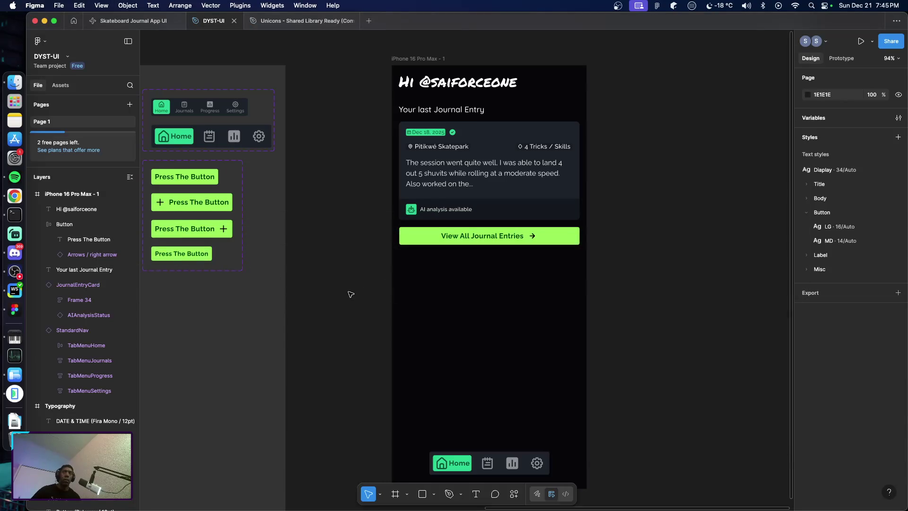
{"action": "key", "text": "t"}
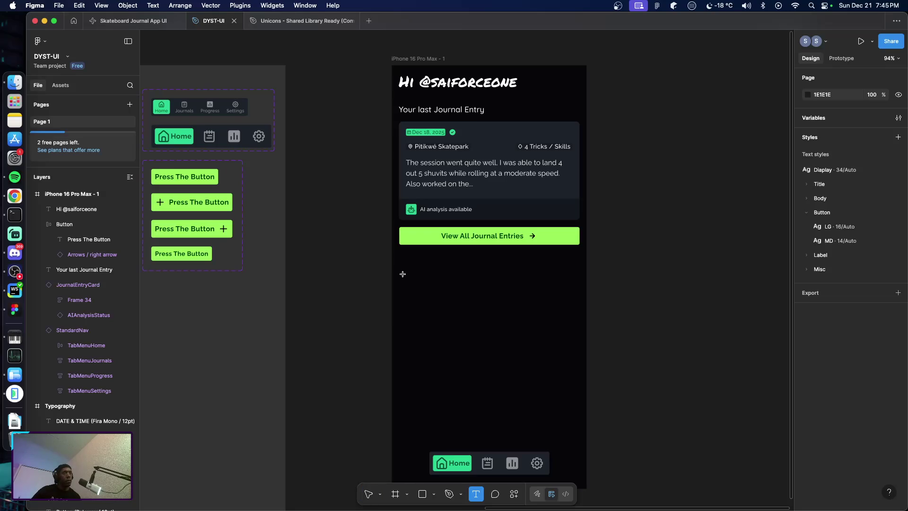
{"action": "left_click", "coordinate": [403, 273]}
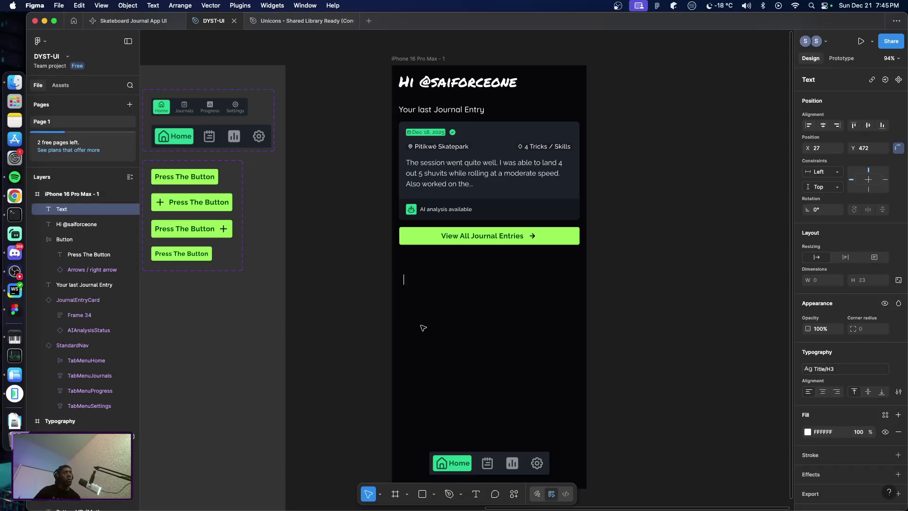
Type 'Your journey so far' and position it at X 17, Y 437 beneath the button
{"action": "type", "text": "Your"}
{"action": "type", "text": " jour"}
{"action": "type", "text": "ne"}
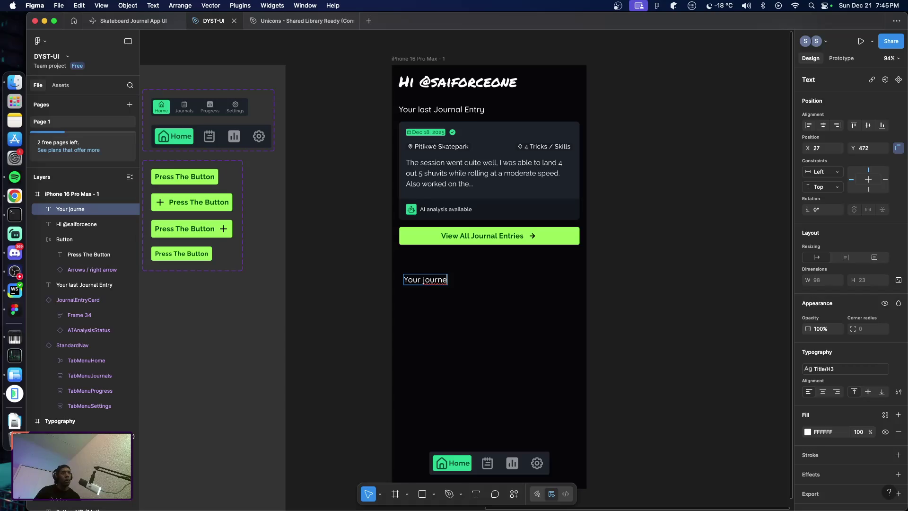
{"action": "type", "text": "y so far"}
{"action": "key", "text": "Escape"}
{"action": "left_click_drag", "start_coordinate": [431, 283], "coordinate": [427, 280]}
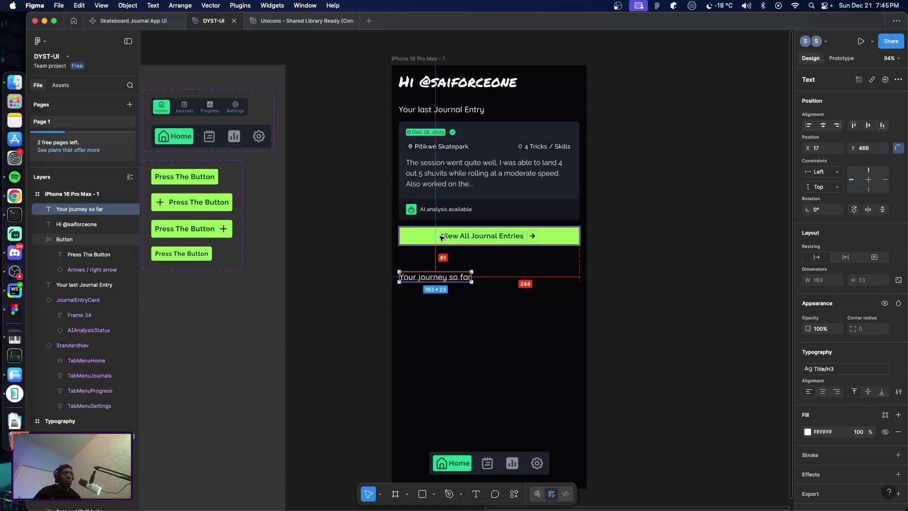
{"action": "key", "text": "shift+Up"}
{"action": "key", "text": "shift+Up"}
{"action": "key", "text": "Down"}
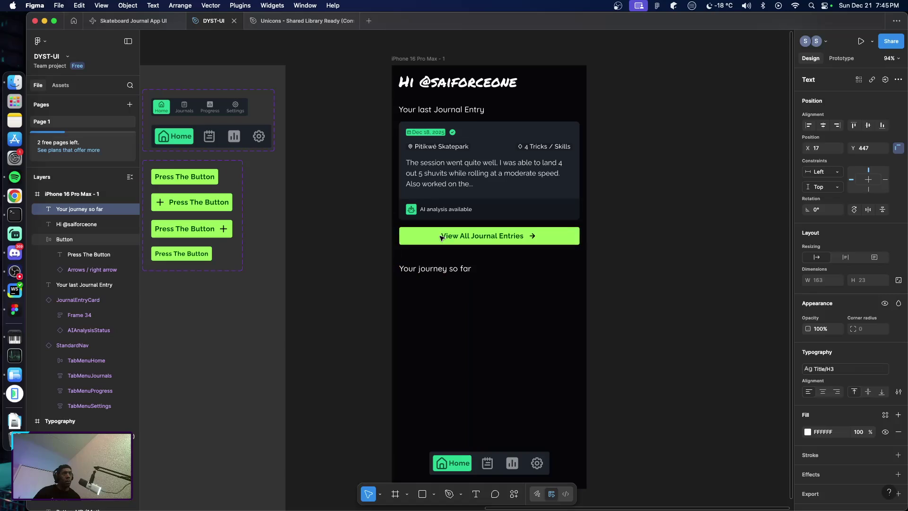
{"action": "key", "text": "shift+Up"}
{"action": "left_click", "coordinate": [636, 312]}
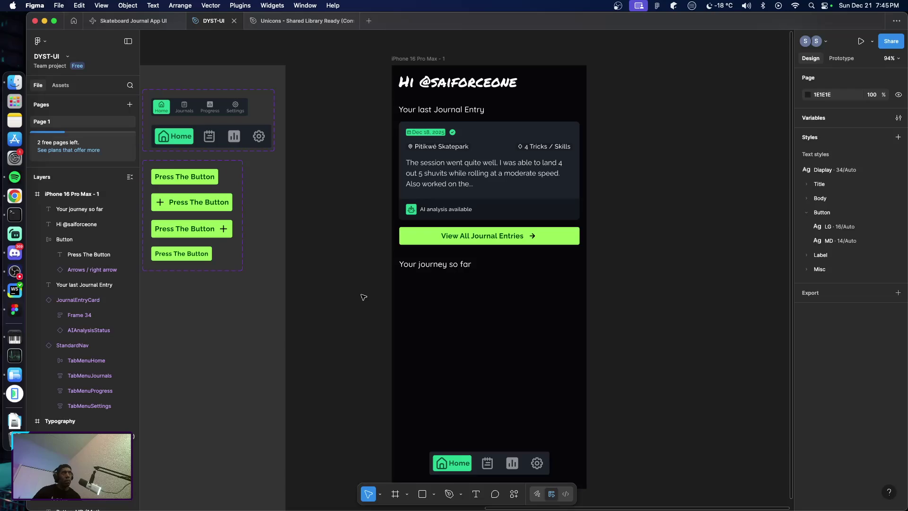
{"action": "left_click", "coordinate": [413, 267]}
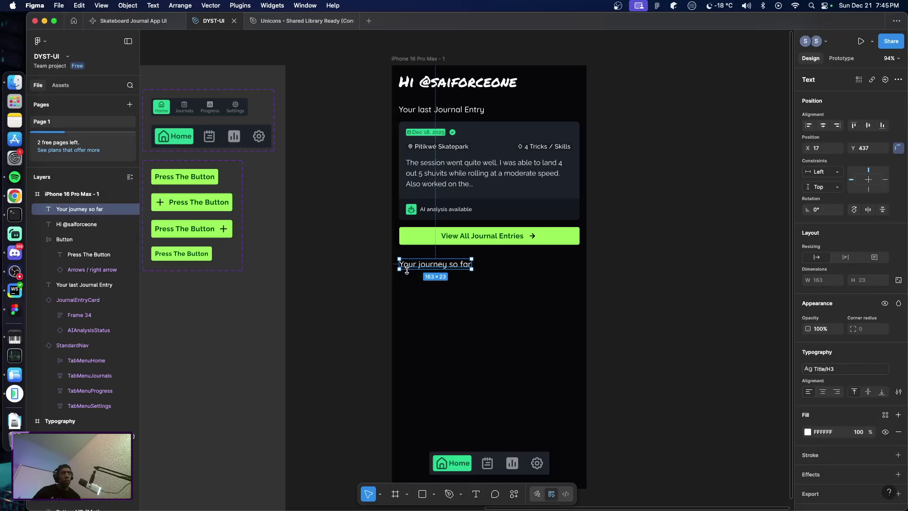
{"action": "left_click", "coordinate": [442, 110]}
{"action": "left_click", "coordinate": [837, 369]}
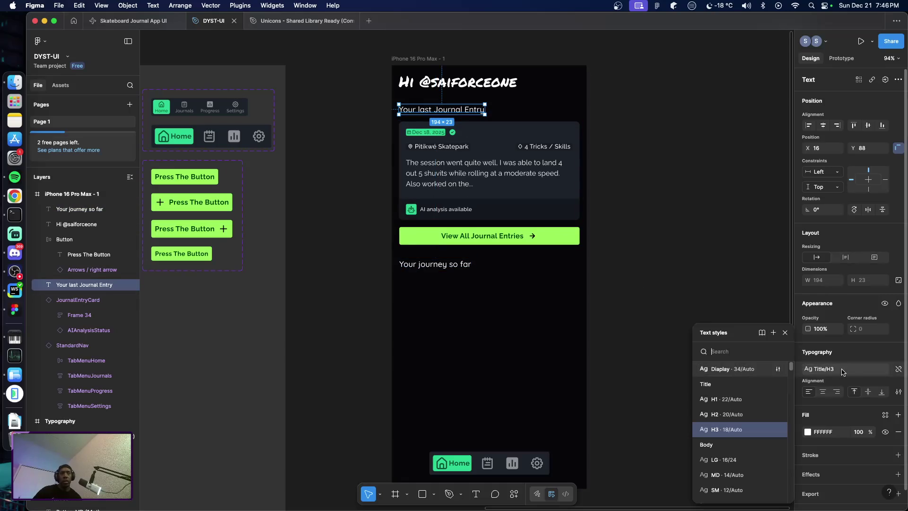
{"action": "left_click", "coordinate": [746, 416]}
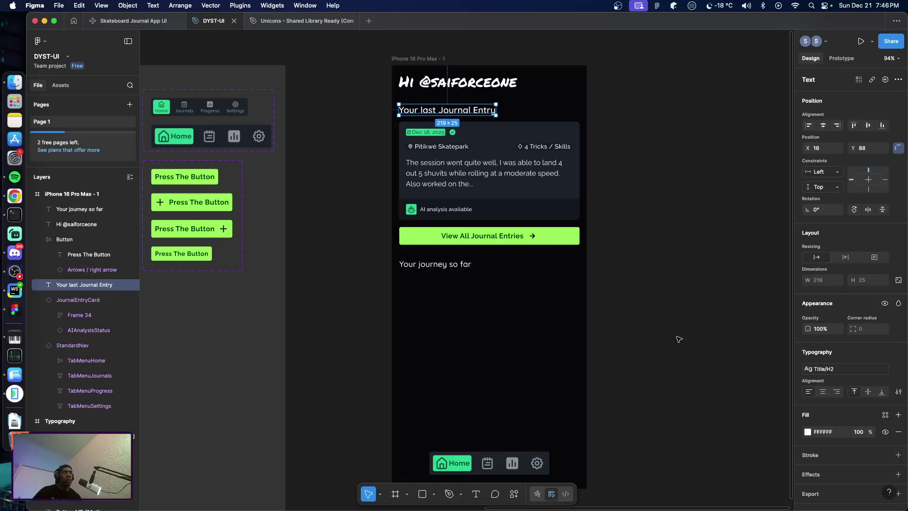
{"action": "left_click", "coordinate": [431, 266]}
{"action": "left_click", "coordinate": [824, 371]}
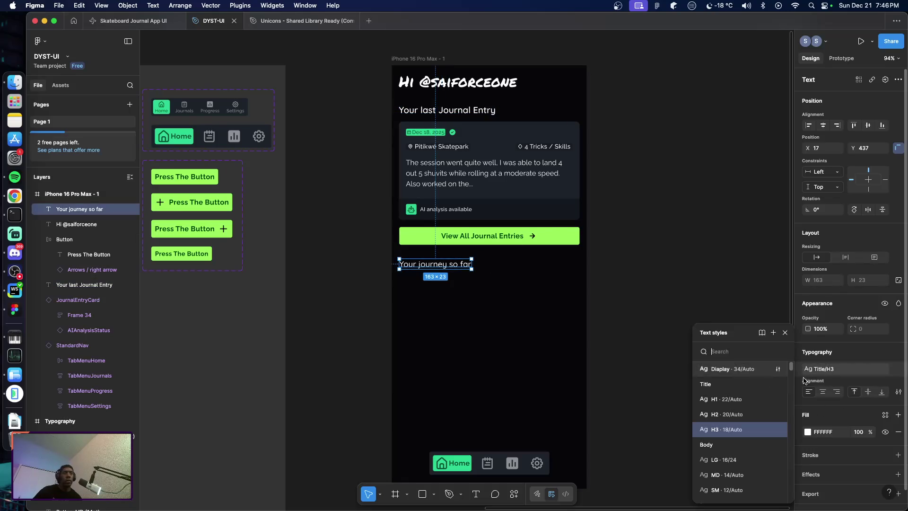
{"action": "left_click", "coordinate": [735, 415]}
{"action": "left_click", "coordinate": [572, 277]}
{"action": "left_click", "coordinate": [443, 112]}
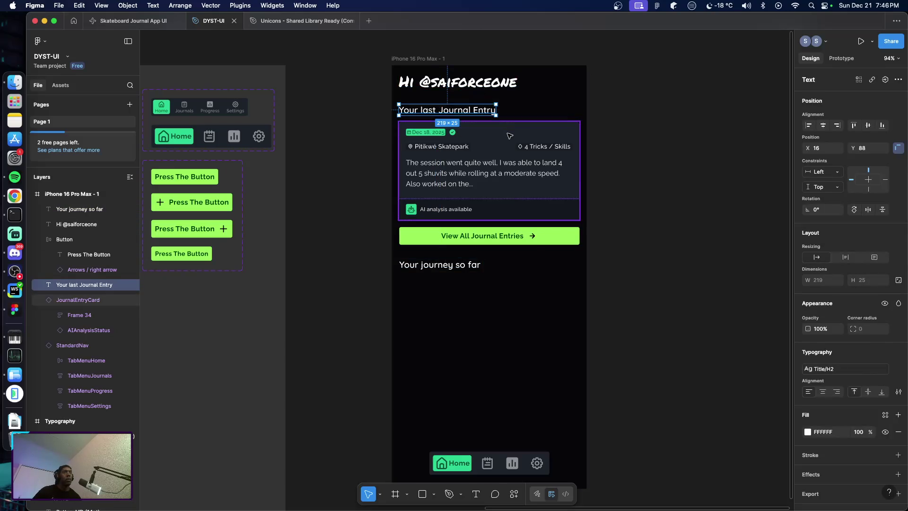
{"action": "left_click", "coordinate": [508, 208]}
{"action": "left_click", "coordinate": [569, 245], "text": "shift"}
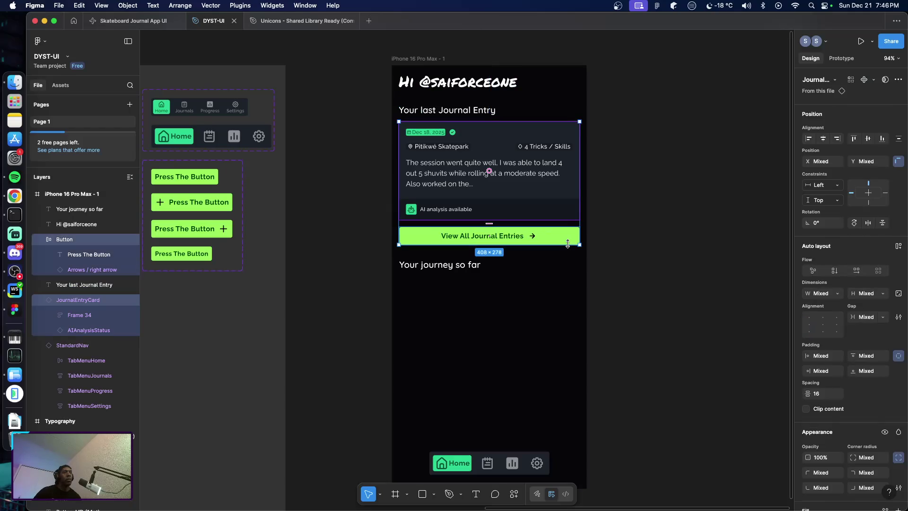
{"action": "left_click", "coordinate": [539, 279]}
{"action": "left_click", "coordinate": [447, 265]}
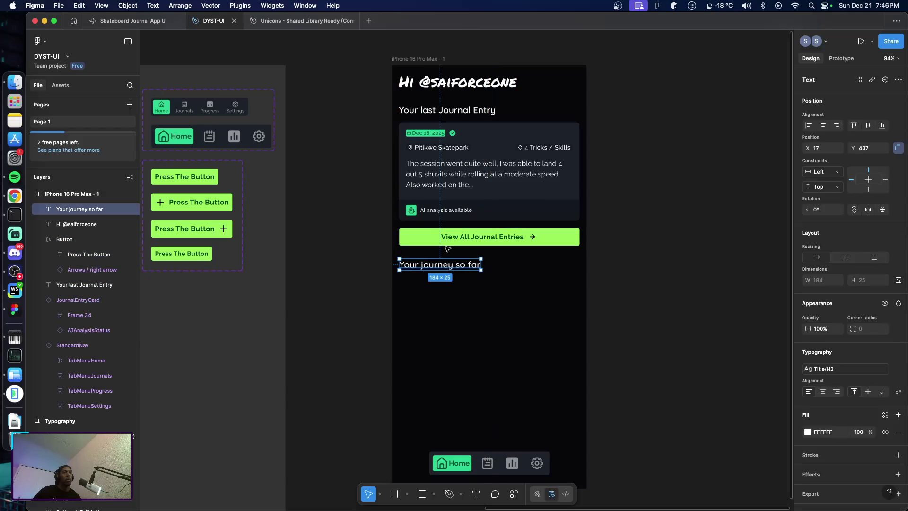
{"action": "left_click", "coordinate": [602, 298]}
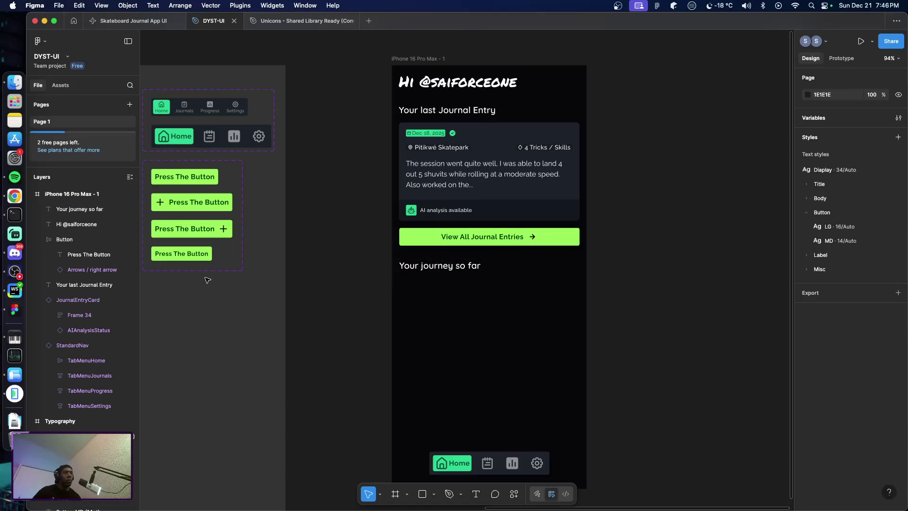
{"action": "scroll", "coordinate": [208, 280], "scroll_direction": "left", "scroll_amount": 2}
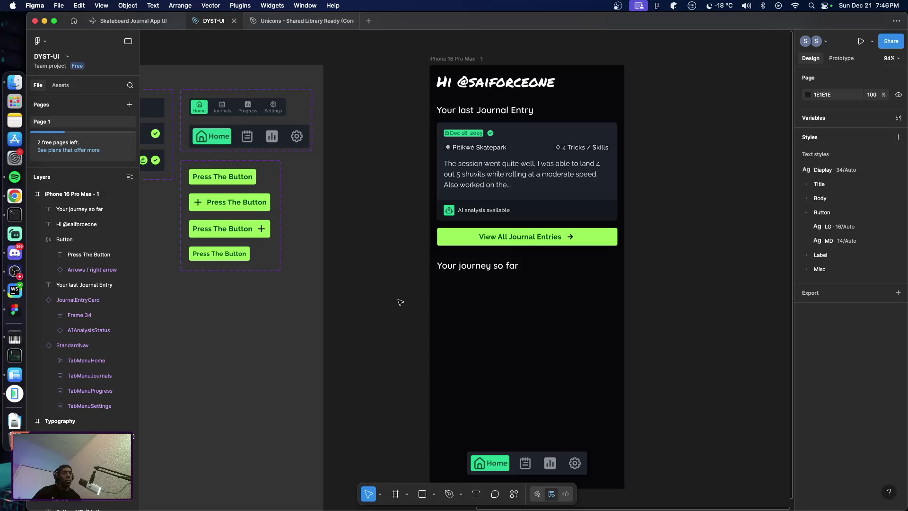
{"action": "key", "text": "super+Tab"}
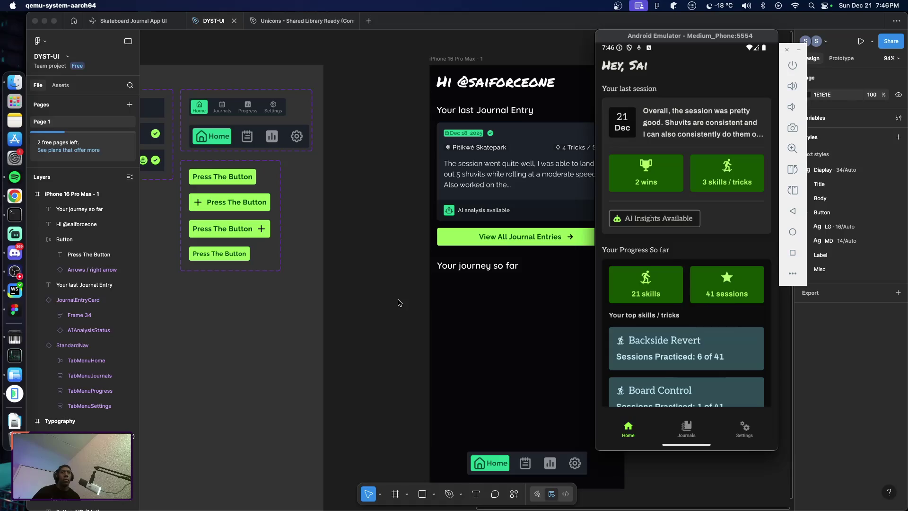
{"action": "key", "text": "super+Tab"}
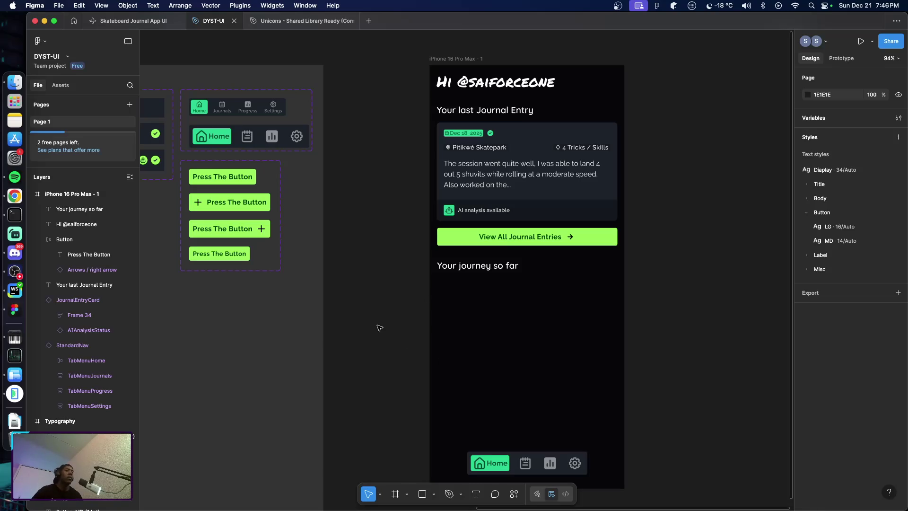
{"action": "scroll", "coordinate": [385, 323], "scroll_direction": "down", "scroll_amount": 5}
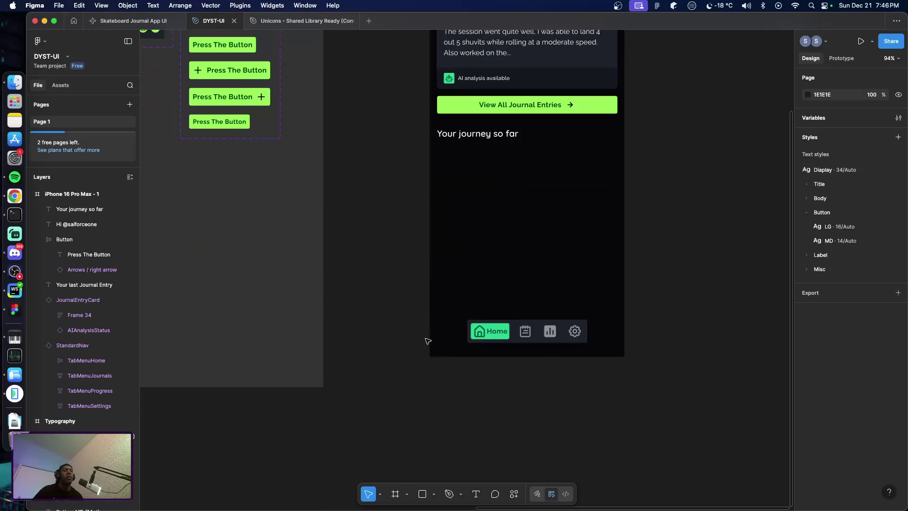
{"action": "scroll", "coordinate": [411, 326], "scroll_direction": "up", "scroll_amount": 3}
{"action": "scroll", "coordinate": [408, 328], "scroll_direction": "up", "scroll_amount": 3}
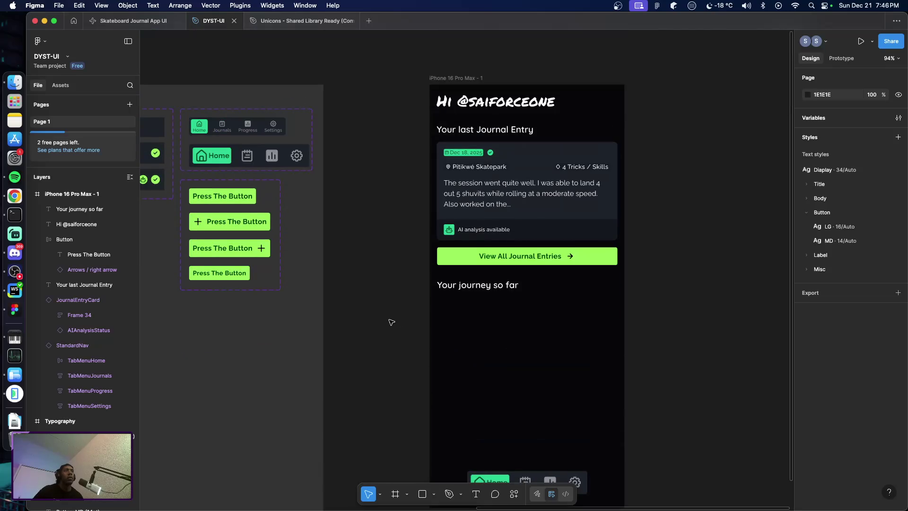
{"action": "scroll", "coordinate": [392, 312], "scroll_direction": "left", "scroll_amount": 7}
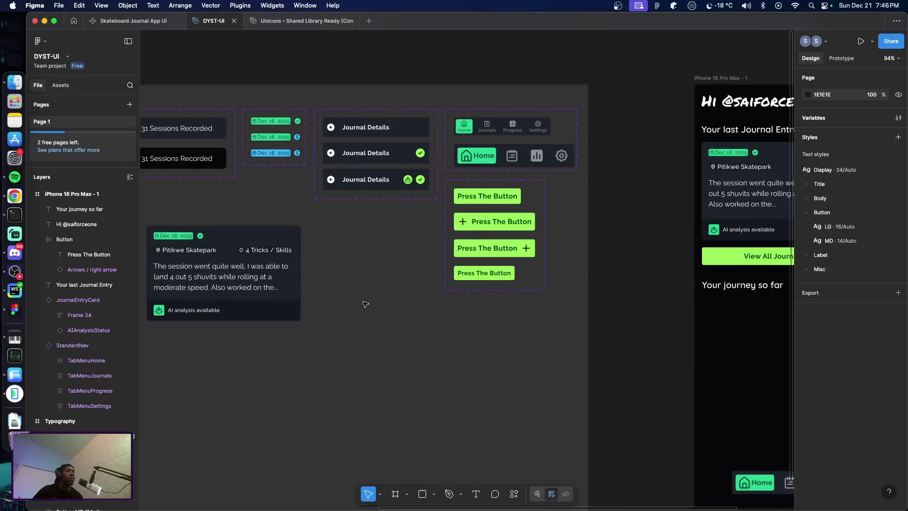
{"action": "scroll", "coordinate": [393, 310], "scroll_direction": "left", "scroll_amount": 1}
{"action": "scroll", "coordinate": [383, 308], "scroll_direction": "left", "scroll_amount": 3}
{"action": "scroll", "coordinate": [380, 308], "scroll_direction": "left", "scroll_amount": 3}
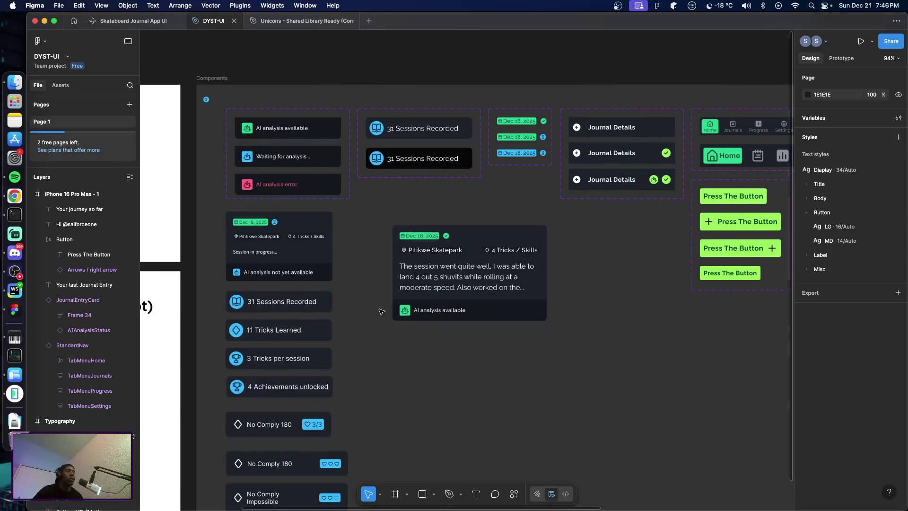
{"action": "left_click", "coordinate": [284, 302]}
{"action": "left_click", "coordinate": [318, 336]}
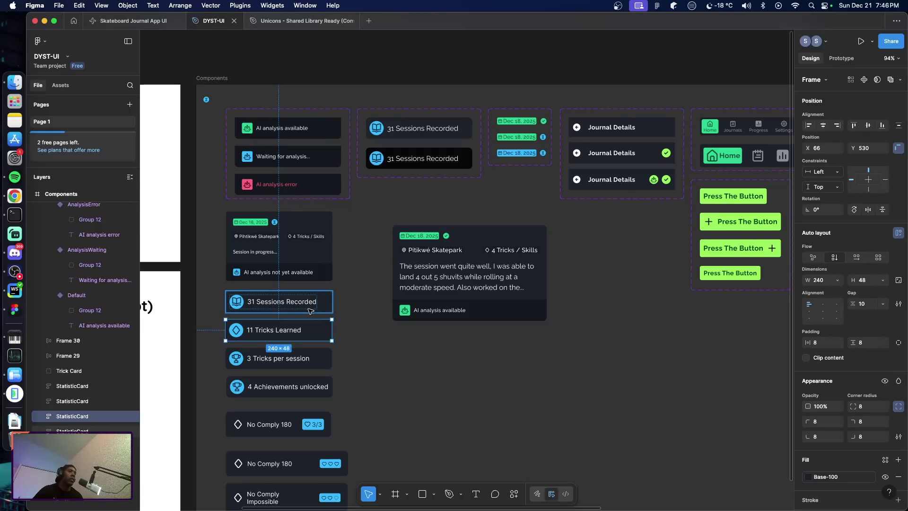
{"action": "left_click", "coordinate": [312, 310]}
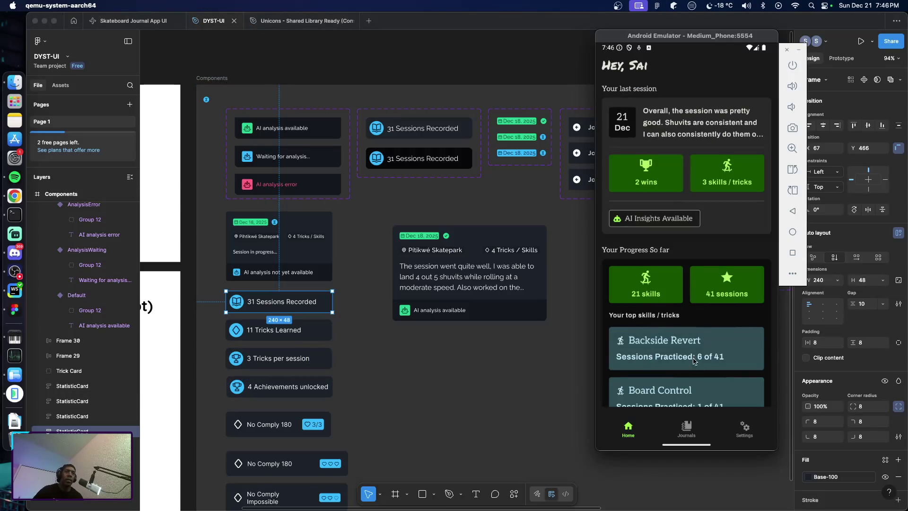
{"action": "scroll", "coordinate": [653, 331], "scroll_direction": "down", "scroll_amount": 2}
{"action": "scroll", "coordinate": [669, 327], "scroll_direction": "up", "scroll_amount": 1}
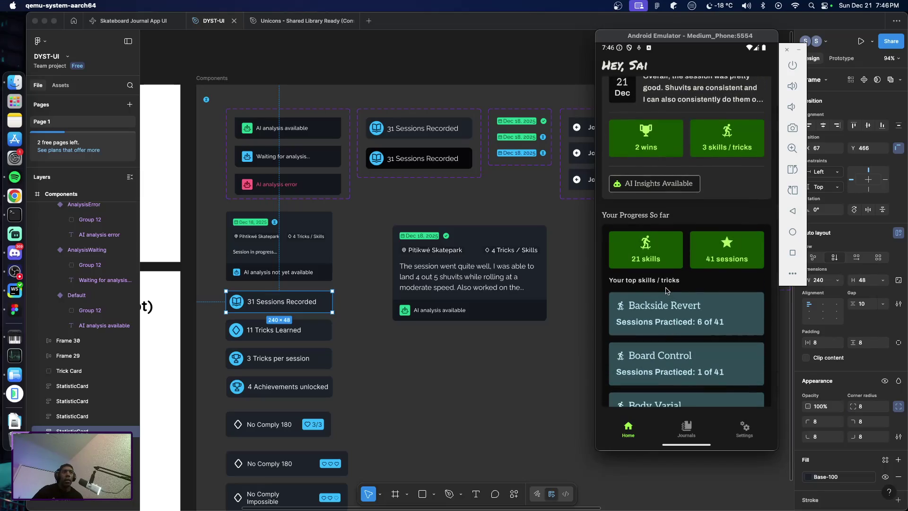
{"action": "left_click_drag", "start_coordinate": [666, 289], "coordinate": [666, 314]}
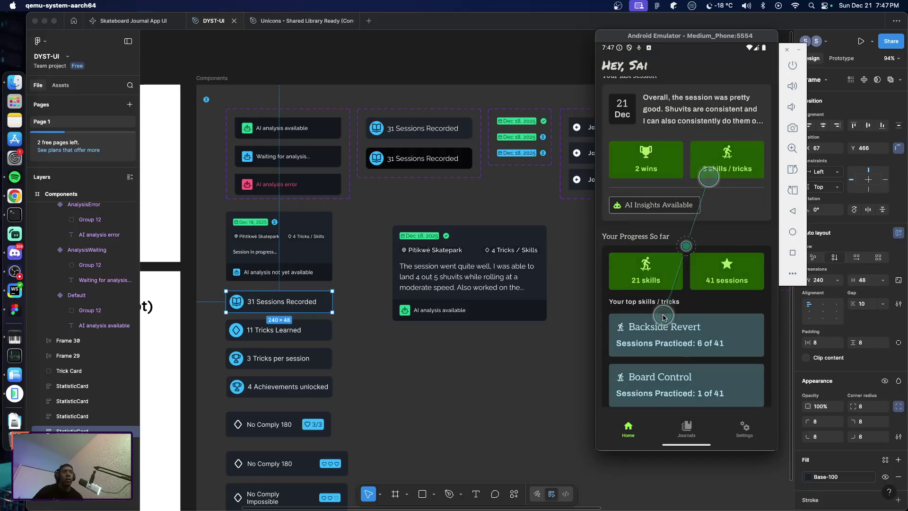
{"action": "left_click", "coordinate": [712, 174]}
{"action": "left_click", "coordinate": [560, 367]}
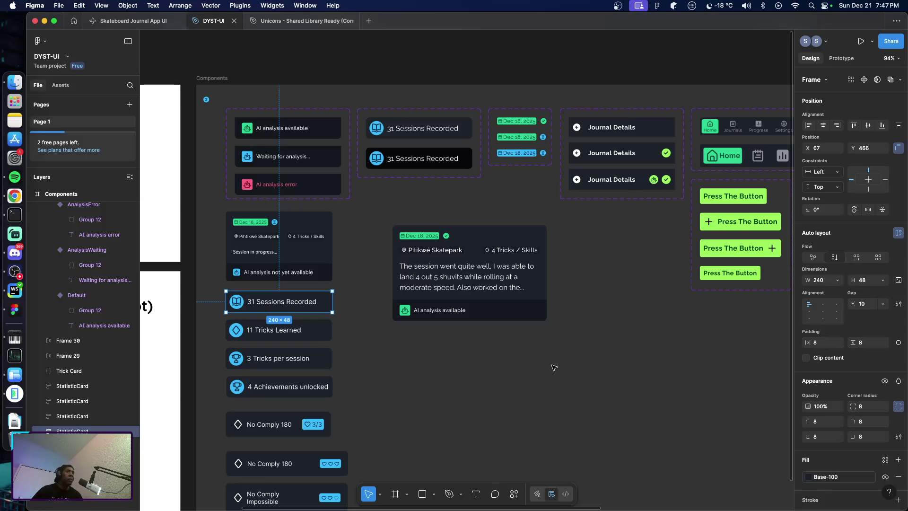
{"action": "scroll", "coordinate": [546, 367], "scroll_direction": "right", "scroll_amount": 3}
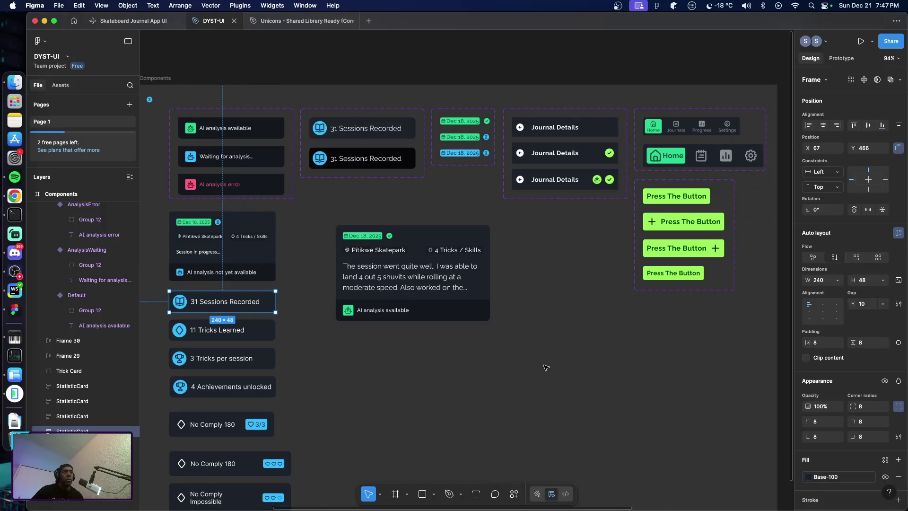
{"action": "scroll", "coordinate": [546, 367], "scroll_direction": "right", "scroll_amount": 1}
{"action": "scroll", "coordinate": [547, 374], "scroll_direction": "right", "scroll_amount": 15}
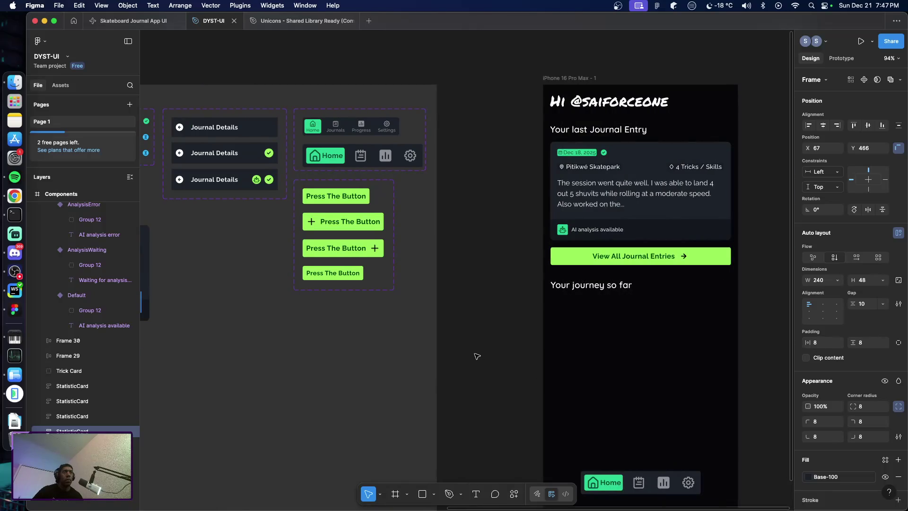
{"action": "scroll", "coordinate": [473, 352], "scroll_direction": "left", "scroll_amount": 2}
{"action": "scroll", "coordinate": [471, 351], "scroll_direction": "left", "scroll_amount": 2}
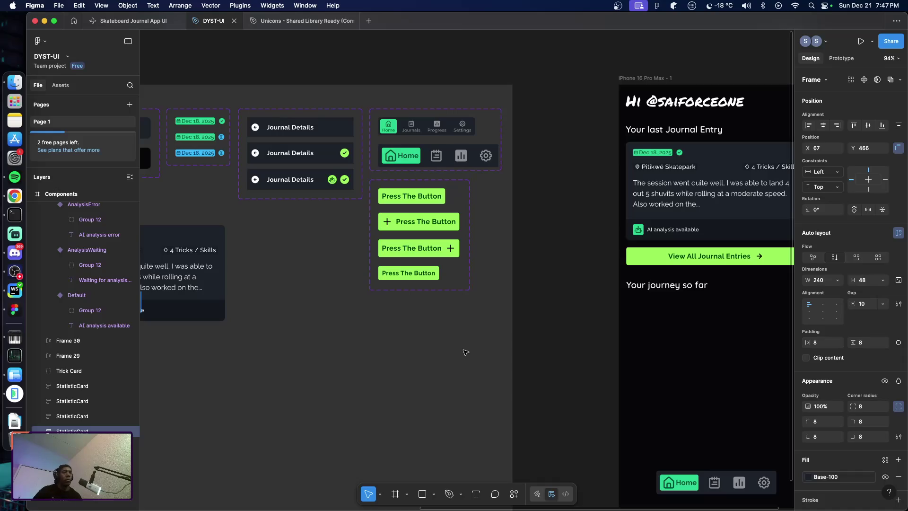
{"action": "scroll", "coordinate": [460, 350], "scroll_direction": "down", "scroll_amount": 3}
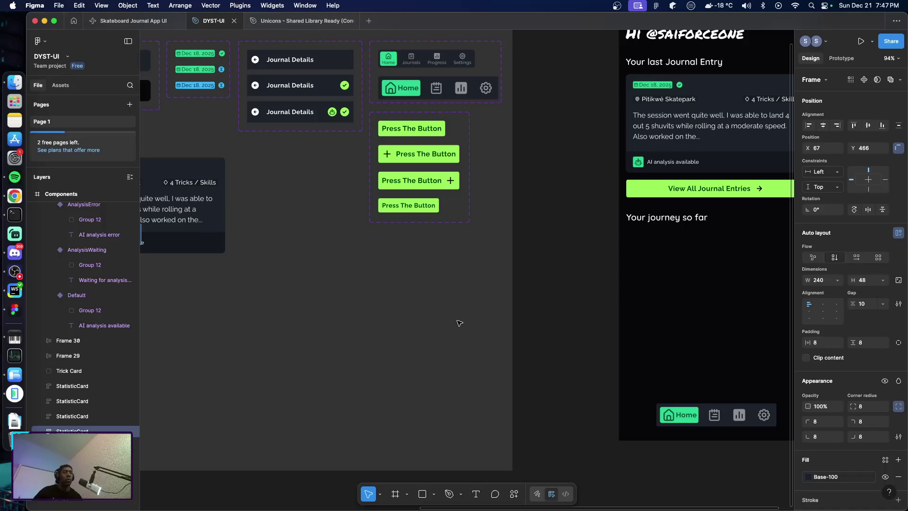
{"action": "scroll", "coordinate": [459, 322], "scroll_direction": "right", "scroll_amount": 2}
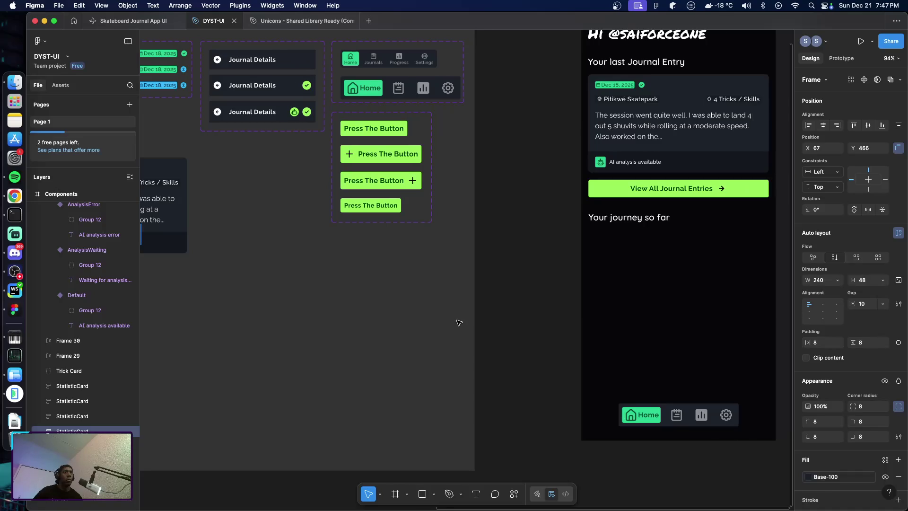
{"action": "scroll", "coordinate": [459, 322], "scroll_direction": "right", "scroll_amount": 2}
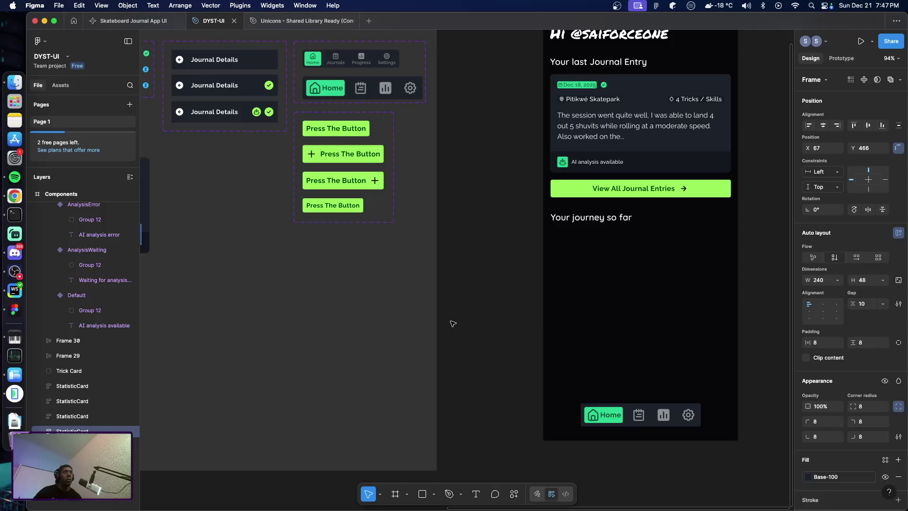
{"action": "scroll", "coordinate": [452, 320], "scroll_direction": "left", "scroll_amount": 10}
{"action": "scroll", "coordinate": [434, 320], "scroll_direction": "right", "scroll_amount": 8}
{"action": "scroll", "coordinate": [434, 320], "scroll_direction": "left", "scroll_amount": 3}
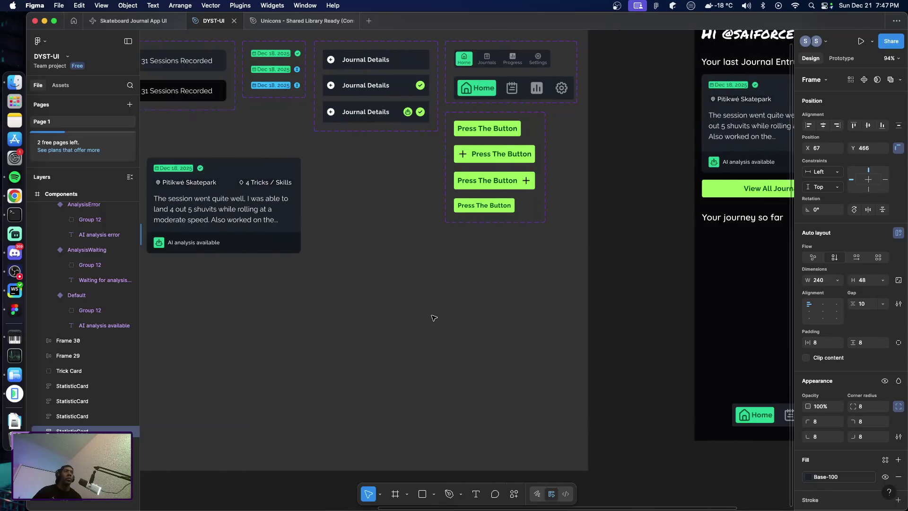
{"action": "scroll", "coordinate": [424, 314], "scroll_direction": "left", "scroll_amount": 4}
{"action": "scroll", "coordinate": [411, 307], "scroll_direction": "left", "scroll_amount": 1}
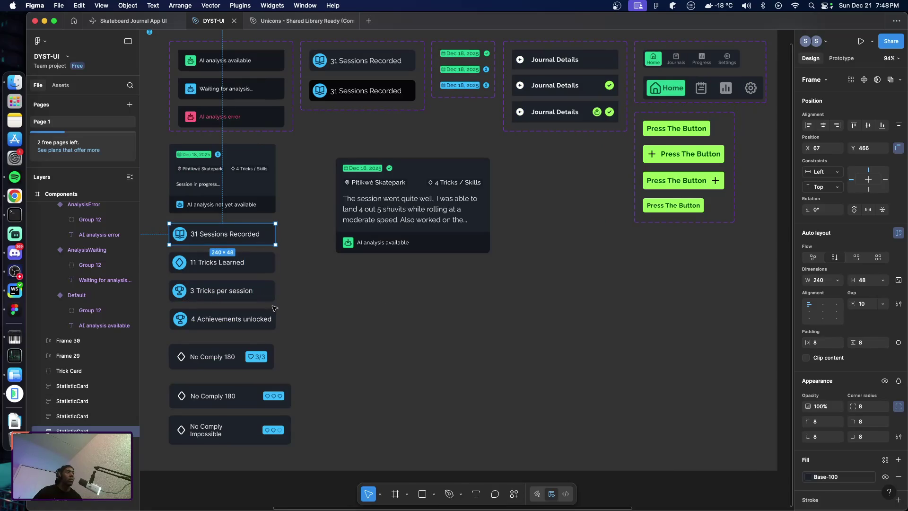
Set the Default StatisticCard variant to hug width with a 16 gap
{"action": "mouse_move", "coordinate": [222, 234]}
{"action": "left_click_drag", "start_coordinate": [301, 322], "coordinate": [163, 224]}
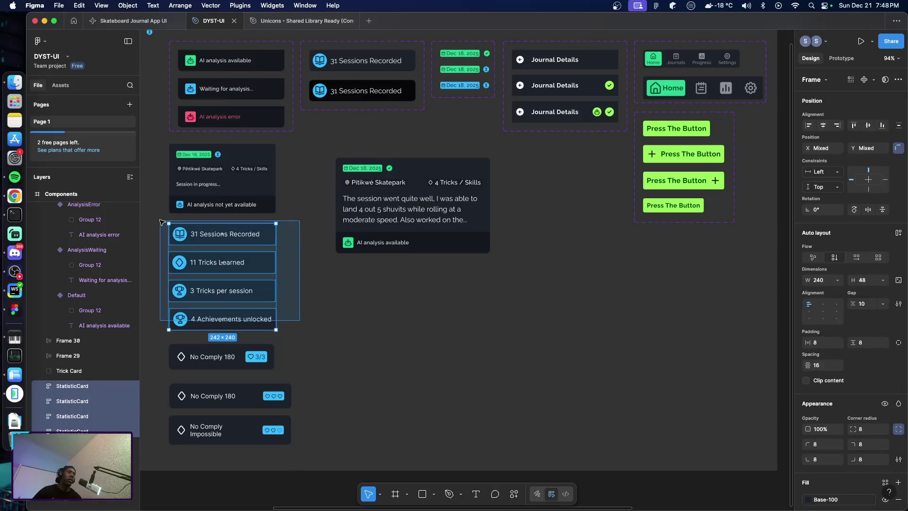
{"action": "left_click", "coordinate": [357, 331]}
{"action": "scroll", "coordinate": [340, 212], "scroll_direction": "up", "scroll_amount": 3}
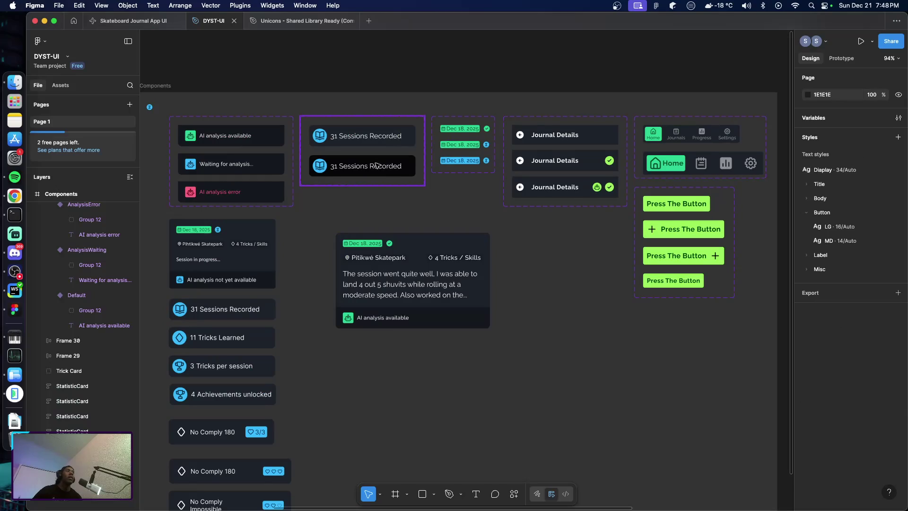
{"action": "double_click", "coordinate": [395, 146]}
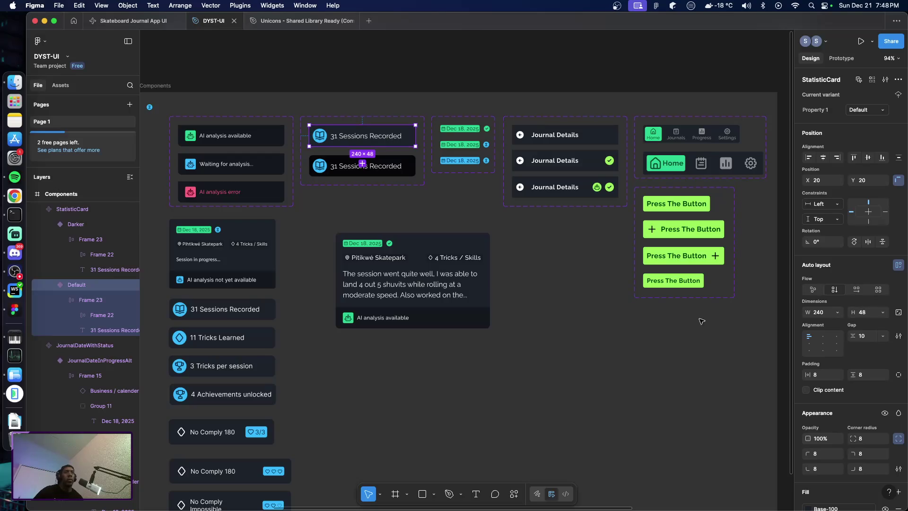
{"action": "left_click", "coordinate": [837, 312]}
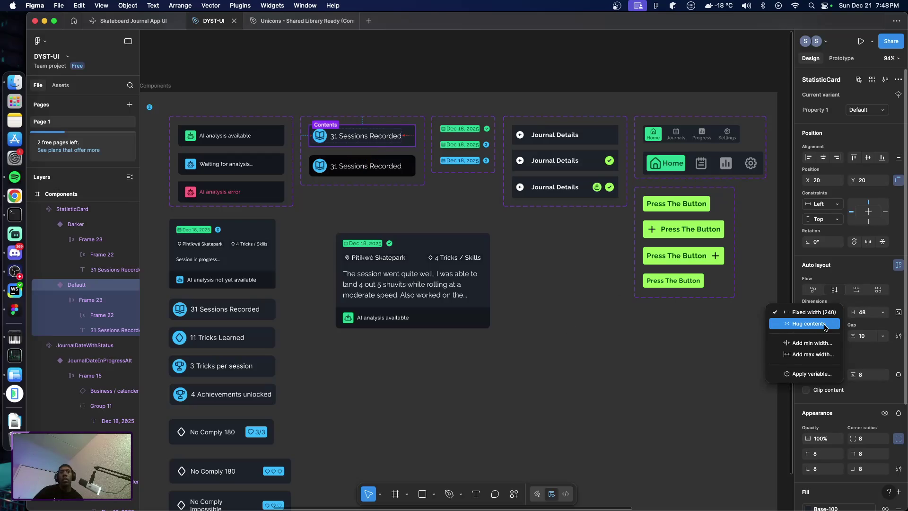
{"action": "left_click", "coordinate": [800, 321]}
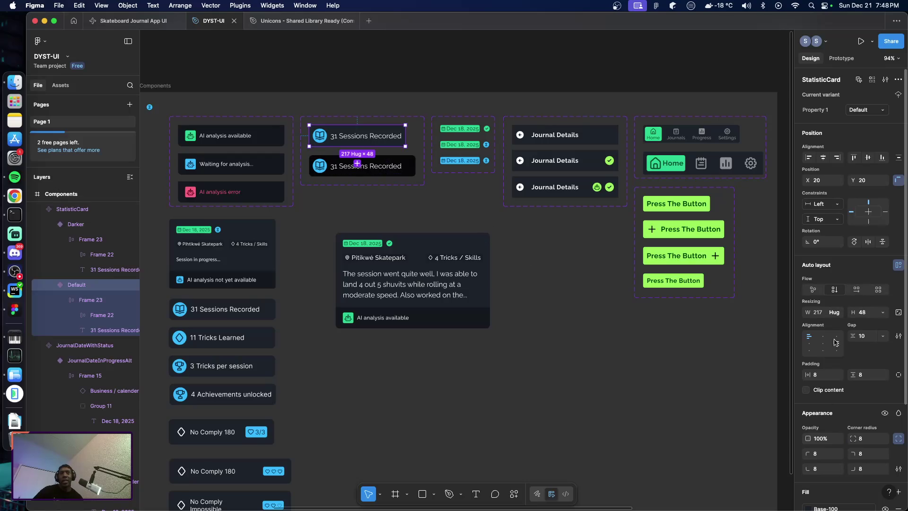
{"action": "left_click", "coordinate": [867, 338]}
{"action": "type", "text": "1"}
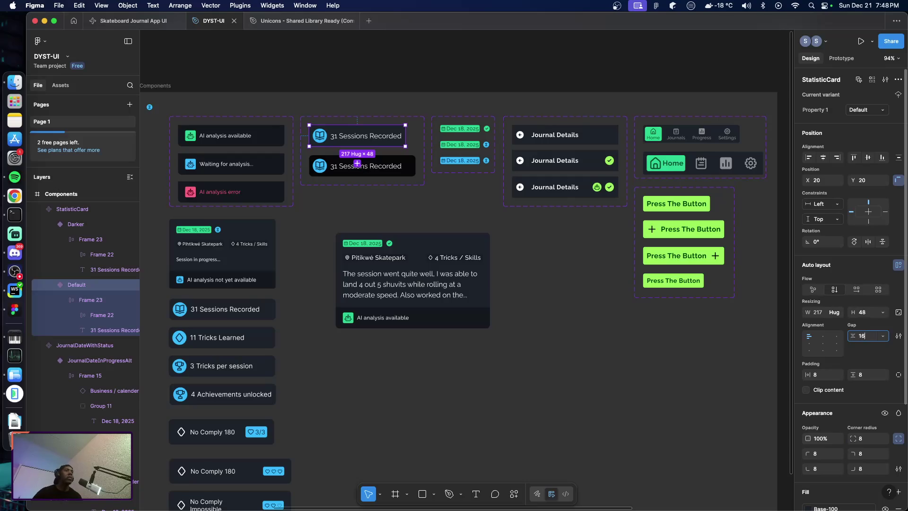
{"action": "key", "text": "Return"}
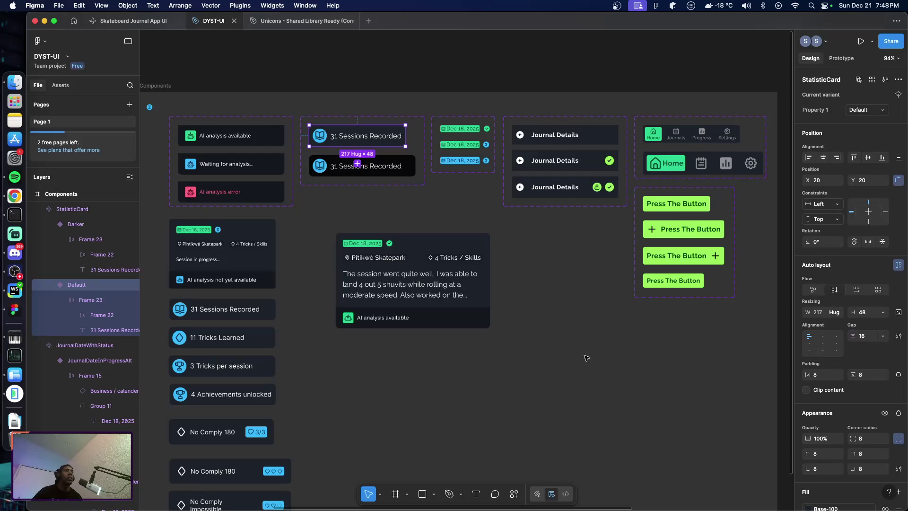
Give the Default variant 16 horizontal and vertical padding and hug height
{"action": "scroll", "coordinate": [332, 157], "scroll_direction": "up", "scroll_amount": 5}
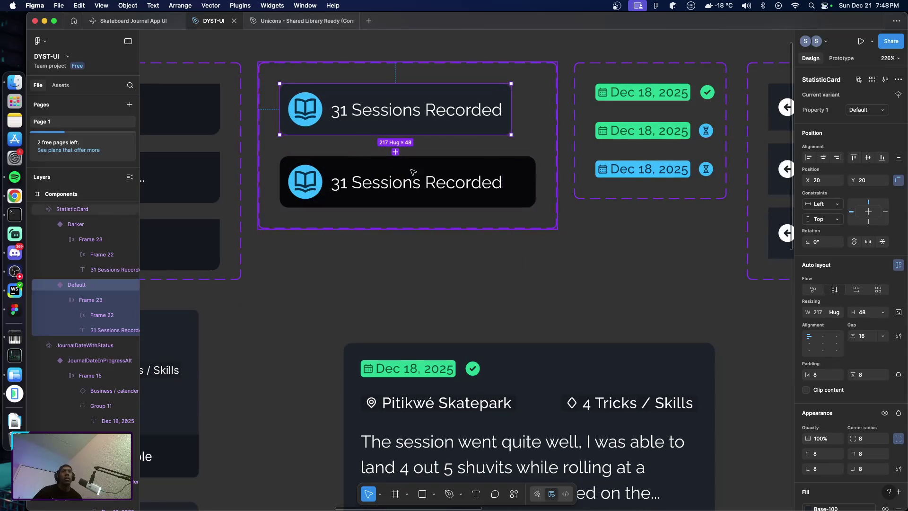
{"action": "left_click", "coordinate": [825, 376]}
{"action": "type", "text": "1"}
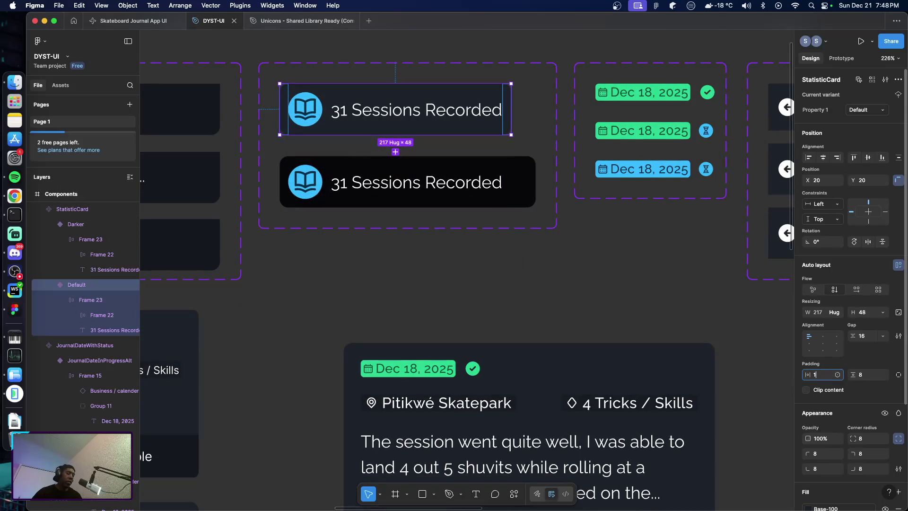
{"action": "type", "text": "6"}
{"action": "key", "text": "Tab"}
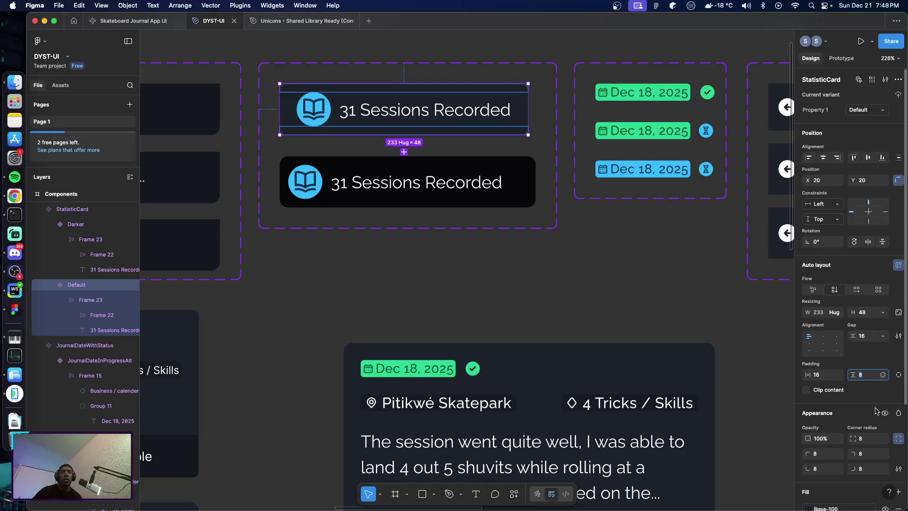
{"action": "type", "text": "16"}
{"action": "key", "text": "Return"}
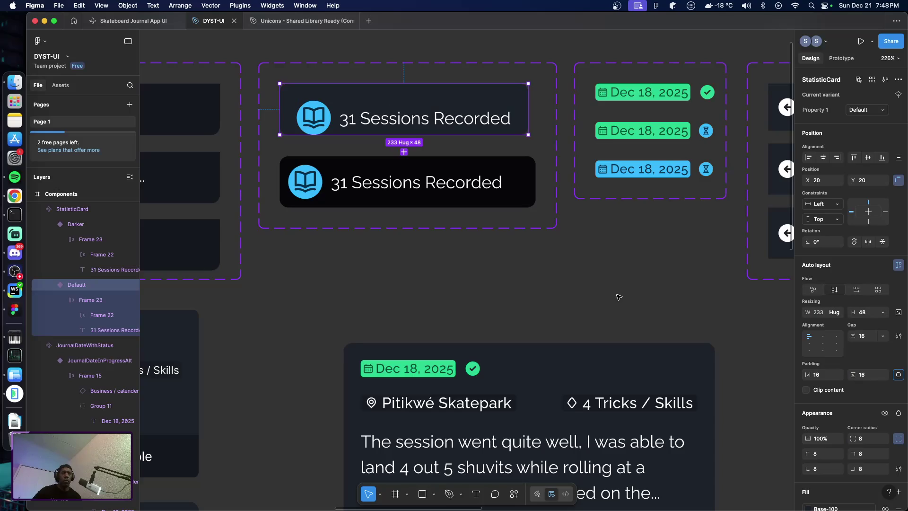
{"action": "left_click", "coordinate": [882, 312]}
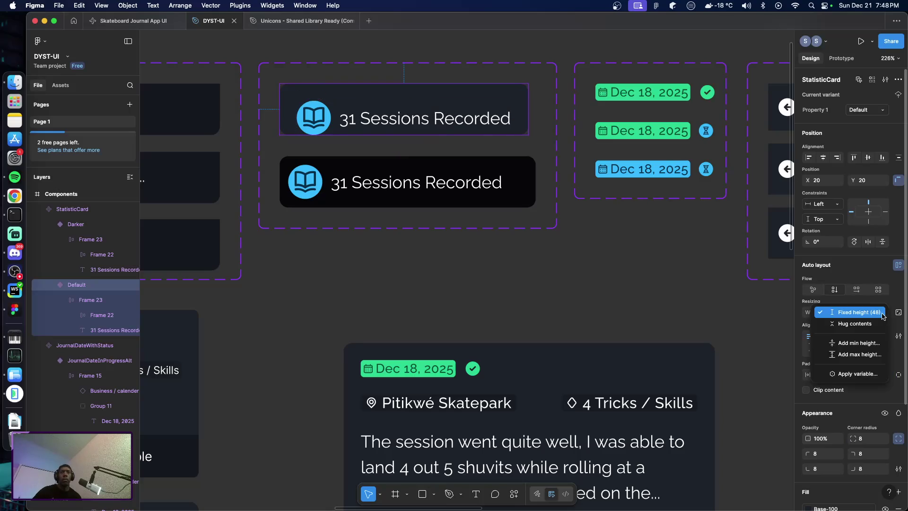
{"action": "left_click", "coordinate": [837, 325]}
{"action": "left_click", "coordinate": [627, 270]}
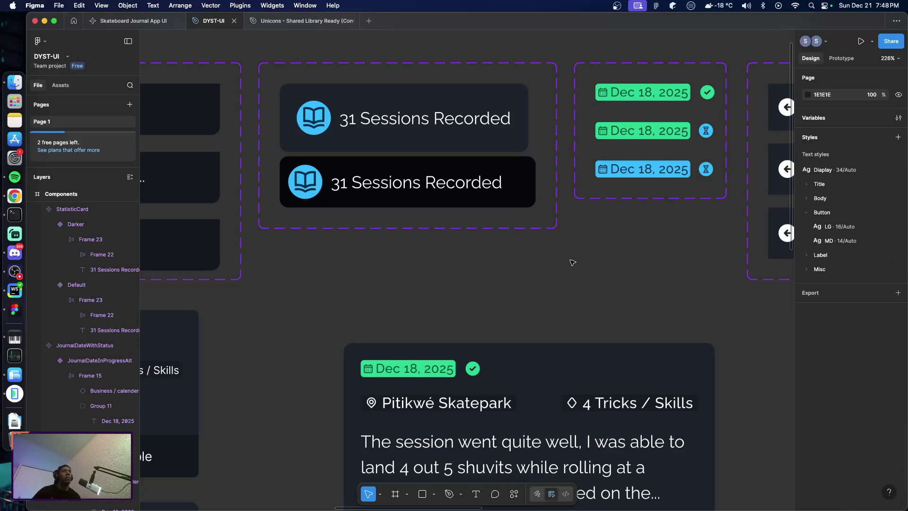
Enlarge the StatisticCard component set from 156 to 217 high and move the Darker variant further away
{"action": "left_click", "coordinate": [415, 228]}
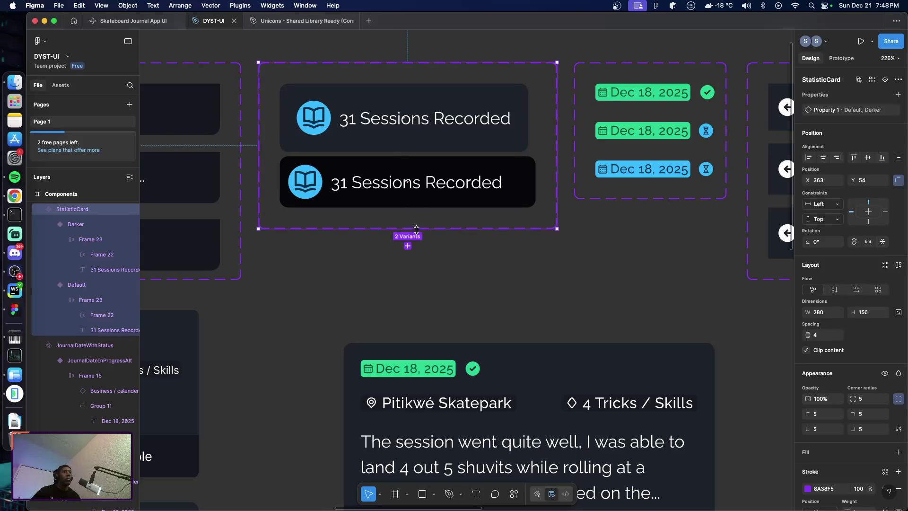
{"action": "left_click_drag", "start_coordinate": [418, 229], "coordinate": [417, 294]}
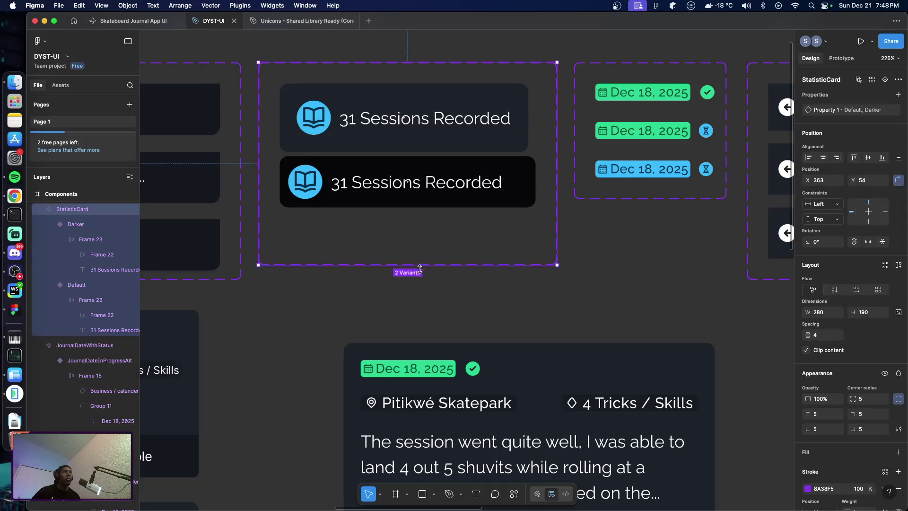
{"action": "left_click", "coordinate": [413, 199]}
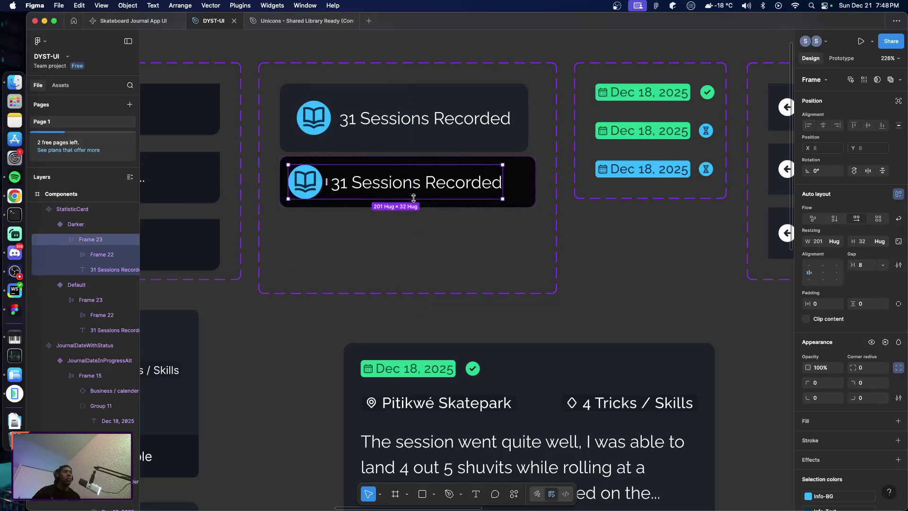
{"action": "key", "text": "Escape"}
{"action": "mouse_move", "coordinate": [415, 199]}
{"action": "left_mouse_down"}
{"action": "mouse_move", "coordinate": [415, 209]}
{"action": "mouse_move", "coordinate": [409, 202]}
{"action": "left_mouse_up"}
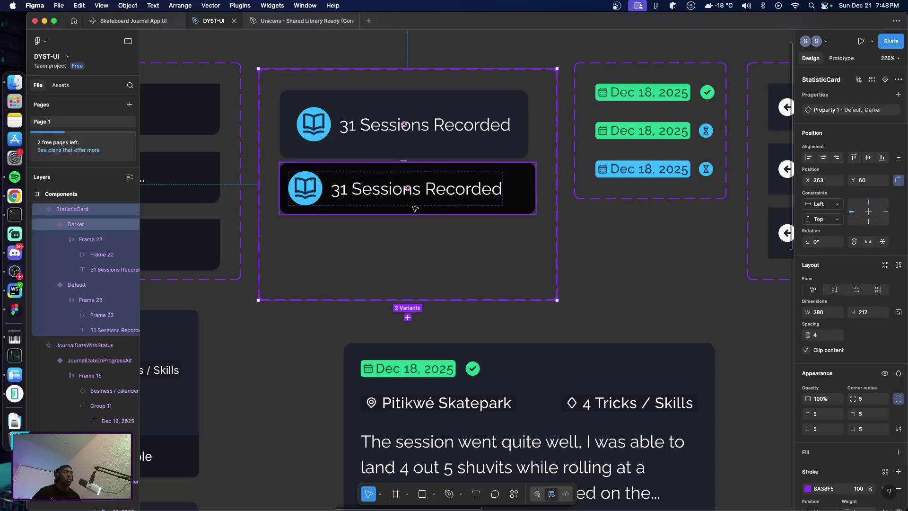
{"action": "left_click", "coordinate": [409, 202]}
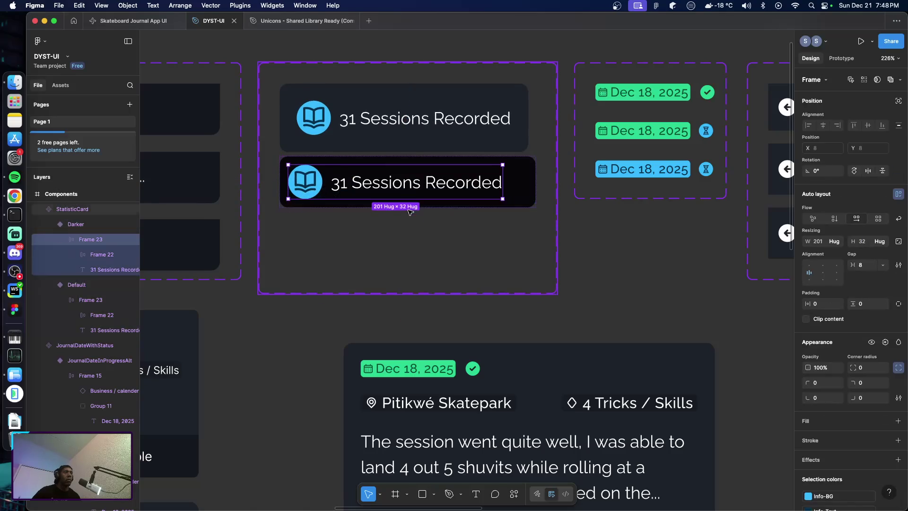
{"action": "left_click_drag", "start_coordinate": [409, 202], "coordinate": [522, 202]}
{"action": "key", "text": "Escape"}
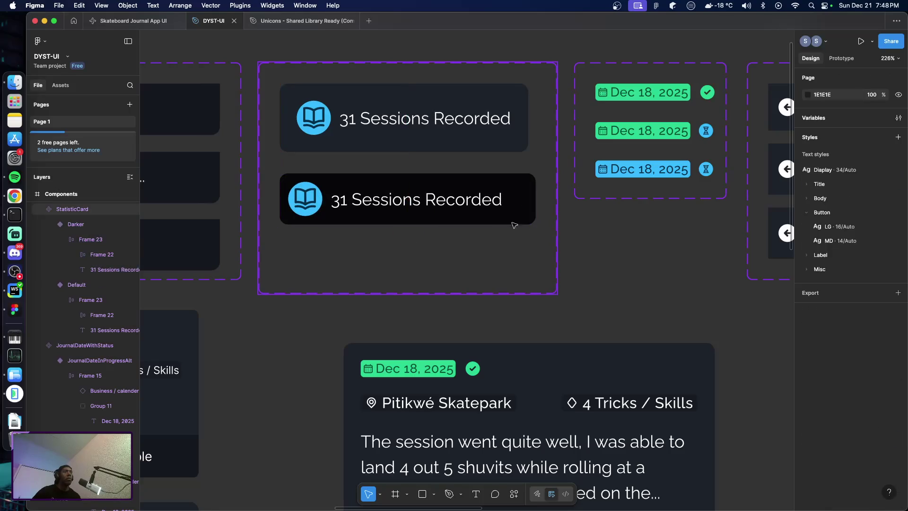
Give the Darker variant a 16 gap and 16 horizontal and vertical padding
{"action": "left_click", "coordinate": [392, 217]}
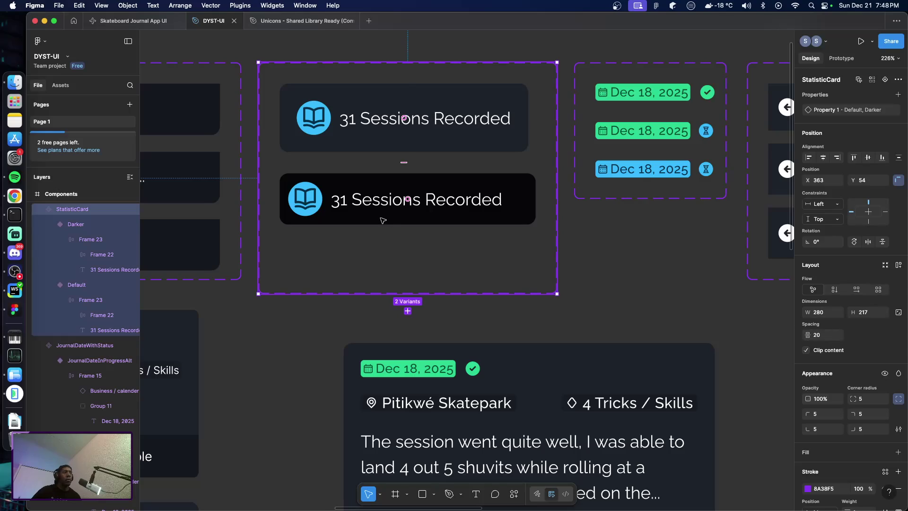
{"action": "left_click", "coordinate": [383, 220]}
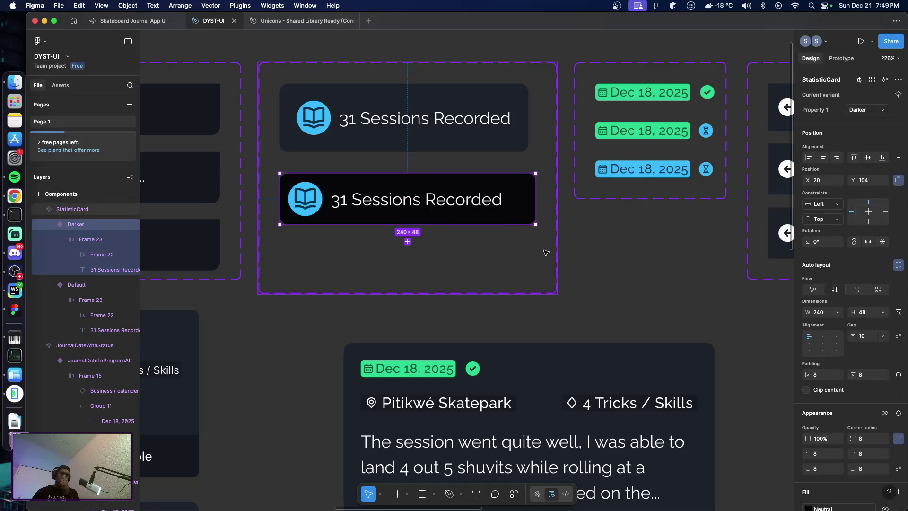
{"action": "left_click", "coordinate": [869, 339]}
{"action": "type", "text": "16"}
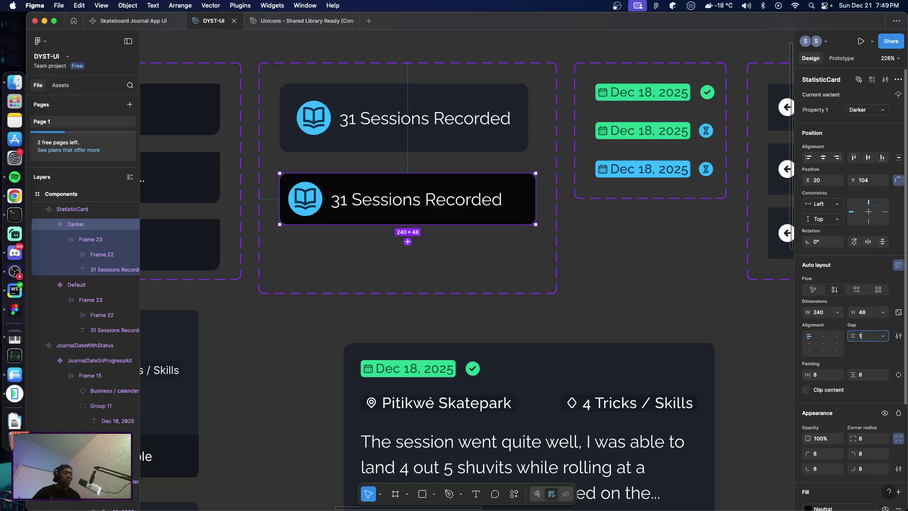
{"action": "key", "text": "Return"}
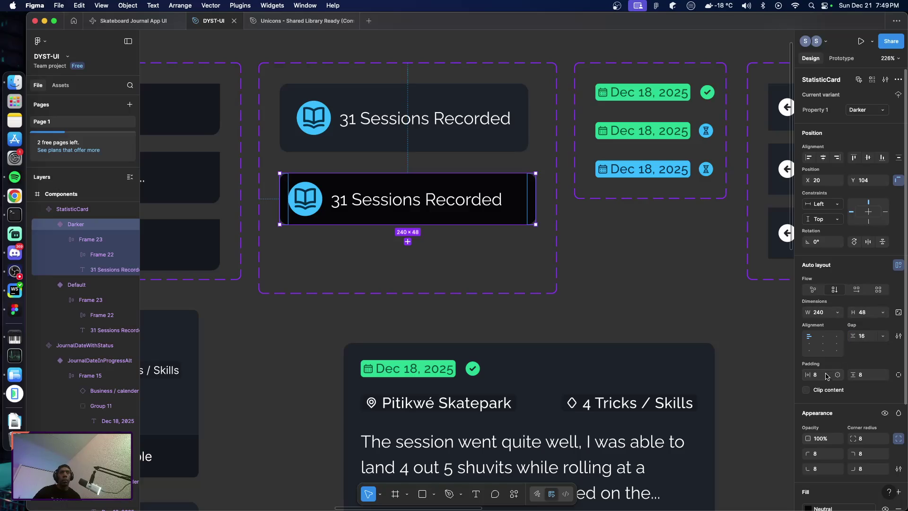
{"action": "left_click", "coordinate": [826, 377]}
{"action": "left_click", "coordinate": [867, 376]}
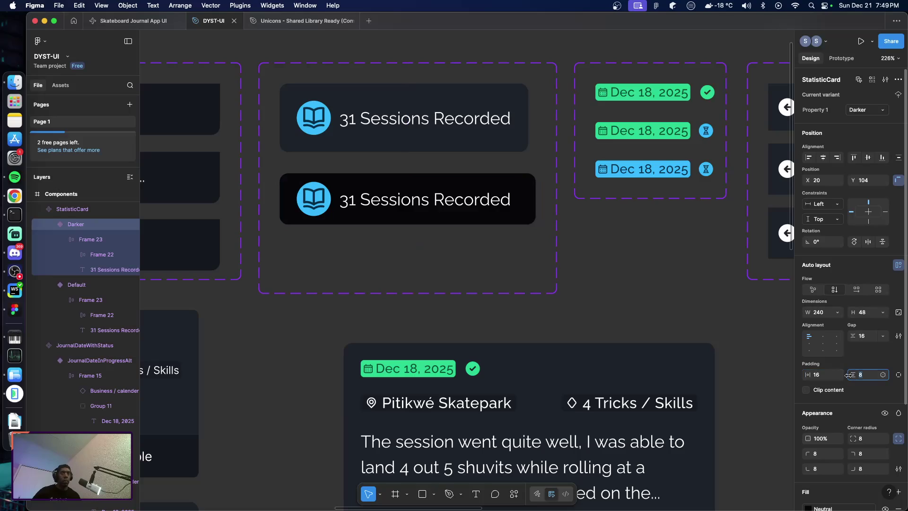
{"action": "type", "text": "16"}
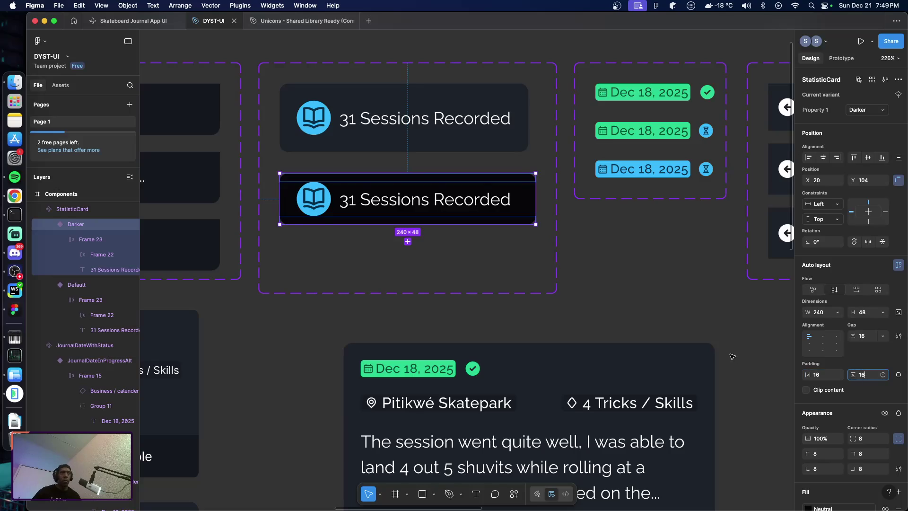
{"action": "key", "text": "Return"}
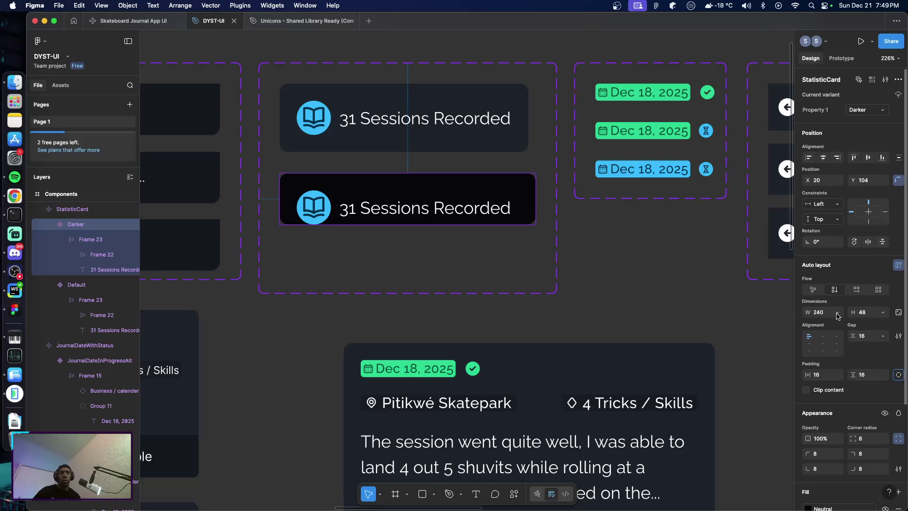
Set the Darker variant's width and height to Hug
{"action": "left_click", "coordinate": [838, 313]}
{"action": "left_click", "coordinate": [835, 324]}
{"action": "left_click", "coordinate": [886, 315]}
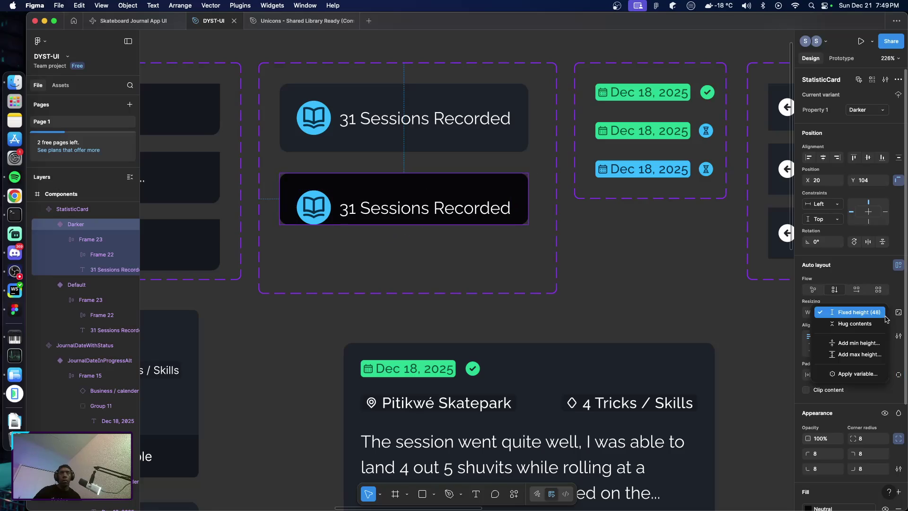
{"action": "left_click", "coordinate": [855, 323]}
{"action": "left_click", "coordinate": [651, 275]}
Copy the Default StatisticCard component reading 31 Sessions Recorded
{"action": "scroll", "coordinate": [629, 272], "scroll_direction": "right", "scroll_amount": 2}
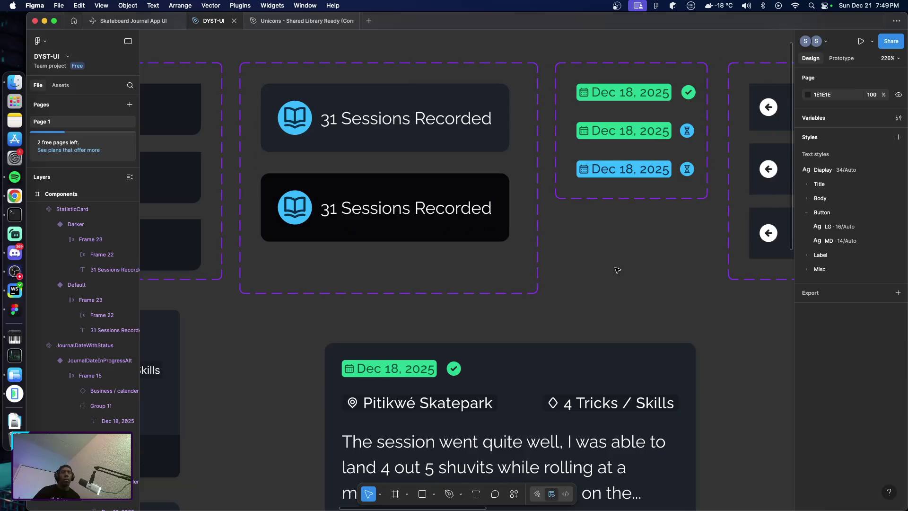
{"action": "scroll", "coordinate": [615, 267], "scroll_direction": "right", "scroll_amount": 2}
{"action": "scroll", "coordinate": [533, 263], "scroll_direction": "down", "scroll_amount": 3}
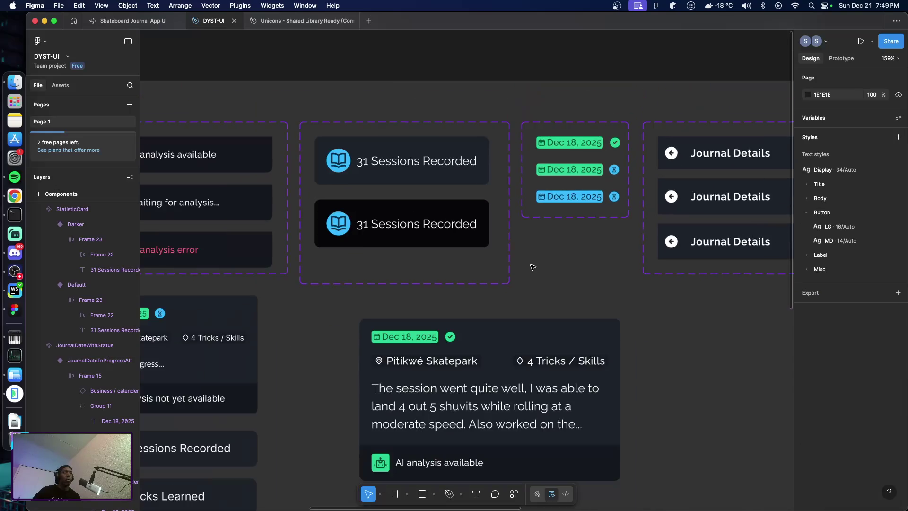
{"action": "left_click", "coordinate": [399, 179]}
{"action": "key", "text": "super+c"}
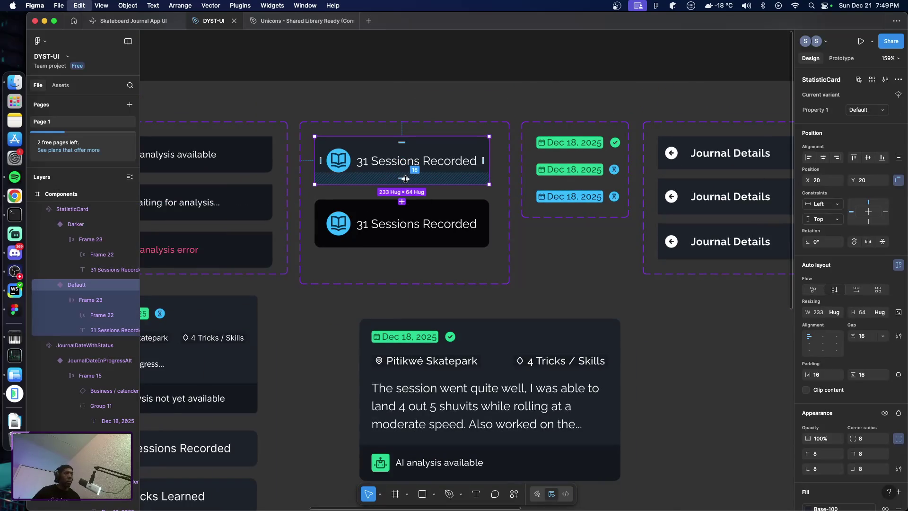
Paste the card into the iPhone 16 Pro Max frame and move it below 'Your journey so far'
{"action": "scroll", "coordinate": [552, 257], "scroll_direction": "right", "scroll_amount": 3}
{"action": "scroll", "coordinate": [567, 262], "scroll_direction": "right", "scroll_amount": 3}
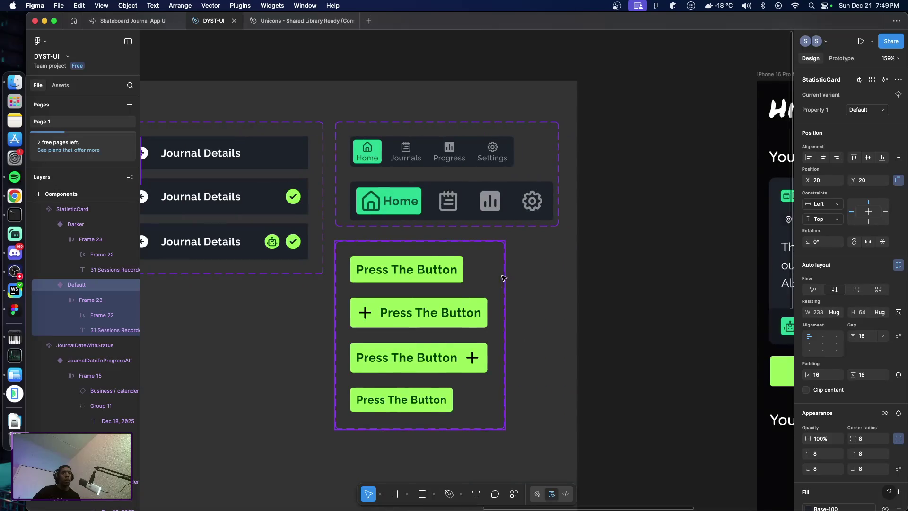
{"action": "scroll", "coordinate": [504, 283], "scroll_direction": "right", "scroll_amount": 5}
{"action": "scroll", "coordinate": [525, 317], "scroll_direction": "down", "scroll_amount": 5}
{"action": "left_click", "coordinate": [468, 246]}
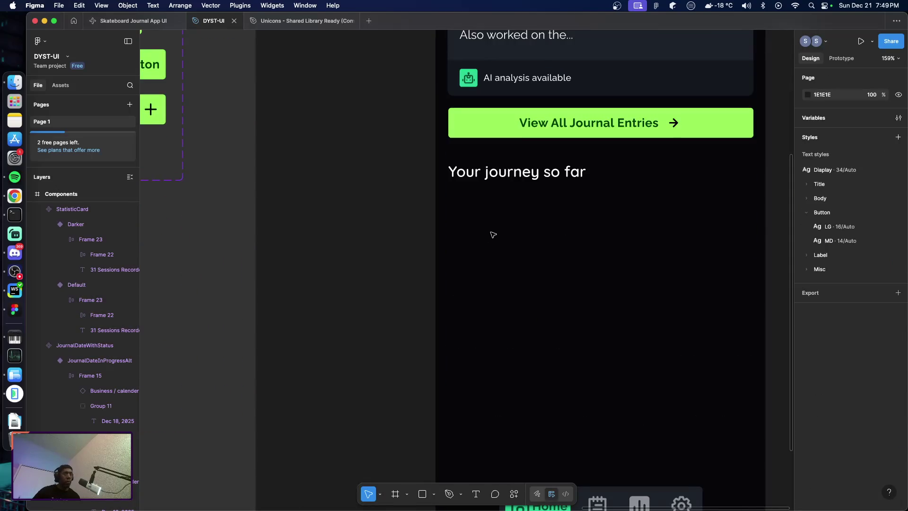
{"action": "scroll", "coordinate": [492, 235], "scroll_direction": "up", "scroll_amount": 6}
{"action": "left_click", "coordinate": [442, 125]}
{"action": "scroll", "coordinate": [509, 267], "scroll_direction": "down", "scroll_amount": 6}
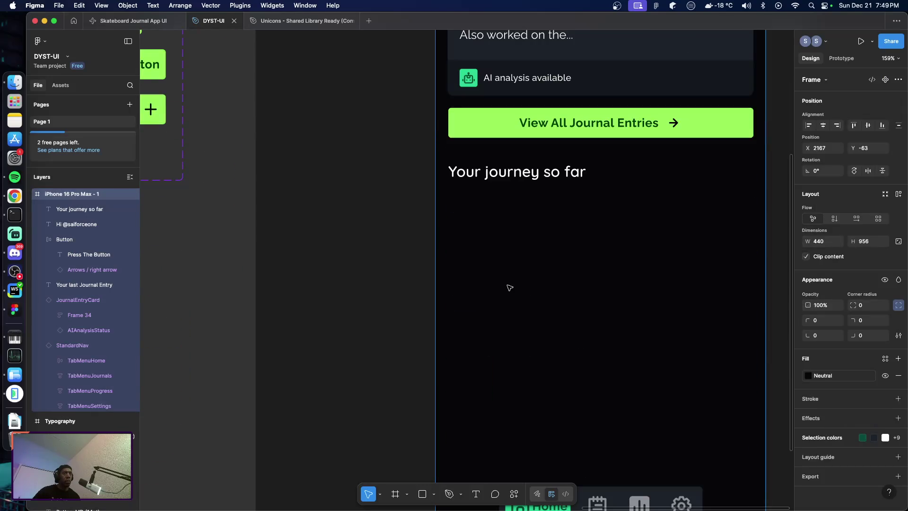
{"action": "key", "text": "super+v"}
{"action": "mouse_move", "coordinate": [526, 162]}
{"action": "left_mouse_down"}
{"action": "mouse_move", "coordinate": [528, 376]}
{"action": "mouse_move", "coordinate": [512, 340]}
{"action": "left_mouse_up"}
Stretch the pasted card's right edge so it is 407 px wide
{"action": "scroll", "coordinate": [528, 376], "scroll_direction": "down", "scroll_amount": 3}
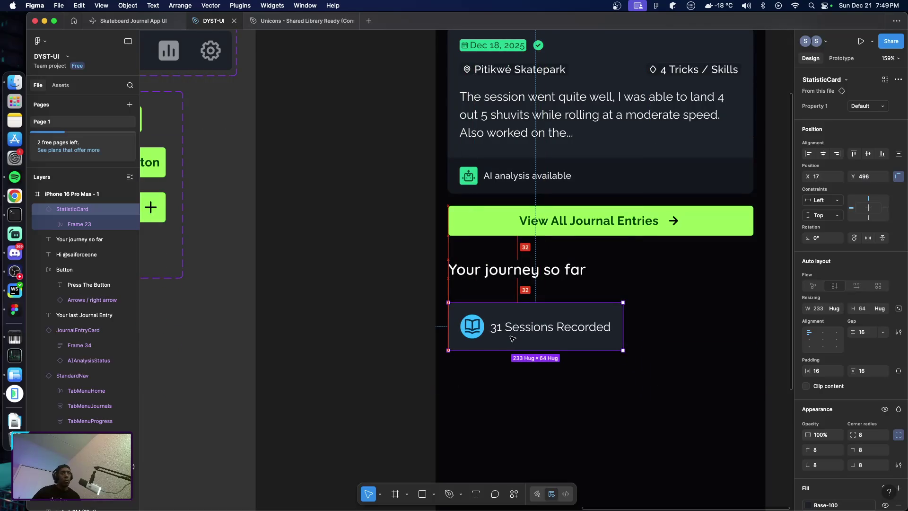
{"action": "scroll", "coordinate": [618, 226], "scroll_direction": "down", "scroll_amount": 3}
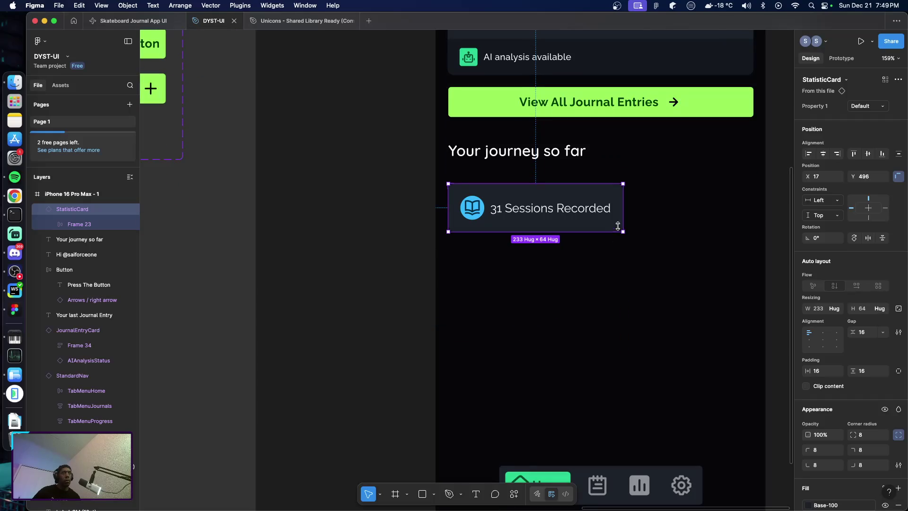
{"action": "left_click_drag", "start_coordinate": [623, 222], "coordinate": [752, 231]}
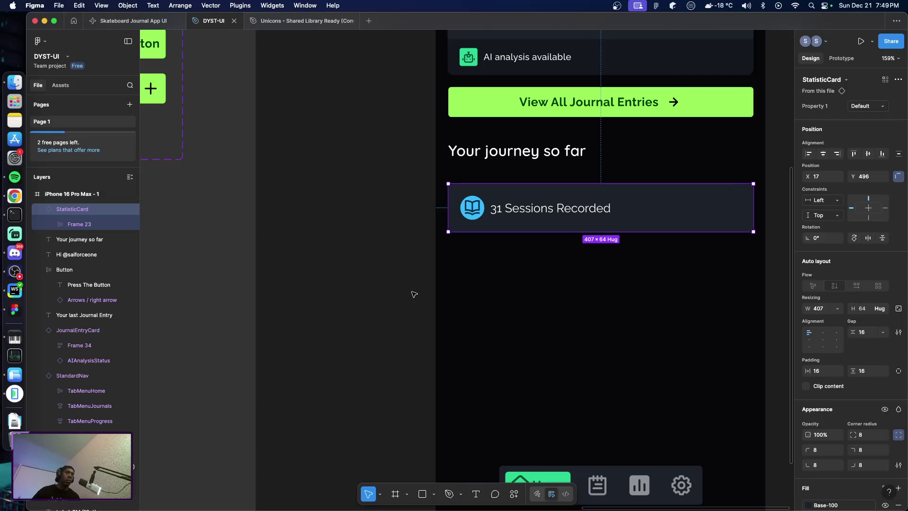
{"action": "double_click", "coordinate": [497, 214]}
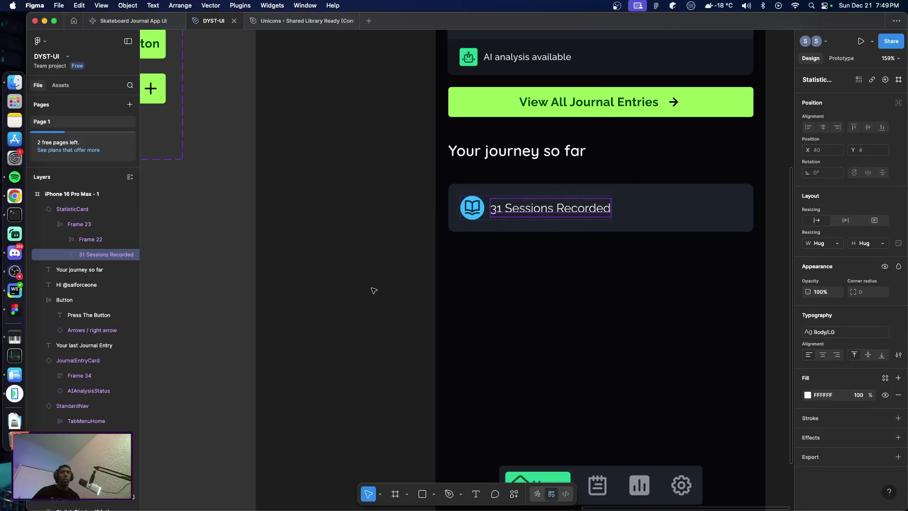
Set the auto layout gap between icon and text to 16 in the StatisticCard variant's inner frame
{"action": "scroll", "coordinate": [374, 289], "scroll_direction": "down", "scroll_amount": 3}
{"action": "scroll", "coordinate": [379, 283], "scroll_direction": "down", "scroll_amount": 3}
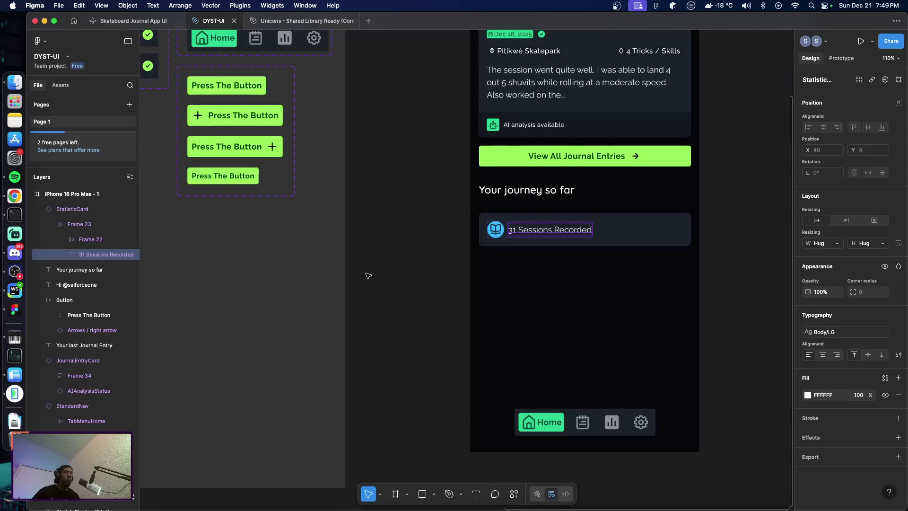
{"action": "scroll", "coordinate": [368, 276], "scroll_direction": "left", "scroll_amount": 5}
{"action": "scroll", "coordinate": [373, 276], "scroll_direction": "up", "scroll_amount": 3}
{"action": "scroll", "coordinate": [339, 268], "scroll_direction": "left", "scroll_amount": 4}
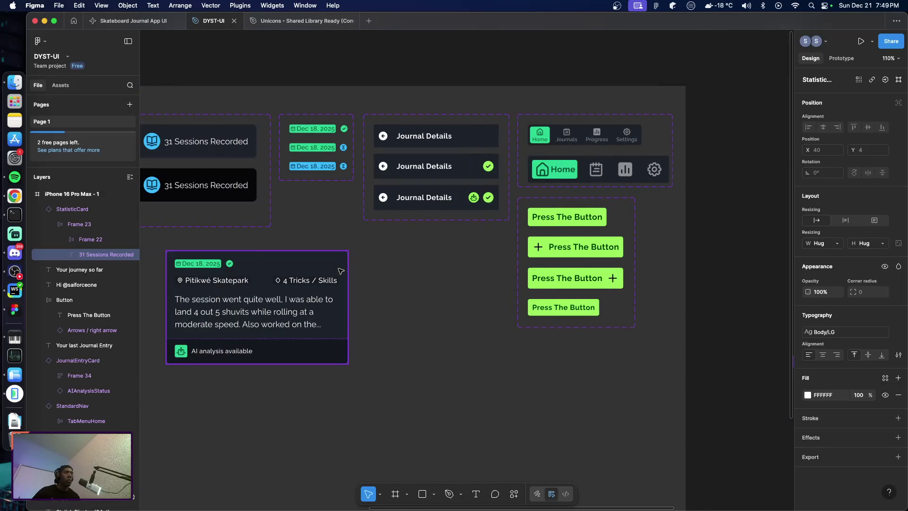
{"action": "scroll", "coordinate": [347, 276], "scroll_direction": "left", "scroll_amount": 2}
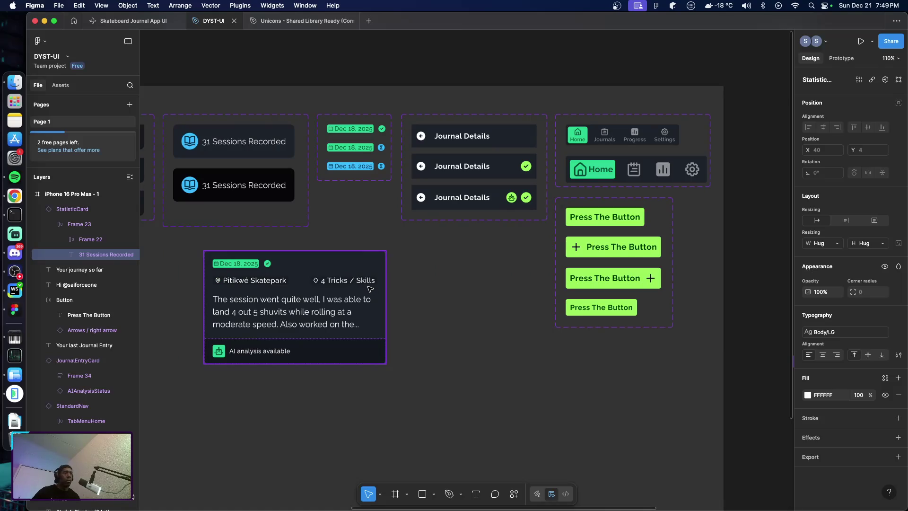
{"action": "scroll", "coordinate": [368, 291], "scroll_direction": "left", "scroll_amount": 2}
{"action": "scroll", "coordinate": [366, 290], "scroll_direction": "left", "scroll_amount": 8}
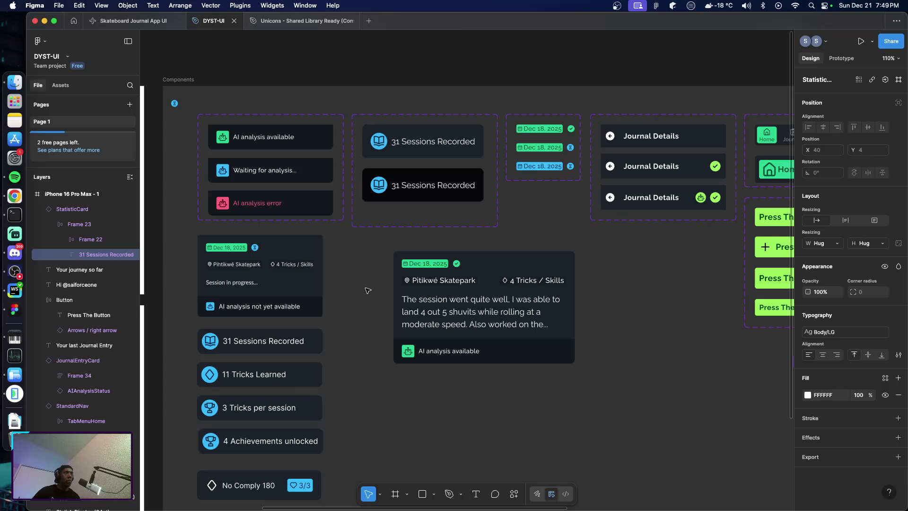
{"action": "left_click", "coordinate": [387, 145]}
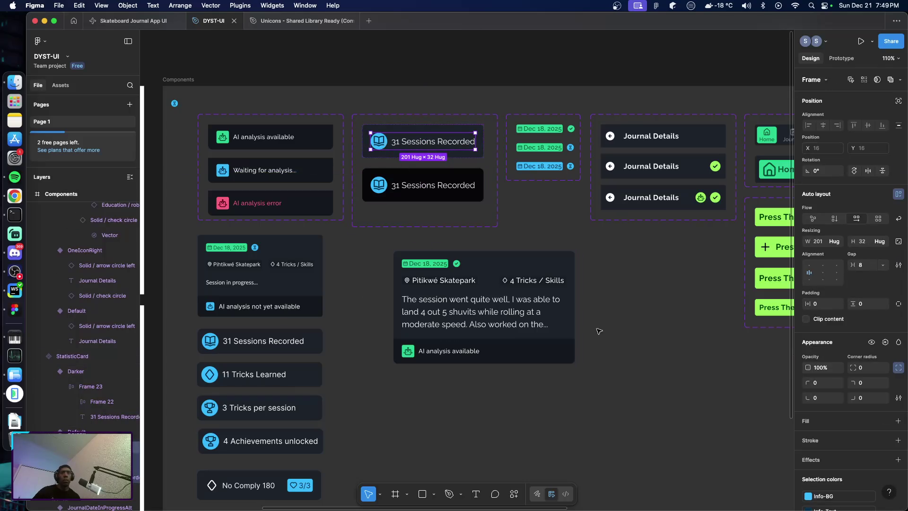
{"action": "left_click", "coordinate": [865, 267]}
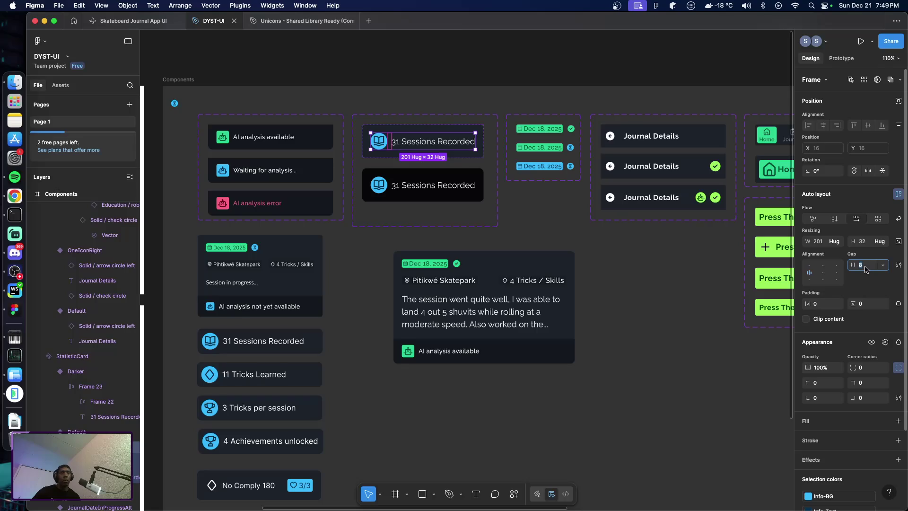
{"action": "type", "text": "16"}
{"action": "key", "text": "Return"}
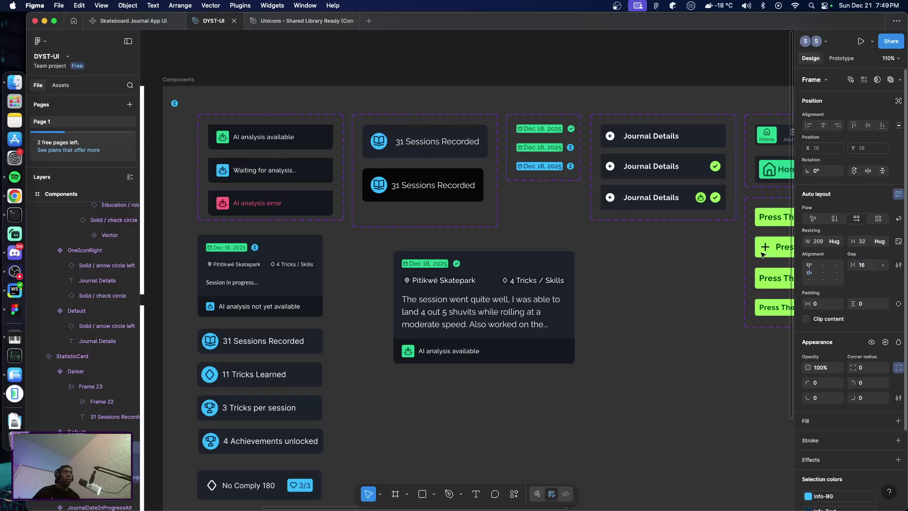
{"action": "key", "text": "super+z"}
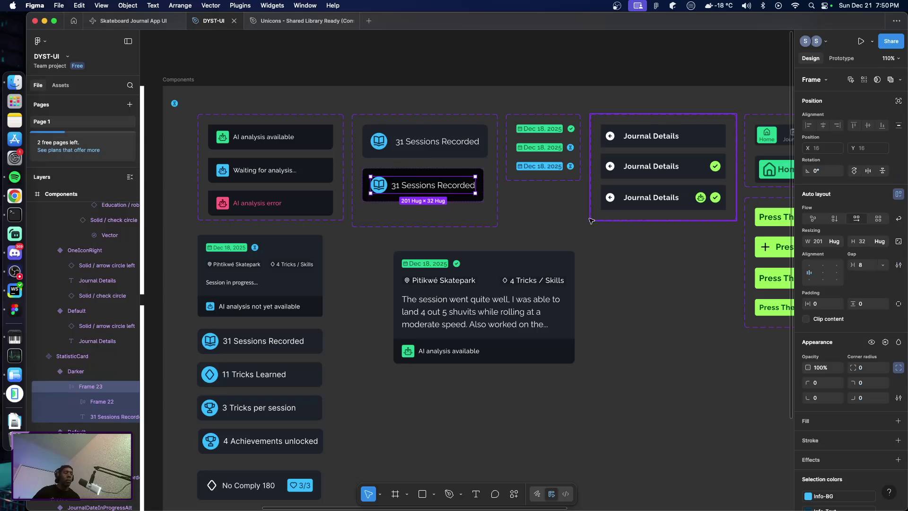
{"action": "left_click", "coordinate": [866, 268]}
{"action": "type", "text": "16"}
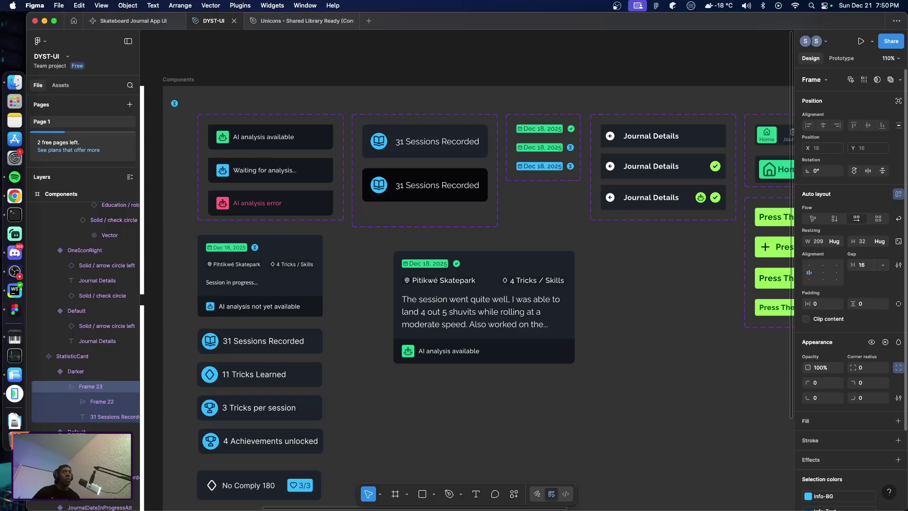
Return to the iPhone home screen and select its Sessions Recorded card
{"action": "left_click", "coordinate": [648, 303]}
{"action": "scroll", "coordinate": [647, 304], "scroll_direction": "right", "scroll_amount": 10}
{"action": "scroll", "coordinate": [647, 304], "scroll_direction": "right", "scroll_amount": 5}
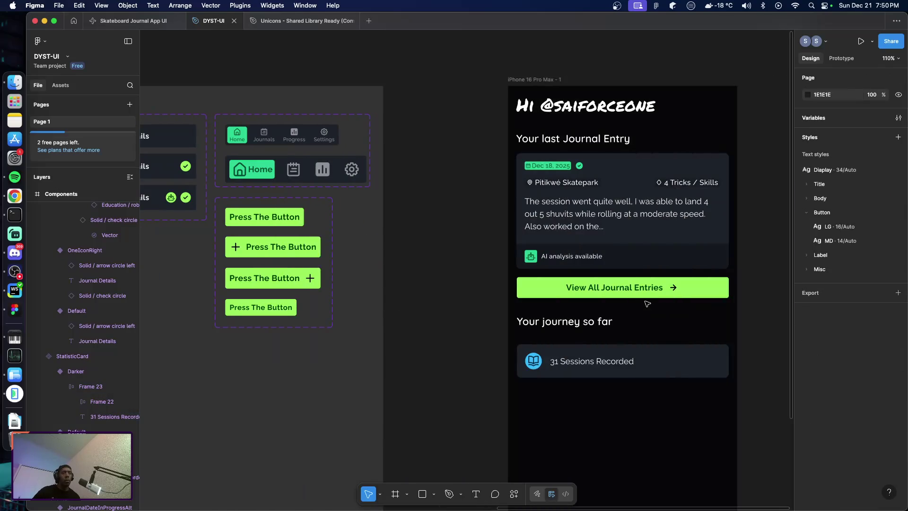
{"action": "scroll", "coordinate": [605, 317], "scroll_direction": "down", "scroll_amount": 3}
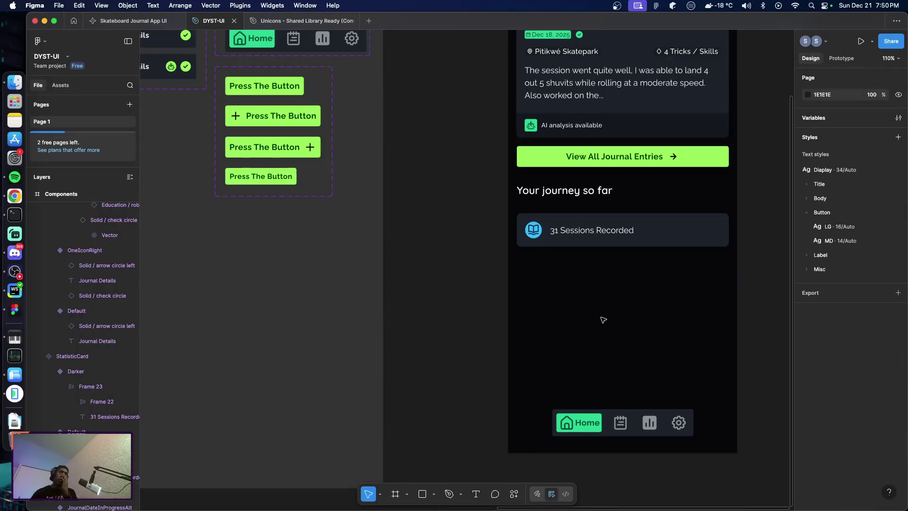
{"action": "left_click", "coordinate": [590, 243]}
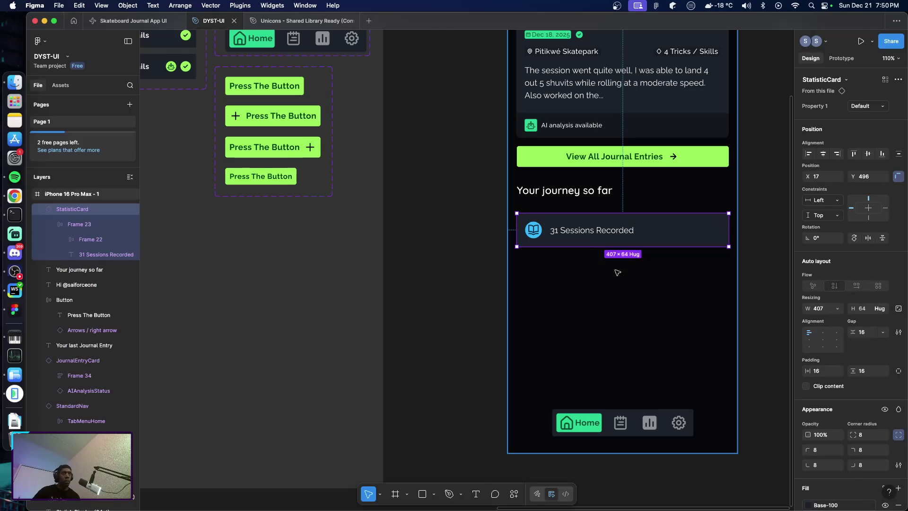
Duplicate the card and place the copy just below the original at the 16 px left margin
{"action": "key", "text": "super+d"}
{"action": "left_click_drag", "start_coordinate": [590, 241], "coordinate": [588, 277]}
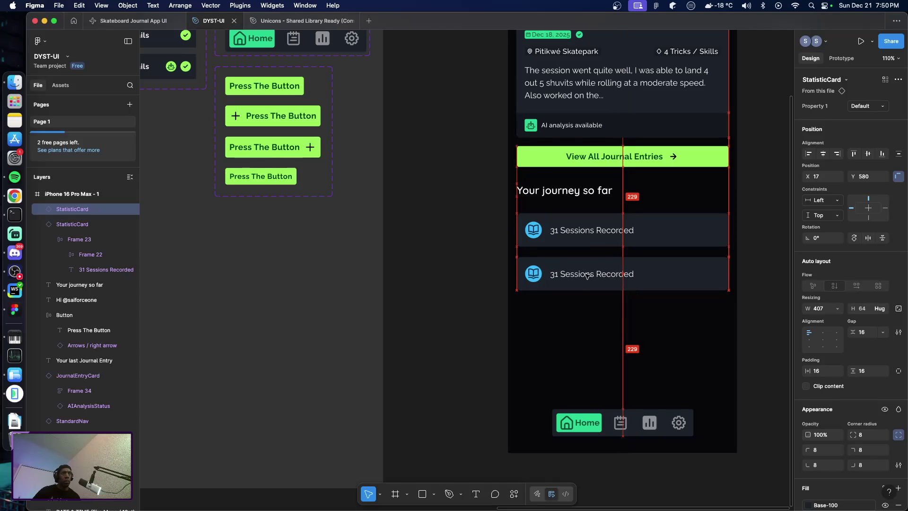
{"action": "left_click_drag", "start_coordinate": [587, 275], "coordinate": [587, 275]}
{"action": "key", "text": "Left"}
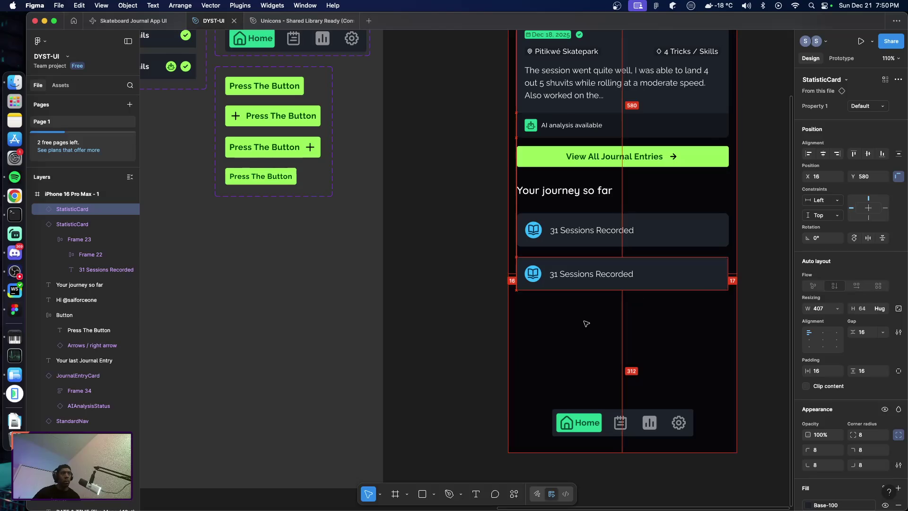
Extend the upper card to the left margin so both cards are 408 wide
{"action": "left_click", "coordinate": [569, 243]}
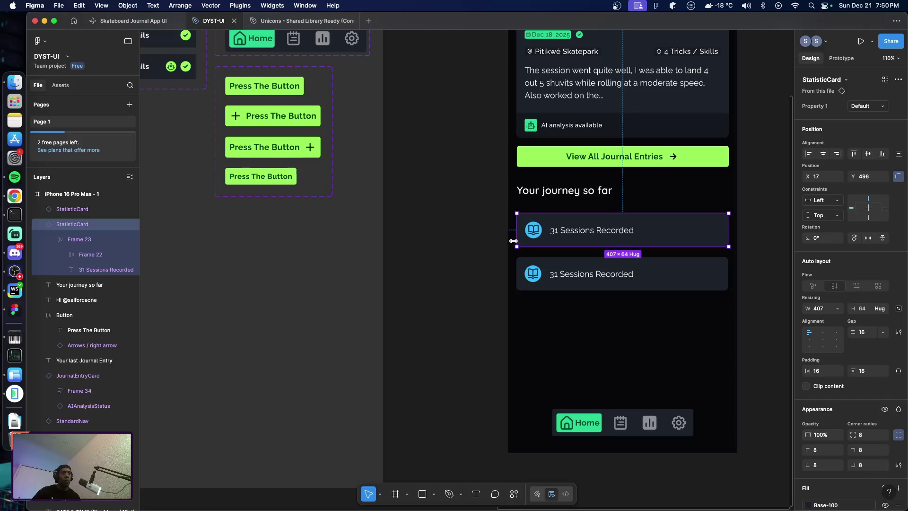
{"action": "left_click_drag", "start_coordinate": [514, 241], "coordinate": [514, 241]}
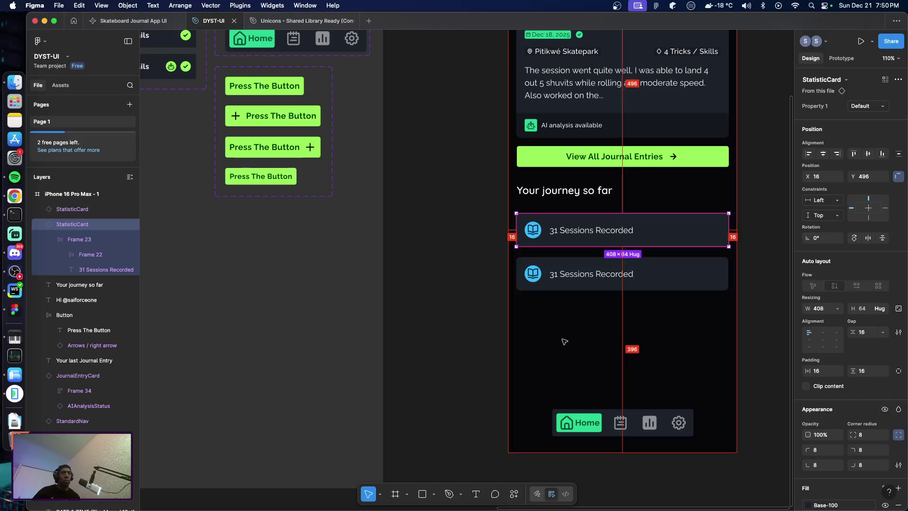
{"action": "left_click", "coordinate": [550, 277]}
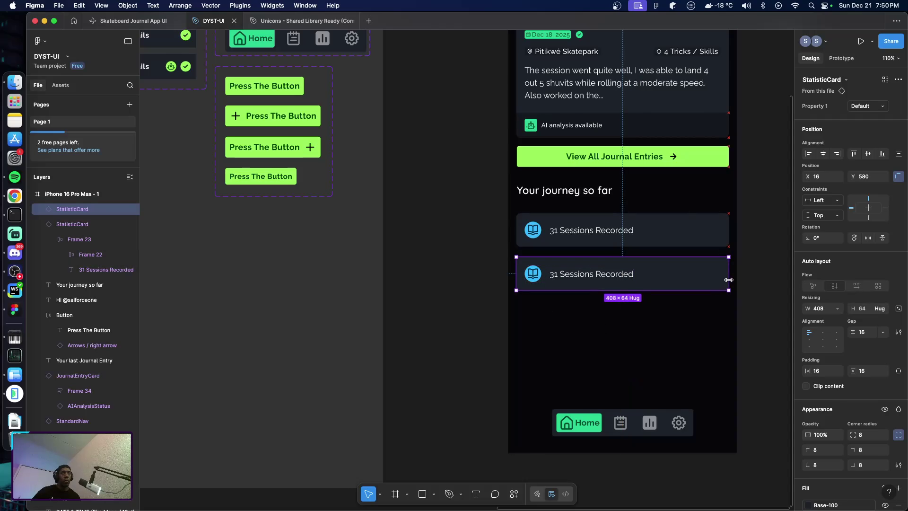
{"action": "left_click", "coordinate": [704, 313]}
{"action": "left_click", "coordinate": [653, 277]}
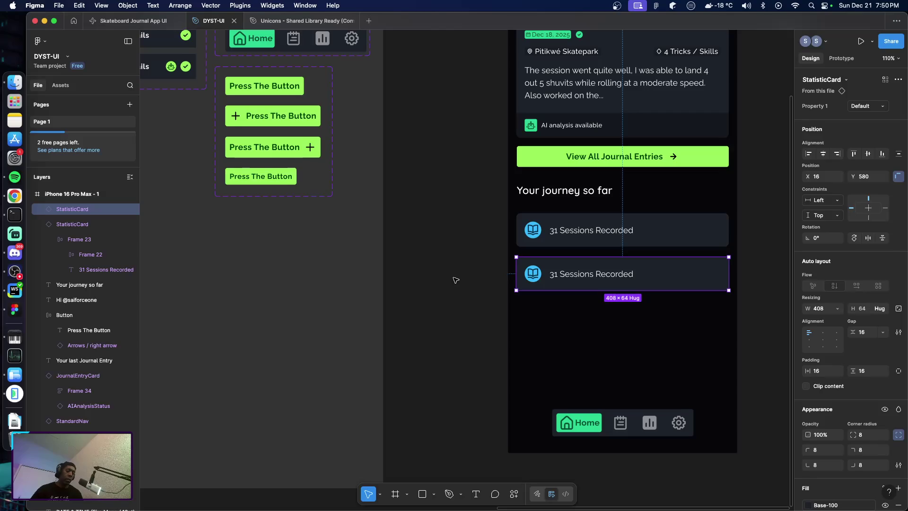
Move the JournalEntryCard down and to the right, out of the StatisticCard set's way
{"action": "scroll", "coordinate": [399, 258], "scroll_direction": "left", "scroll_amount": 5}
{"action": "scroll", "coordinate": [473, 259], "scroll_direction": "left", "scroll_amount": 10}
{"action": "scroll", "coordinate": [539, 298], "scroll_direction": "left", "scroll_amount": 5}
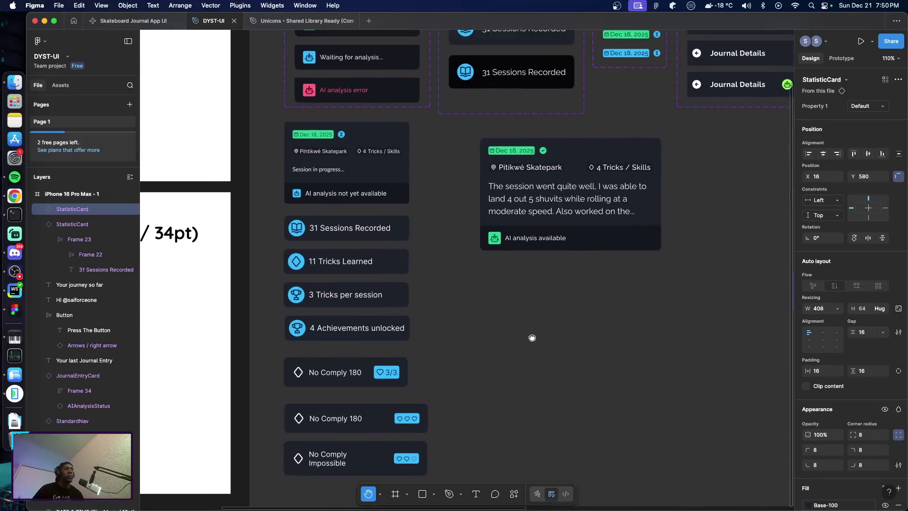
{"action": "left_click_drag", "start_coordinate": [480, 376], "coordinate": [478, 375]}
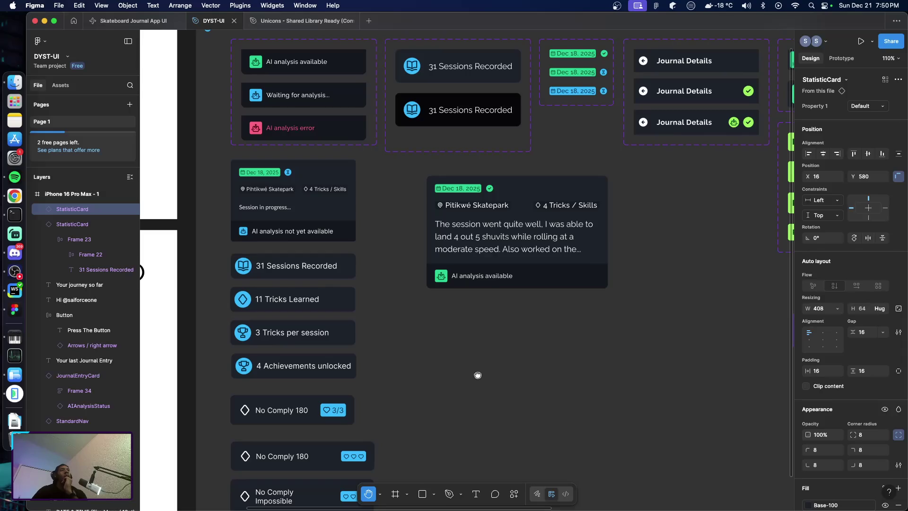
{"action": "scroll", "coordinate": [478, 375], "scroll_direction": "down", "scroll_amount": 1}
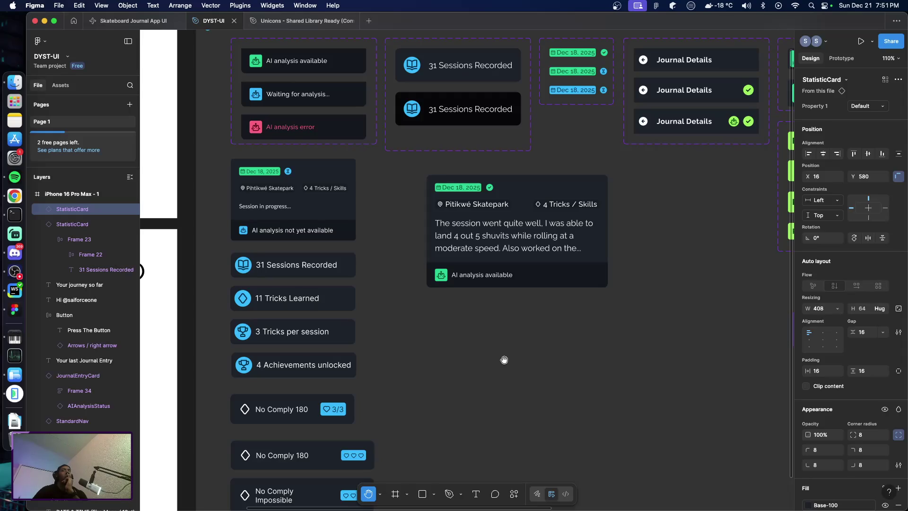
{"action": "key", "text": "v"}
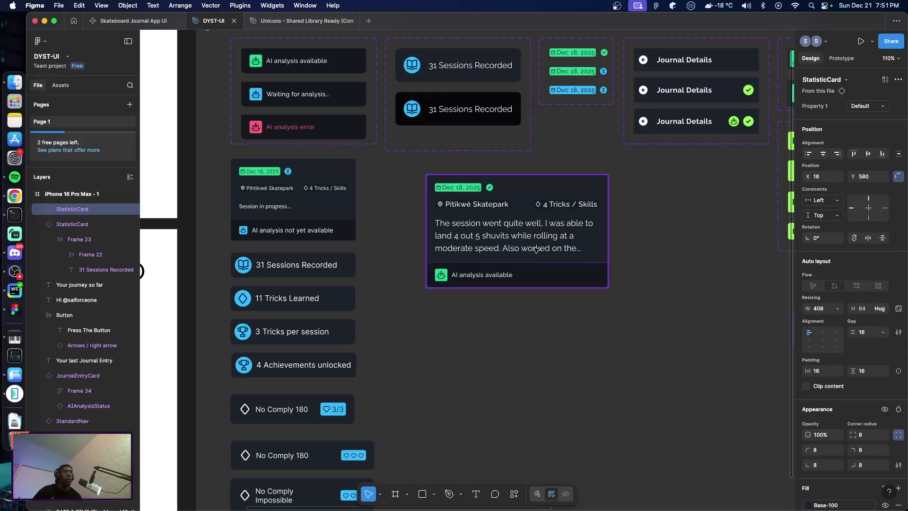
{"action": "left_click_drag", "start_coordinate": [524, 260], "coordinate": [687, 342]}
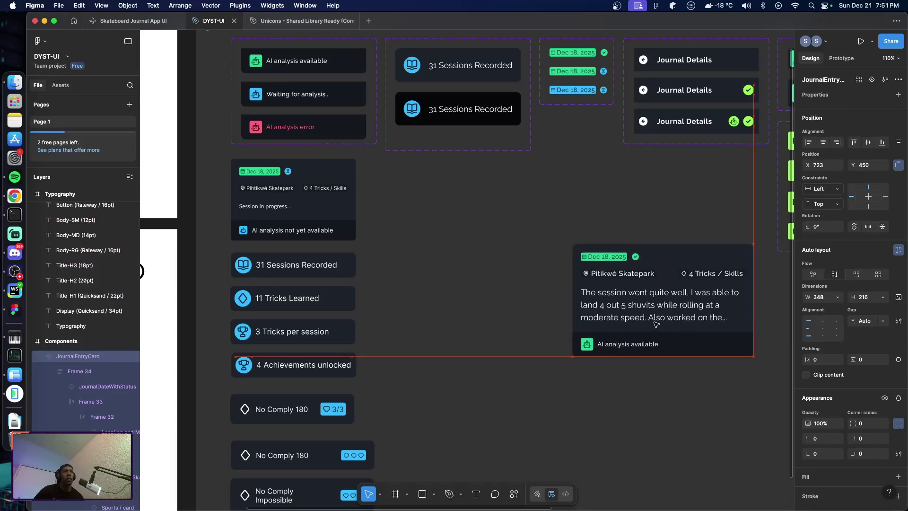
Make the StatisticCard set taller and add a third variant below Default and Darker
{"action": "left_click", "coordinate": [456, 160]}
{"action": "left_click_drag", "start_coordinate": [457, 150], "coordinate": [458, 233]}
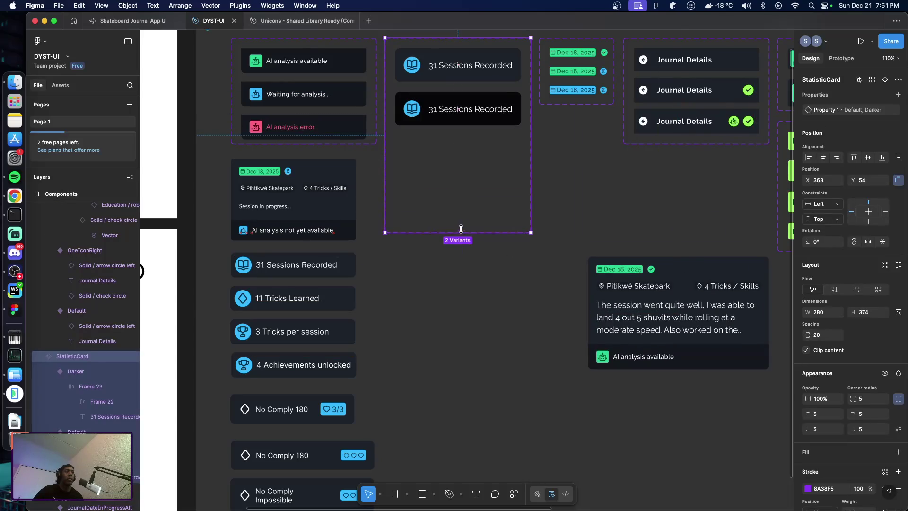
{"action": "left_click", "coordinate": [453, 124]}
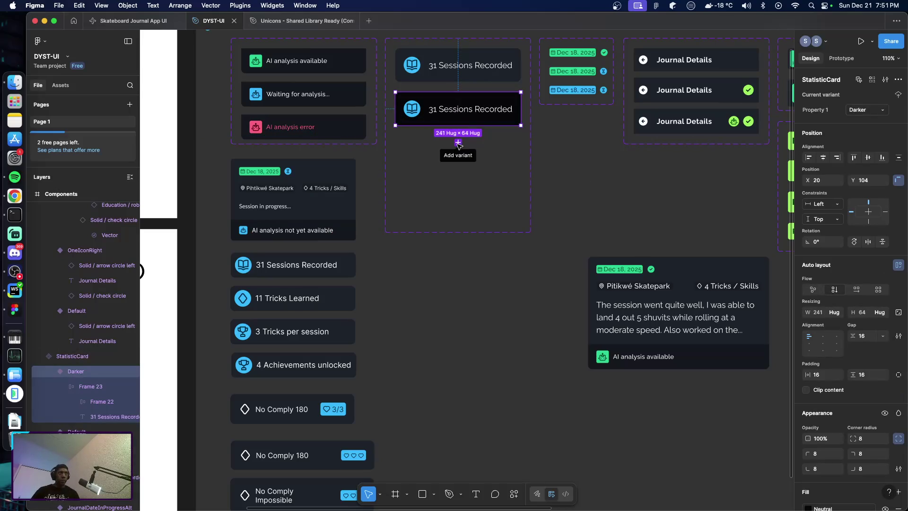
{"action": "left_click", "coordinate": [468, 79]}
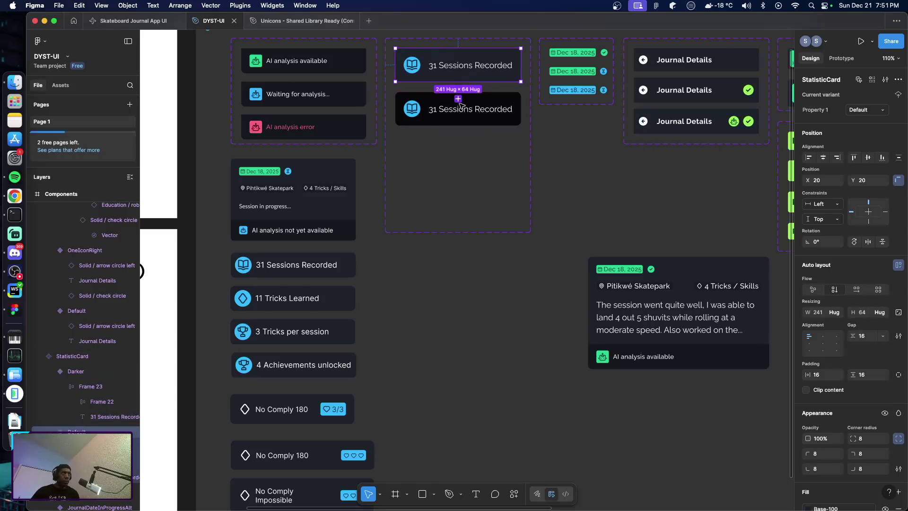
{"action": "left_click", "coordinate": [458, 98]}
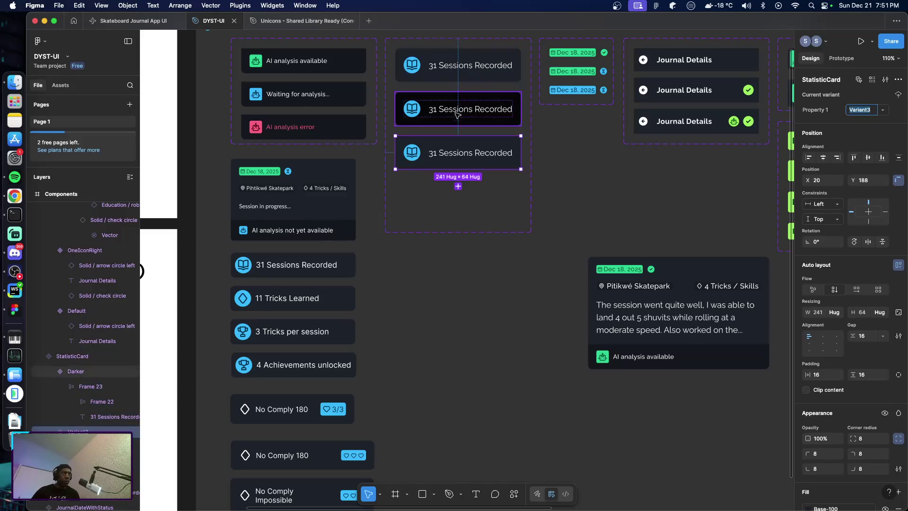
Switch the new variant's inner frame to vertical, stacking the icon above the text
{"action": "left_click", "coordinate": [449, 163]}
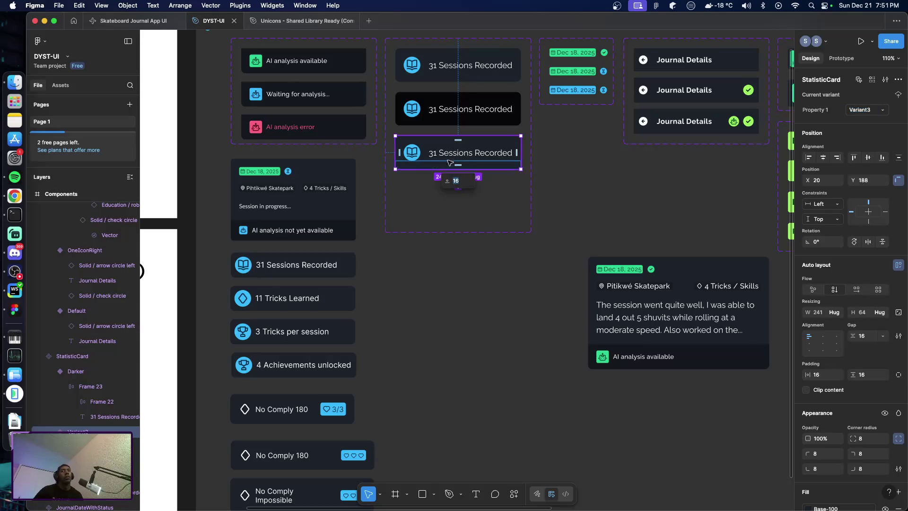
{"action": "double_click", "coordinate": [429, 157]}
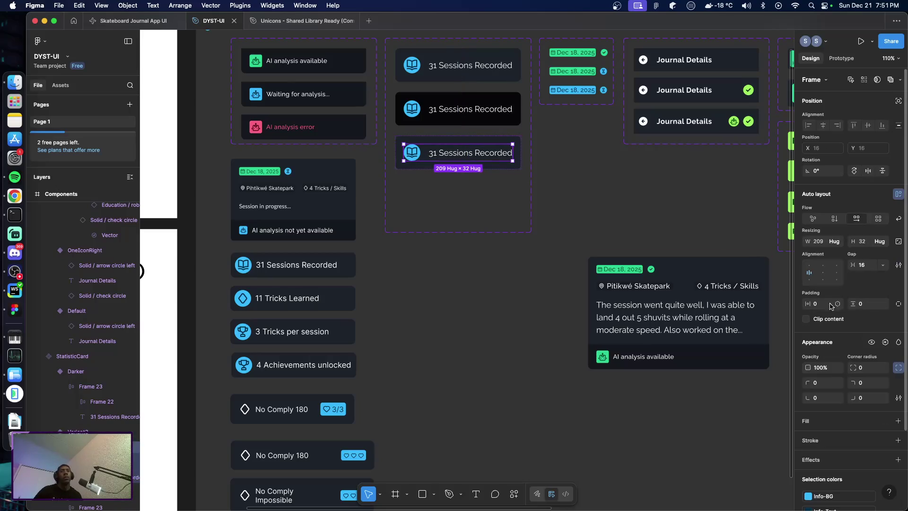
{"action": "left_click", "coordinate": [835, 219]}
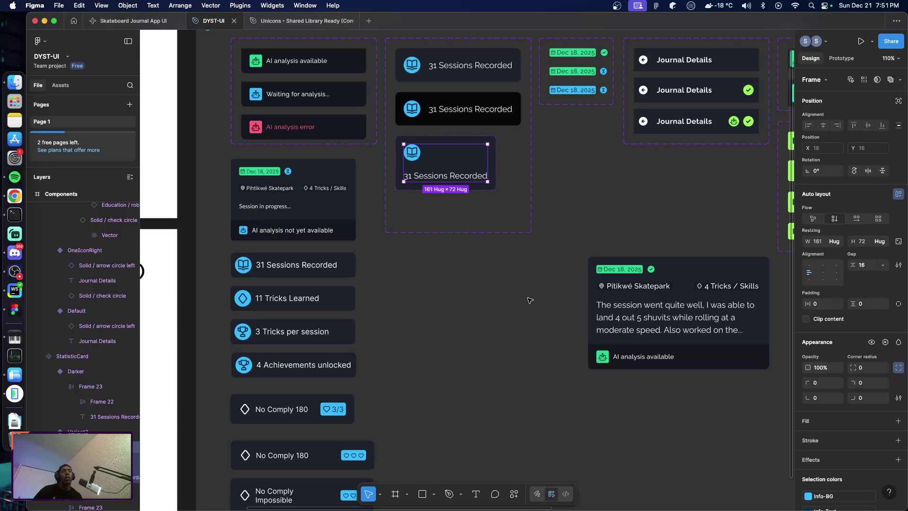
Give the icon frame a fixed size of 48 × 48
{"action": "left_click", "coordinate": [456, 177]}
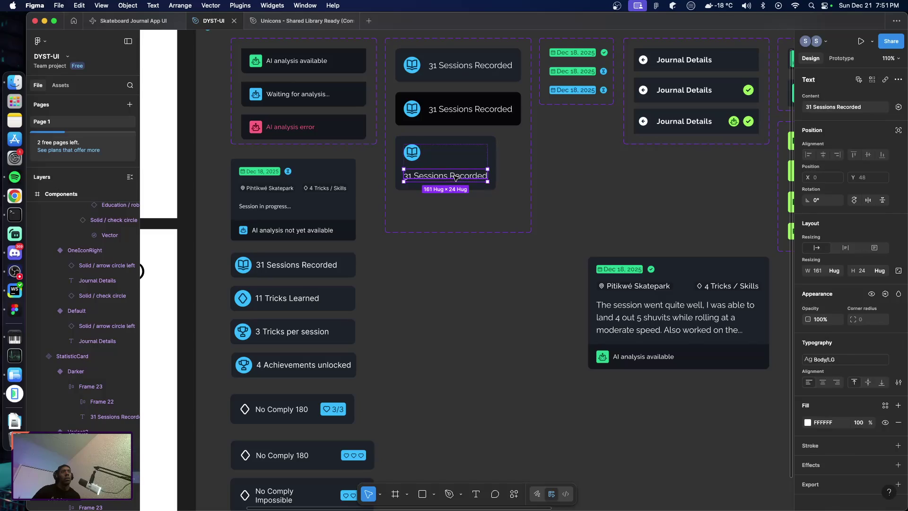
{"action": "left_click", "coordinate": [412, 152]}
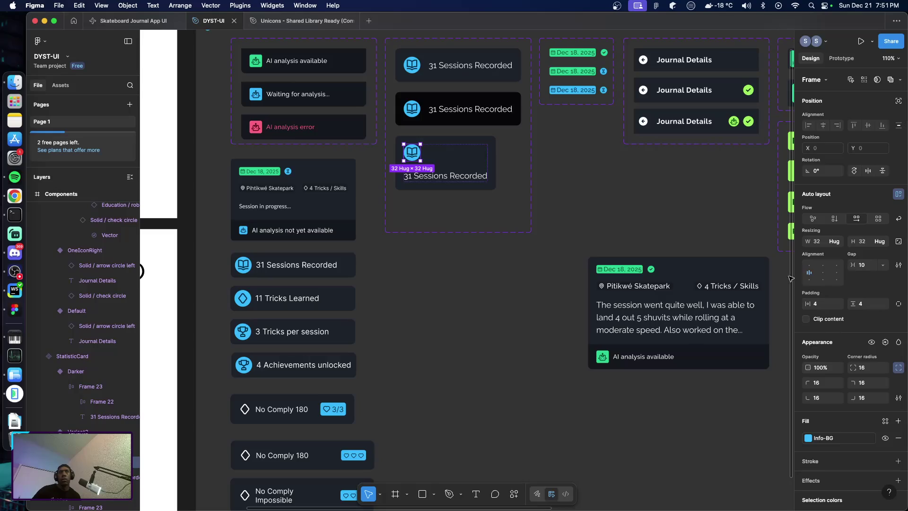
{"action": "left_click", "coordinate": [898, 242]}
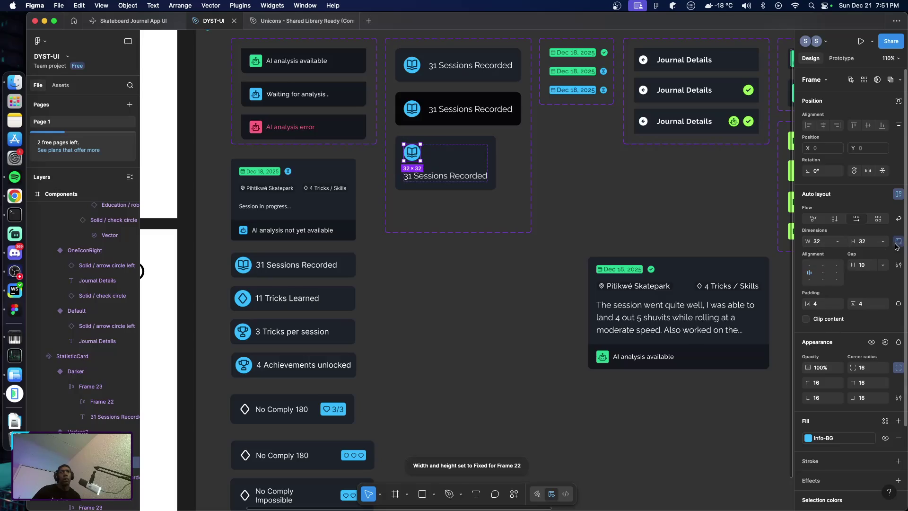
{"action": "left_click", "coordinate": [825, 242]}
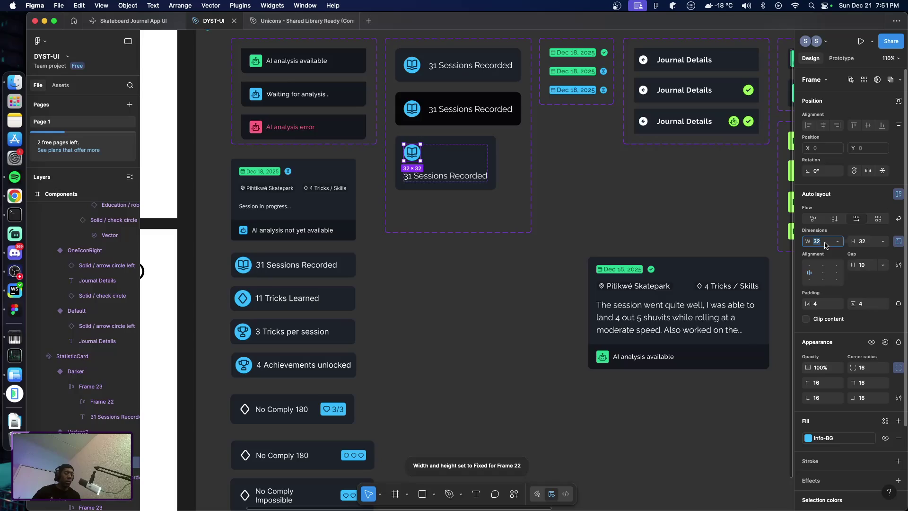
{"action": "type", "text": "48"}
{"action": "key", "text": "Tab"}
{"action": "type", "text": "48"}
{"action": "key", "text": "Return"}
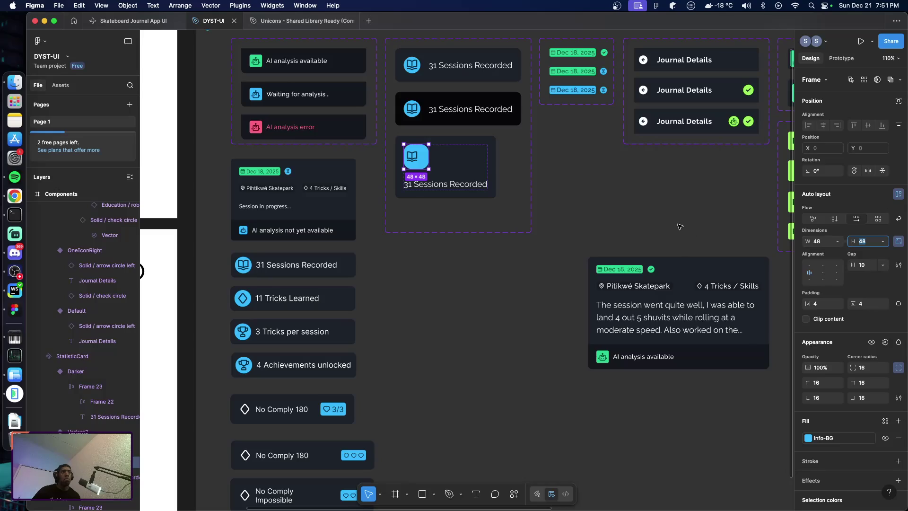
Round the icon frame's corners to a radius of 24
{"action": "left_click", "coordinate": [632, 213]}
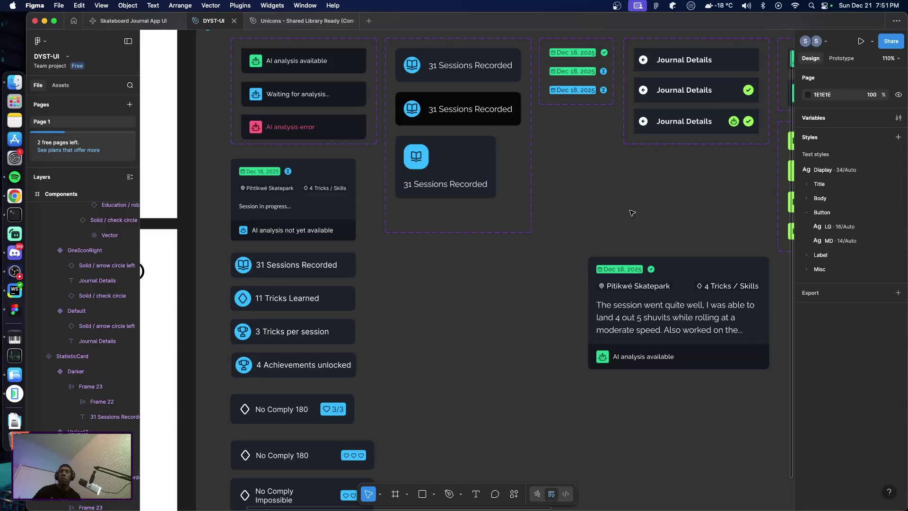
{"action": "left_click", "coordinate": [417, 156]}
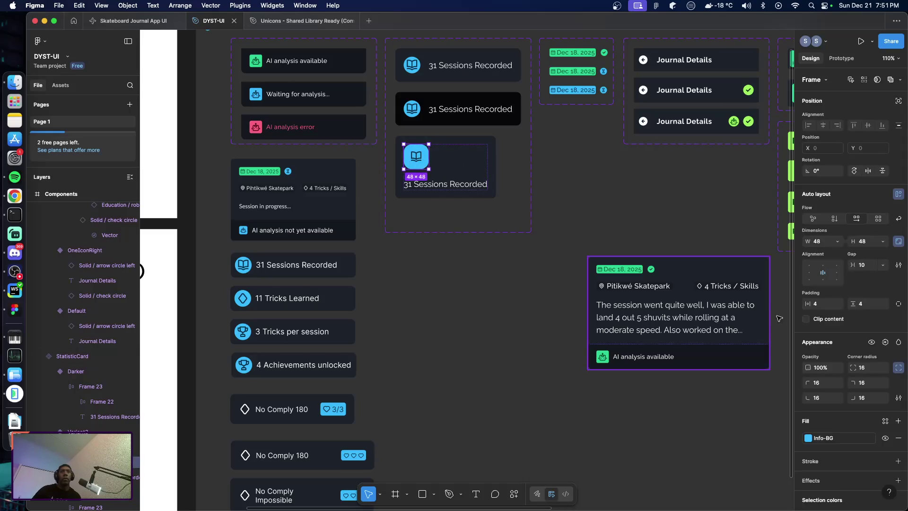
{"action": "left_click", "coordinate": [866, 369]}
{"action": "type", "text": "24"}
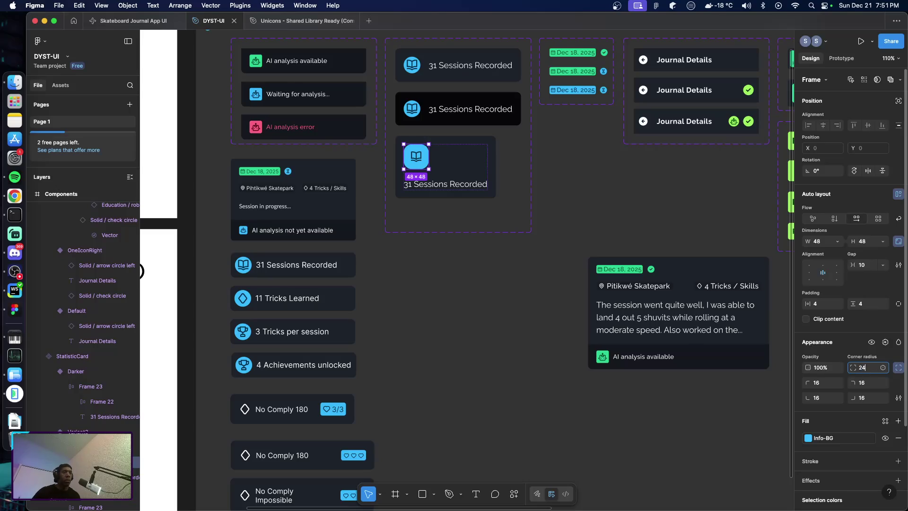
{"action": "key", "text": "Return"}
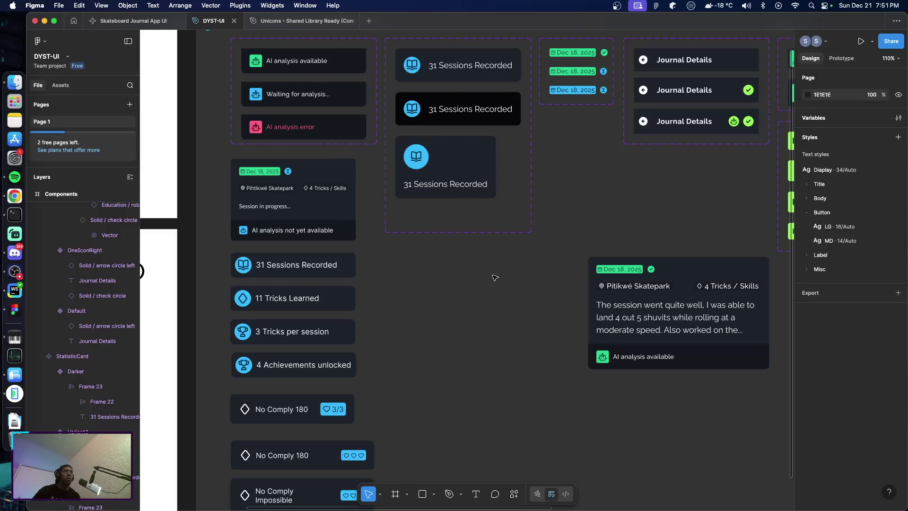
Apply the Title/H3 text style to the third variant's 31 Sessions Recorded label
{"action": "left_click", "coordinate": [442, 187]}
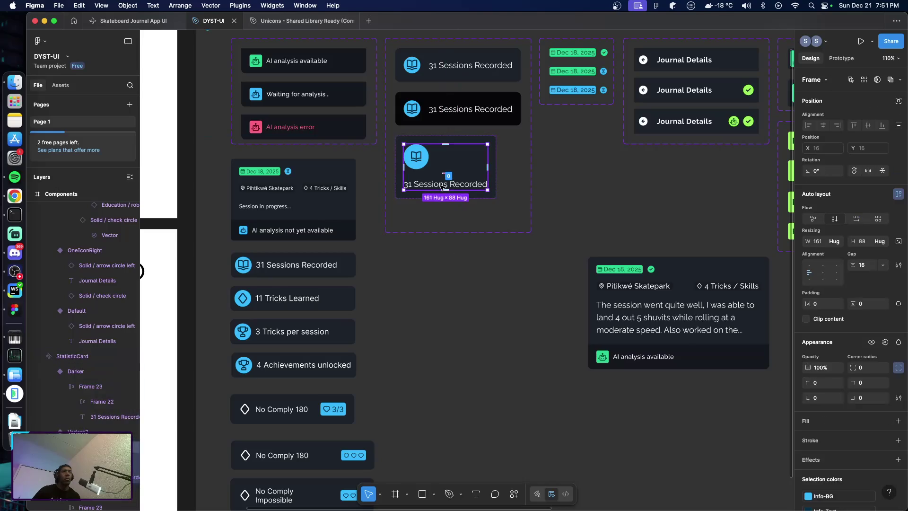
{"action": "left_click", "coordinate": [442, 186]}
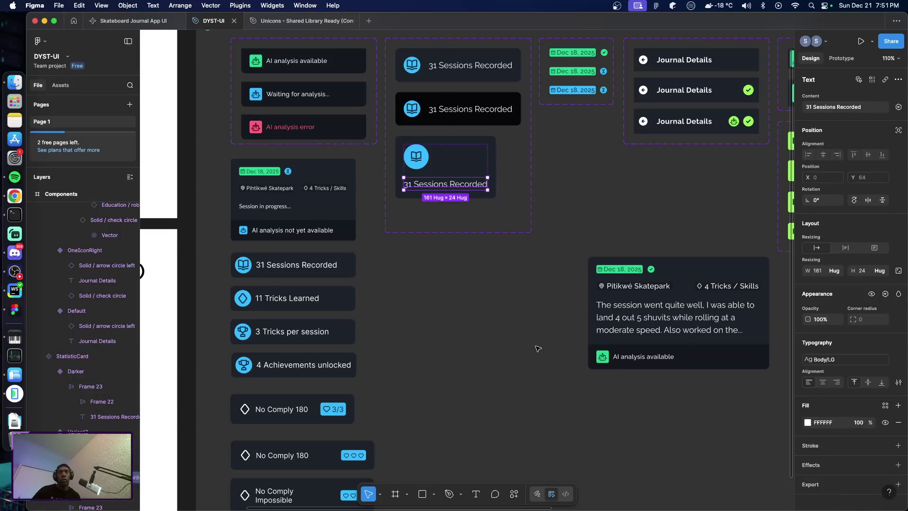
{"action": "left_click", "coordinate": [858, 360]}
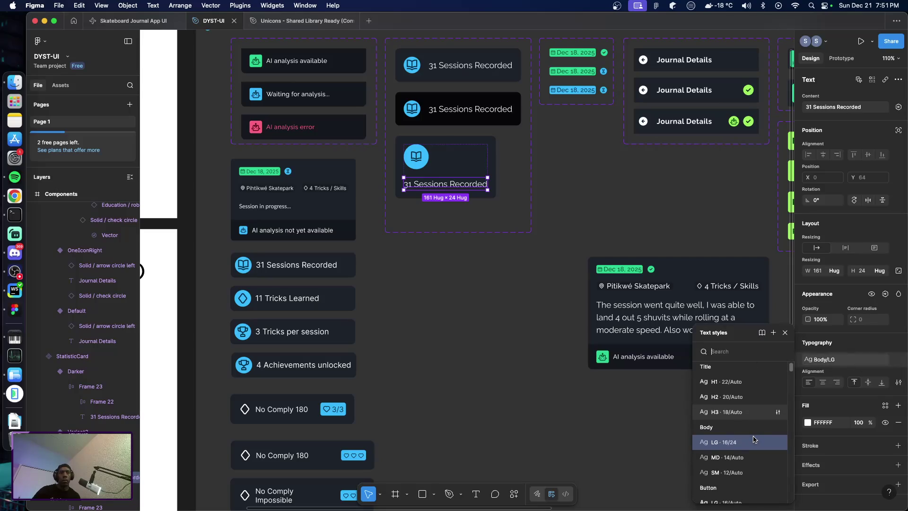
{"action": "scroll", "coordinate": [752, 438], "scroll_direction": "down", "scroll_amount": 1}
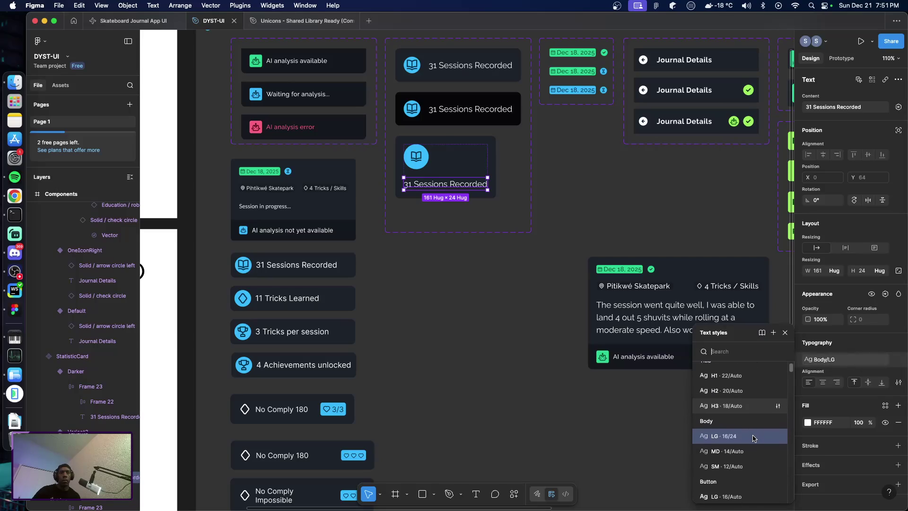
{"action": "left_click", "coordinate": [738, 401]}
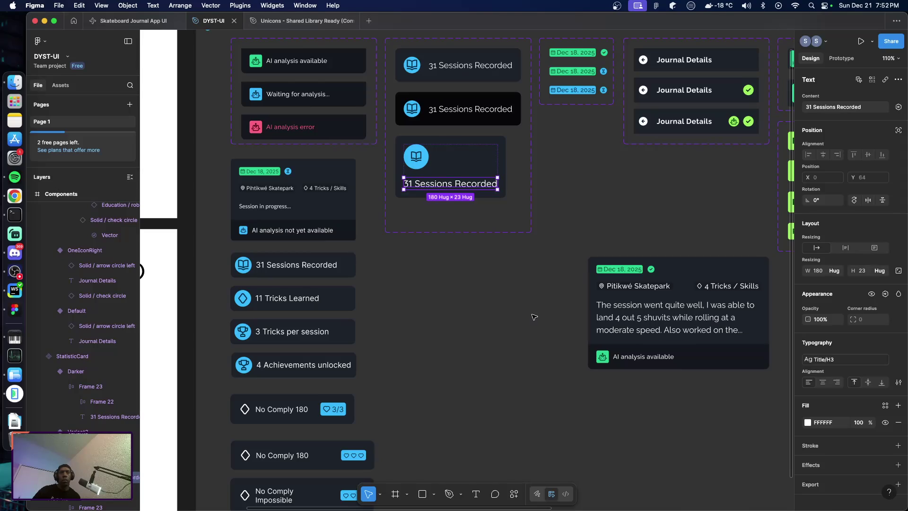
{"action": "double_click", "coordinate": [456, 184]}
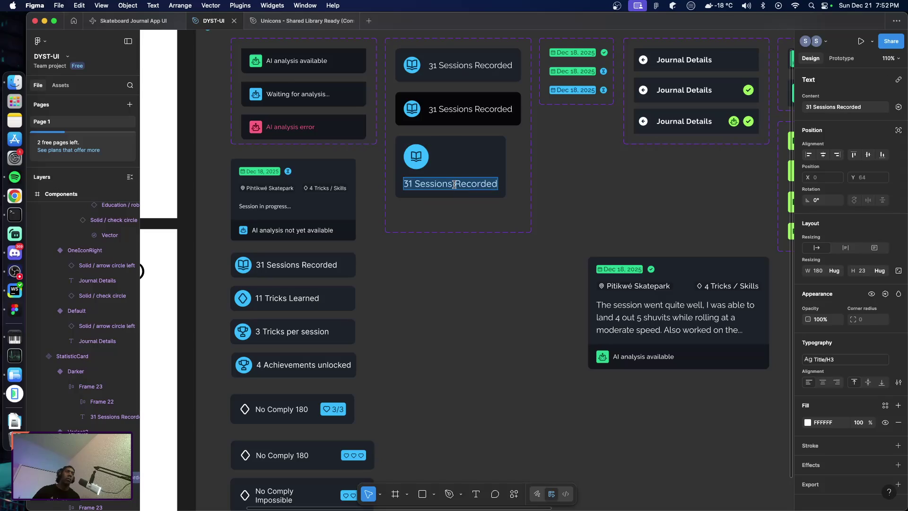
{"action": "key", "text": "Escape"}
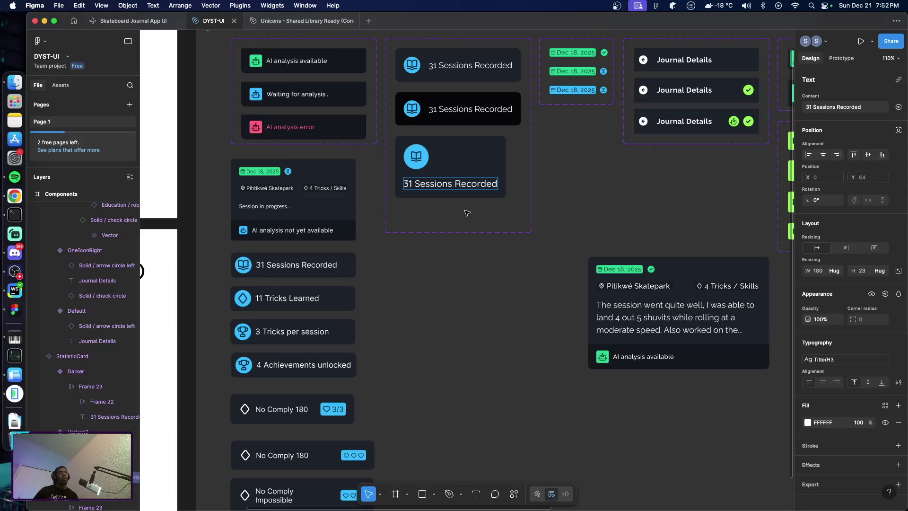
{"action": "double_click", "coordinate": [454, 185]}
{"action": "key", "text": "Escape"}
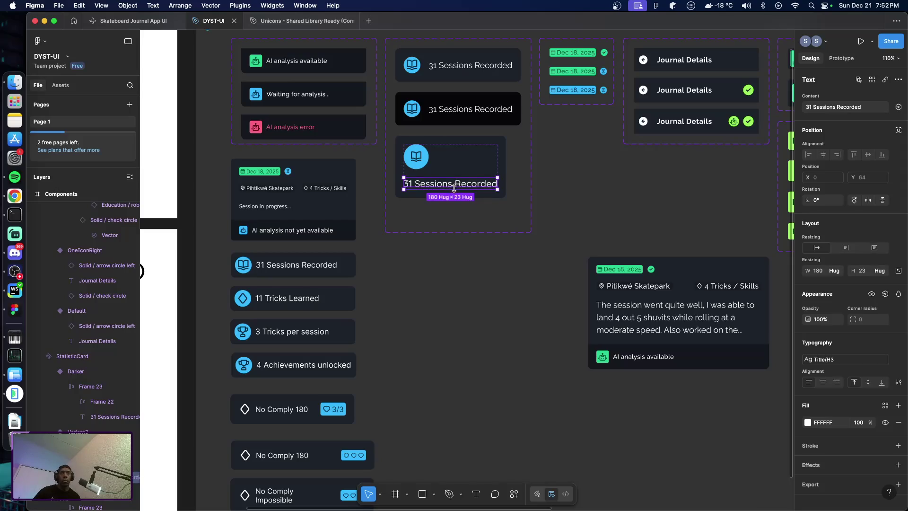
Rename the third variant's Property 1 value to 'vertical'
{"action": "left_click", "coordinate": [577, 243]}
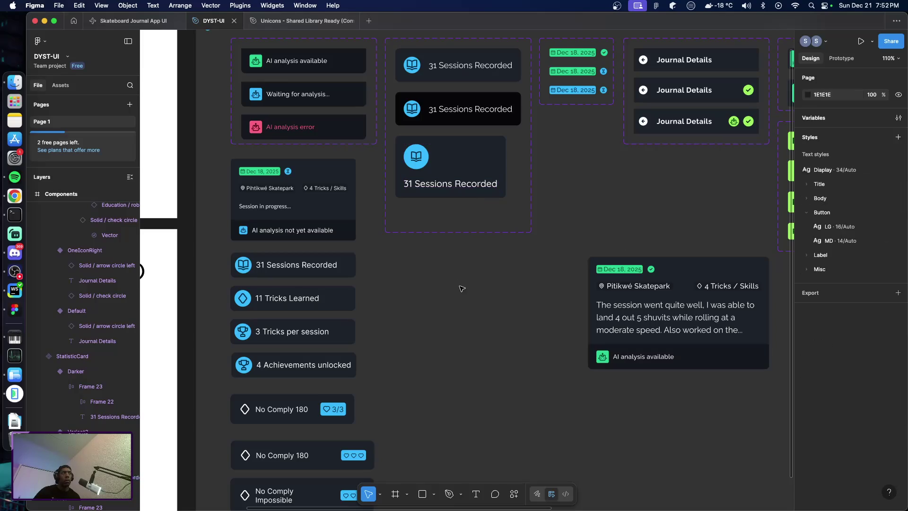
{"action": "left_click", "coordinate": [448, 163]}
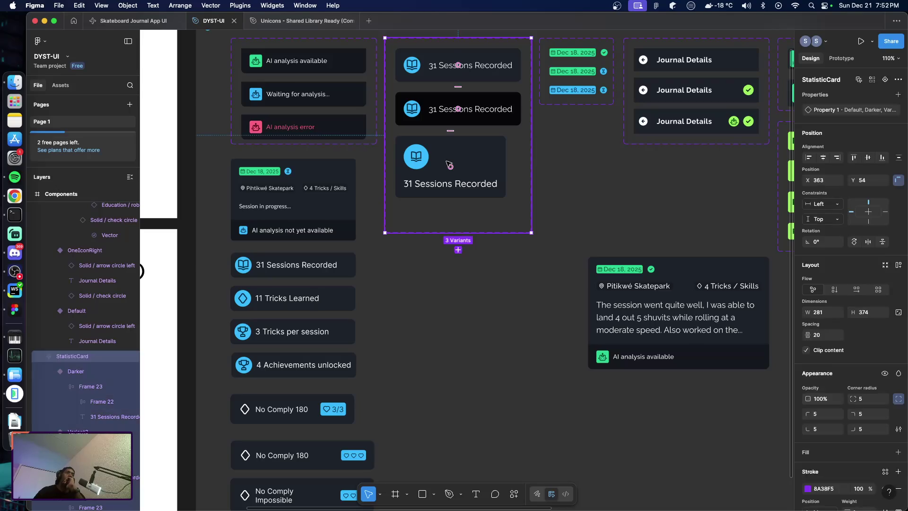
{"action": "left_click", "coordinate": [448, 163]}
{"action": "left_click", "coordinate": [869, 110]}
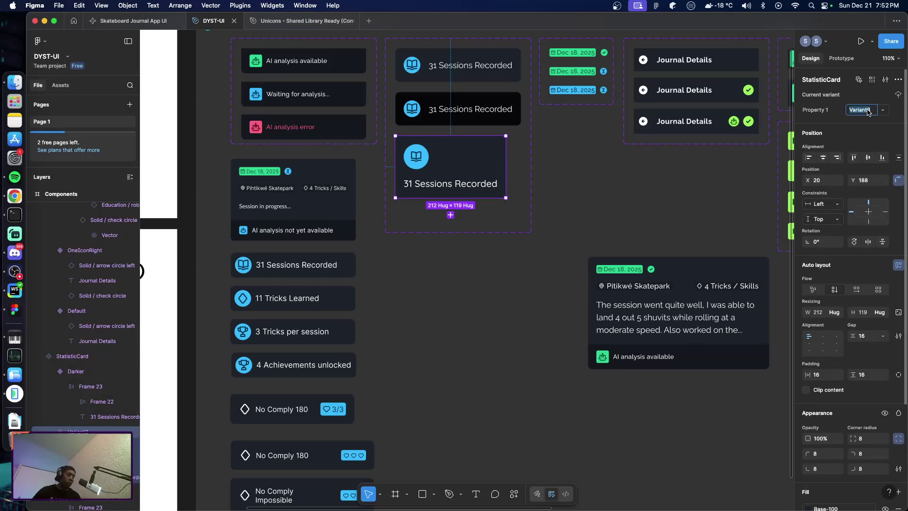
{"action": "type", "text": "vertical"}
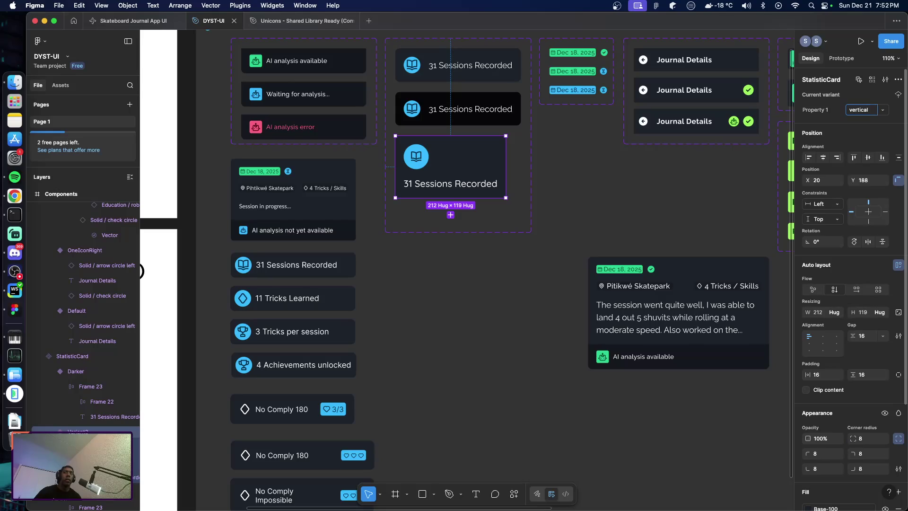
{"action": "key", "text": "Return"}
{"action": "left_click", "coordinate": [536, 281]}
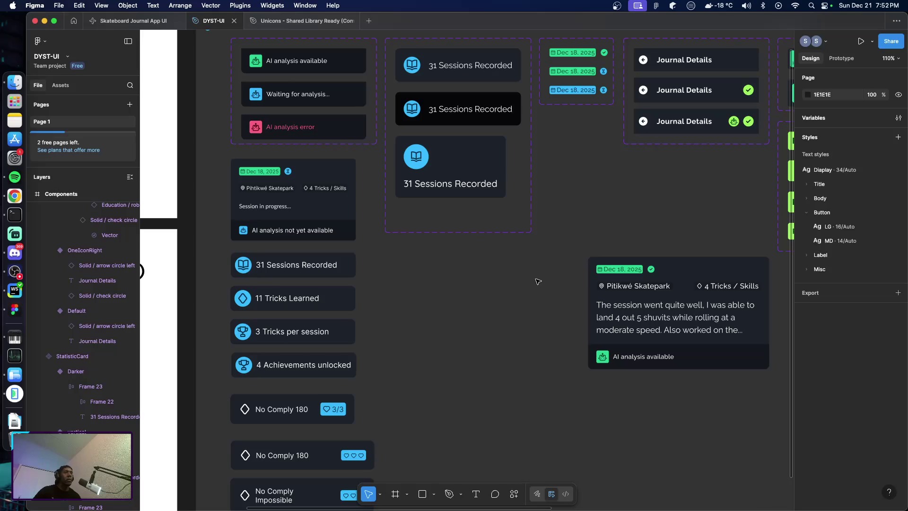
Switch the first StatisticCard on the phone screen to the vertical variant
{"action": "scroll", "coordinate": [511, 278], "scroll_direction": "right", "scroll_amount": 5}
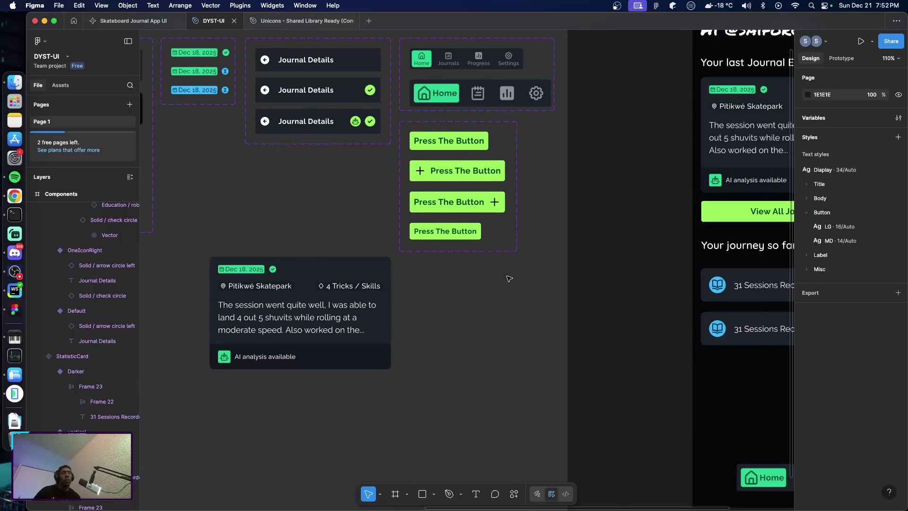
{"action": "scroll", "coordinate": [511, 278], "scroll_direction": "right", "scroll_amount": 5}
{"action": "left_click", "coordinate": [673, 298]}
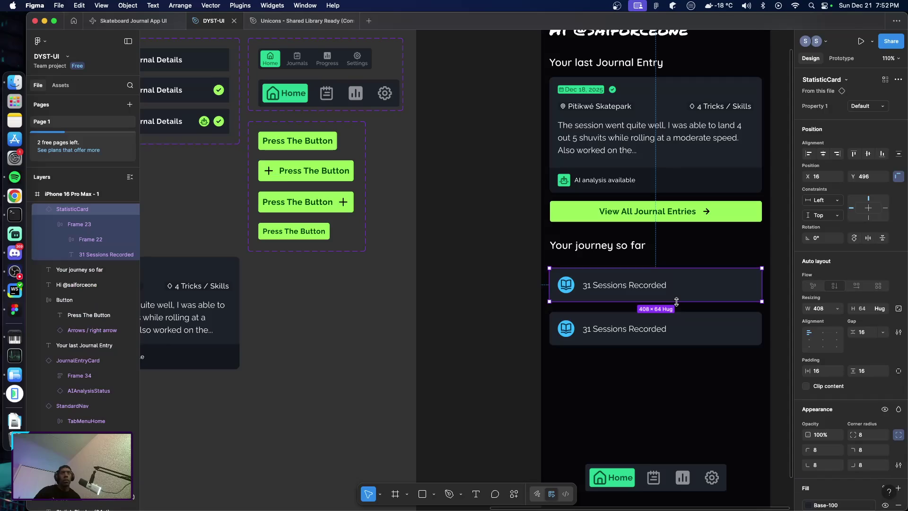
{"action": "left_click", "coordinate": [868, 106]}
{"action": "left_click", "coordinate": [857, 130]}
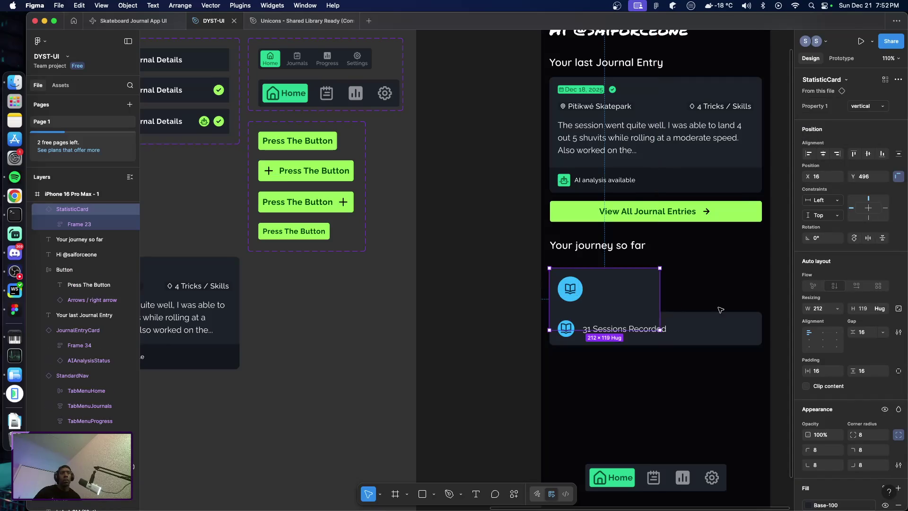
Nudge the lower StatisticCard slightly right to X 17
{"action": "key", "text": "ctrl+d"}
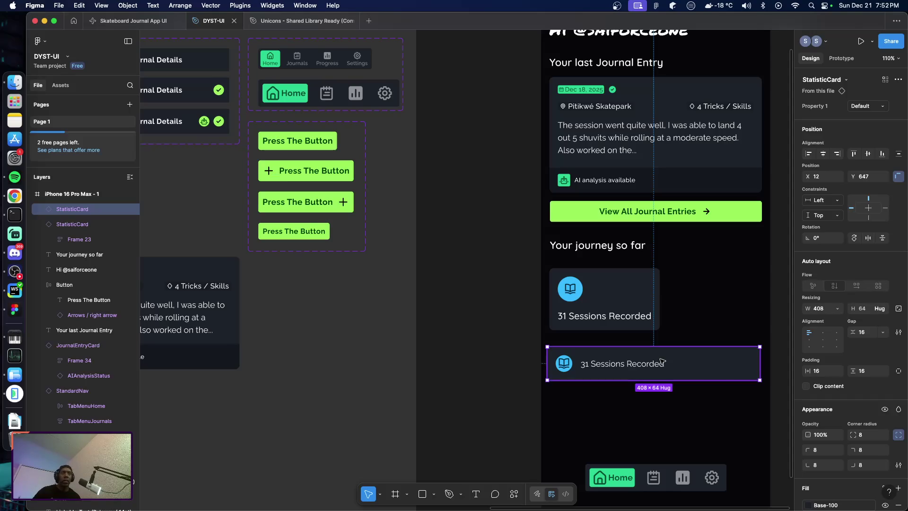
{"action": "left_click_drag", "start_coordinate": [682, 371], "coordinate": [685, 371]}
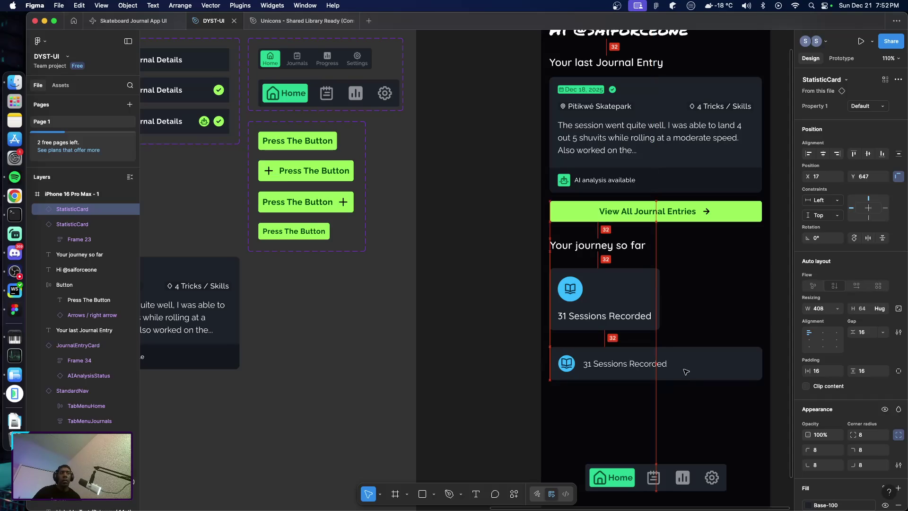
{"action": "scroll", "coordinate": [374, 326], "scroll_direction": "left", "scroll_amount": 10}
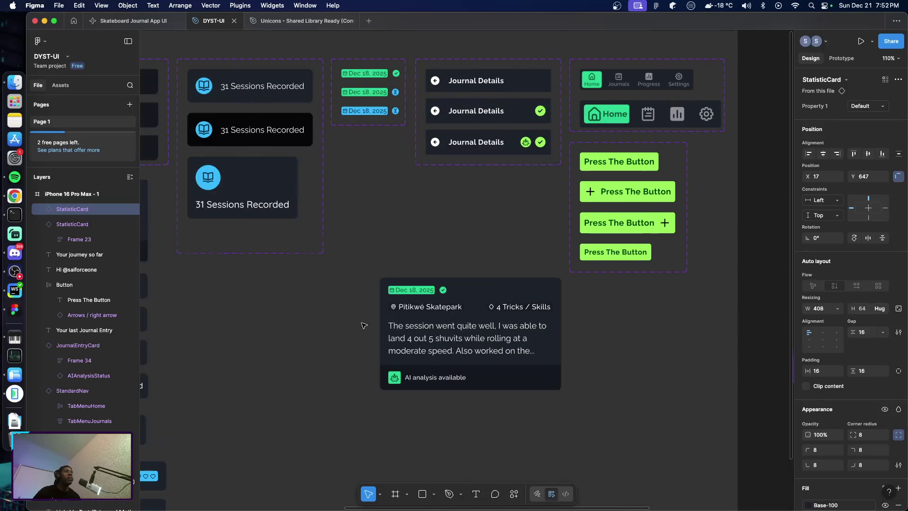
Paste a StatisticCard copy onto the empty canvas
{"action": "scroll", "coordinate": [316, 351], "scroll_direction": "up", "scroll_amount": 8}
{"action": "scroll", "coordinate": [317, 351], "scroll_direction": "down", "scroll_amount": 5}
{"action": "mouse_move", "coordinate": [250, 193]}
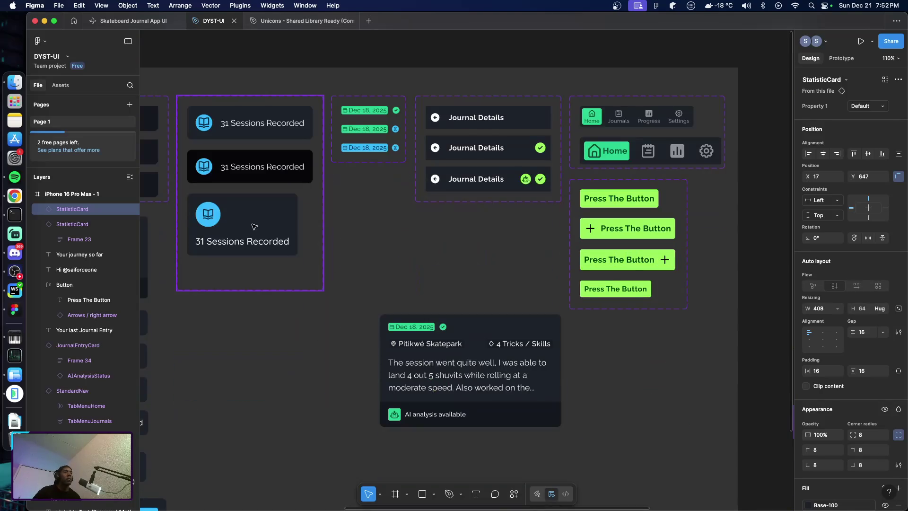
{"action": "left_click", "coordinate": [255, 227]}
{"action": "scroll", "coordinate": [284, 265], "scroll_direction": "down", "scroll_amount": 3}
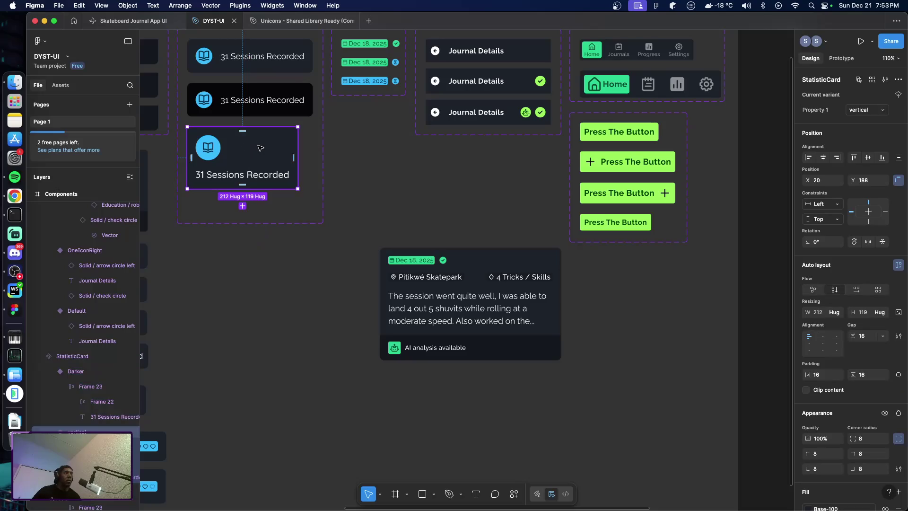
{"action": "left_click", "coordinate": [239, 363]}
{"action": "right_click", "coordinate": [240, 363]}
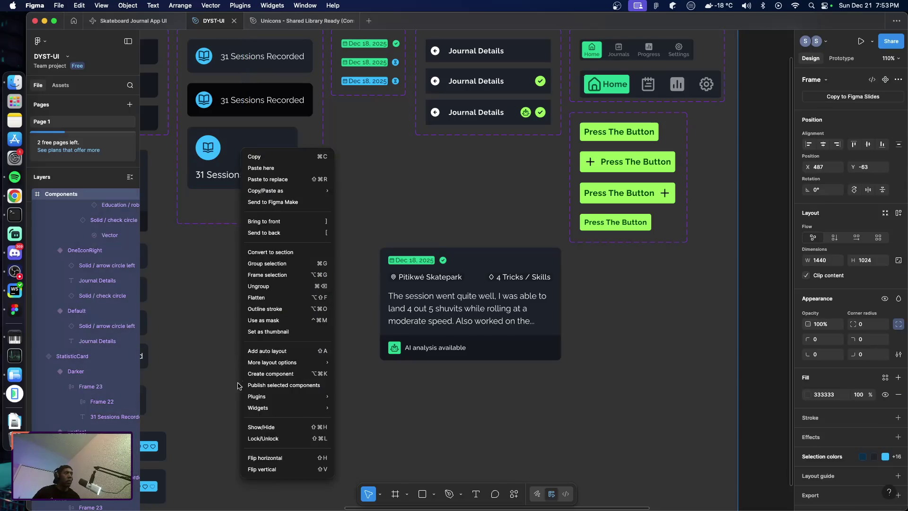
{"action": "left_click", "coordinate": [269, 167]}
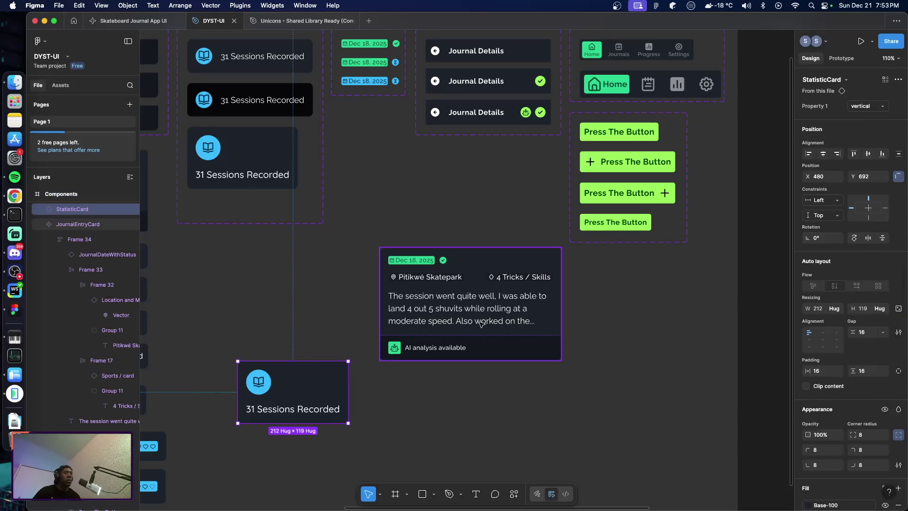
Shift the JournalEntryCard up and left so the pasted card sits below it
{"action": "left_click_drag", "start_coordinate": [481, 332], "coordinate": [470, 260]}
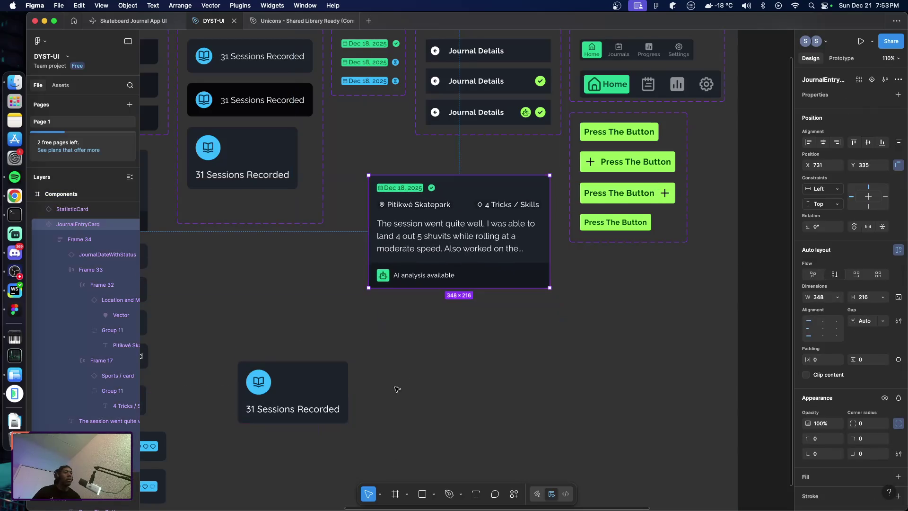
{"action": "left_click", "coordinate": [345, 341]}
{"action": "scroll", "coordinate": [343, 369], "scroll_direction": "down", "scroll_amount": 3}
{"action": "left_click", "coordinate": [329, 262]}
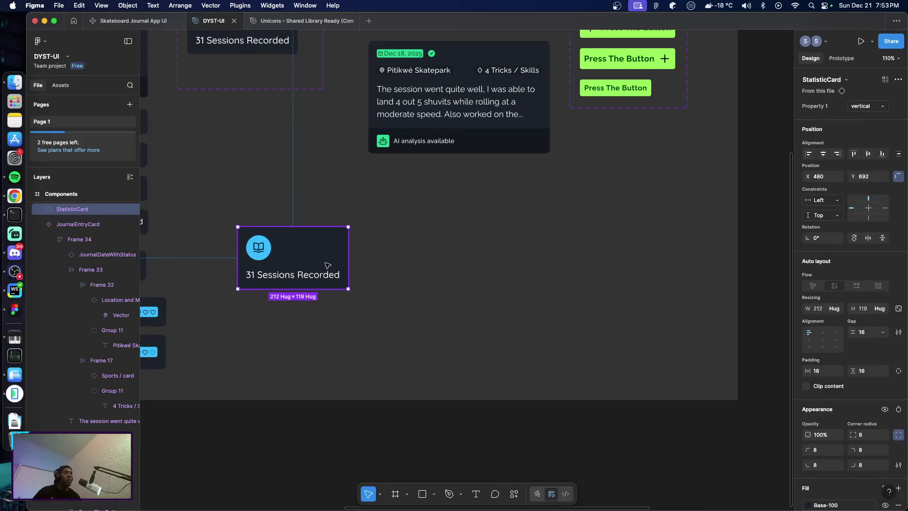
Duplicate the card to the right, then copy the pair down to make four cards
{"action": "left_click_drag", "start_coordinate": [325, 261], "coordinate": [322, 235]}
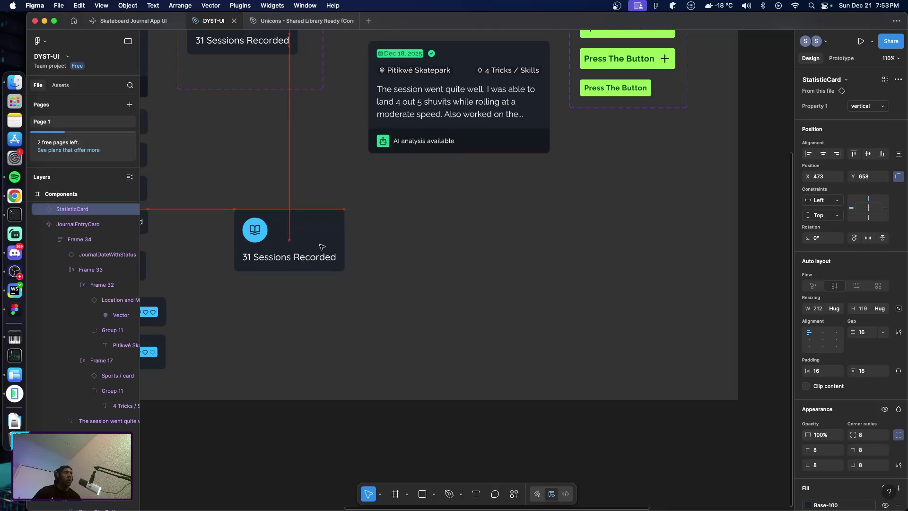
{"action": "left_click", "coordinate": [390, 263]}
{"action": "left_click", "coordinate": [316, 237]}
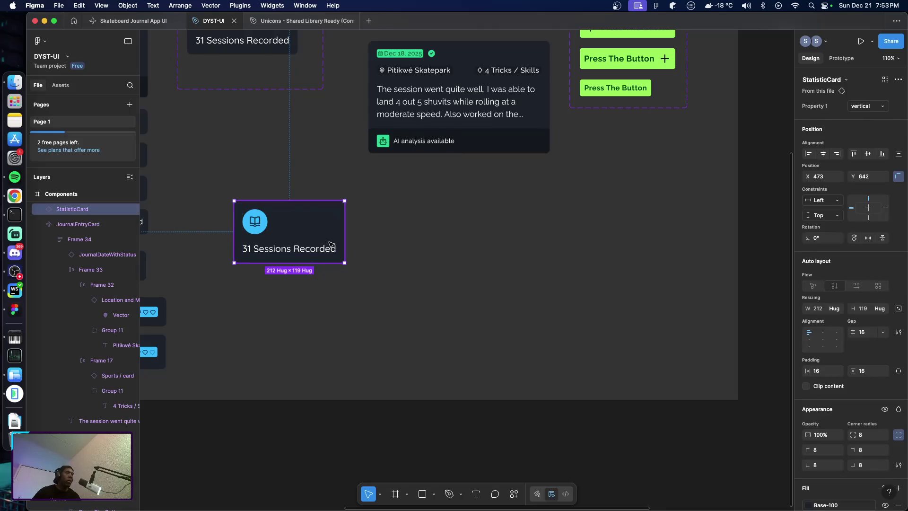
{"action": "left_click_drag", "start_coordinate": [330, 244], "coordinate": [422, 235]}
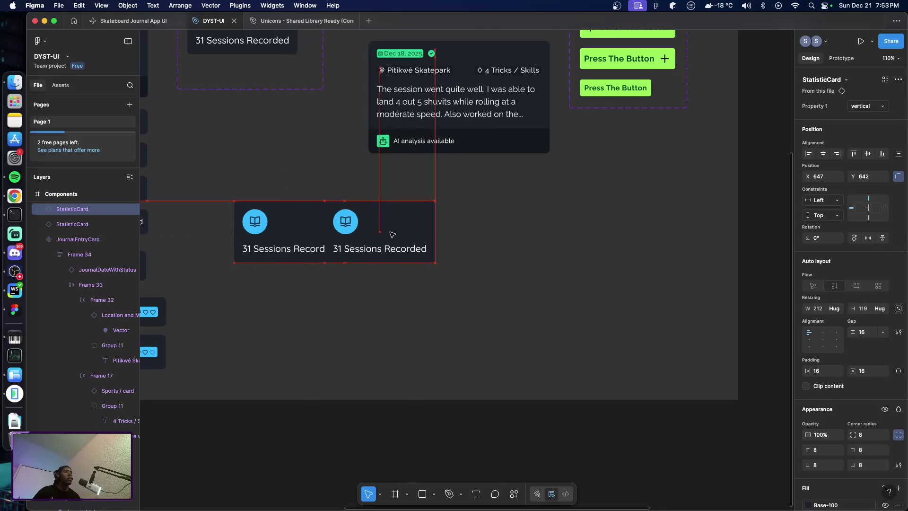
{"action": "left_click", "coordinate": [298, 228]}
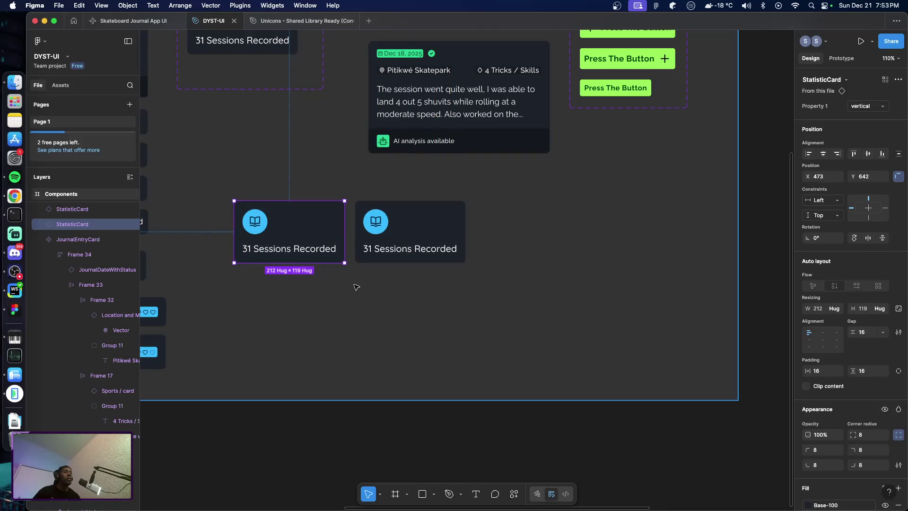
{"action": "left_click", "coordinate": [425, 237], "text": "shift"}
{"action": "key", "text": "super+d"}
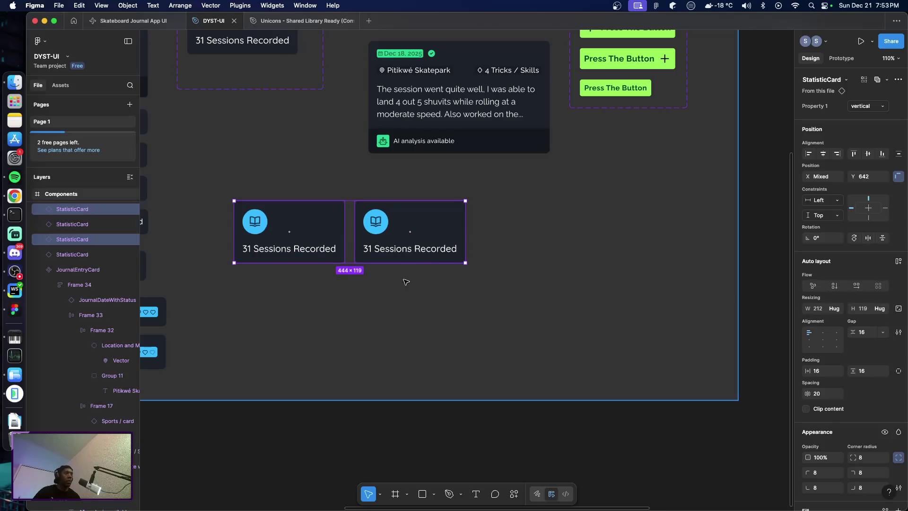
{"action": "left_click_drag", "start_coordinate": [429, 232], "coordinate": [425, 297]}
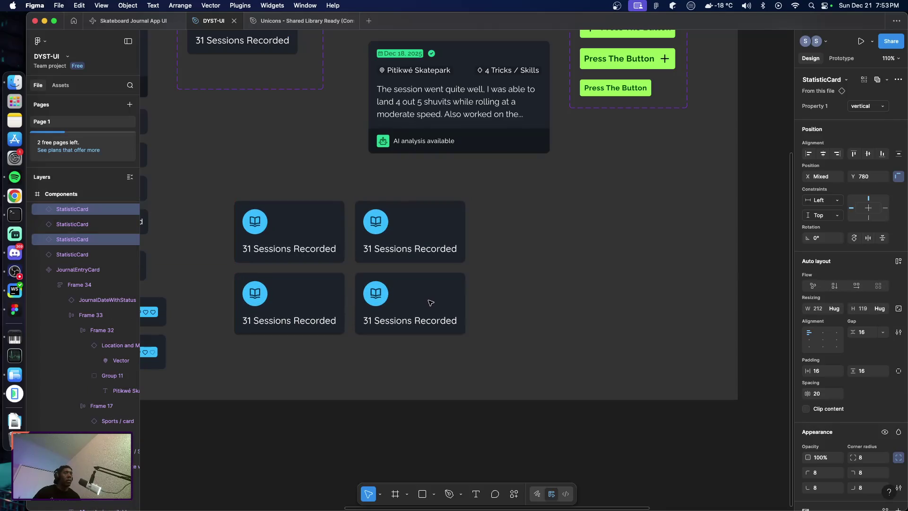
{"action": "left_click", "coordinate": [349, 260]}
{"action": "left_click", "coordinate": [340, 258]}
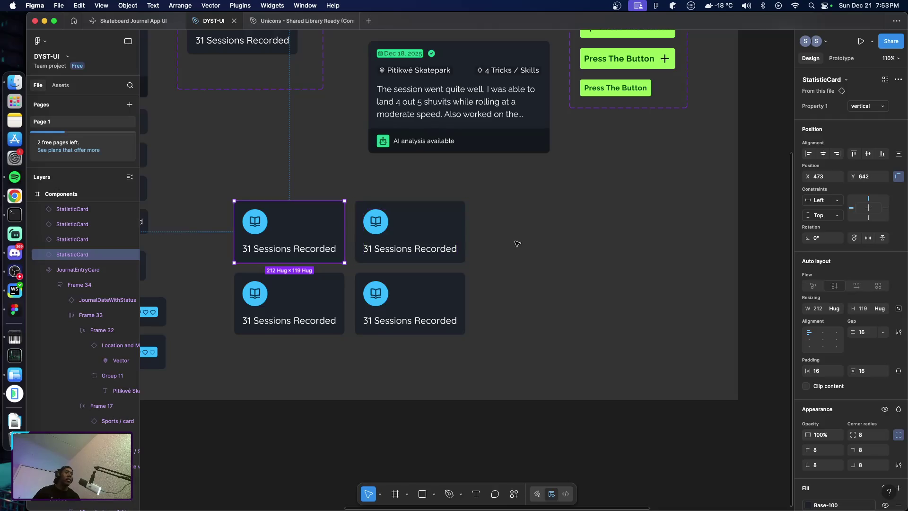
Wrap the top pair and the bottom pair each in an auto-layout row
{"action": "left_click_drag", "start_coordinate": [247, 184], "coordinate": [517, 260]}
{"action": "key", "text": "shift+a"}
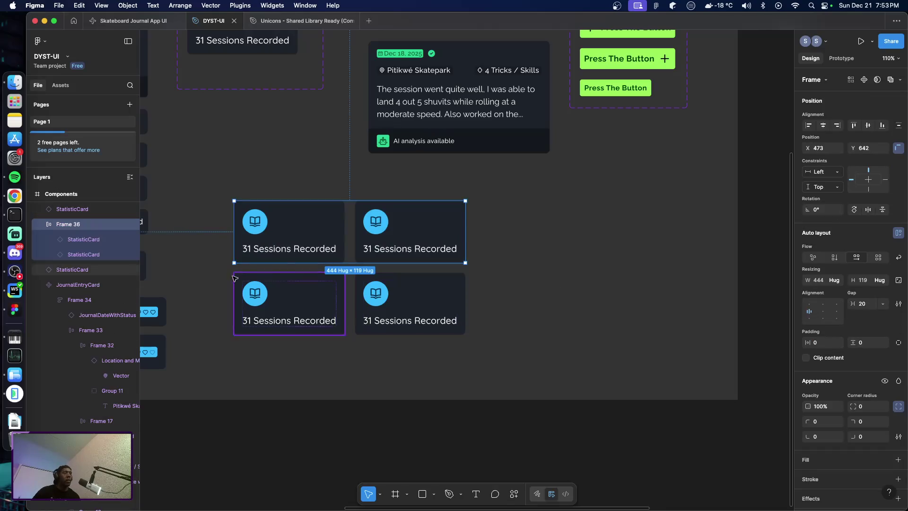
{"action": "left_click", "coordinate": [307, 307]}
{"action": "left_click", "coordinate": [457, 323], "text": "shift"}
{"action": "key", "text": "shift+a"}
Stack both rows in an outer auto-layout frame, 444 × 257 with rows 19 apart
{"action": "left_click", "coordinate": [304, 205], "text": "shift"}
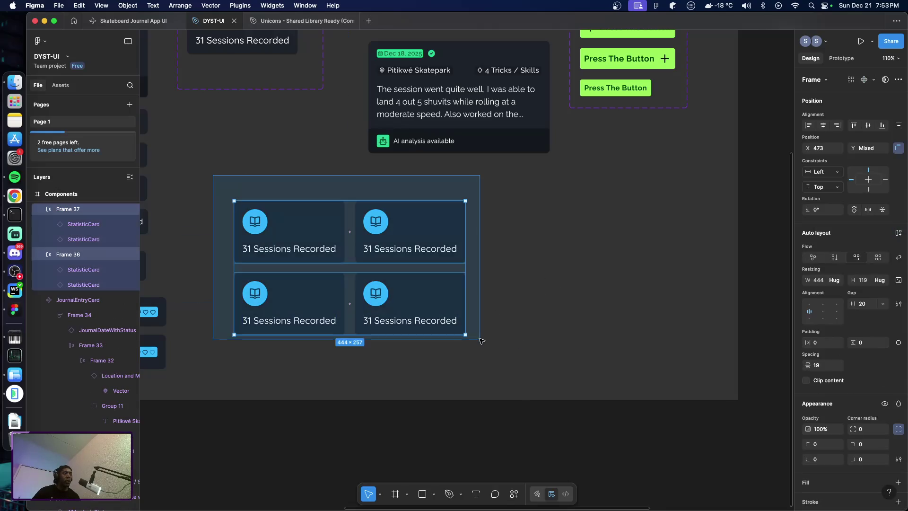
{"action": "key", "text": "shift+a"}
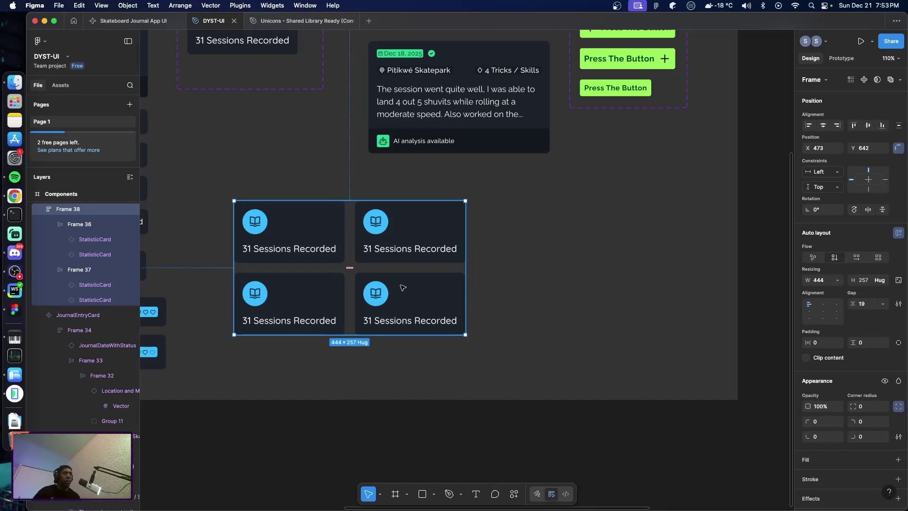
{"action": "left_click", "coordinate": [404, 287]}
{"action": "double_click", "coordinate": [342, 258]}
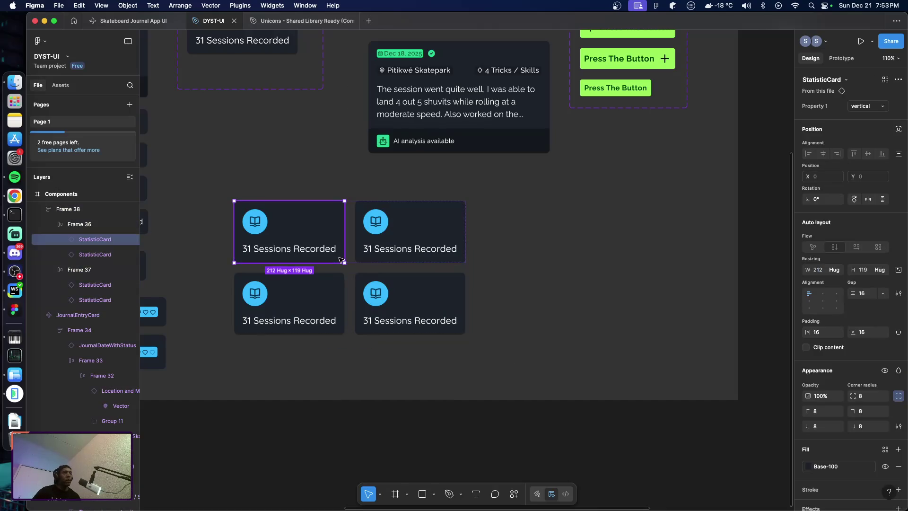
{"action": "left_click", "coordinate": [548, 289]}
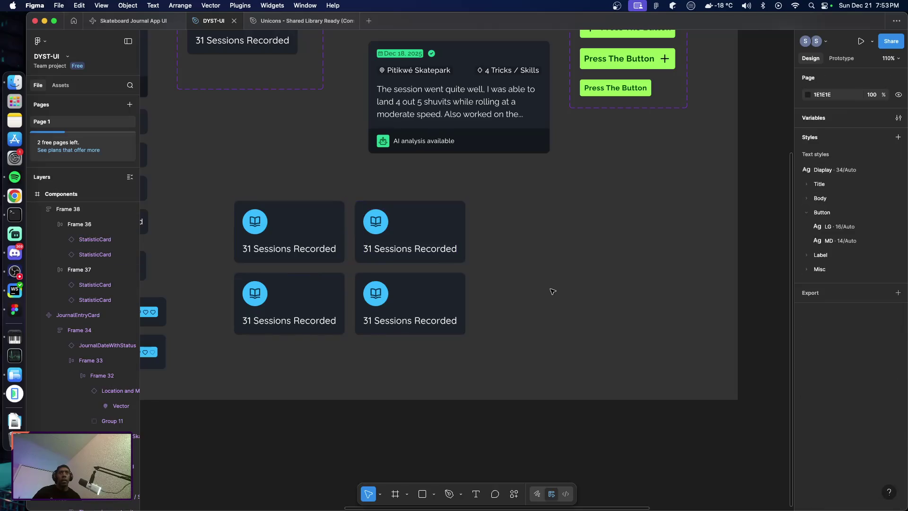
{"action": "left_click", "coordinate": [351, 250]}
{"action": "left_click", "coordinate": [357, 252]}
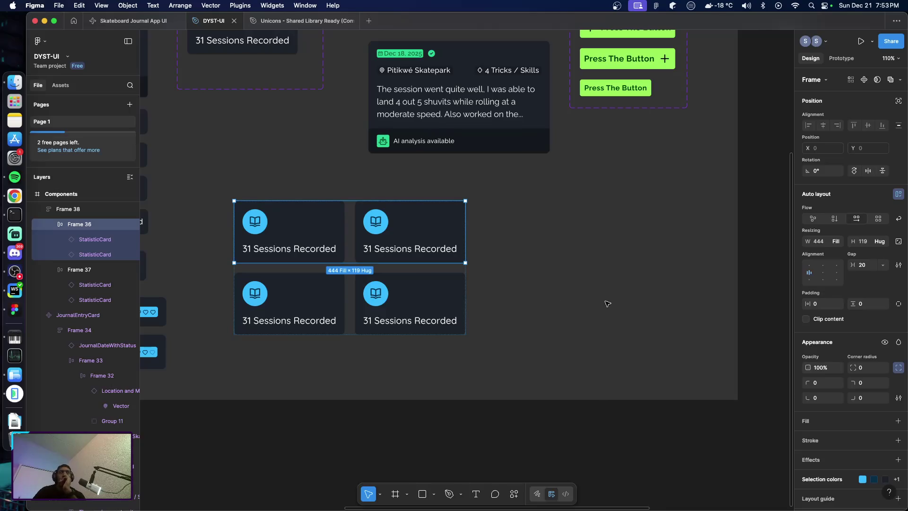
Set the top card row's auto layout gap to 16
{"action": "left_click", "coordinate": [496, 283]}
{"action": "left_click", "coordinate": [352, 255]}
{"action": "left_click", "coordinate": [862, 265]}
{"action": "key", "text": "Down"}
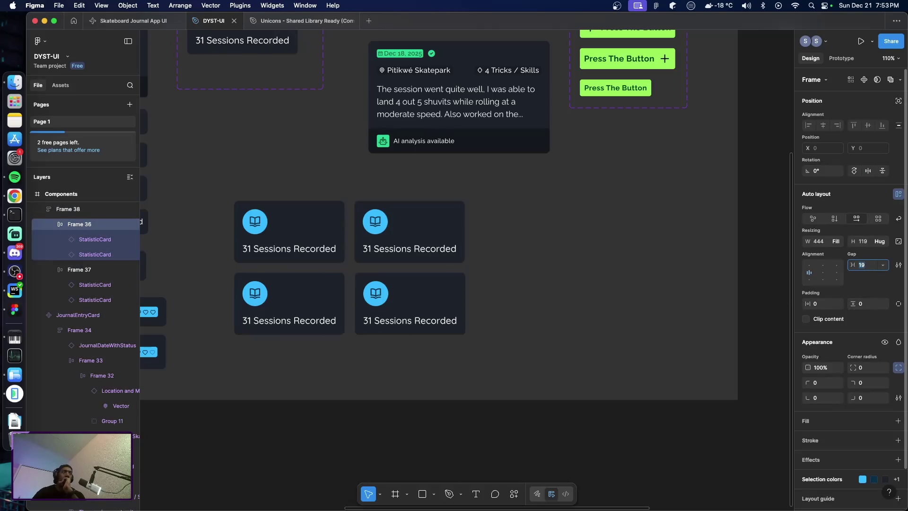
{"action": "key", "text": "Down"}
{"action": "key", "text": "Down"}
{"action": "key", "text": "Down"}
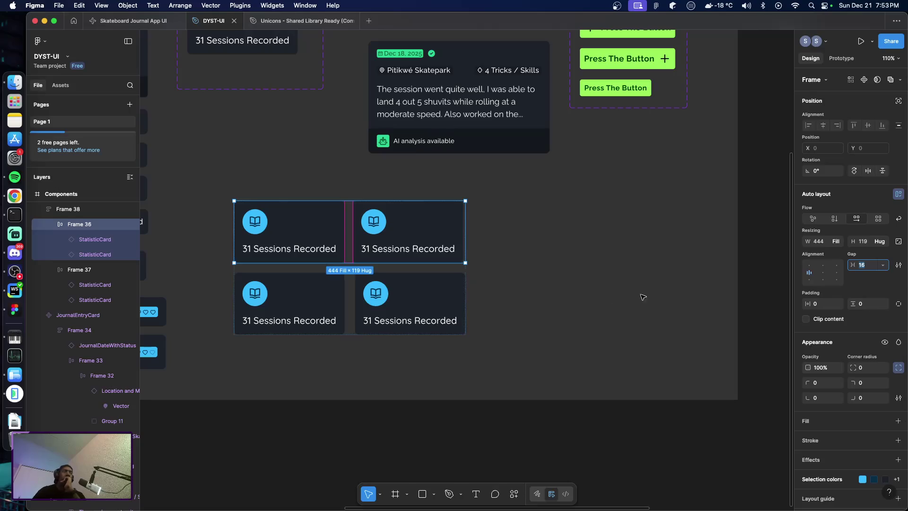
Set the bottom card row's auto layout gap to 16
{"action": "left_click", "coordinate": [430, 304]}
{"action": "left_click", "coordinate": [430, 304]}
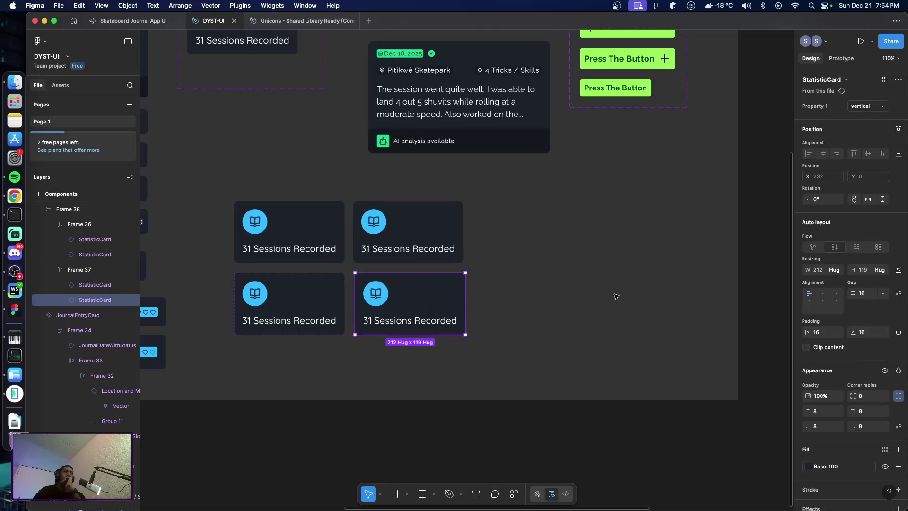
{"action": "left_click", "coordinate": [352, 298]}
{"action": "left_click", "coordinate": [861, 265]}
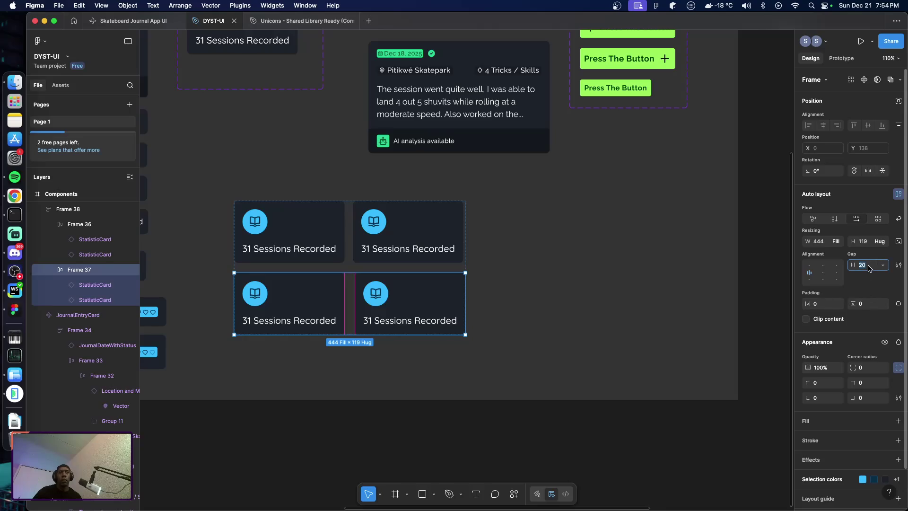
{"action": "key", "text": "Down"}
{"action": "key", "text": "Down"}
{"action": "key", "text": "Down"}
{"action": "key", "text": "Down"}
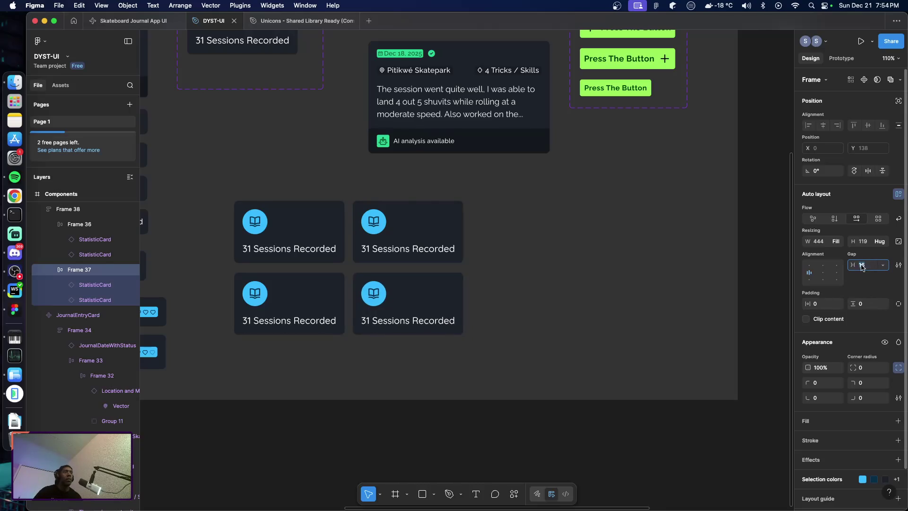
Set the gap between the two card rows to 16 in the outer grid frame
{"action": "left_click", "coordinate": [430, 266]}
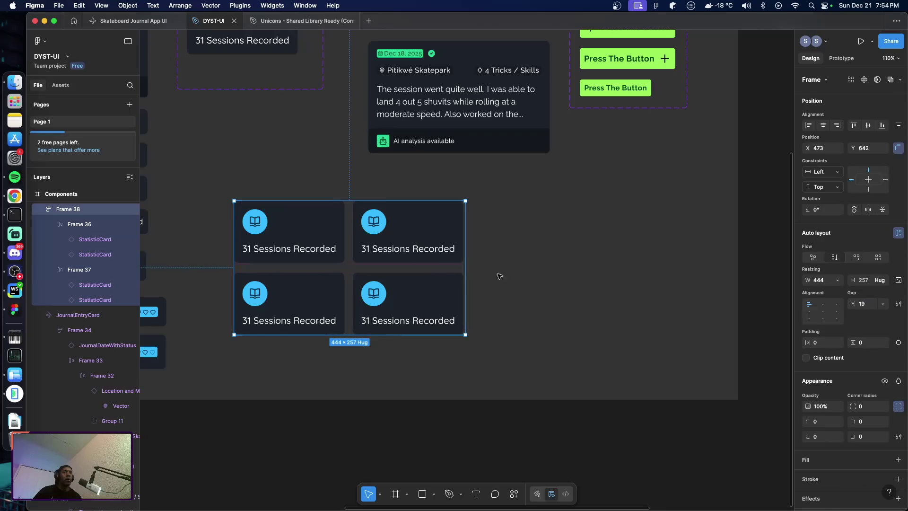
{"action": "left_click", "coordinate": [863, 304]}
{"action": "key", "text": "Down"}
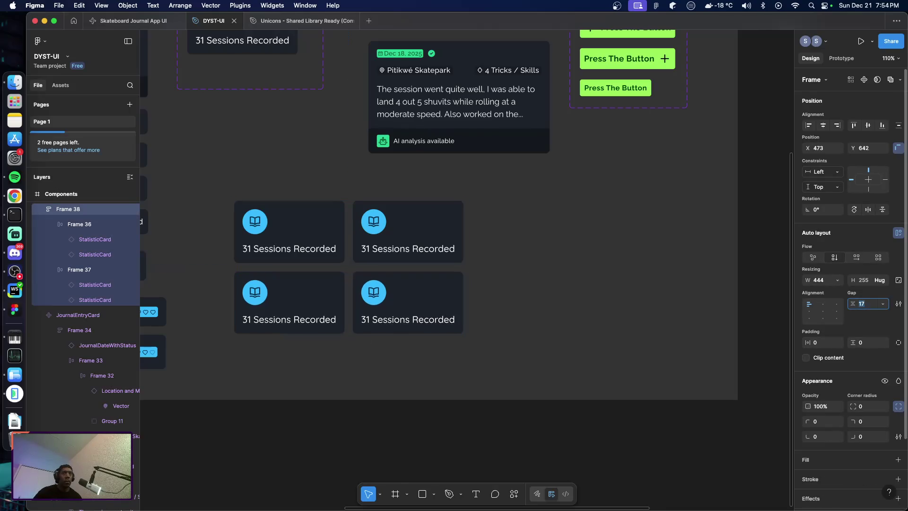
{"action": "key", "text": "Down"}
{"action": "key", "text": "Down"}
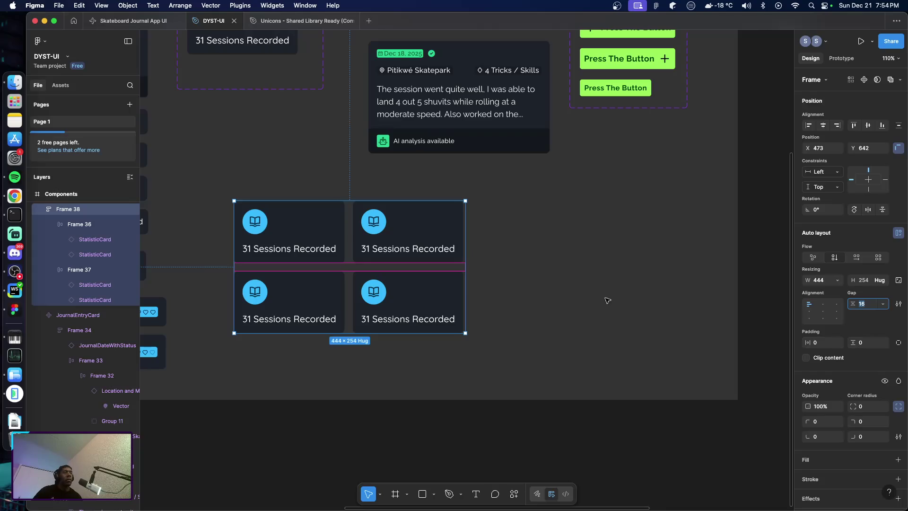
{"action": "left_click", "coordinate": [607, 301]}
Try narrowing the grid to 415 wide, undo back to 444, and reselect the outer frame
{"action": "left_click", "coordinate": [435, 278]}
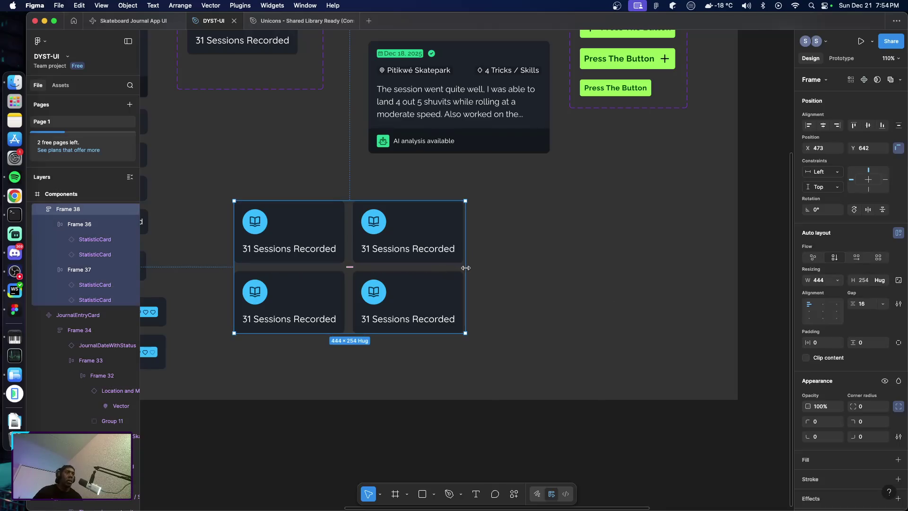
{"action": "left_click_drag", "start_coordinate": [466, 268], "coordinate": [450, 269]}
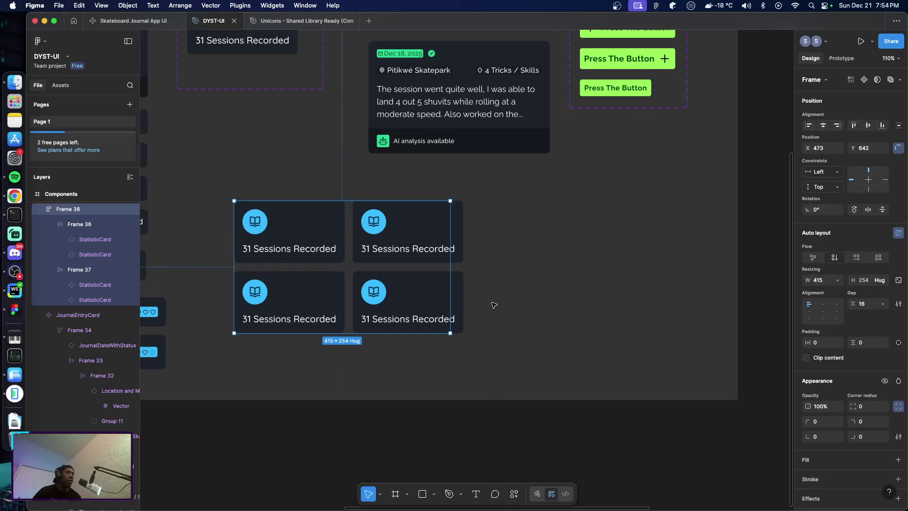
{"action": "key", "text": "super+z"}
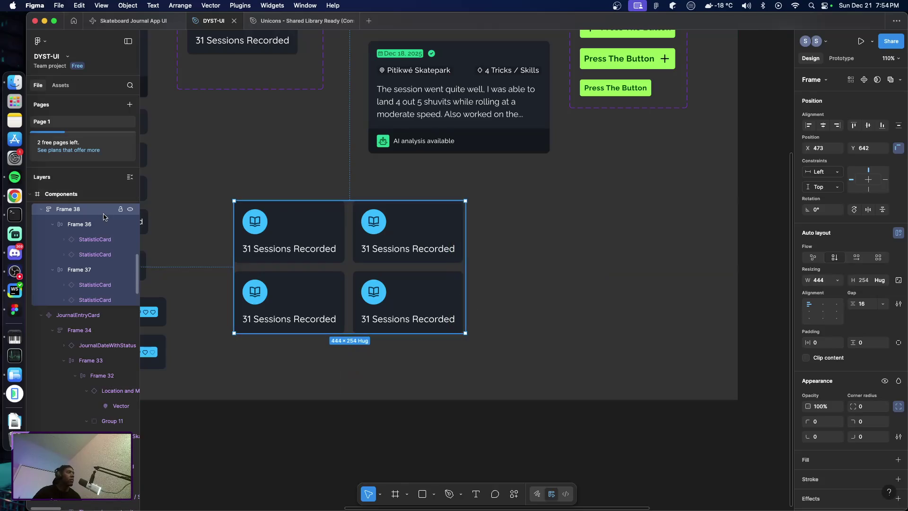
{"action": "scroll", "coordinate": [69, 214], "scroll_direction": "up", "scroll_amount": 2}
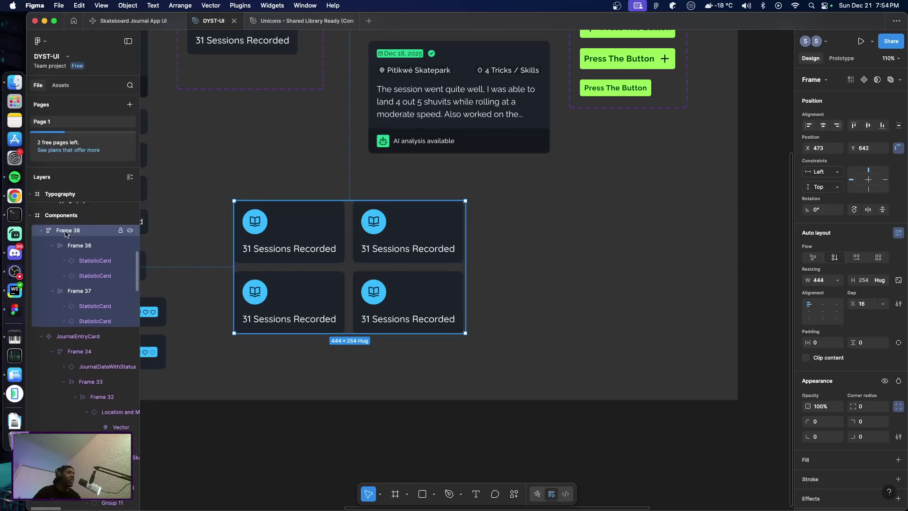
{"action": "double_click", "coordinate": [330, 255]}
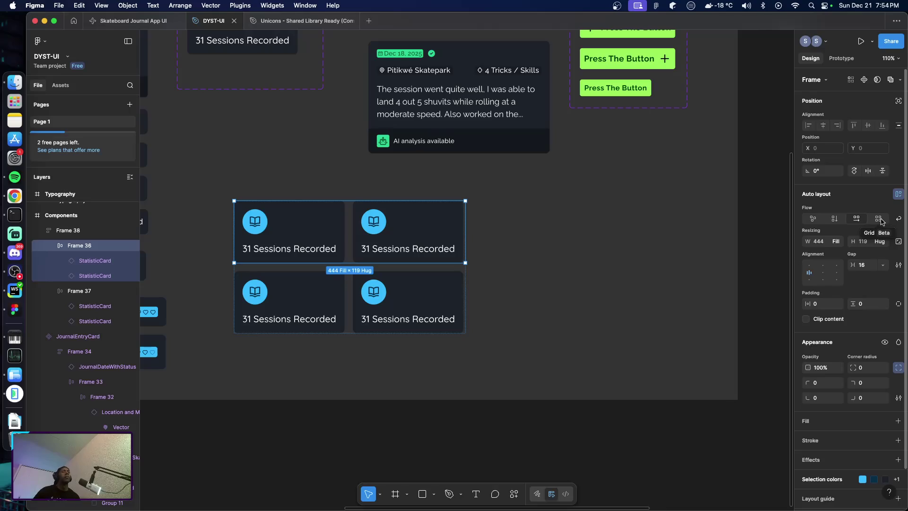
{"action": "left_click", "coordinate": [496, 291]}
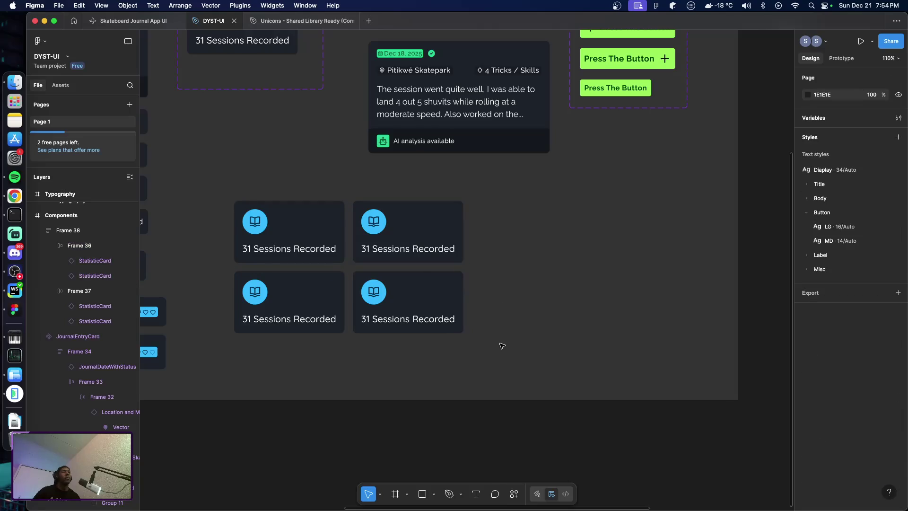
{"action": "left_click_drag", "start_coordinate": [505, 346], "coordinate": [206, 196]}
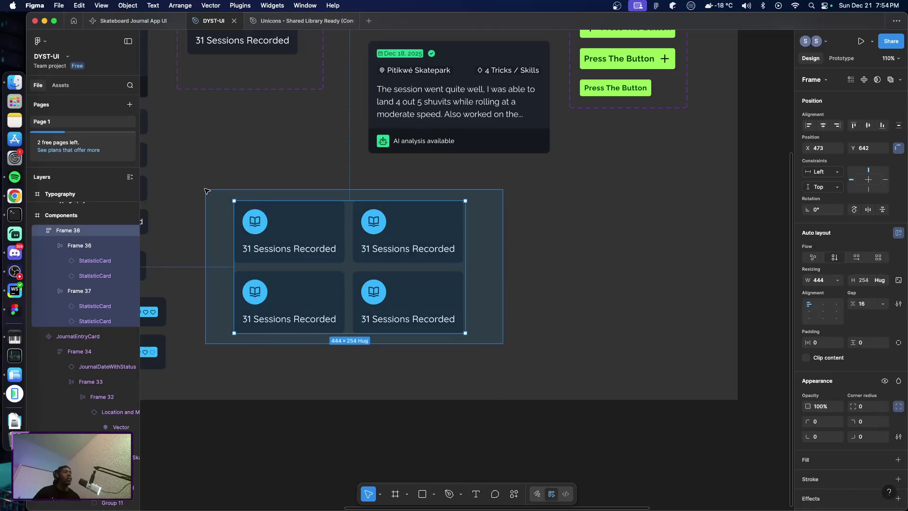
{"action": "left_click", "coordinate": [206, 204]}
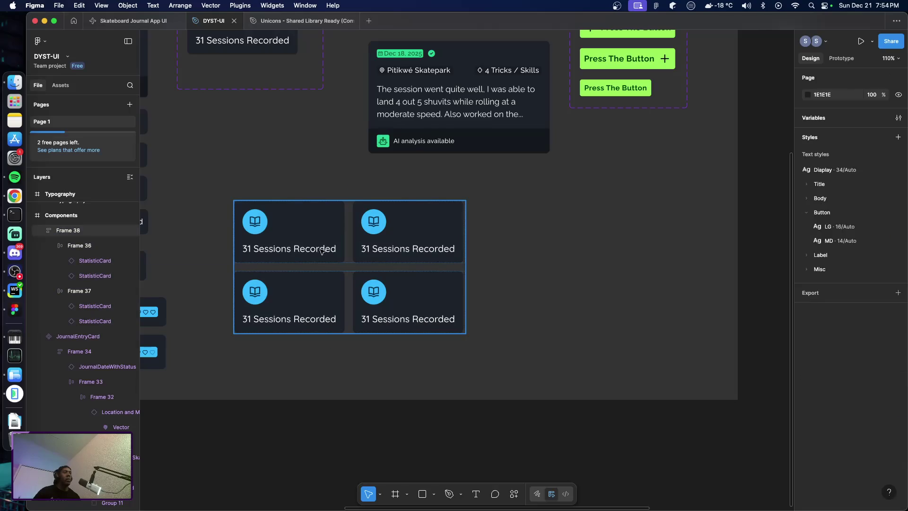
{"action": "left_click", "coordinate": [52, 230]}
Ungroup the frame around both card rows and rewrap the rows with Shift+A
{"action": "right_click", "coordinate": [79, 249]}
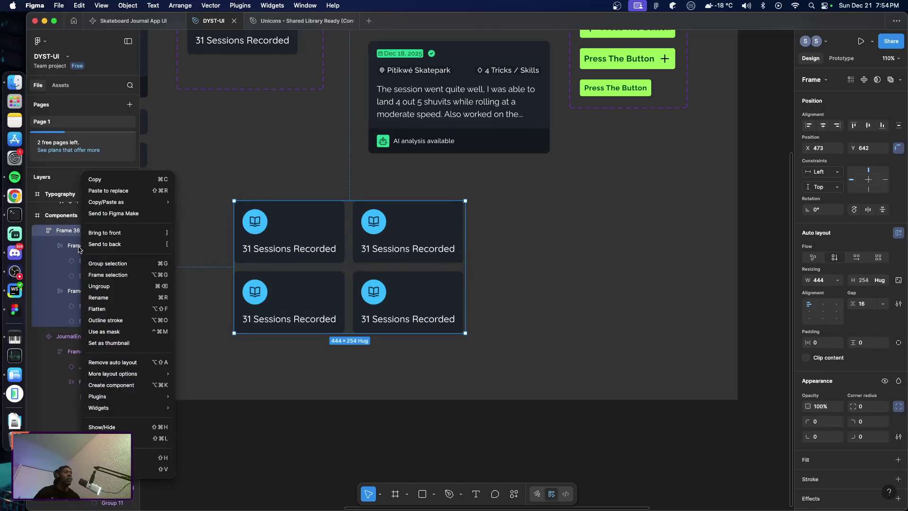
{"action": "left_click", "coordinate": [100, 286]}
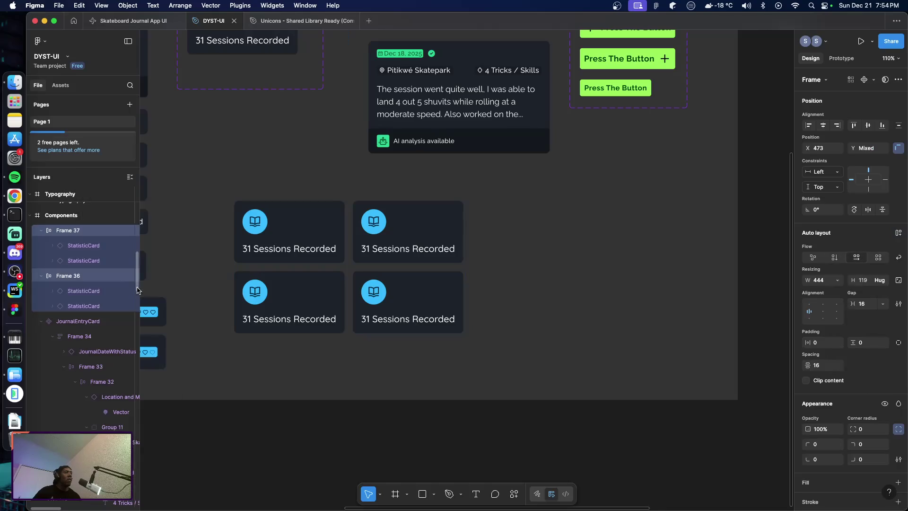
{"action": "key", "text": "shift+a"}
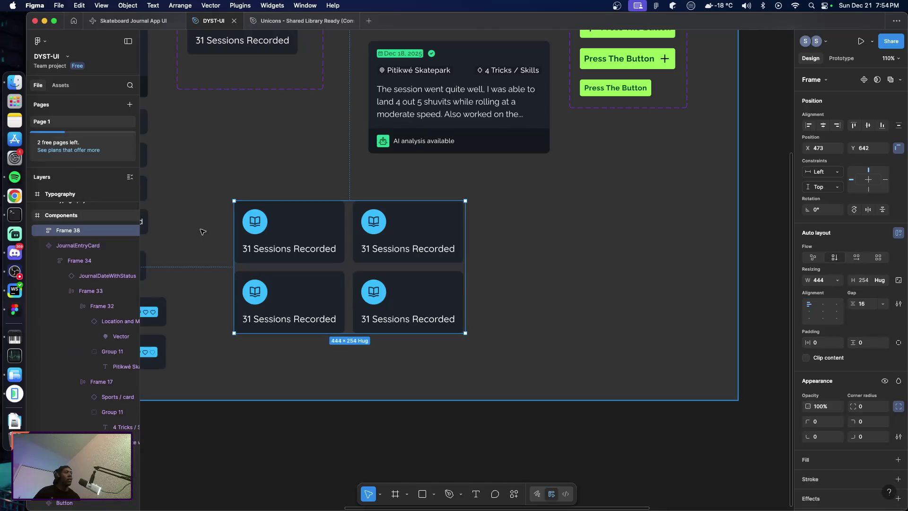
{"action": "left_click", "coordinate": [208, 300]}
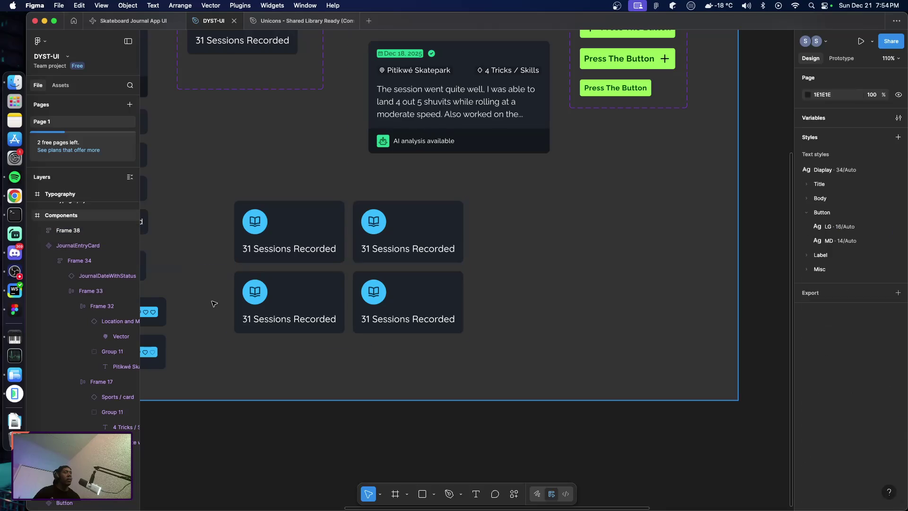
{"action": "key", "text": "Tab"}
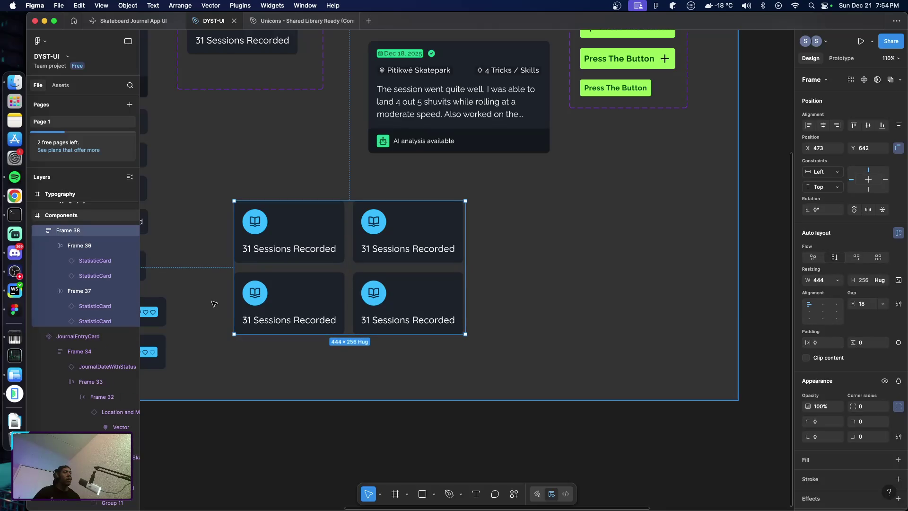
{"action": "key", "text": "Tab"}
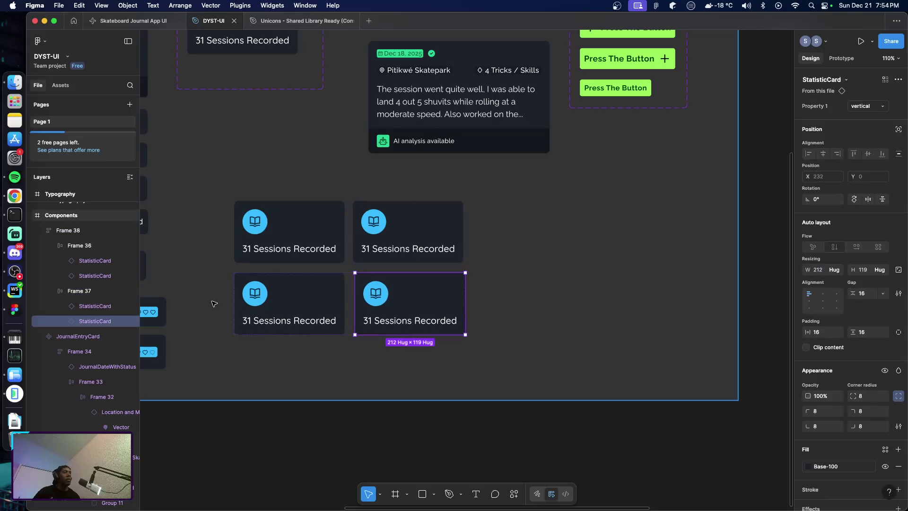
{"action": "key", "text": "shift+Tab"}
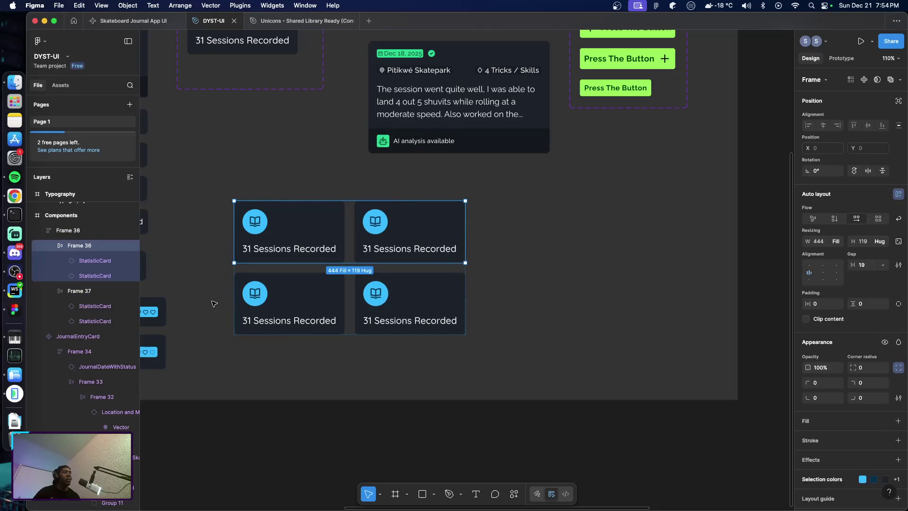
{"action": "key", "text": "Escape"}
Undo back to four loose statistic cards, then wrap all four in one auto-layout frame
{"action": "key", "text": "Escape"}
{"action": "key", "text": "super+z"}
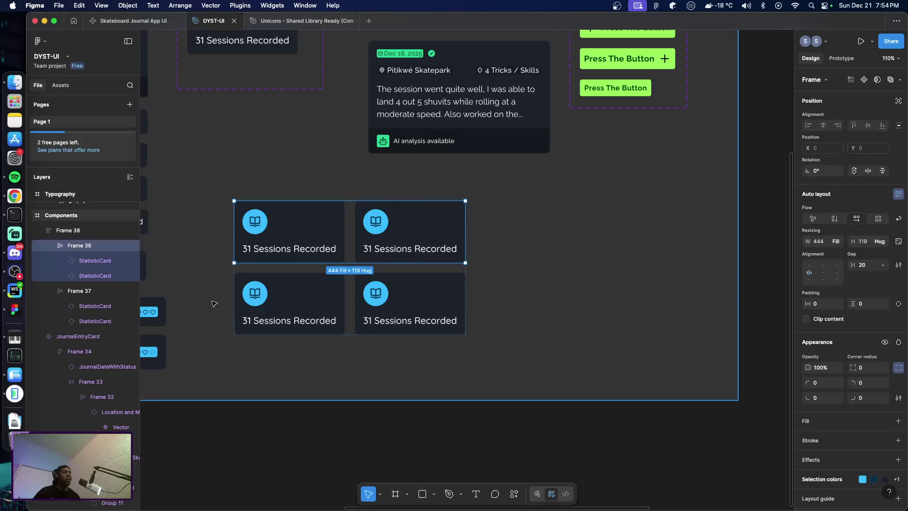
{"action": "key", "text": "Escape"}
{"action": "key", "text": "Escape"}
{"action": "key", "text": "super+z"}
{"action": "key", "text": "super+z"}
{"action": "key", "text": "super+z"}
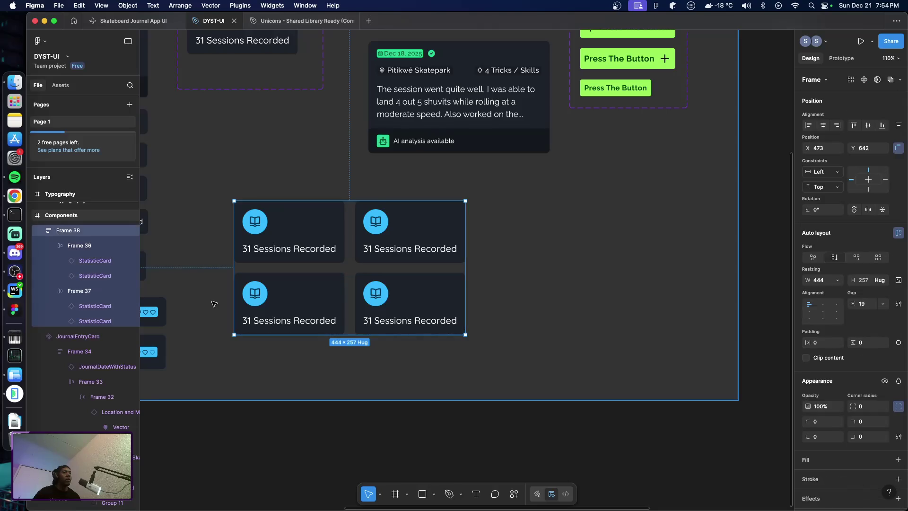
{"action": "key", "text": "super+z"}
{"action": "key", "text": "super+z"}
{"action": "key", "text": "super+z"}
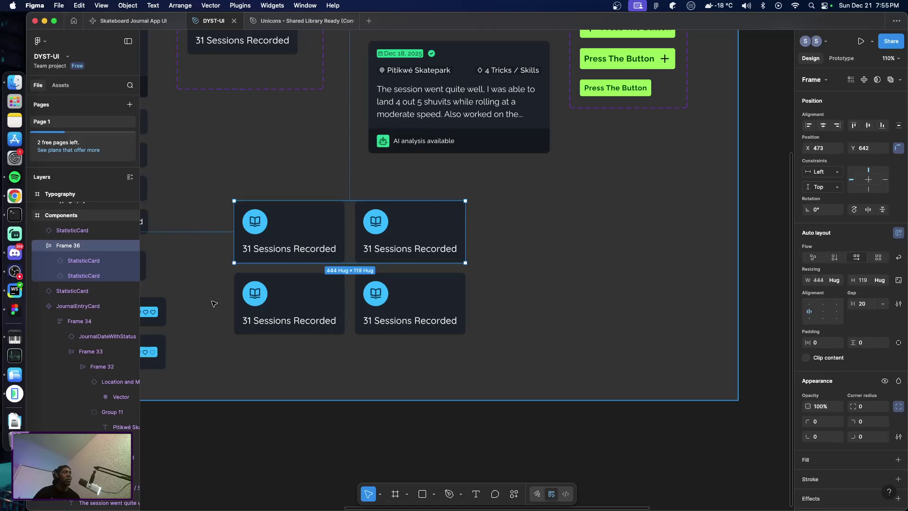
{"action": "key", "text": "super+z"}
{"action": "left_click", "coordinate": [454, 358]}
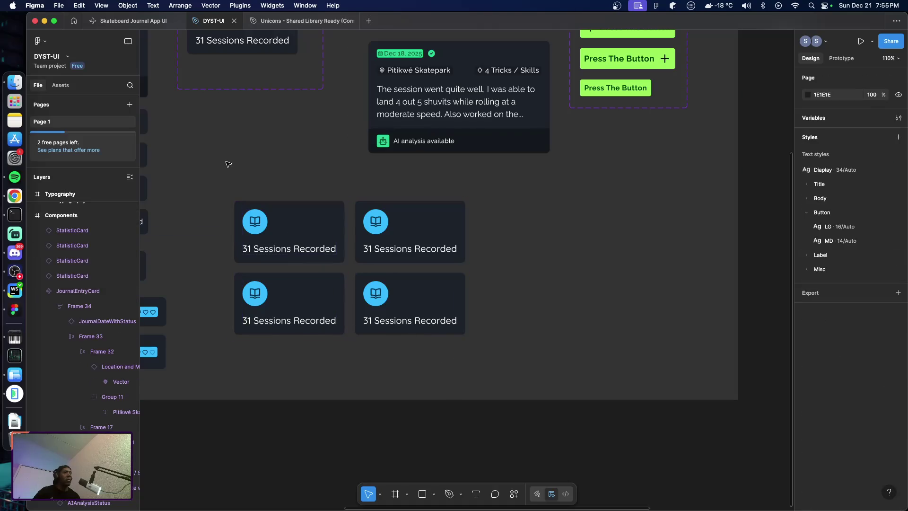
{"action": "left_click_drag", "start_coordinate": [213, 182], "coordinate": [496, 355]}
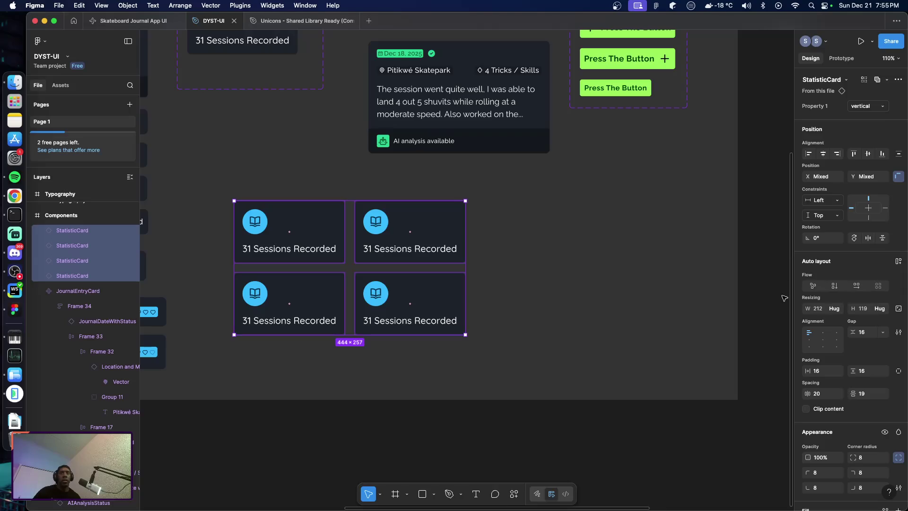
{"action": "key", "text": "shift+a"}
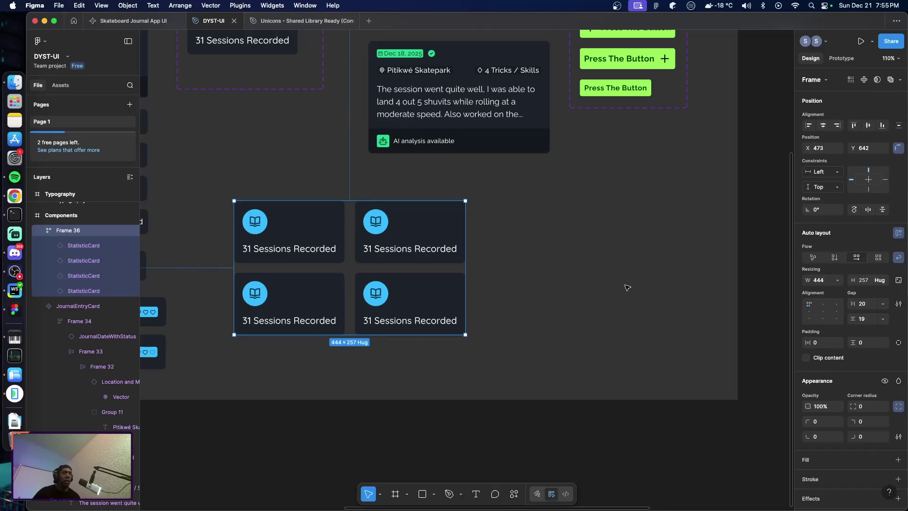
Switch the card frame to Grid flow with 16 horizontal and 16 vertical gaps
{"action": "left_click", "coordinate": [878, 258]}
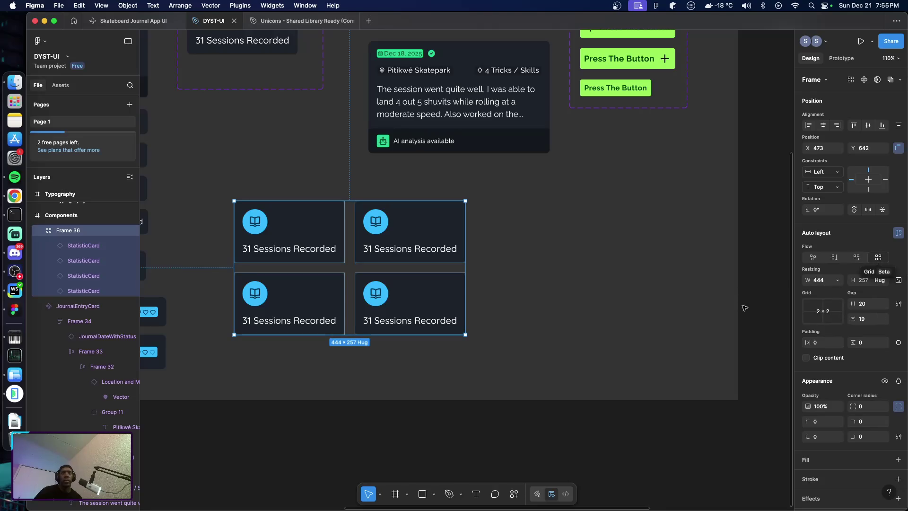
{"action": "left_click", "coordinate": [873, 304]}
{"action": "type", "text": "1"}
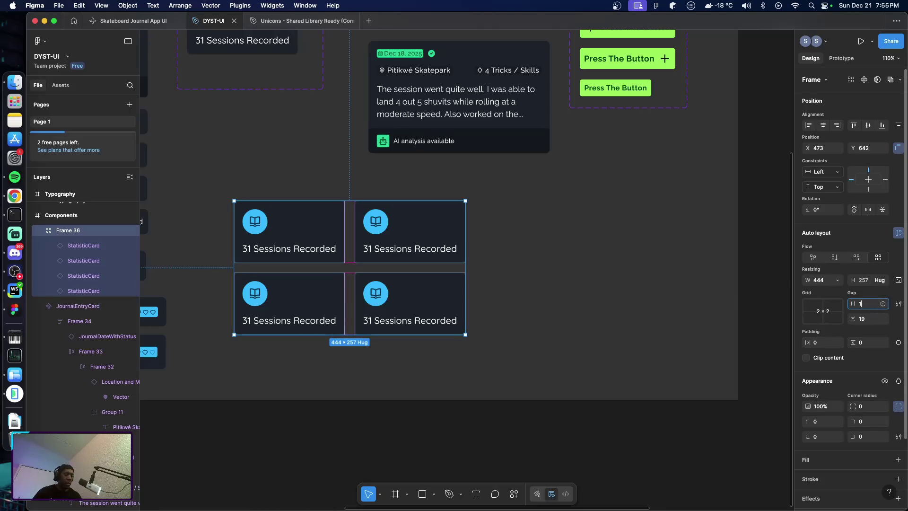
{"action": "type", "text": "6"}
{"action": "key", "text": "Tab"}
{"action": "type", "text": "6"}
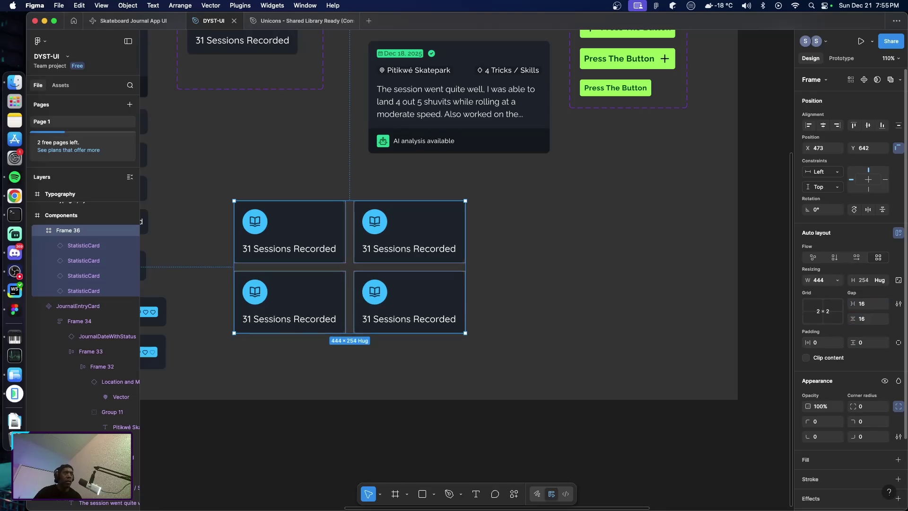
{"action": "left_click", "coordinate": [589, 286]}
Set the grid frame's width to Hug contents after testing and undoing a narrower width
{"action": "left_click", "coordinate": [453, 283]}
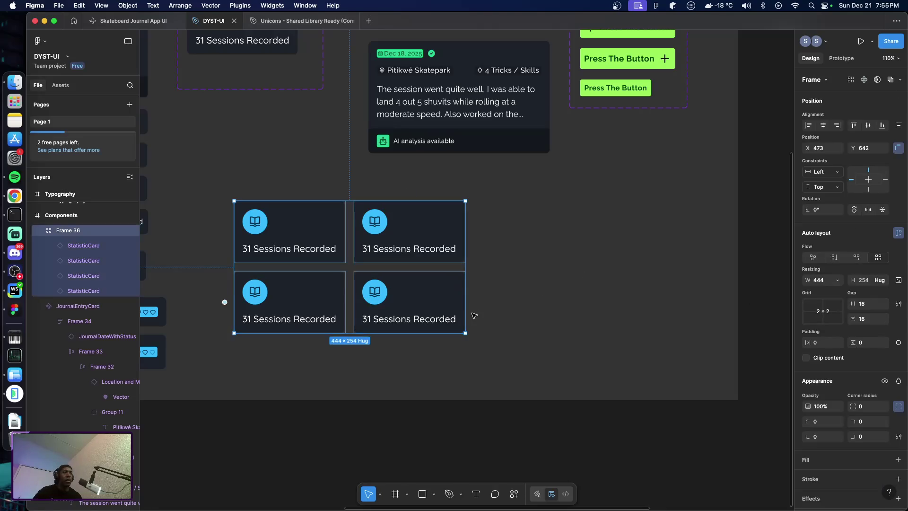
{"action": "left_click_drag", "start_coordinate": [466, 281], "coordinate": [421, 280]}
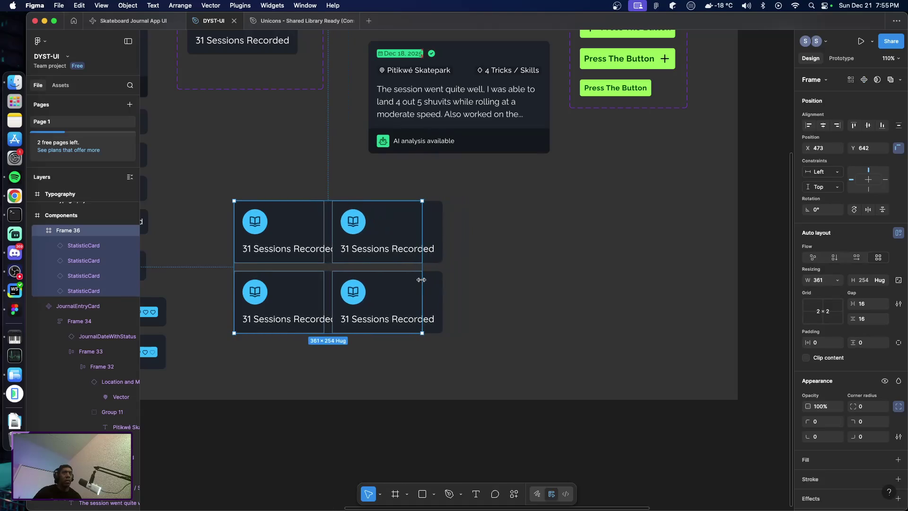
{"action": "key", "text": "super+z"}
{"action": "left_click", "coordinate": [582, 299]}
{"action": "left_click", "coordinate": [426, 268]}
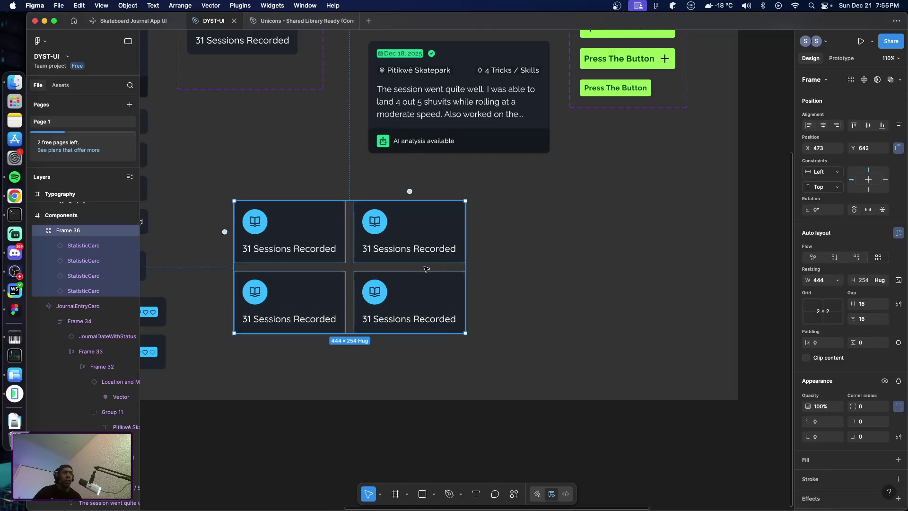
{"action": "left_click", "coordinate": [838, 280]}
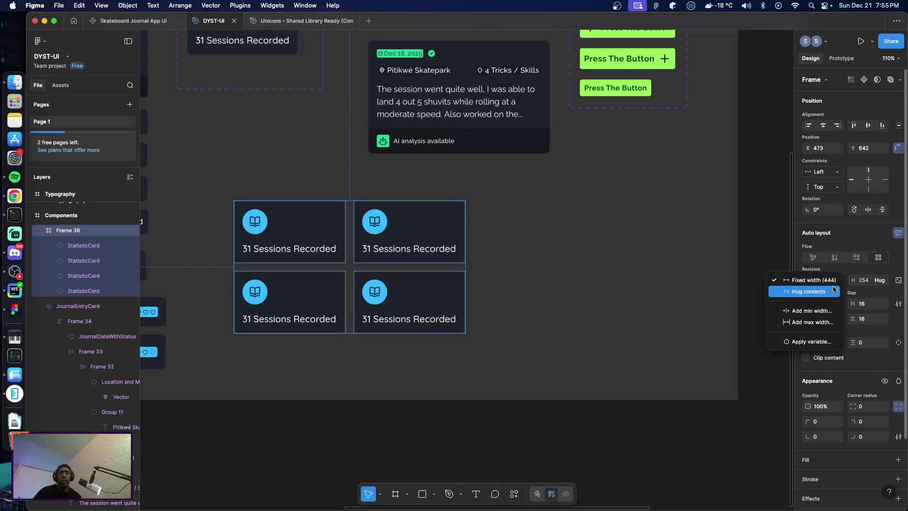
{"action": "left_click", "coordinate": [833, 291]}
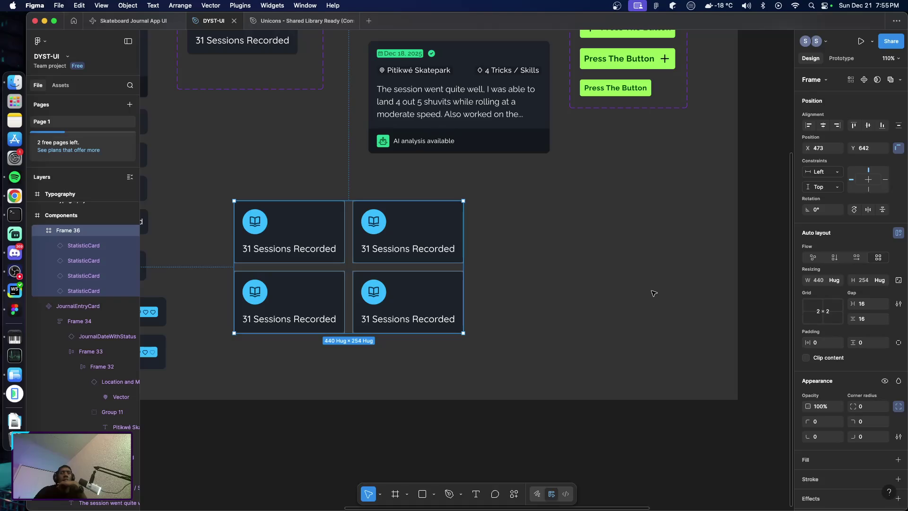
Inspect the grid size picker, then test and undo narrowing the card grid frame
{"action": "left_click", "coordinate": [821, 312]}
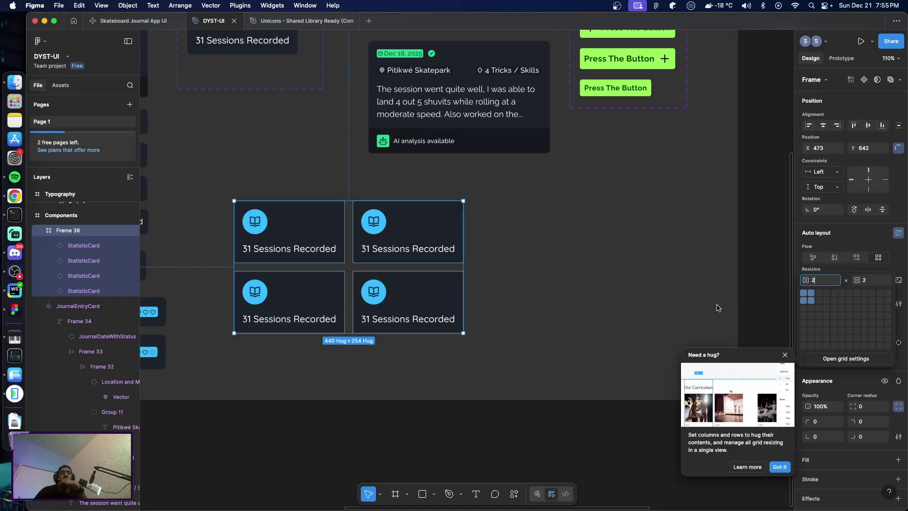
{"action": "left_click", "coordinate": [785, 355]}
{"action": "key", "text": "Escape"}
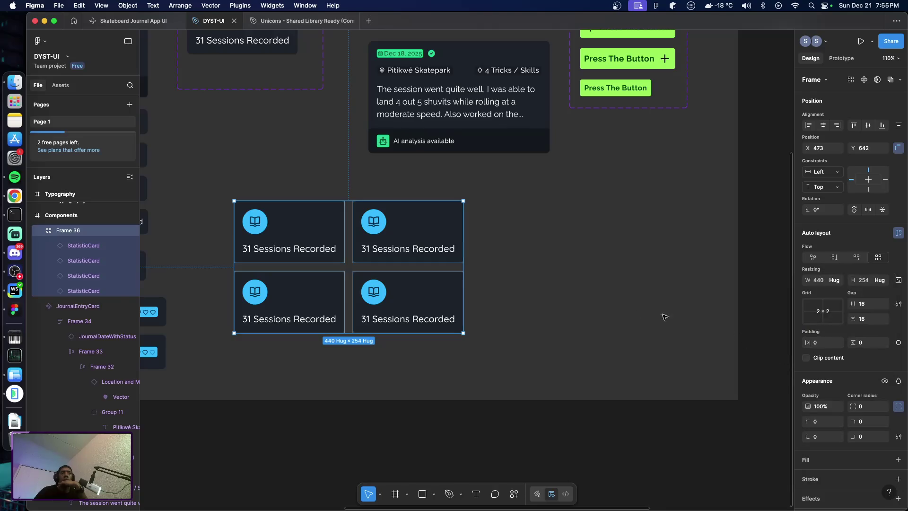
{"action": "left_click", "coordinate": [664, 317]}
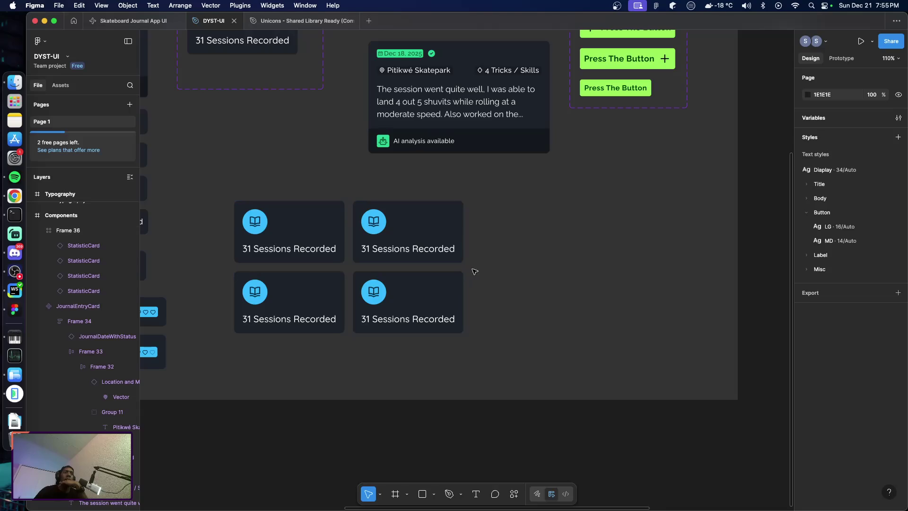
{"action": "left_click", "coordinate": [465, 273]}
{"action": "left_click_drag", "start_coordinate": [463, 268], "coordinate": [408, 269]}
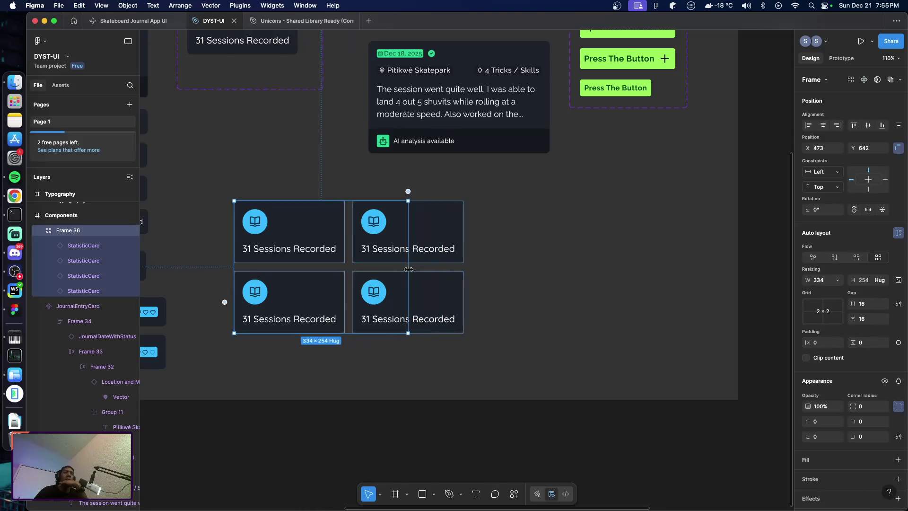
{"action": "key", "text": "super+z"}
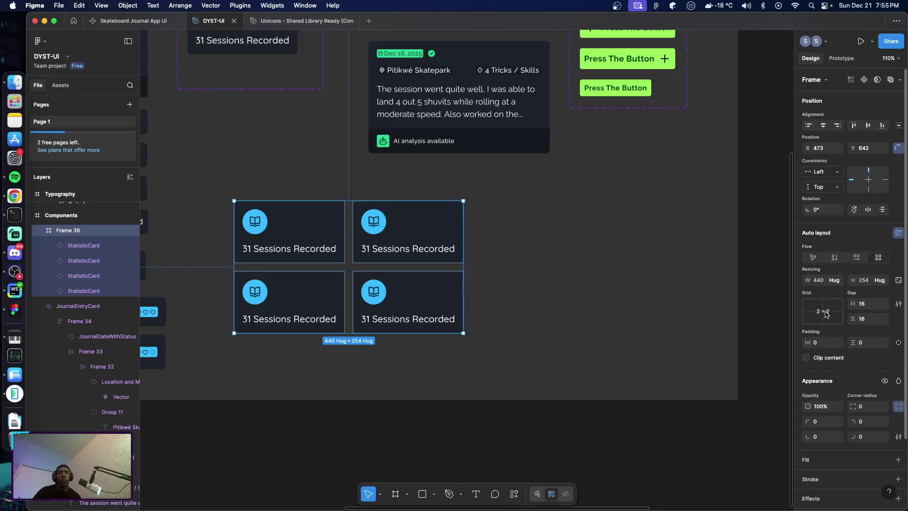
Try a single column of four cards, then undo back to the 2×2 grid
{"action": "left_click", "coordinate": [826, 314]}
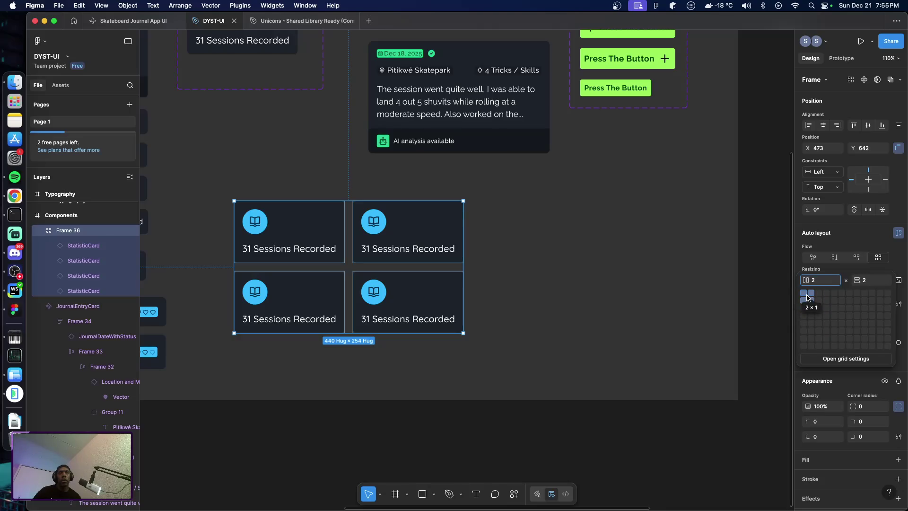
{"action": "left_click", "coordinate": [804, 298]}
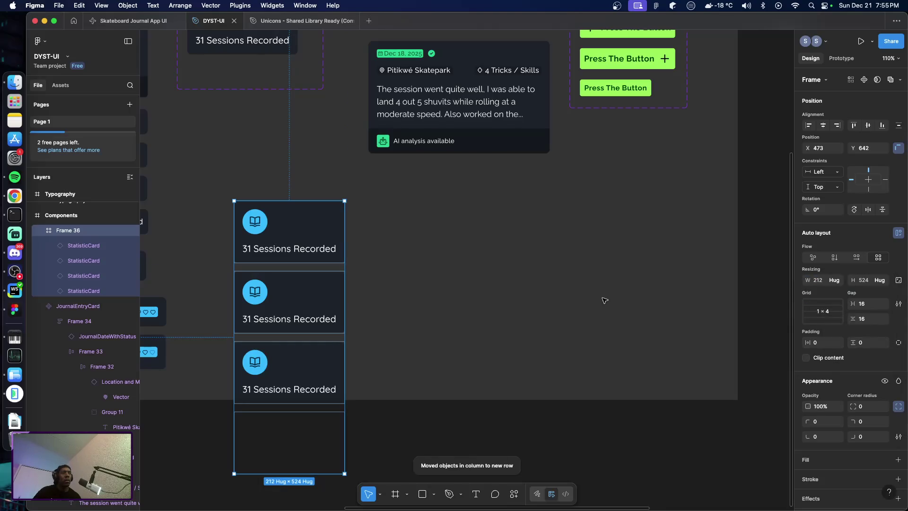
{"action": "scroll", "coordinate": [473, 290], "scroll_direction": "down", "scroll_amount": 2}
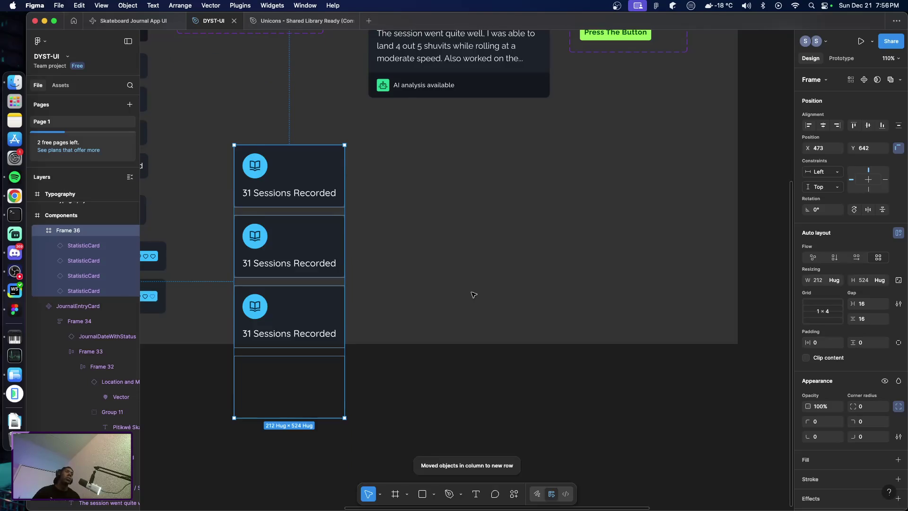
{"action": "key", "text": "ctrl+z"}
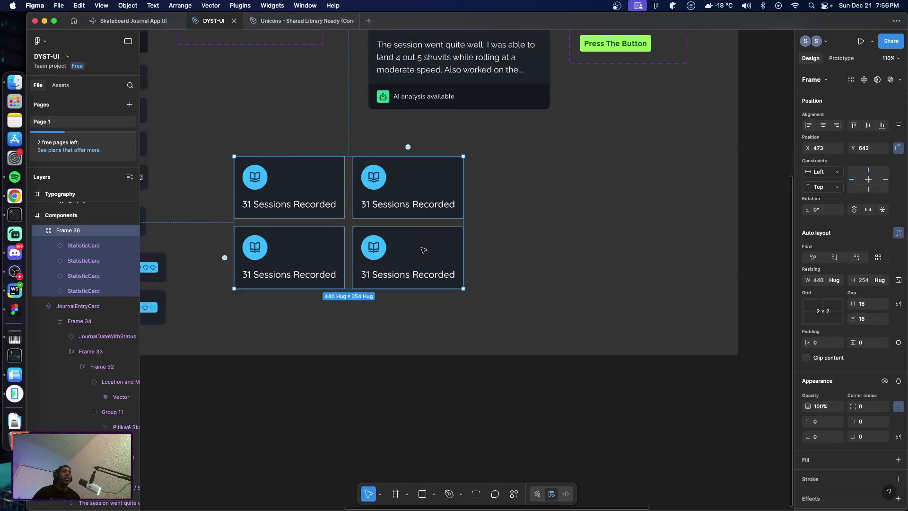
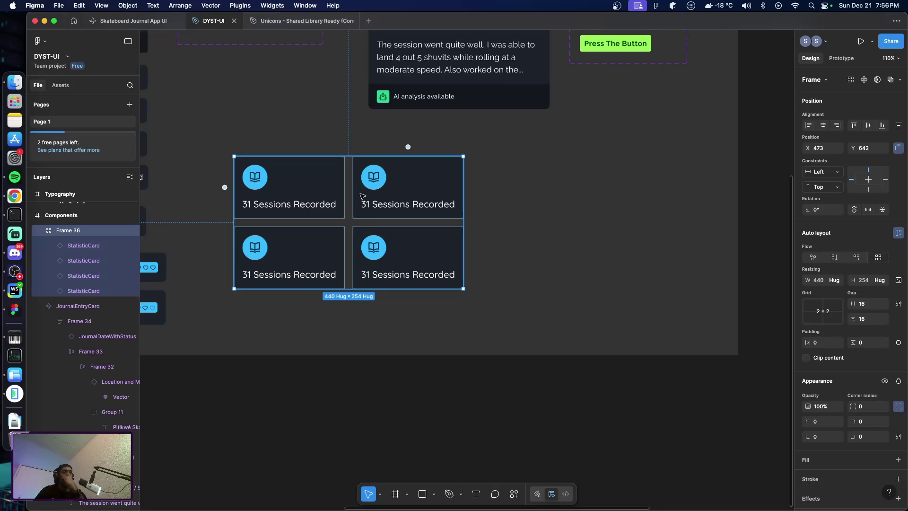
Delete the horizontal sessions card and the single StatisticCard from the phone screen
{"action": "double_click", "coordinate": [360, 199]}
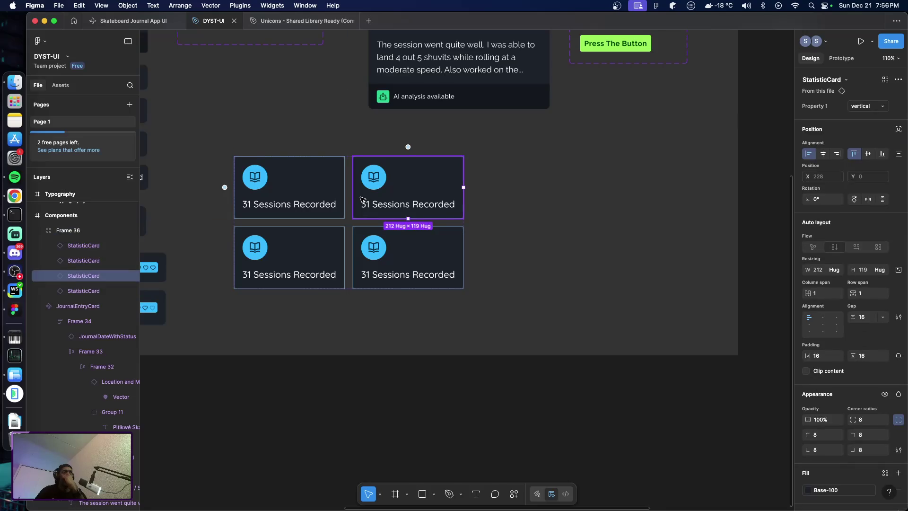
{"action": "left_click", "coordinate": [524, 251]}
{"action": "left_click", "coordinate": [349, 206]}
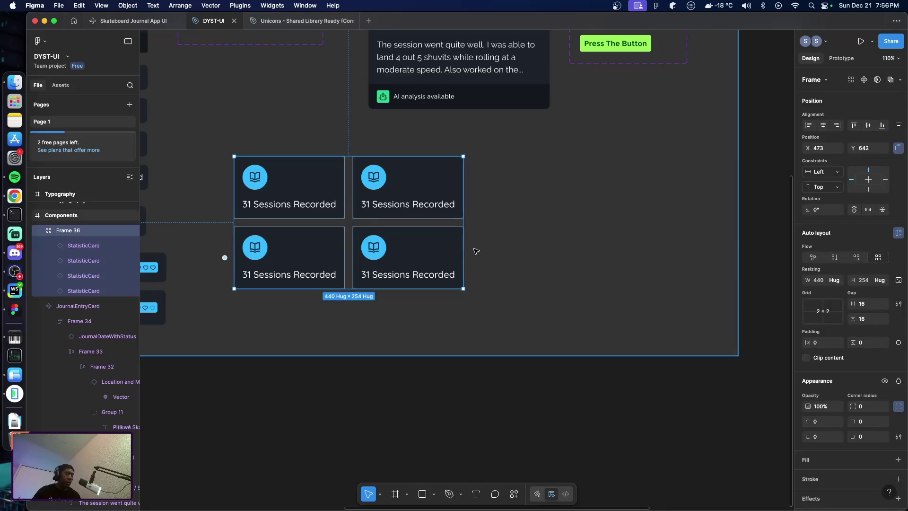
{"action": "scroll", "coordinate": [538, 260], "scroll_direction": "right", "scroll_amount": 10}
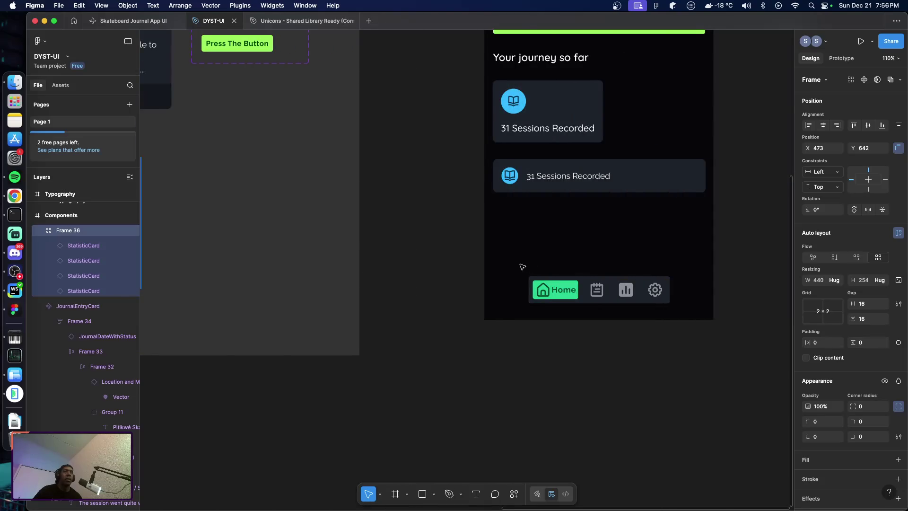
{"action": "left_click", "coordinate": [522, 188]}
{"action": "key", "text": "Delete"}
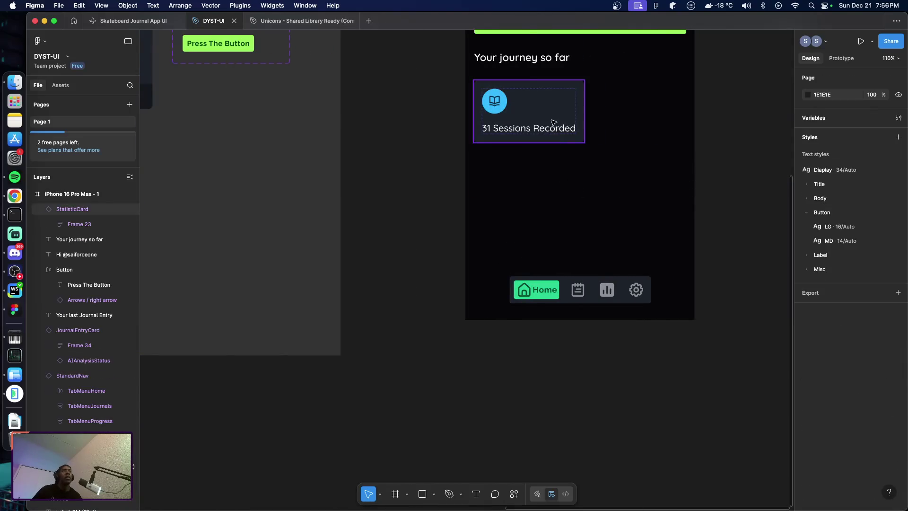
{"action": "left_click", "coordinate": [554, 121]}
{"action": "key", "text": "Delete"}
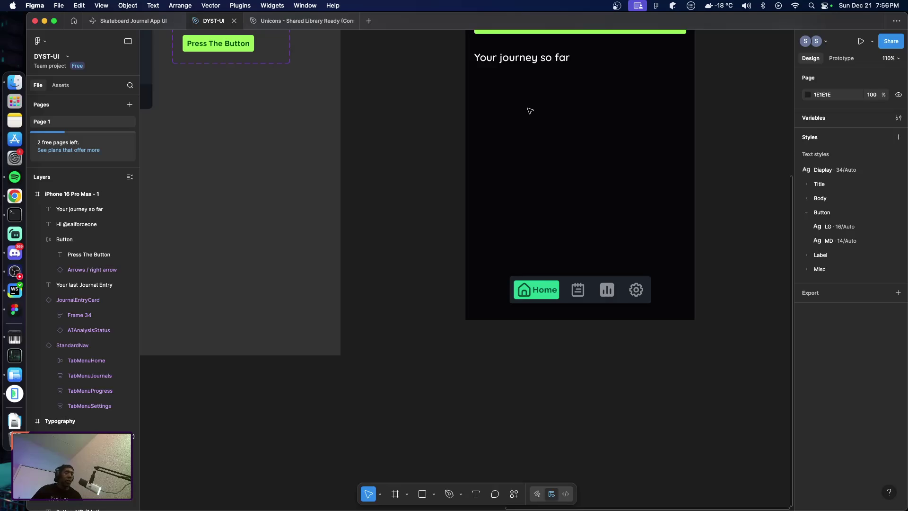
Paste the 2×2 card grid onto the phone and place it below 'Your journey so far' at X 17, Y 496
{"action": "key", "text": "ctrl+z"}
{"action": "left_click_drag", "start_coordinate": [494, 228], "coordinate": [587, 134]}
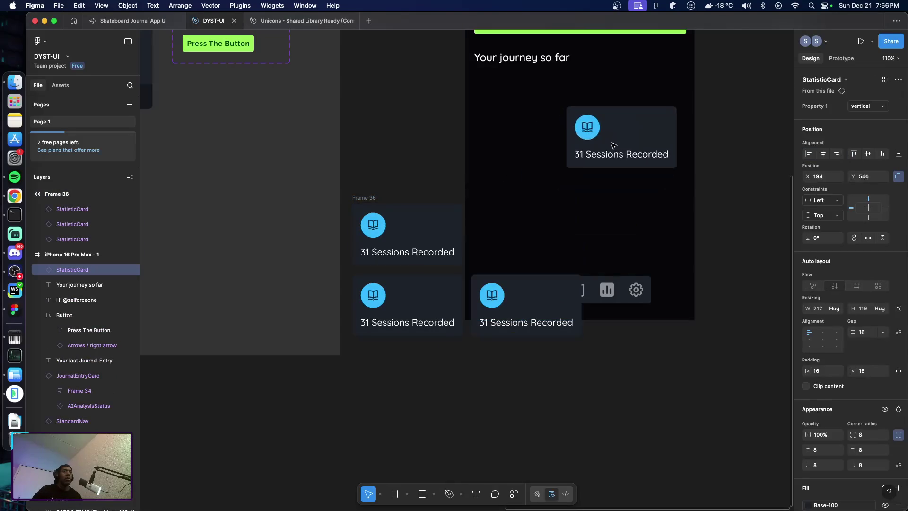
{"action": "key", "text": "ctrl+z"}
{"action": "left_click", "coordinate": [431, 263]}
{"action": "left_click", "coordinate": [388, 279]}
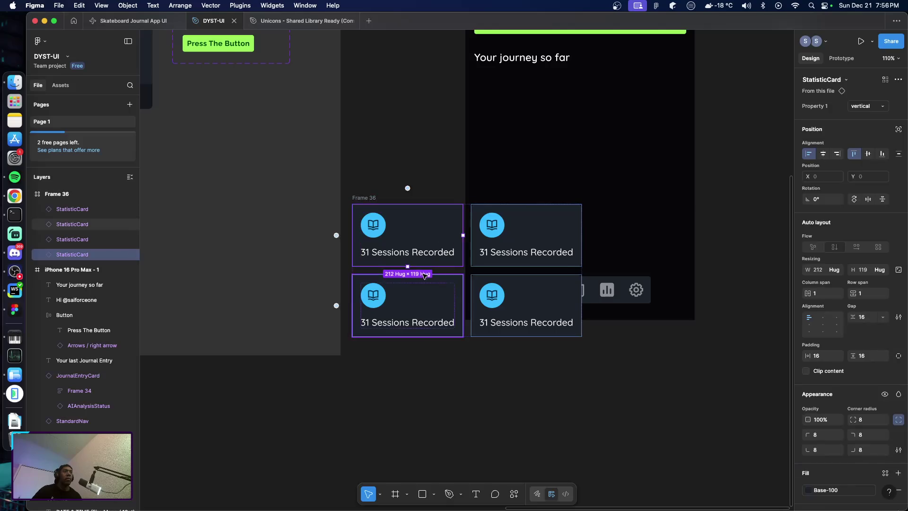
{"action": "left_click", "coordinate": [379, 273]}
{"action": "left_click_drag", "start_coordinate": [379, 273], "coordinate": [502, 149]}
{"action": "scroll", "coordinate": [537, 194], "scroll_direction": "right", "scroll_amount": 3}
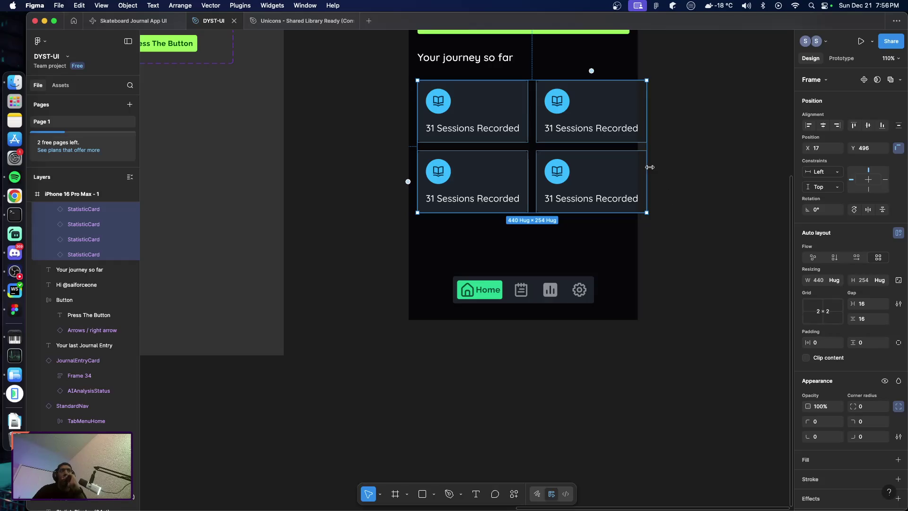
Narrow the card grid on the phone to 407 wide
{"action": "left_click", "coordinate": [686, 178]}
{"action": "left_click", "coordinate": [533, 155]}
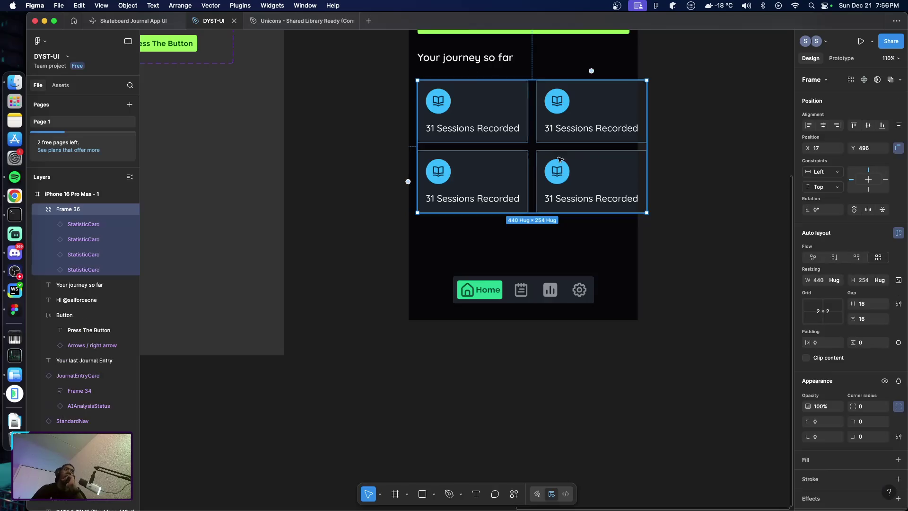
{"action": "left_click_drag", "start_coordinate": [647, 151], "coordinate": [630, 150]}
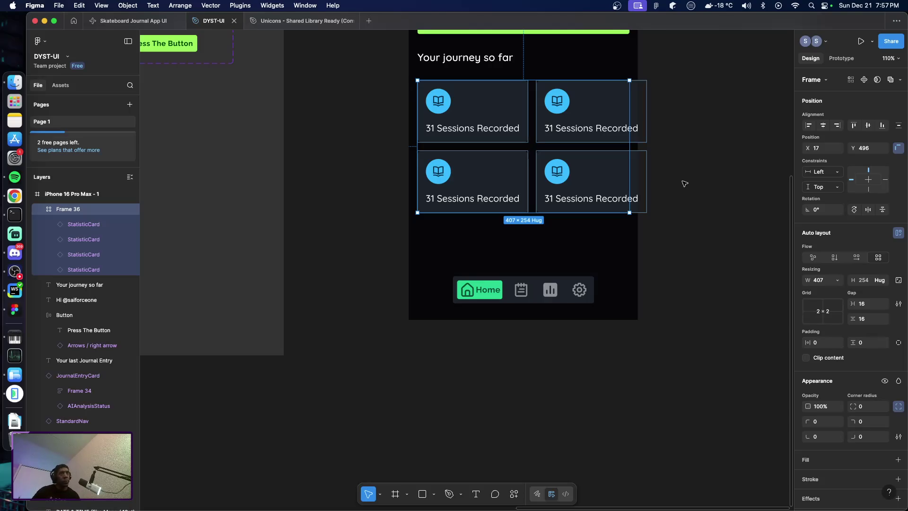
Undo the width change and the grid's placement, returning to the original four-card Frame 36
{"action": "key", "text": "super+alt+shift+r"}
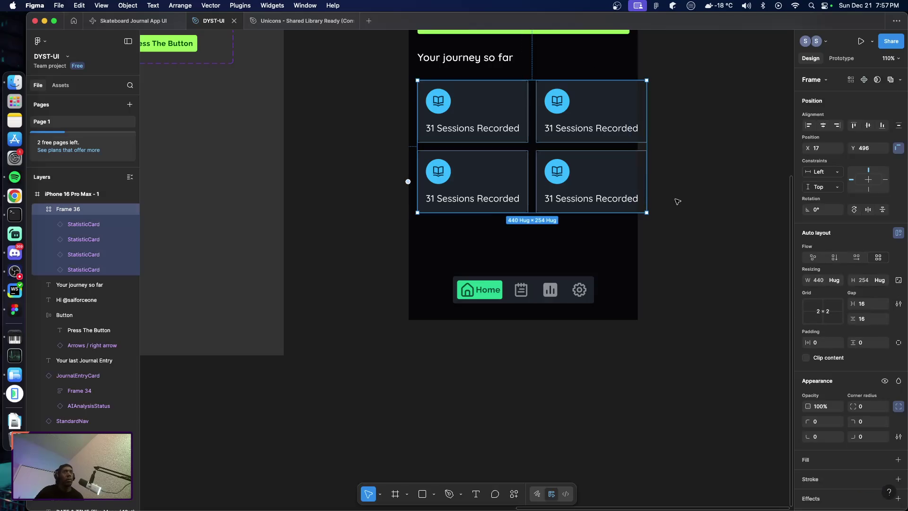
{"action": "key", "text": "super+alt+shift+r"}
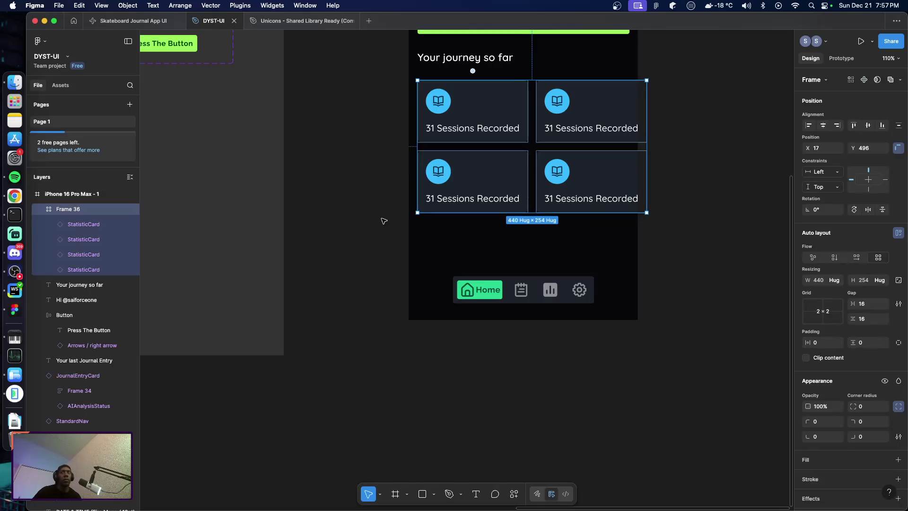
{"action": "key", "text": "super+z"}
{"action": "key", "text": "super+z"}
{"action": "key", "text": "super+z"}
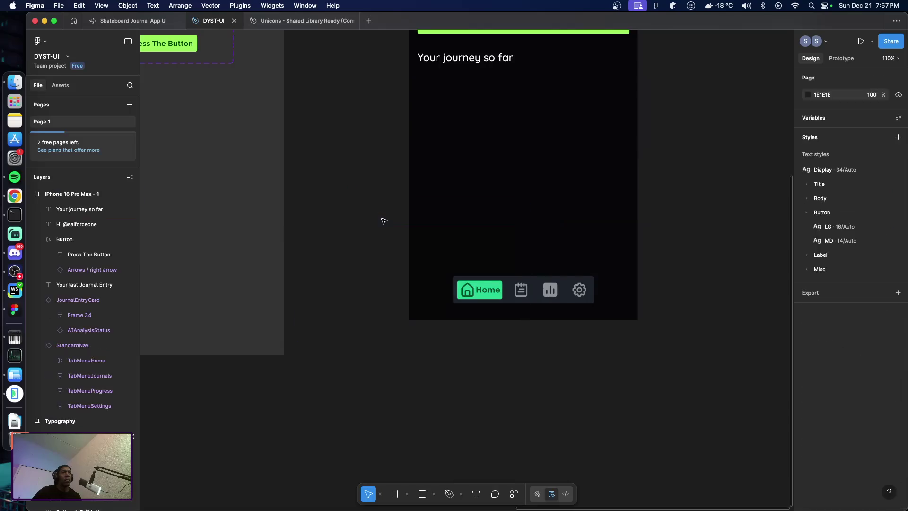
{"action": "key", "text": "super+z"}
{"action": "key", "text": "super+shift+z"}
{"action": "key", "text": "super+shift+z"}
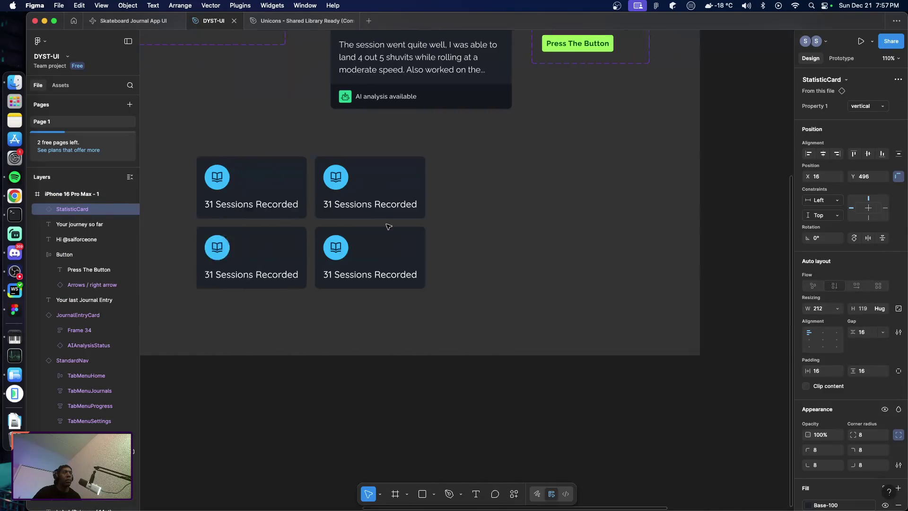
{"action": "key", "text": "super+shift+z"}
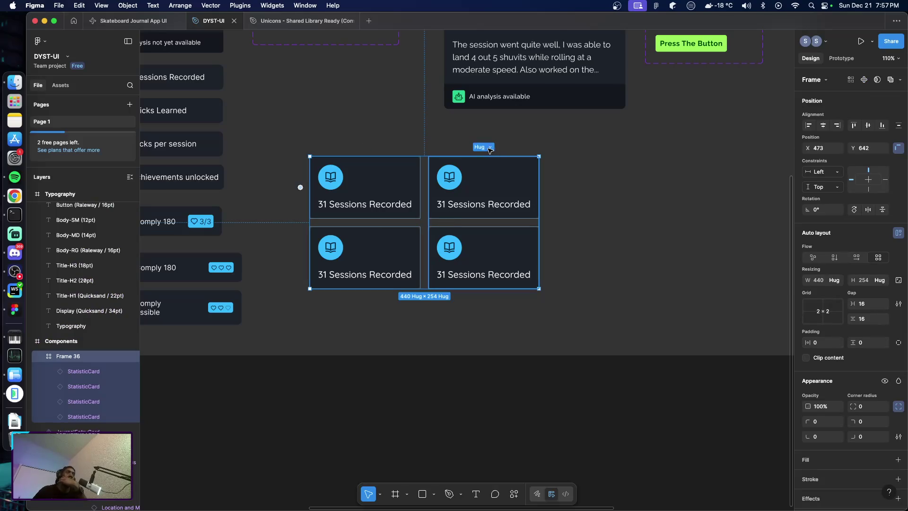
Set width resizing to Fill container on all four StatisticCards in the grid
{"action": "left_click", "coordinate": [399, 183]}
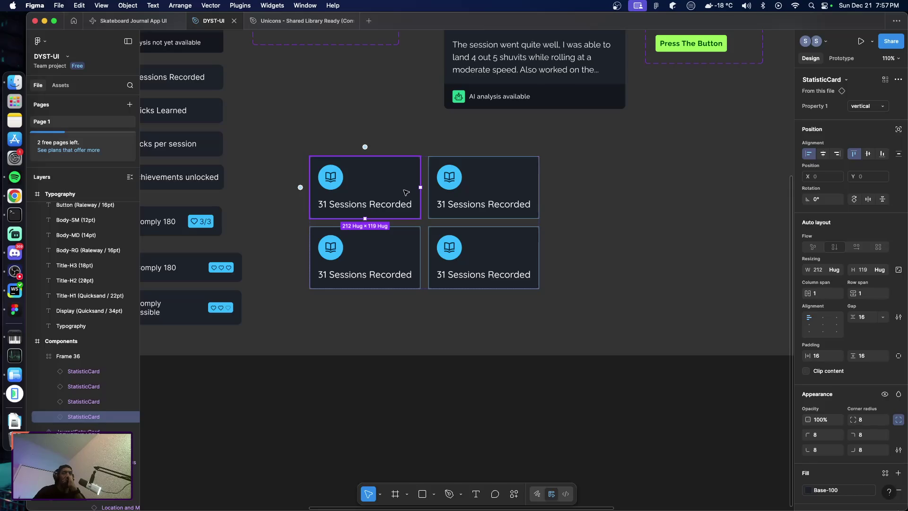
{"action": "left_click", "coordinate": [835, 270]}
{"action": "left_click", "coordinate": [834, 273]}
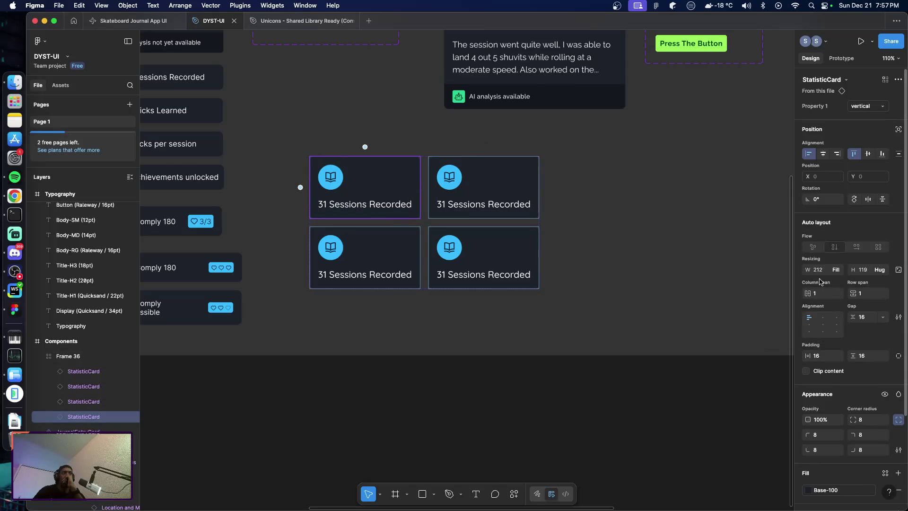
{"action": "left_click", "coordinate": [465, 189]}
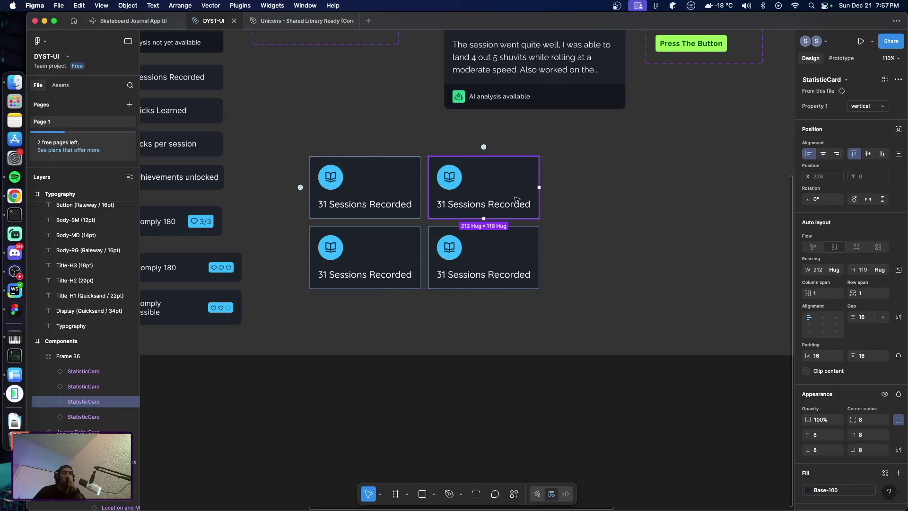
{"action": "left_click", "coordinate": [841, 273]}
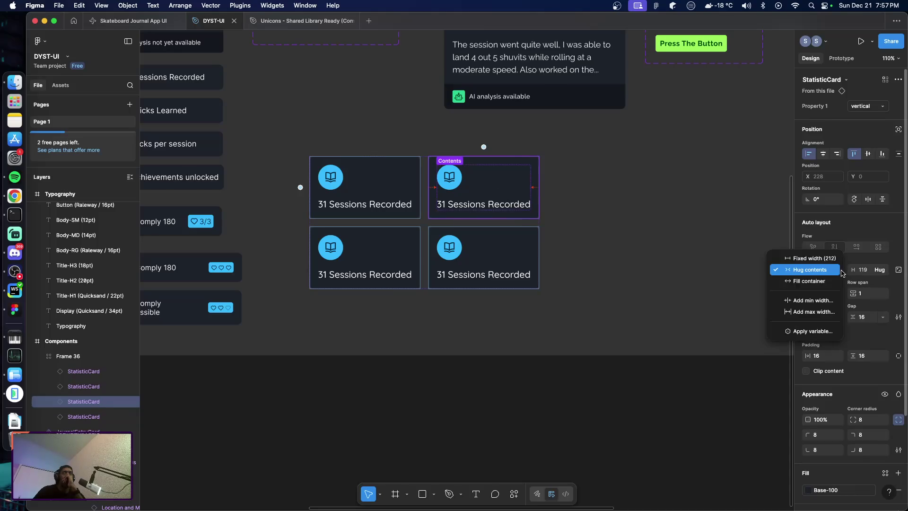
{"action": "left_click", "coordinate": [810, 269]}
{"action": "left_click", "coordinate": [392, 239]}
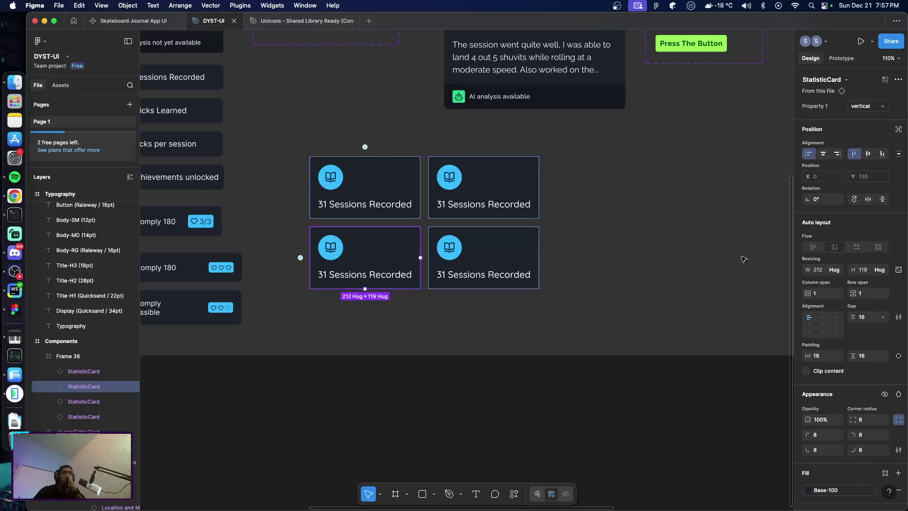
{"action": "left_click", "coordinate": [834, 270]}
{"action": "left_click", "coordinate": [823, 279]}
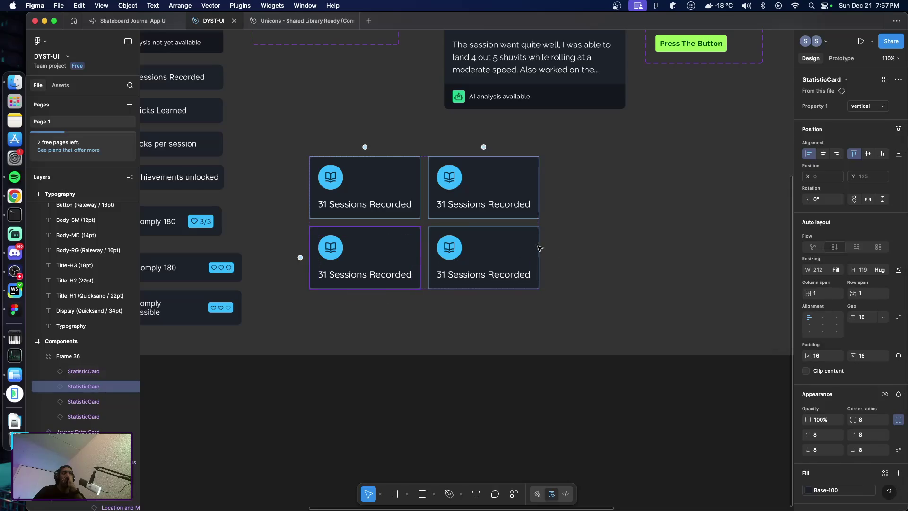
{"action": "left_click", "coordinate": [519, 250]}
{"action": "left_click", "coordinate": [835, 271]}
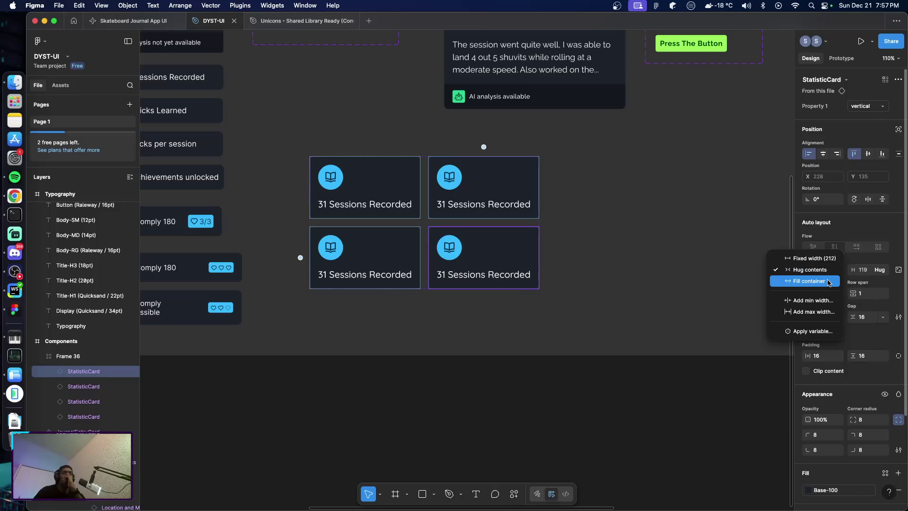
{"action": "left_click", "coordinate": [828, 282]}
Set Frame 36's width back to Hug contents, keeping it at 440 wide
{"action": "key", "text": "Escape"}
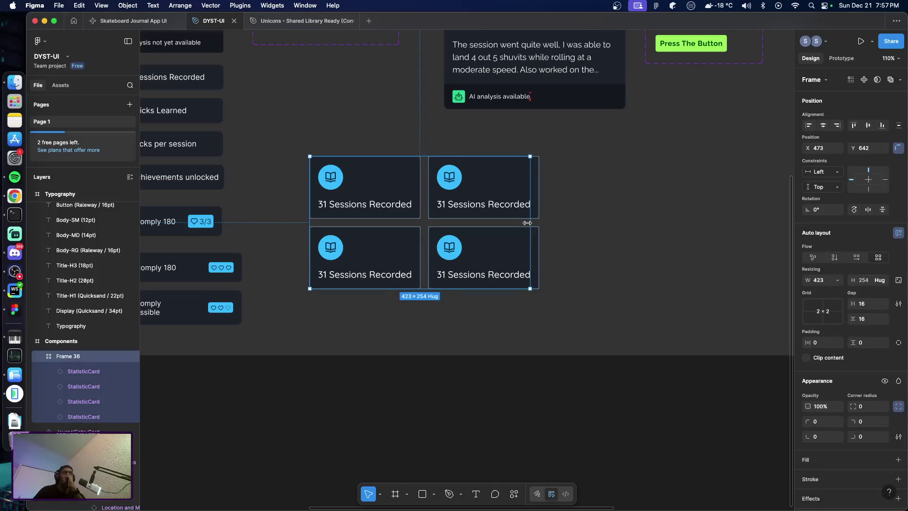
{"action": "double_click", "coordinate": [527, 223]}
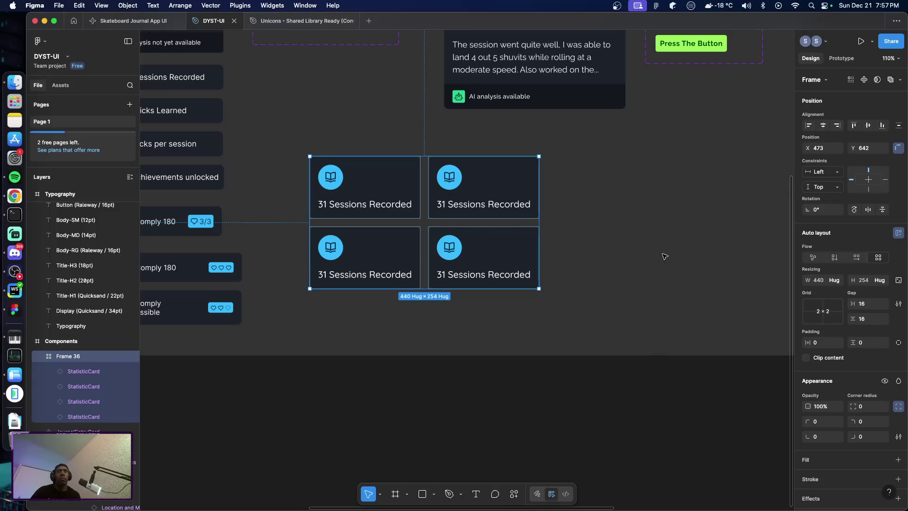
{"action": "left_click", "coordinate": [837, 281]}
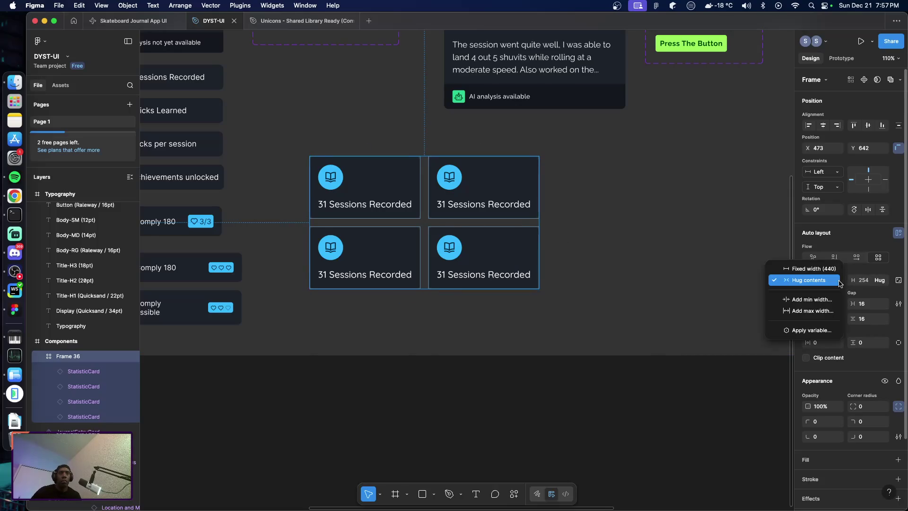
{"action": "left_click", "coordinate": [676, 264]}
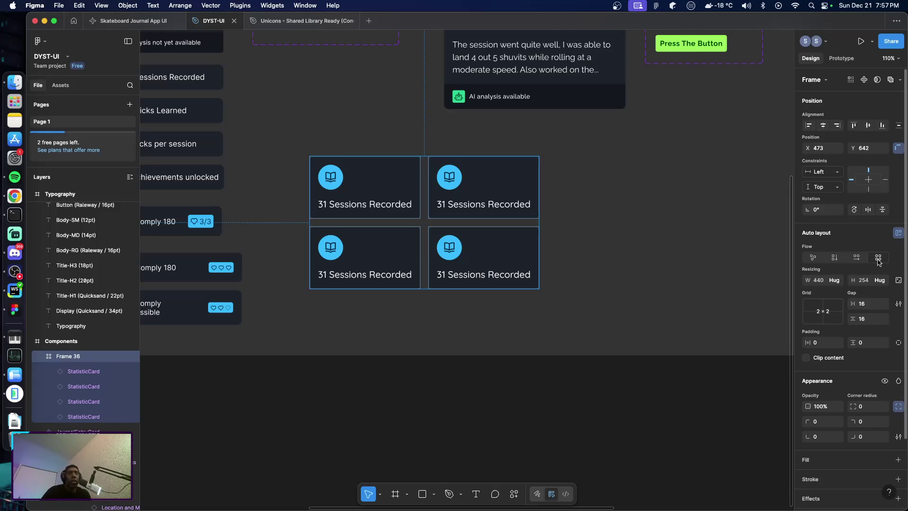
{"action": "left_click", "coordinate": [656, 254]}
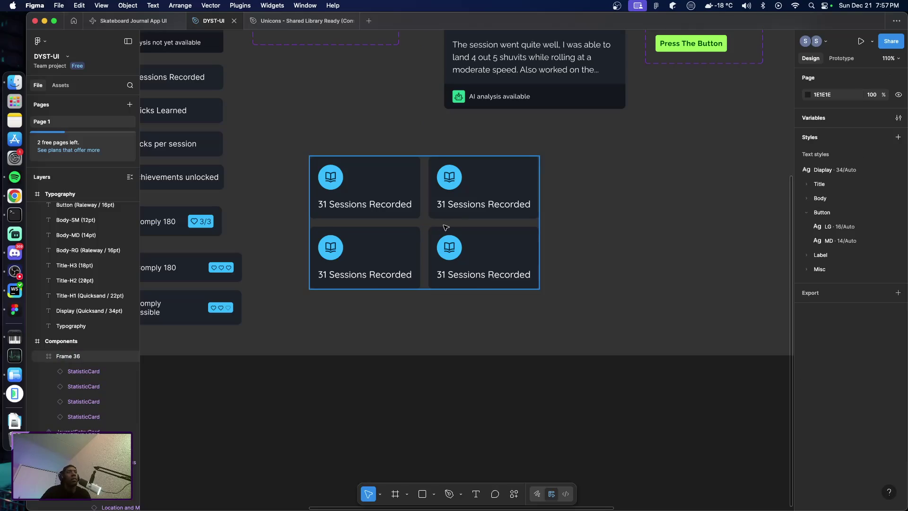
Trim the top-left card's label to '31 Sessions' by removing 'Recorded'
{"action": "double_click", "coordinate": [499, 190]}
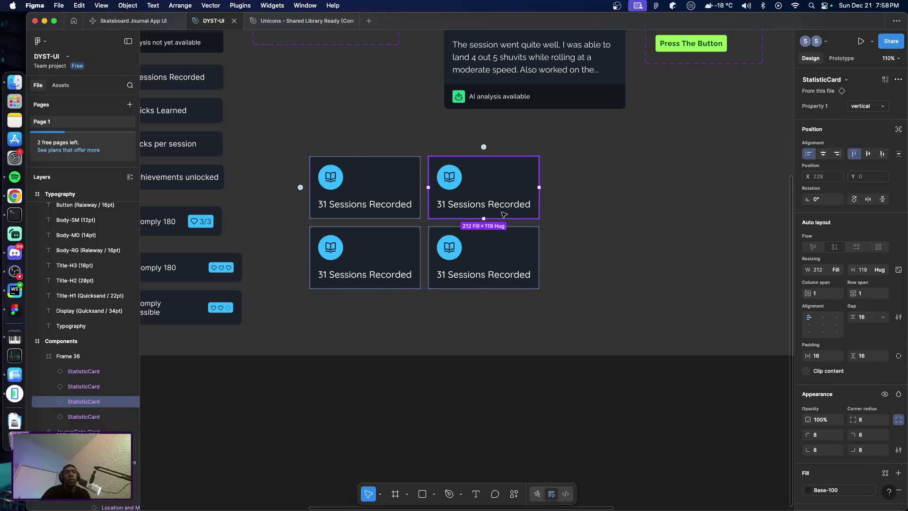
{"action": "double_click", "coordinate": [378, 207]}
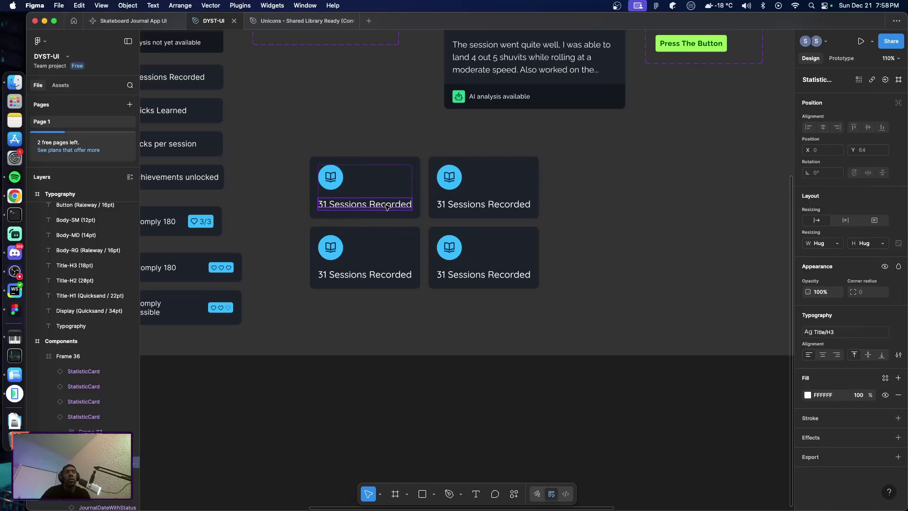
{"action": "double_click", "coordinate": [387, 206]}
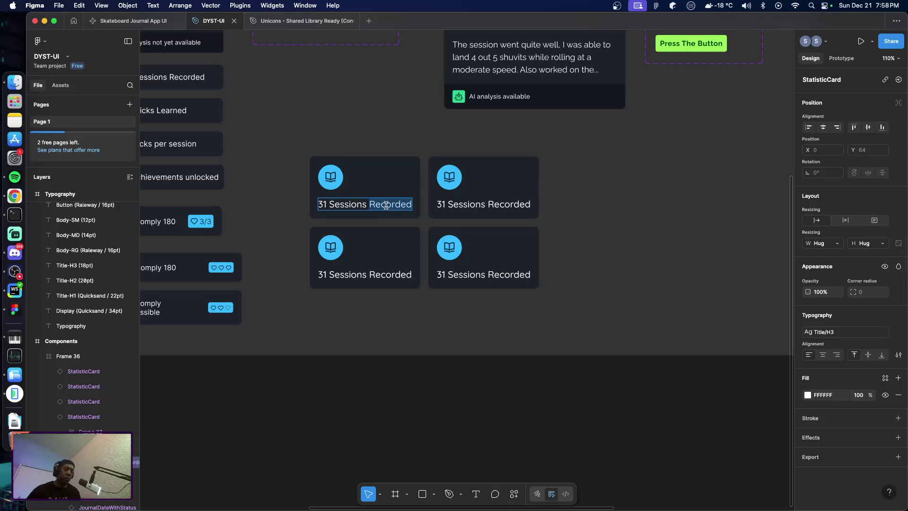
{"action": "key", "text": "BackSpace"}
{"action": "key", "text": "Escape"}
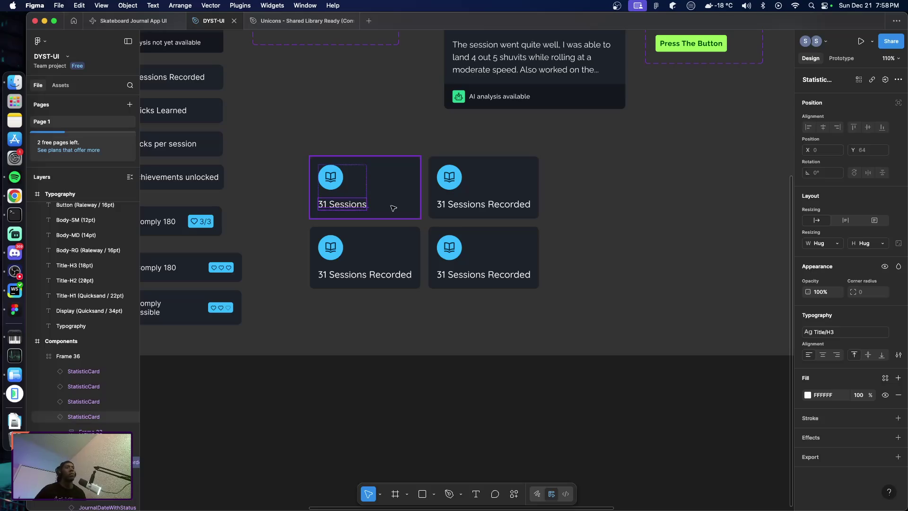
Change the top-right card's label to '31 Tricks'
{"action": "left_click", "coordinate": [496, 204]}
{"action": "double_click", "coordinate": [498, 205]}
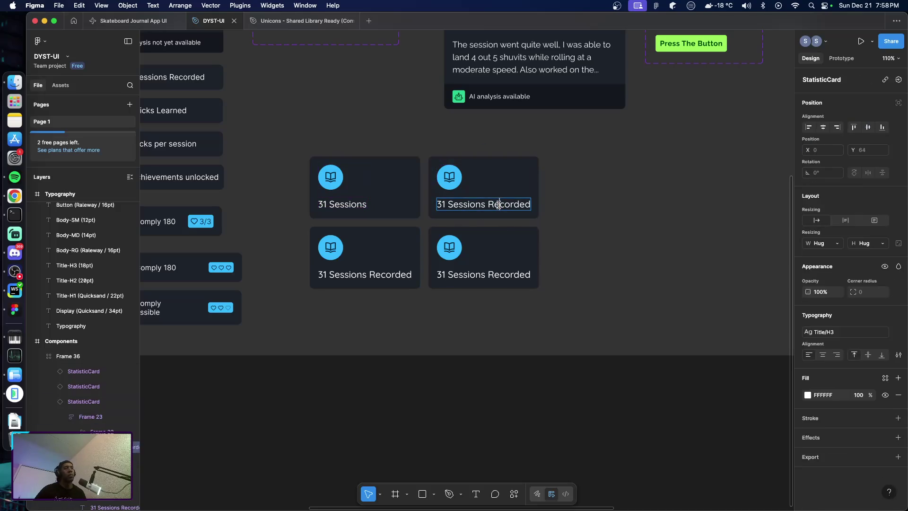
{"action": "double_click", "coordinate": [499, 204]}
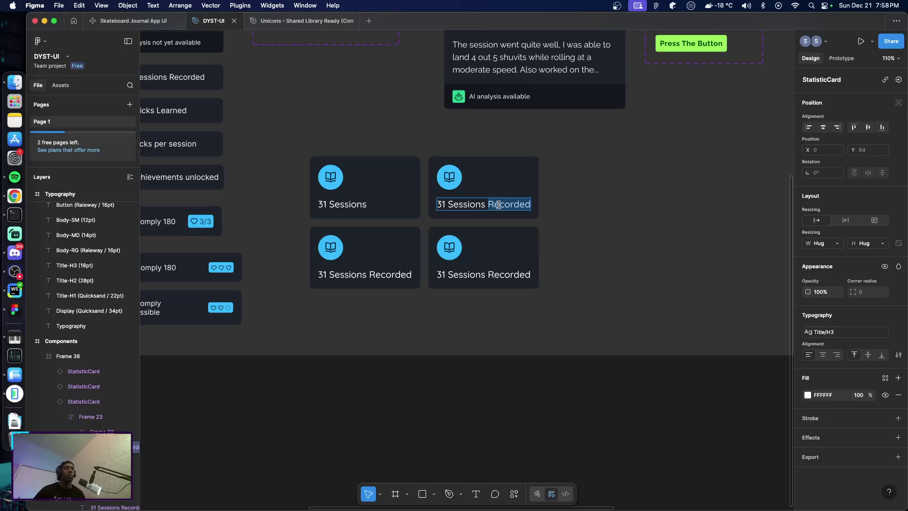
{"action": "key", "text": "BackSpace"}
{"action": "key", "text": "BackSpace"}
{"action": "key", "text": "BackSpace"}
{"action": "key", "text": "BackSpace"}
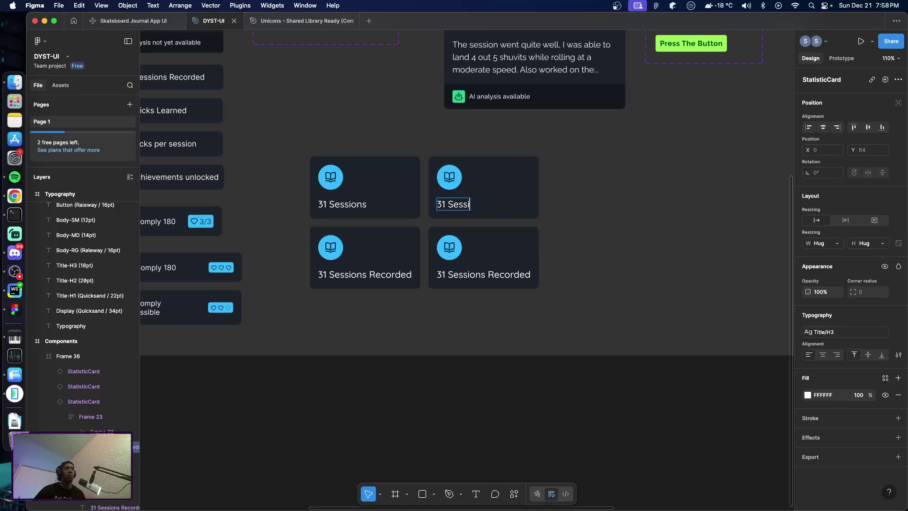
{"action": "key", "text": "BackSpace"}
{"action": "key", "text": "BackSpace"}
{"action": "key", "text": "BackSpace"}
{"action": "key", "text": "BackSpace"}
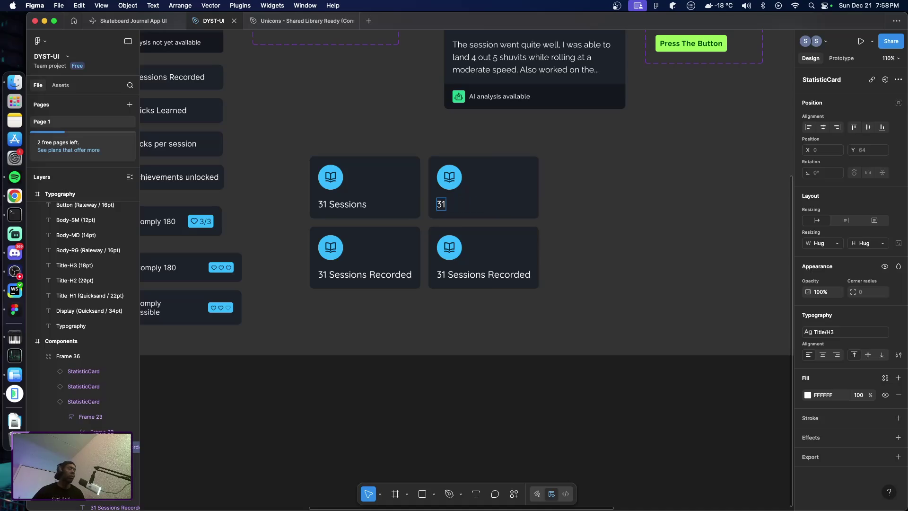
{"action": "type", "text": " Tri"}
{"action": "type", "text": "cks"}
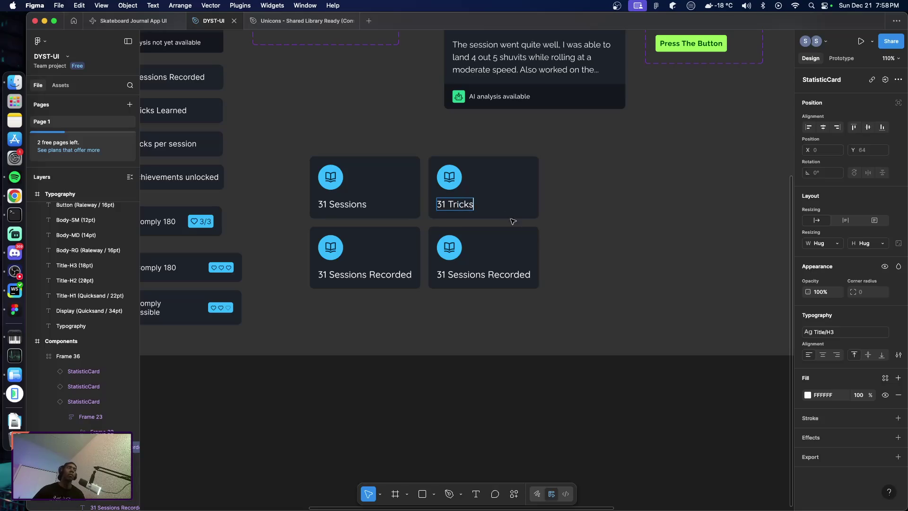
{"action": "key", "text": "Escape"}
Replace the bottom-left card's label with '3 Tricks per session'
{"action": "left_click", "coordinate": [338, 278]}
{"action": "double_click", "coordinate": [338, 277]}
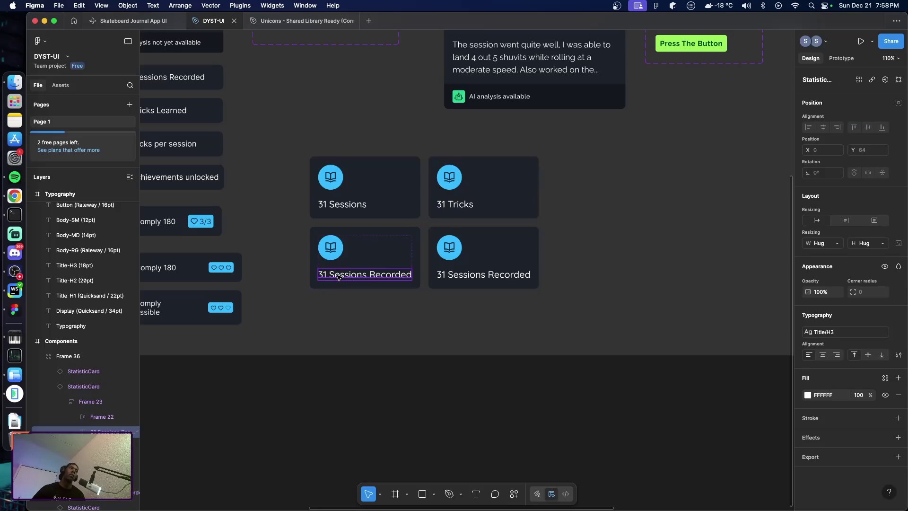
{"action": "double_click", "coordinate": [339, 278]}
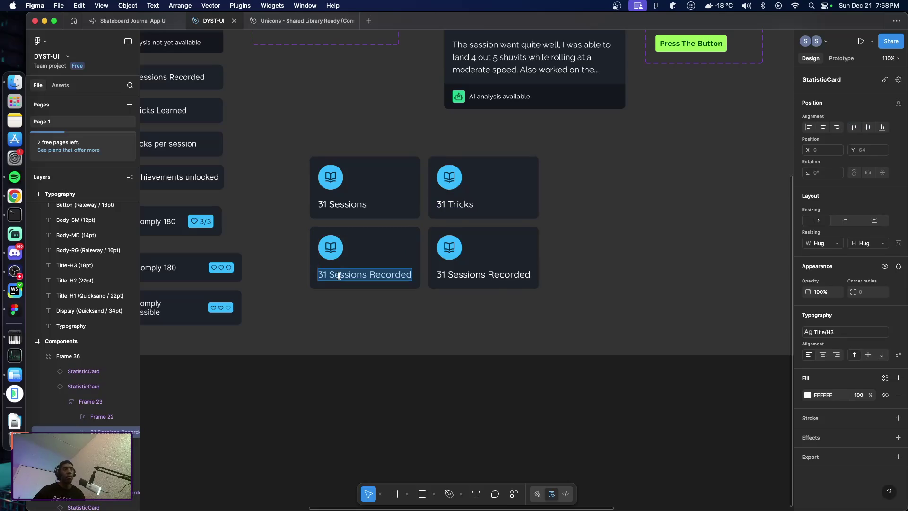
{"action": "type", "text": "Av"}
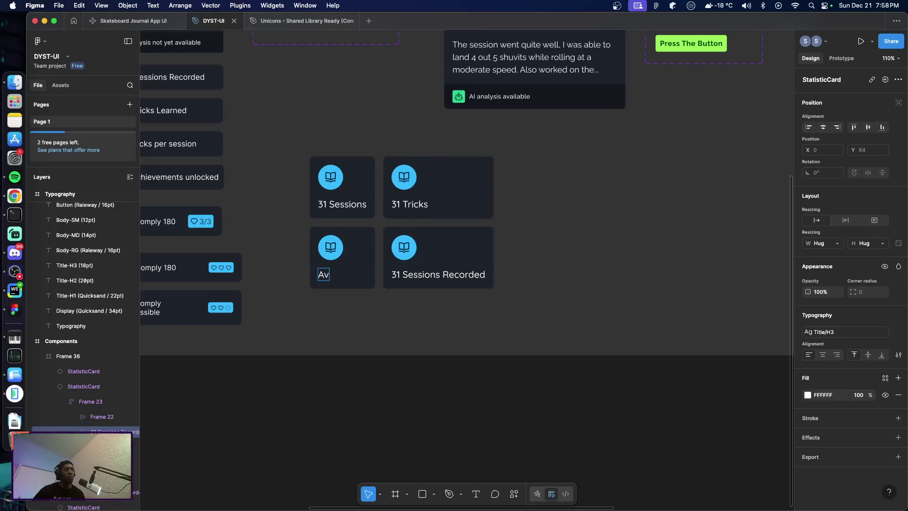
{"action": "type", "text": "g"}
{"action": "key", "text": "BackSpace"}
{"action": "key", "text": "BackSpace"}
{"action": "key", "text": "BackSpace"}
{"action": "type", "text": "3"}
{"action": "type", "text": " Tricks"}
{"action": "type", "text": " per se"}
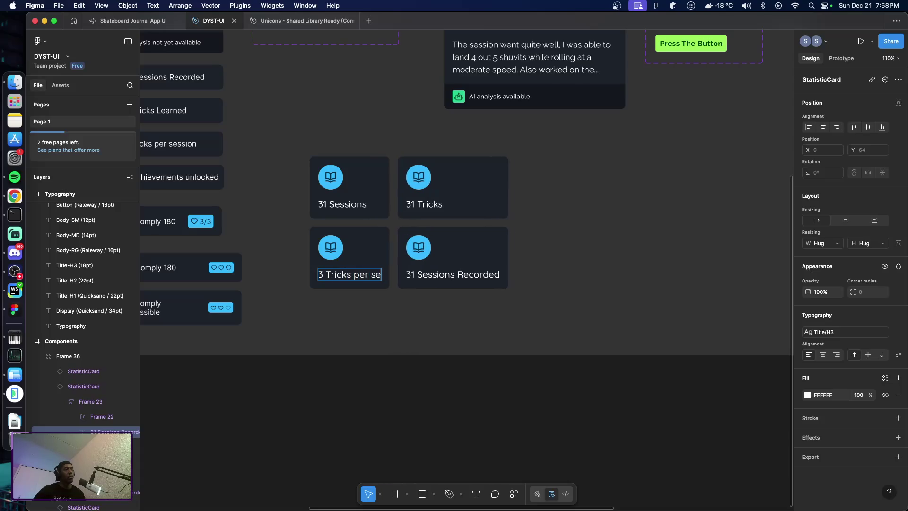
{"action": "type", "text": "ssion"}
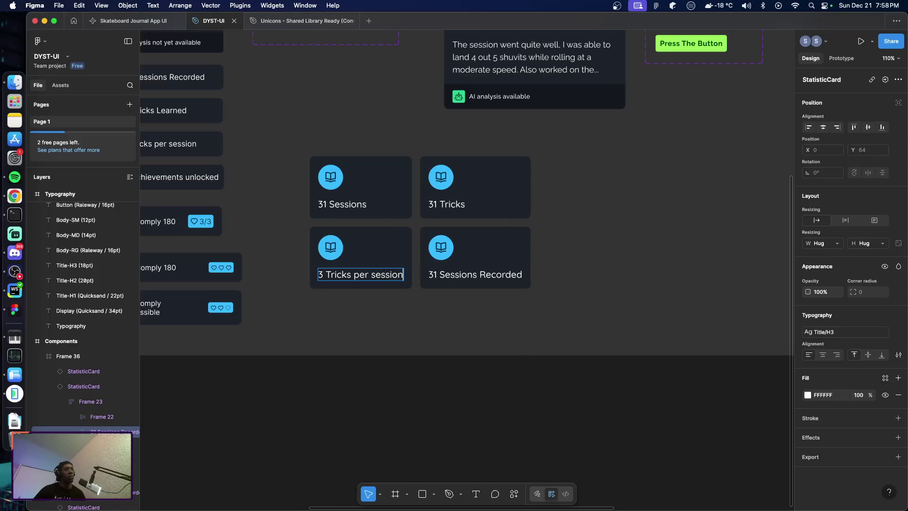
{"action": "left_click", "coordinate": [473, 275]}
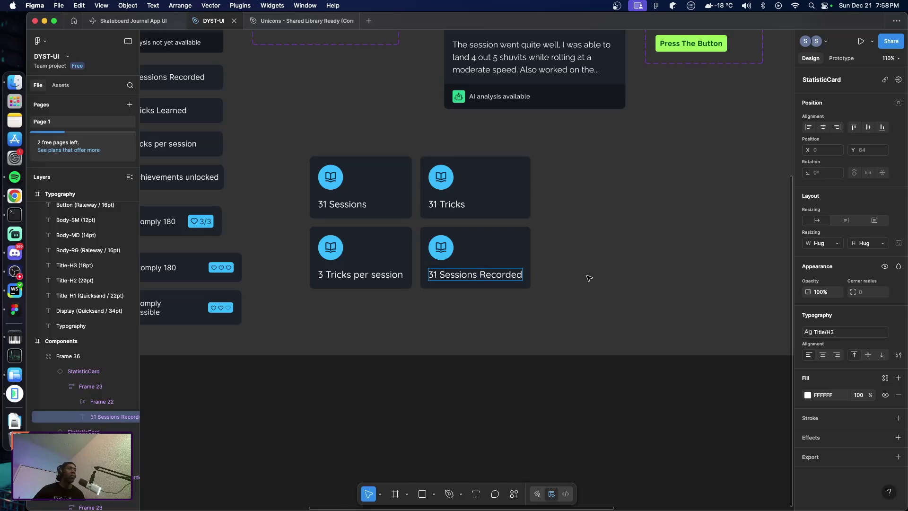
{"action": "key", "text": "Escape"}
{"action": "key", "text": "super+Tab"}
{"action": "key", "text": "super+Tab"}
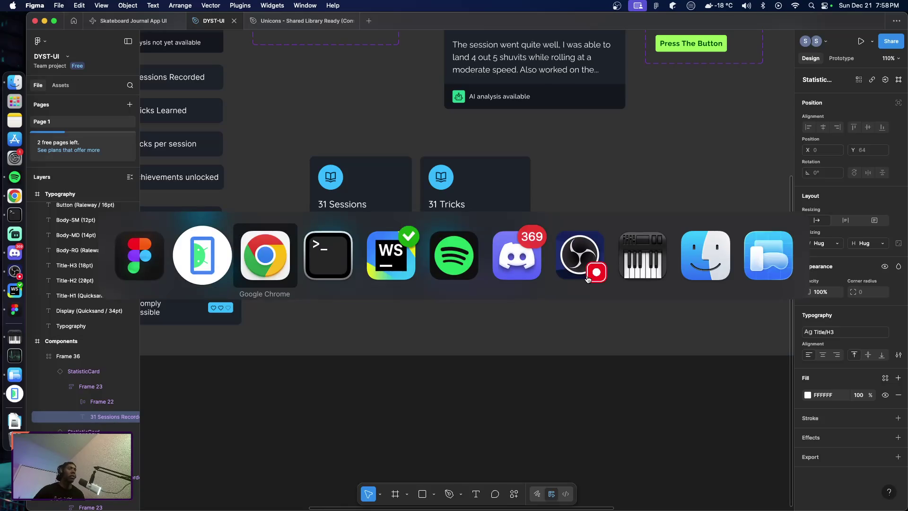
After checking the stats in the Android emulator, change '31 Tricks' to '11 Tricks'
{"action": "key", "text": "super+shift+Tab"}
{"action": "key", "text": "super+shift+Tab"}
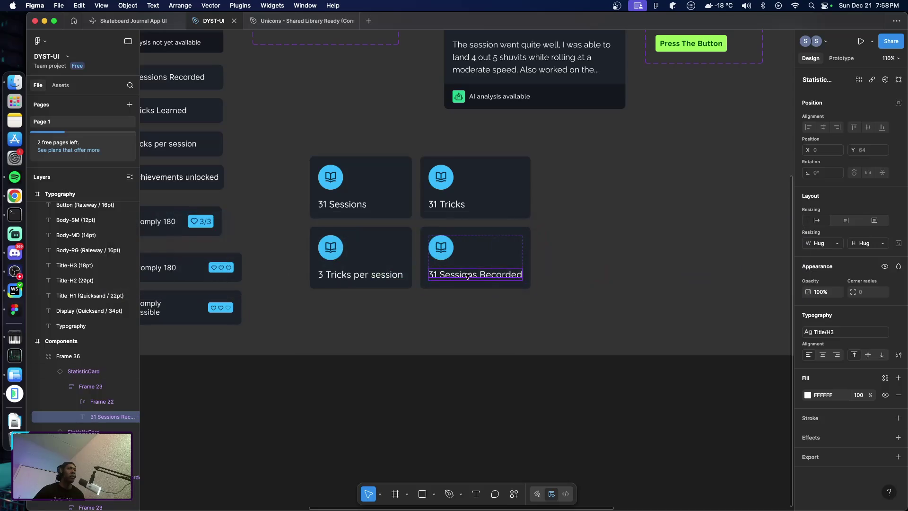
{"action": "double_click", "coordinate": [453, 275]}
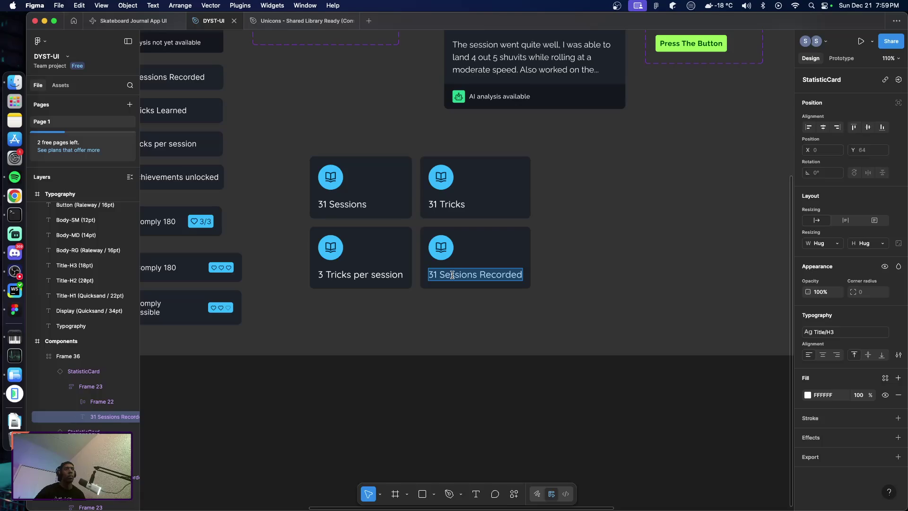
{"action": "key", "text": "super+Tab"}
{"action": "key", "text": "super+Tab"}
{"action": "key", "text": "super+shift+Tab"}
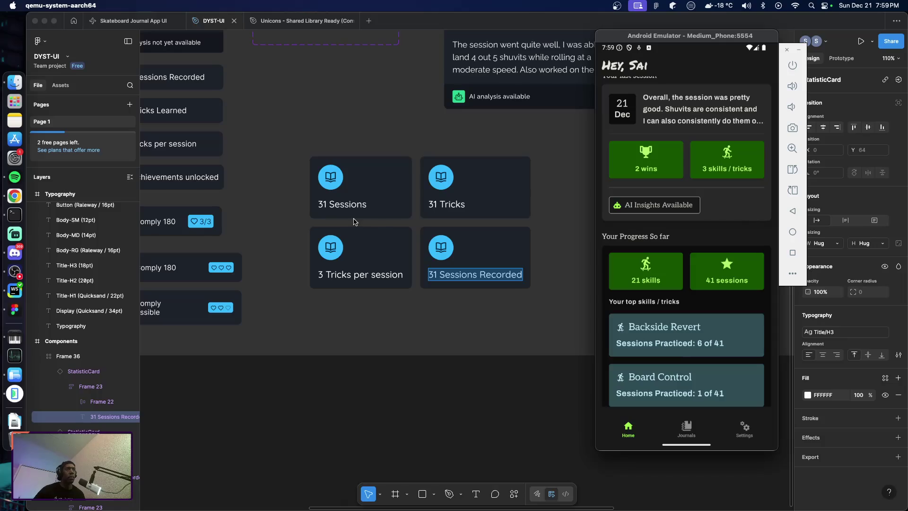
{"action": "left_click", "coordinate": [432, 208]}
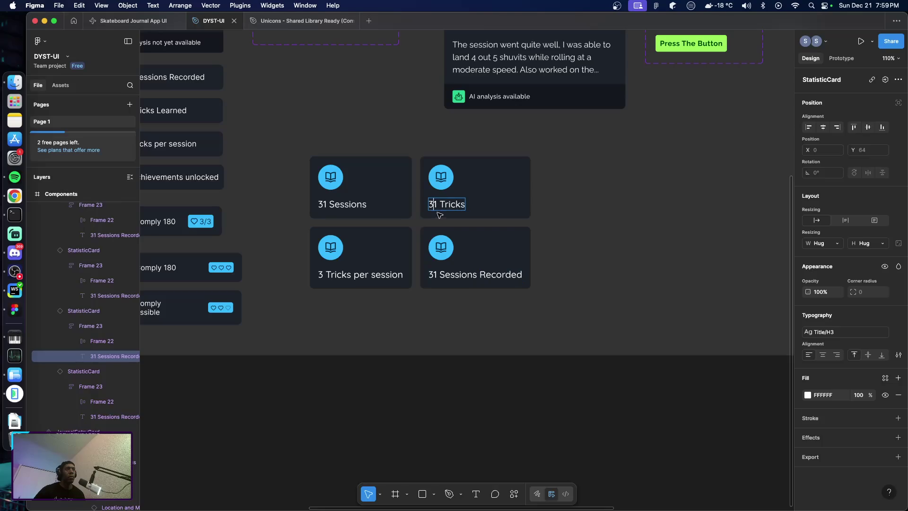
{"action": "double_click", "coordinate": [441, 216]}
{"action": "key", "text": "Delete"}
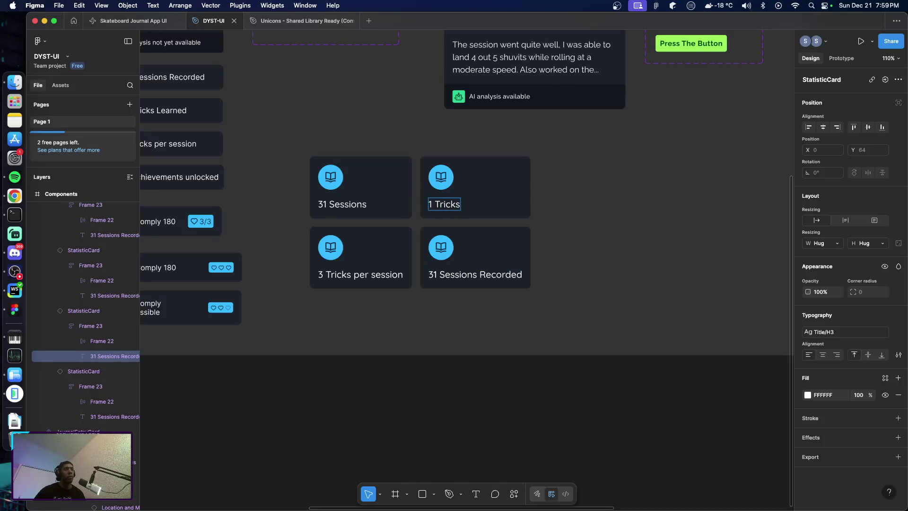
{"action": "type", "text": "1"}
{"action": "key", "text": "Escape"}
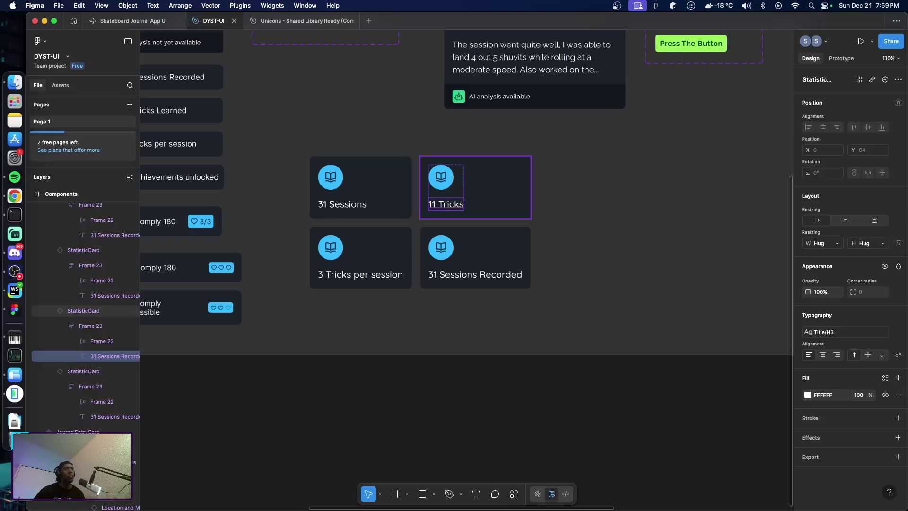
Replace the bottom-right card's '31 Sessions Recorded' label with '3 Locations'
{"action": "left_click", "coordinate": [458, 274]}
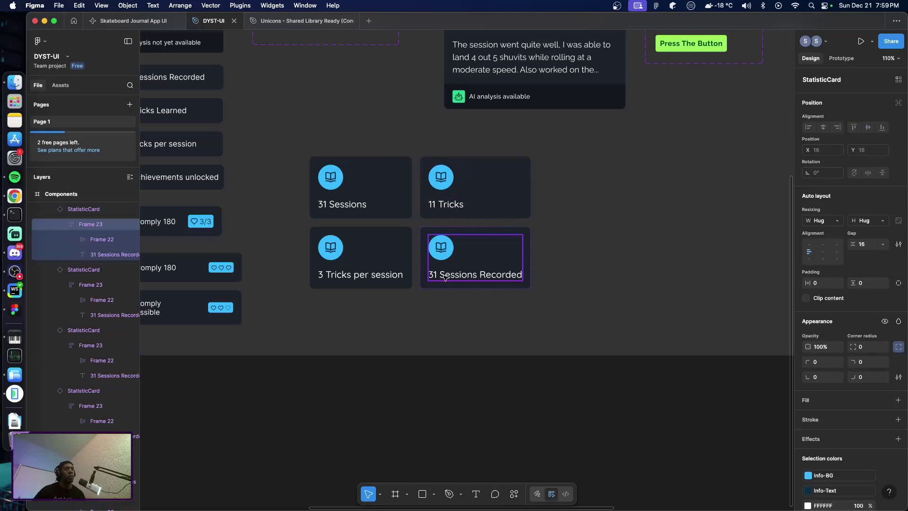
{"action": "double_click", "coordinate": [444, 276]}
{"action": "double_click", "coordinate": [443, 276]}
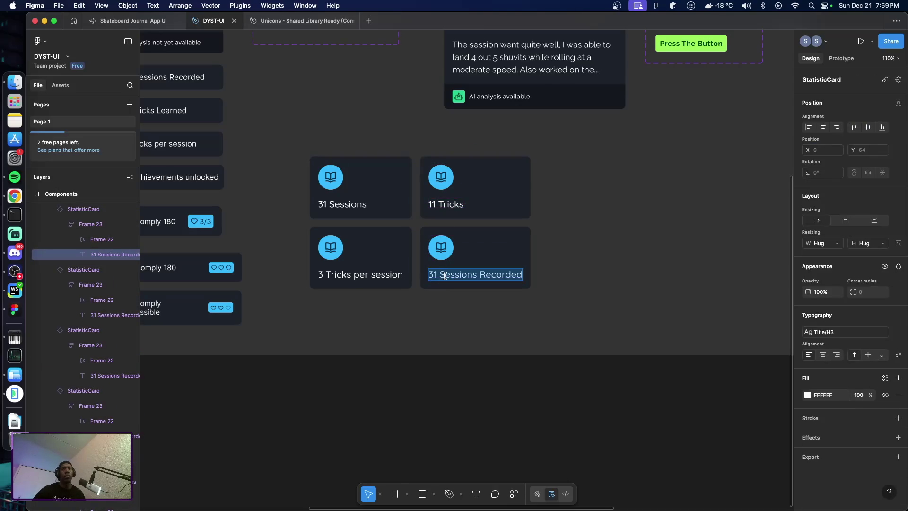
{"action": "type", "text": "3"}
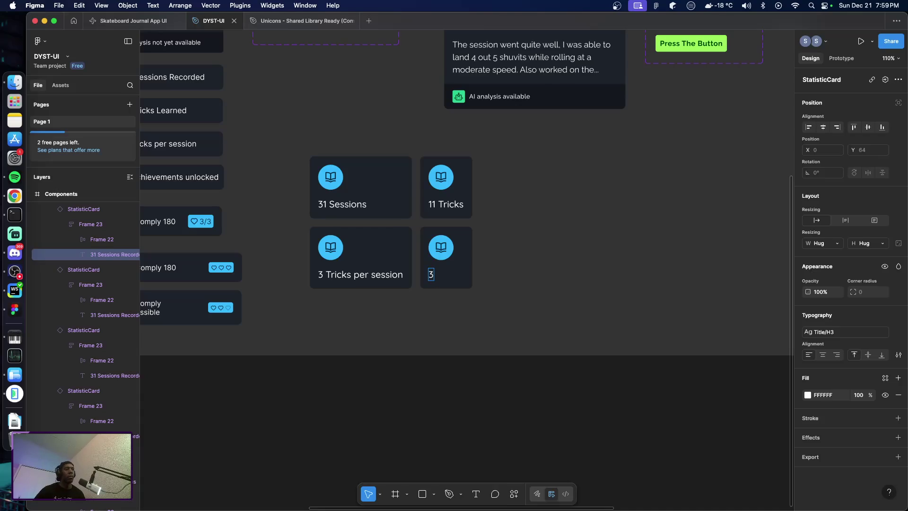
{"action": "type", "text": " Lo"}
{"action": "type", "text": "c"}
{"action": "type", "text": "ations"}
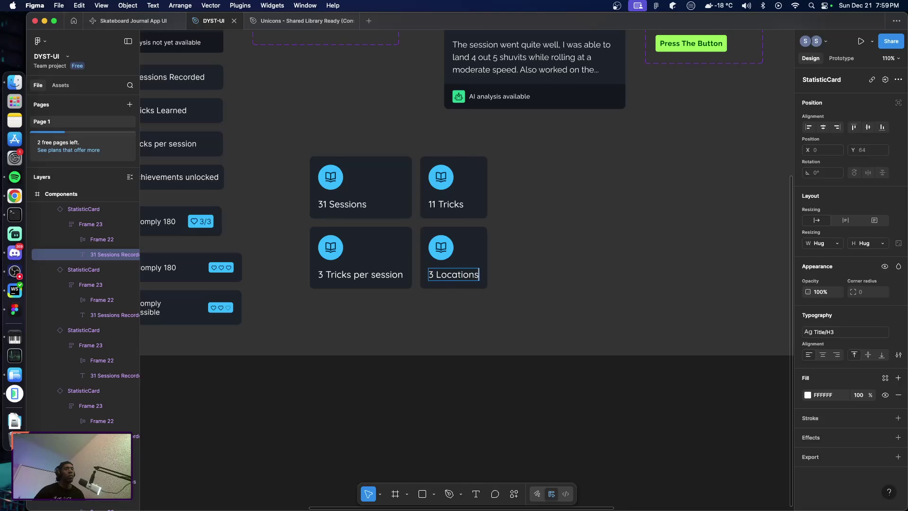
{"action": "left_click", "coordinate": [473, 319]}
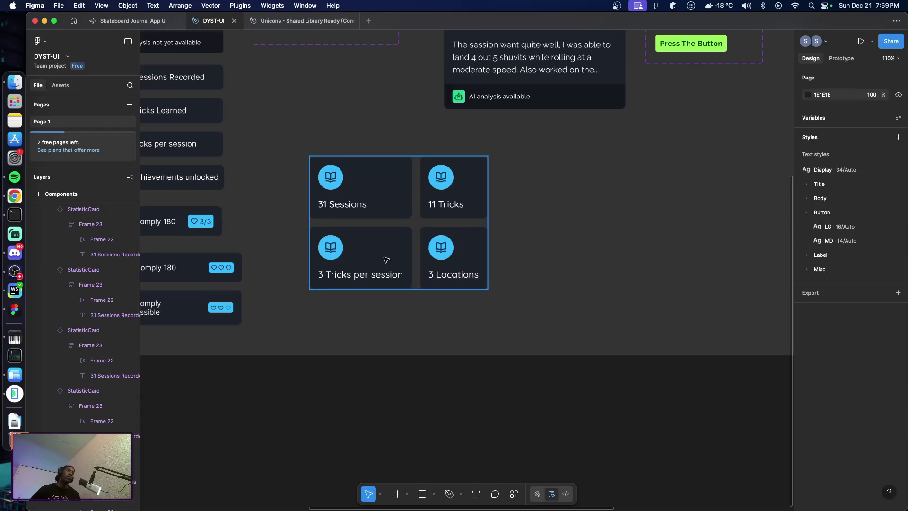
Break the '3 Tricks per session' label onto two lines before 'per'
{"action": "left_click", "coordinate": [386, 260]}
{"action": "left_click", "coordinate": [387, 260]}
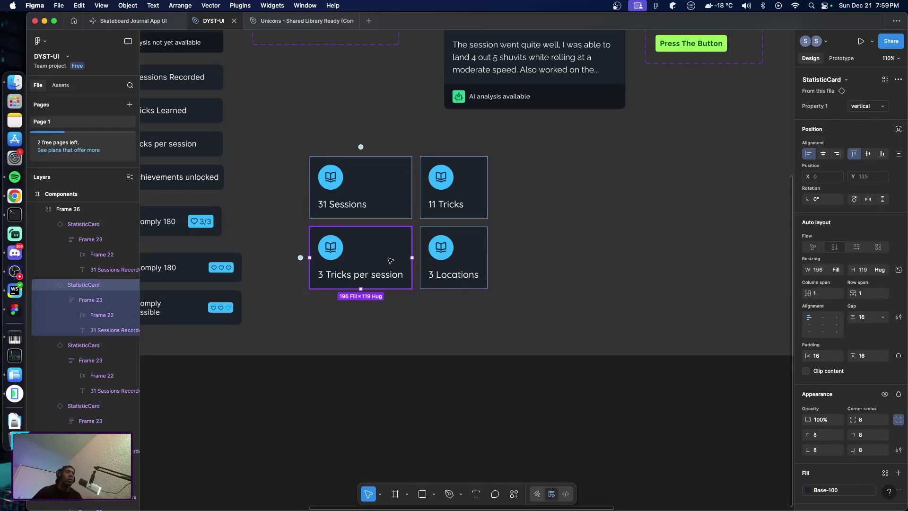
{"action": "left_click", "coordinate": [485, 250]}
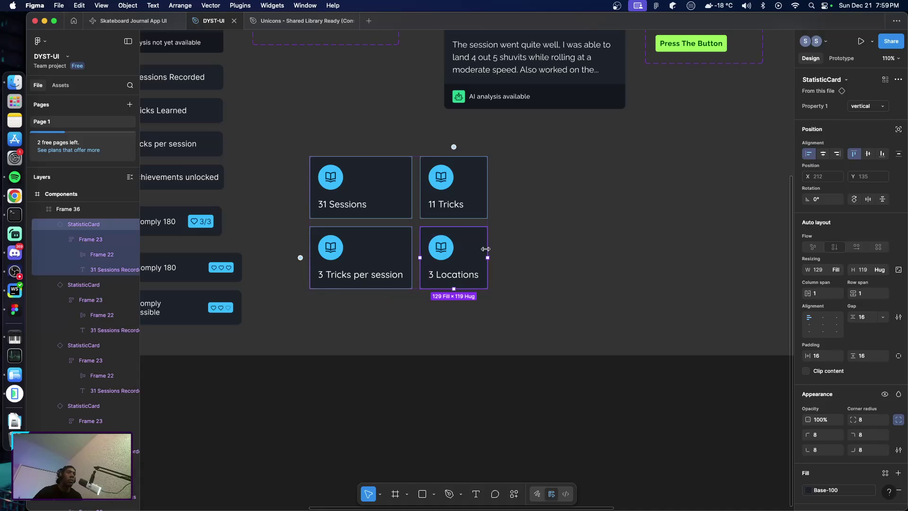
{"action": "left_click", "coordinate": [525, 229]}
{"action": "left_click", "coordinate": [419, 226]}
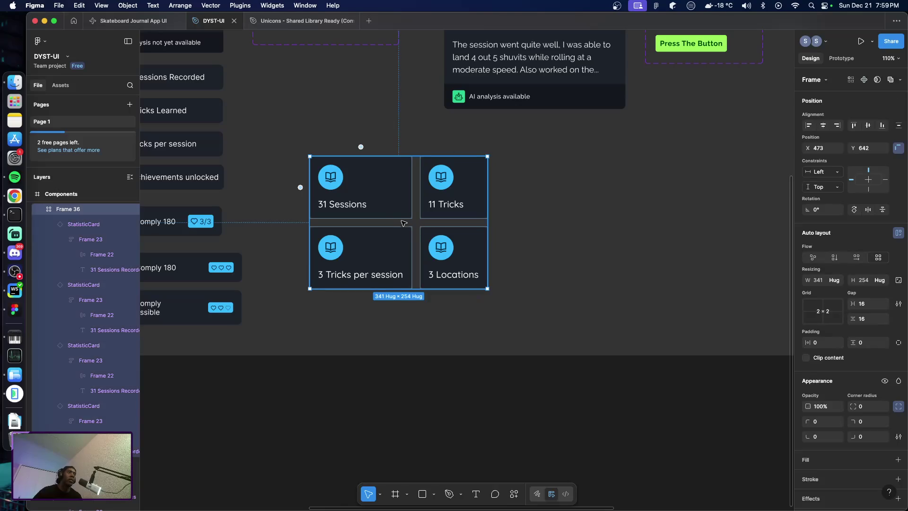
{"action": "left_click", "coordinate": [362, 279]}
{"action": "double_click", "coordinate": [356, 279]}
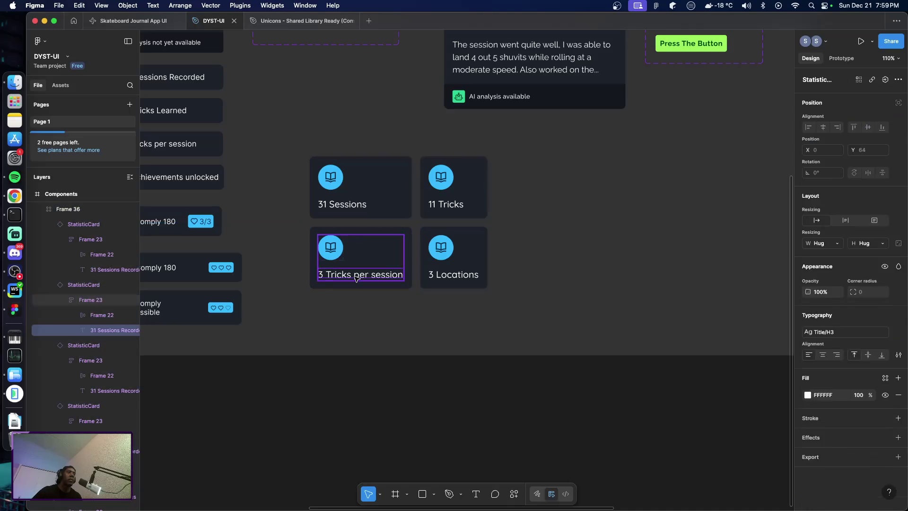
{"action": "double_click", "coordinate": [356, 278]}
{"action": "left_click", "coordinate": [355, 277]}
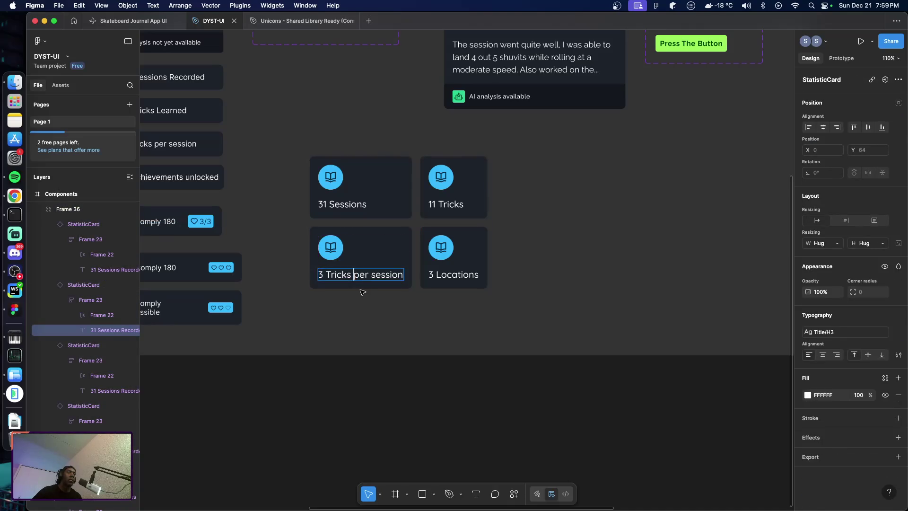
{"action": "key", "text": "Return"}
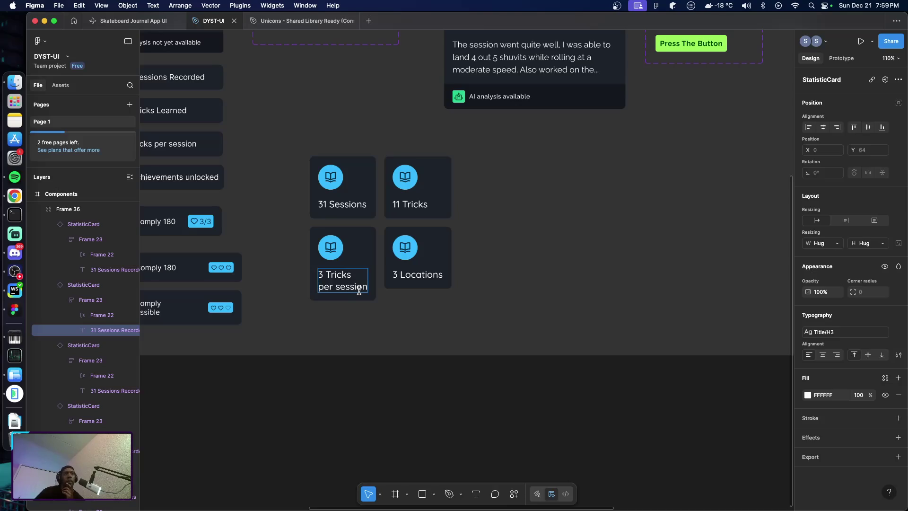
Add a second line 'visited' to the '3 Locations' label
{"action": "double_click", "coordinate": [421, 277]}
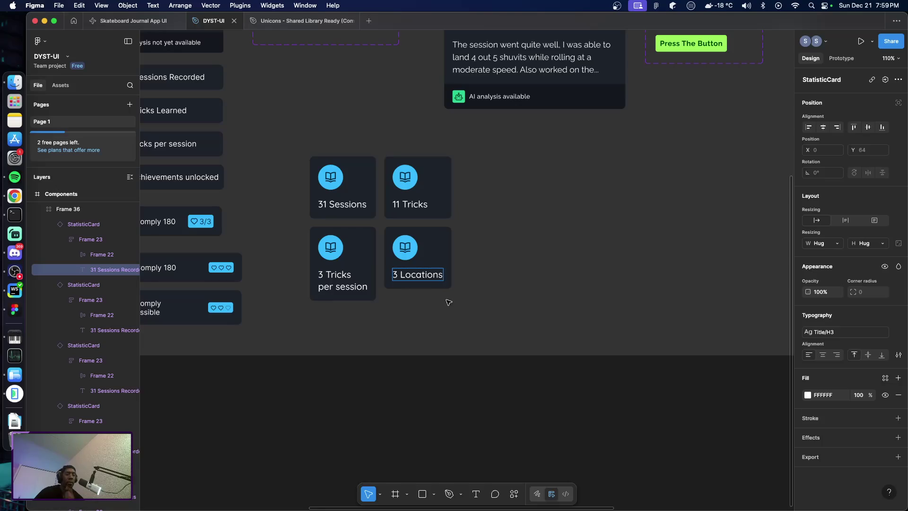
{"action": "key", "text": "Return"}
{"action": "type", "text": "vi"}
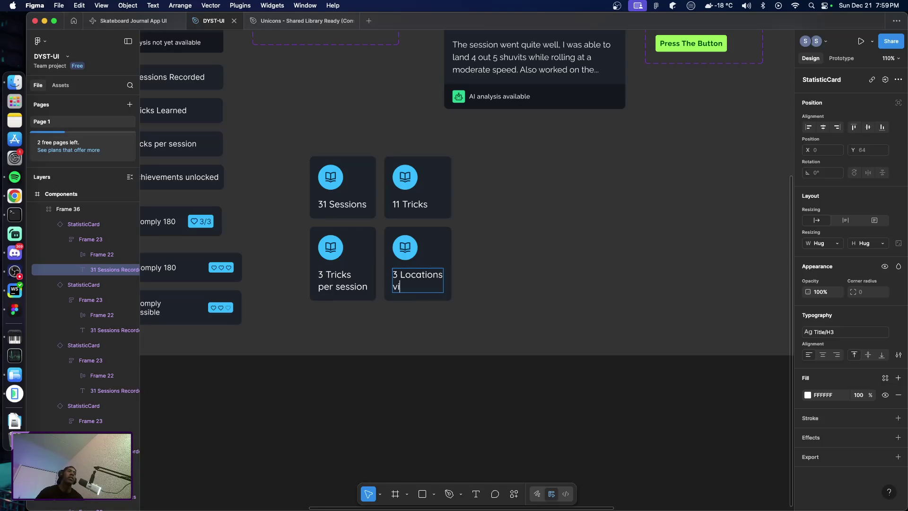
{"action": "type", "text": "sited"}
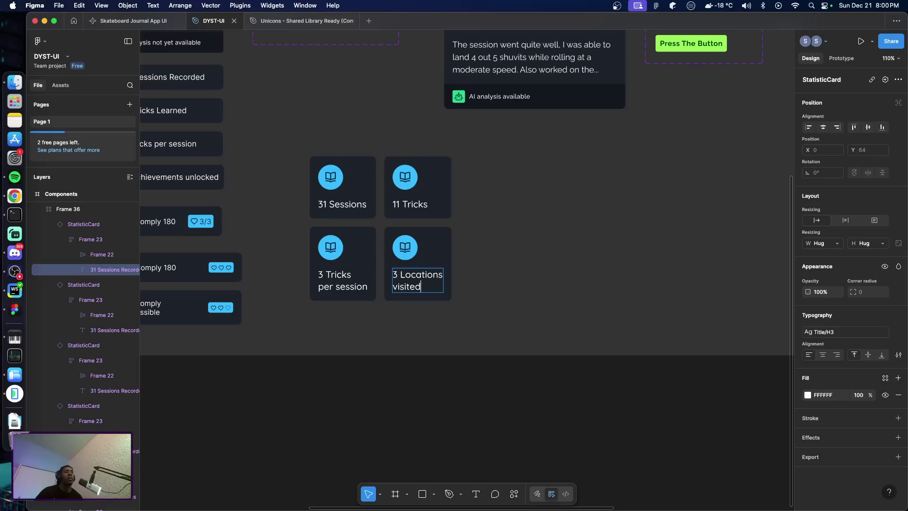